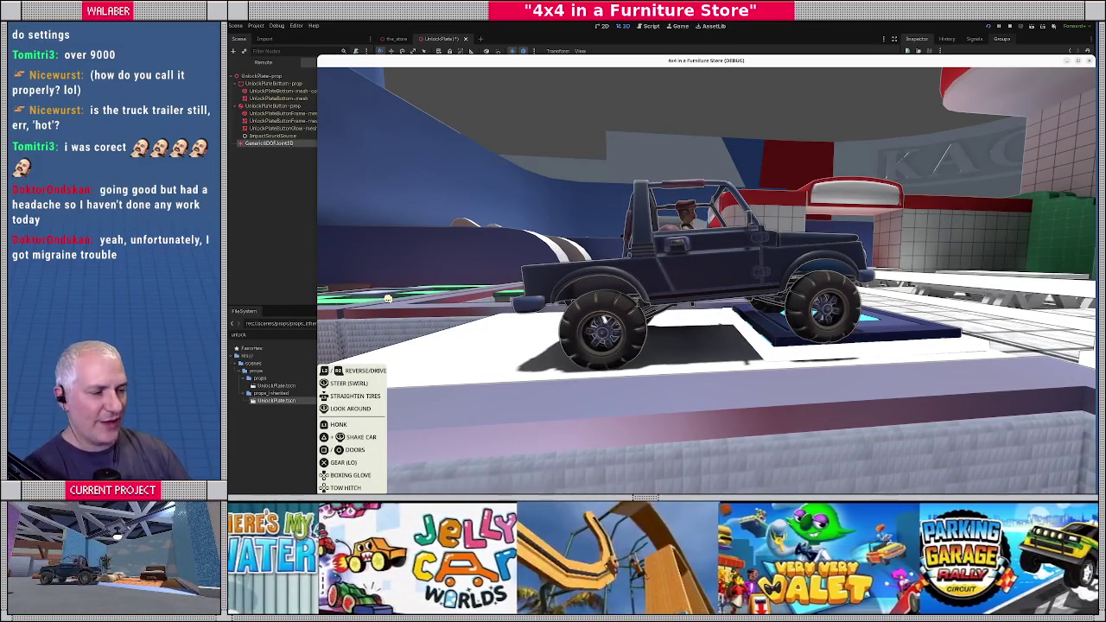
- Stop the game, select UnlockPlate-prop, and filter FileSystem by 'switch' to pick FlipSwitch.tscn
key(F8)
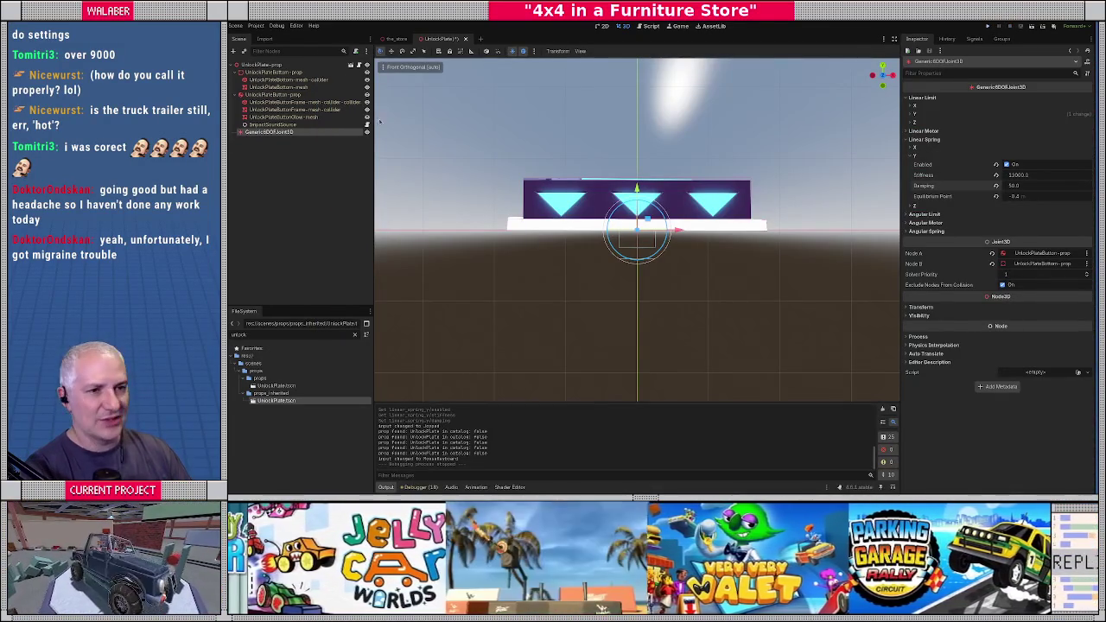
click(273, 66)
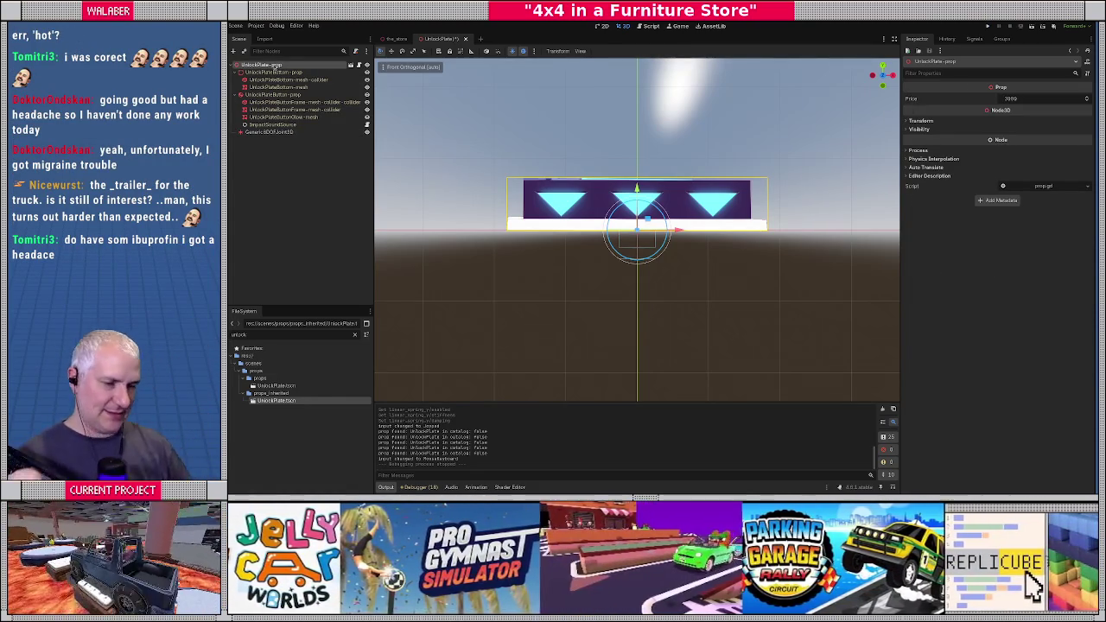
click(270, 339)
text(switch)
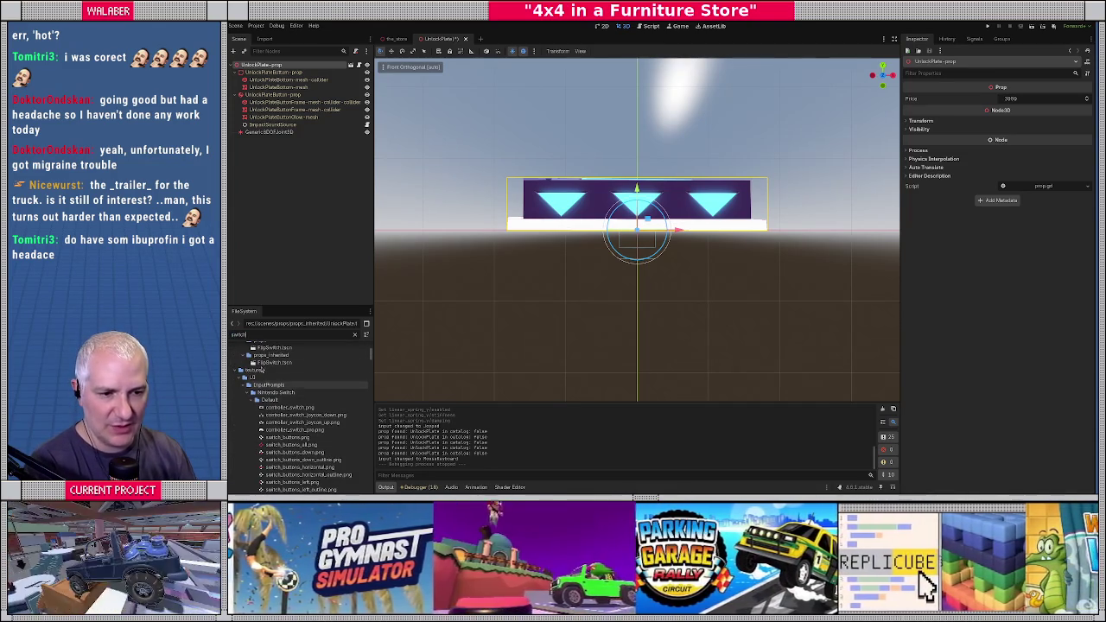
click(269, 363)
- Open FlipSwitch.tscn and check the ToggleJoint node's properties and available signals
double_click(269, 363)
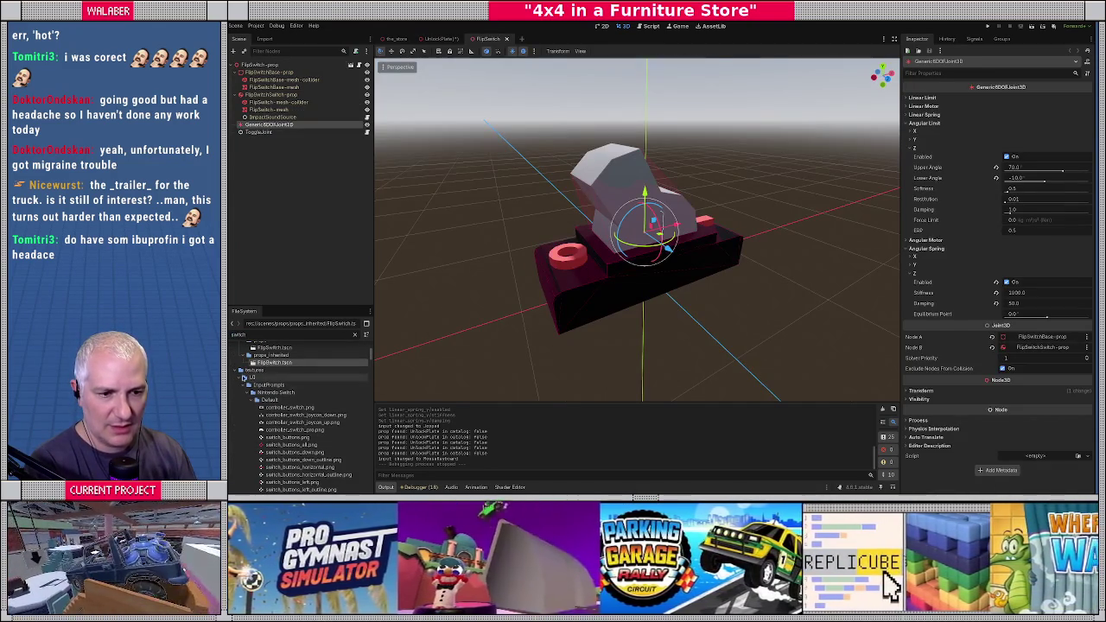
click(262, 132)
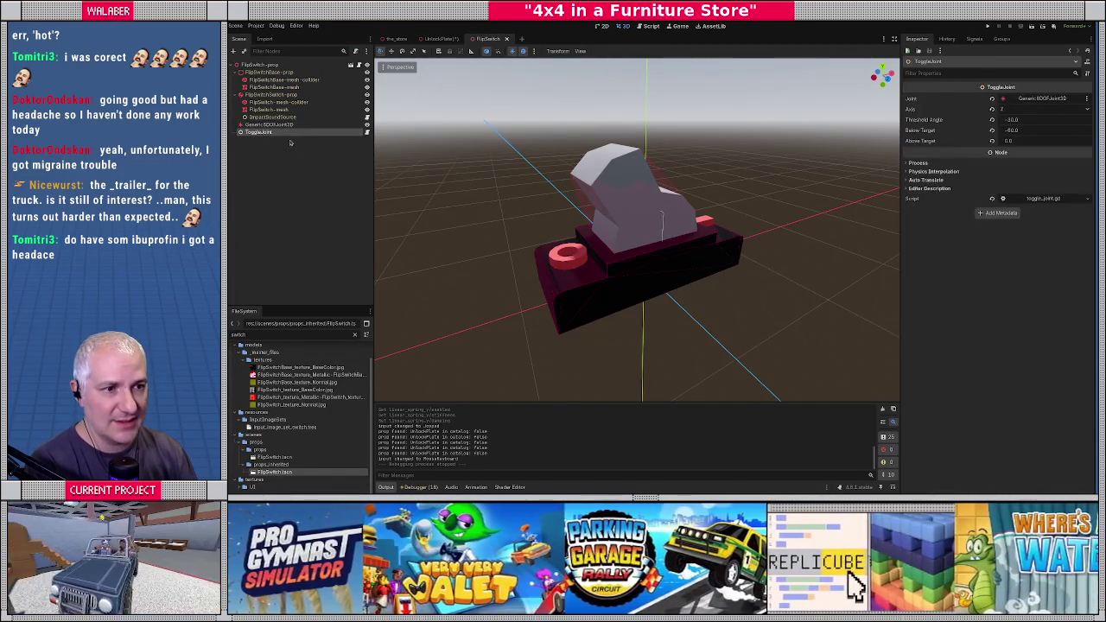
click(974, 39)
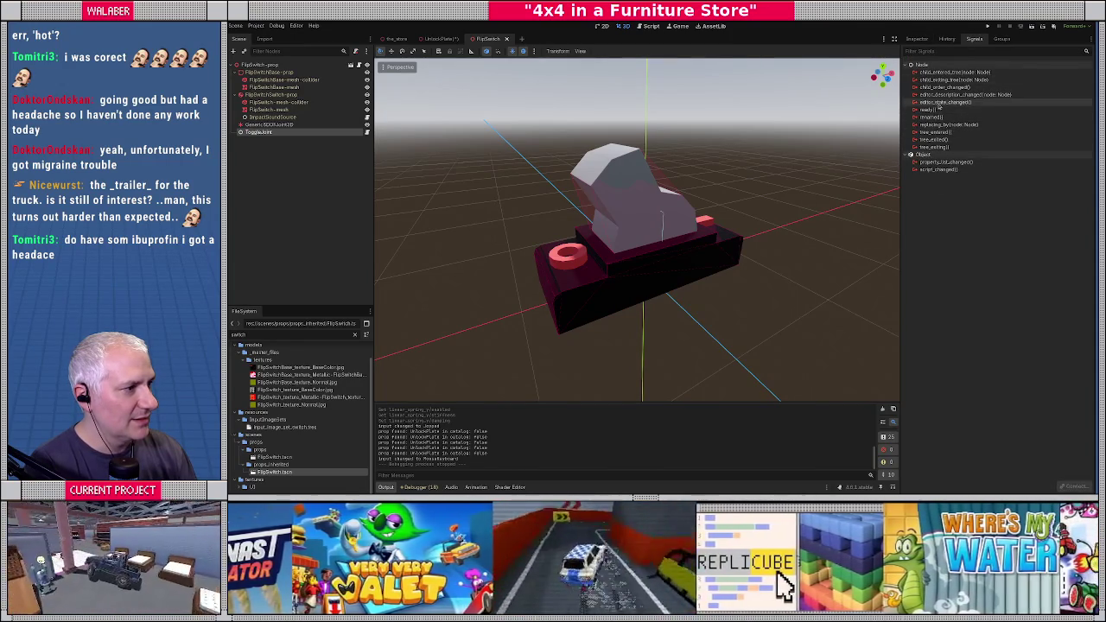
click(917, 40)
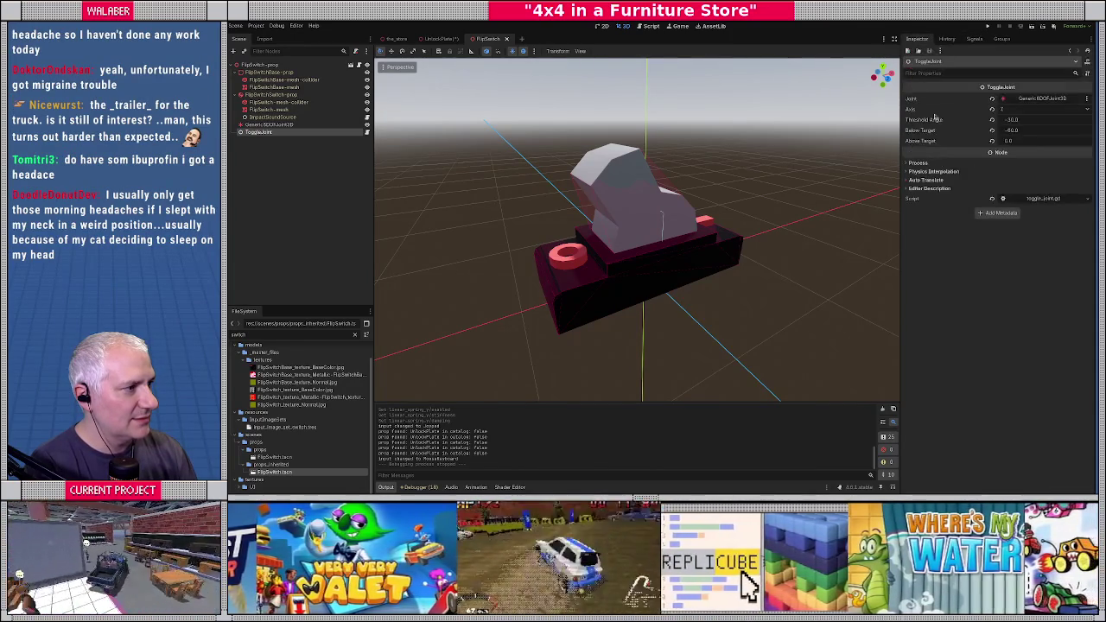
- Read toggle_joint.gd, noting threshold_angle 30.0 and targets 0.0 and 60.0
click(367, 133)
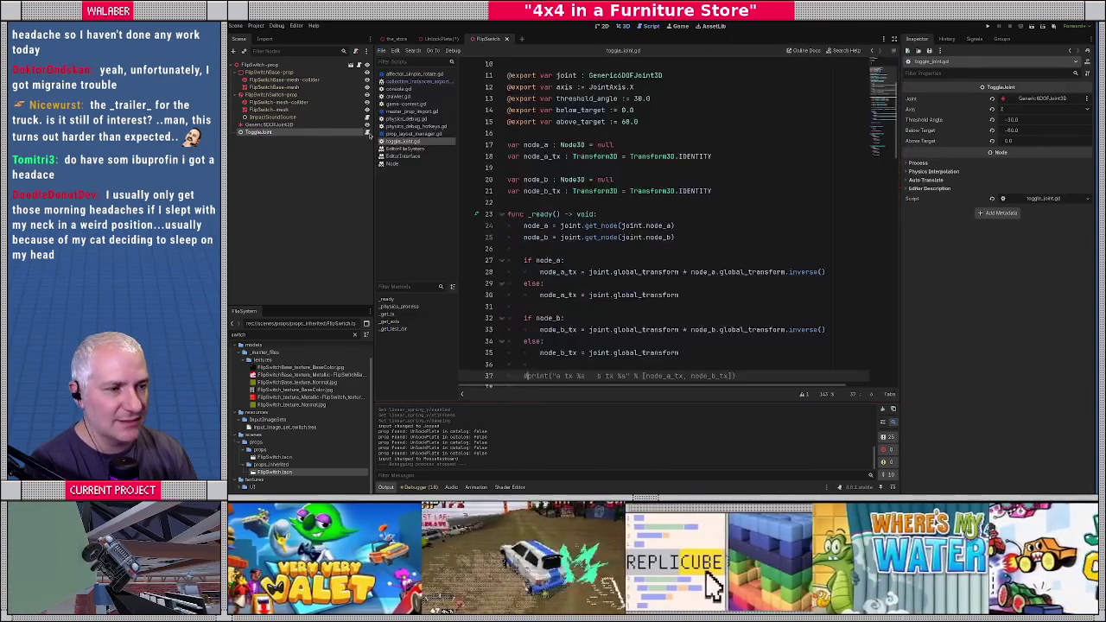
scroll(600, 162, down, 10)
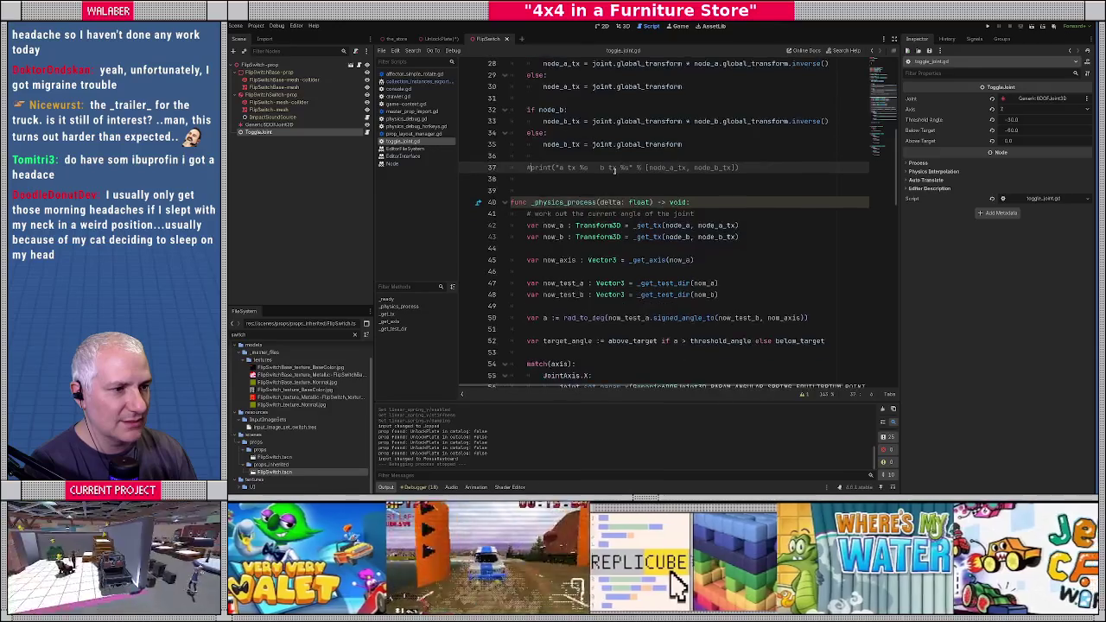
scroll(617, 177, down, 15)
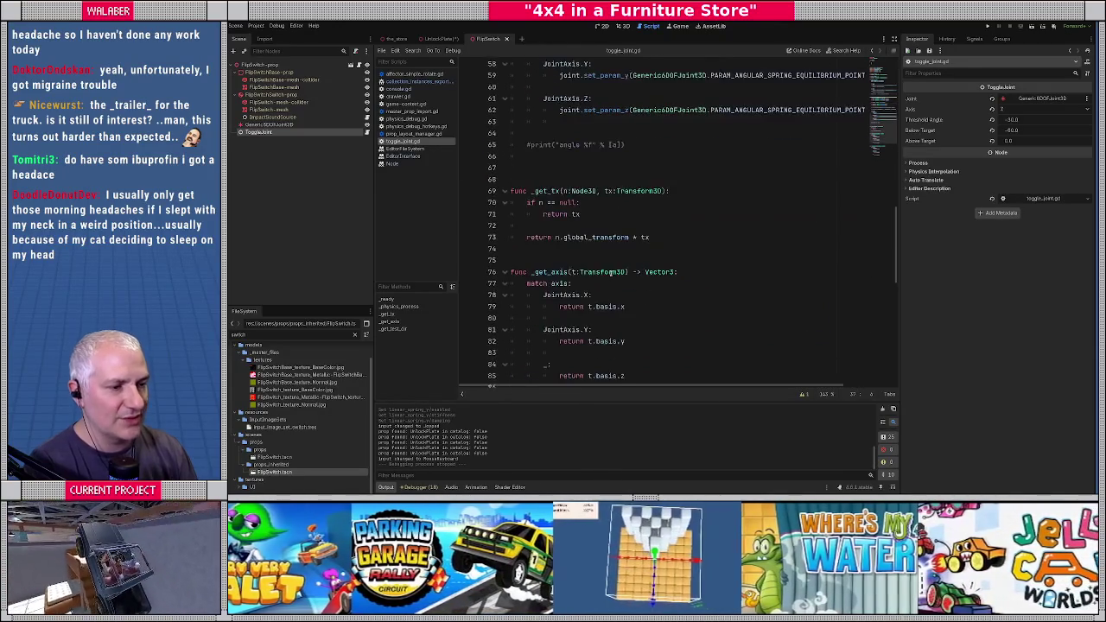
scroll(617, 281, up, 20)
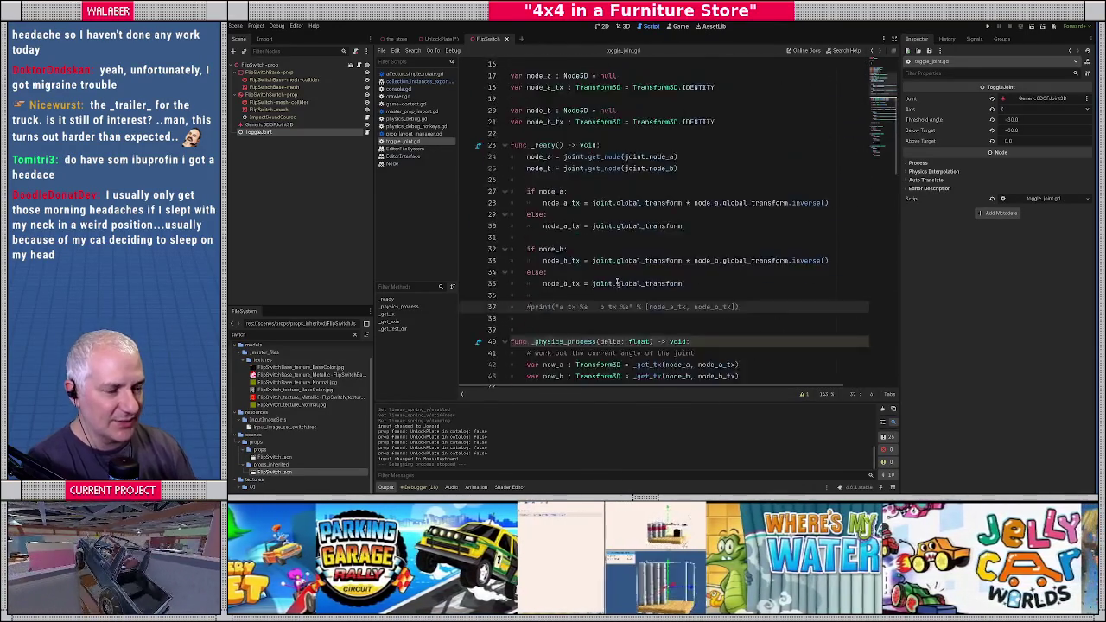
click(542, 88)
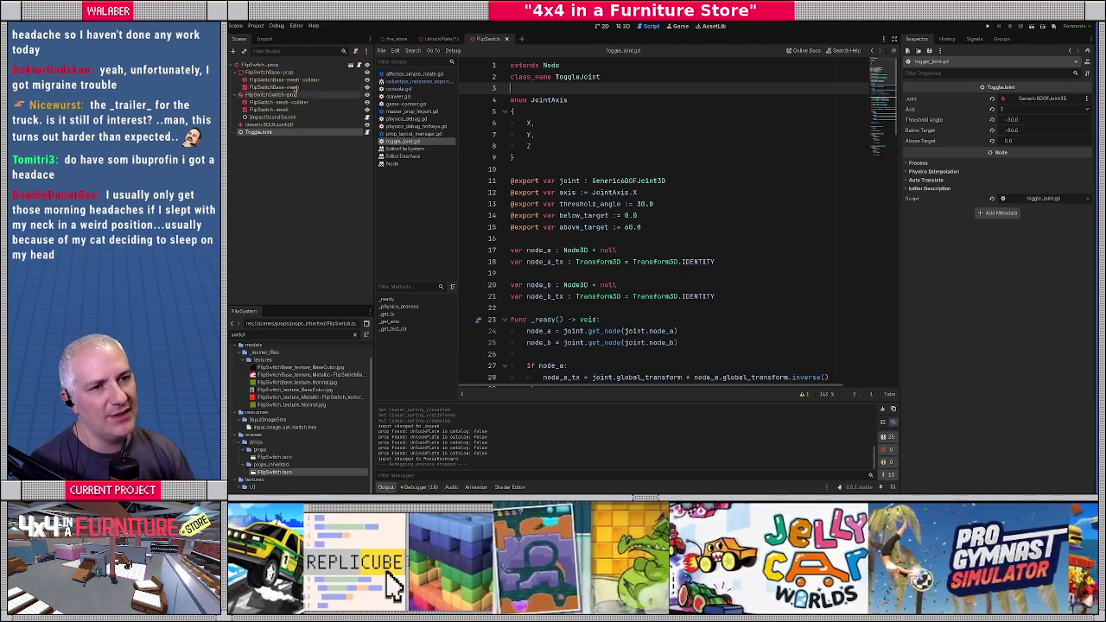
click(259, 65)
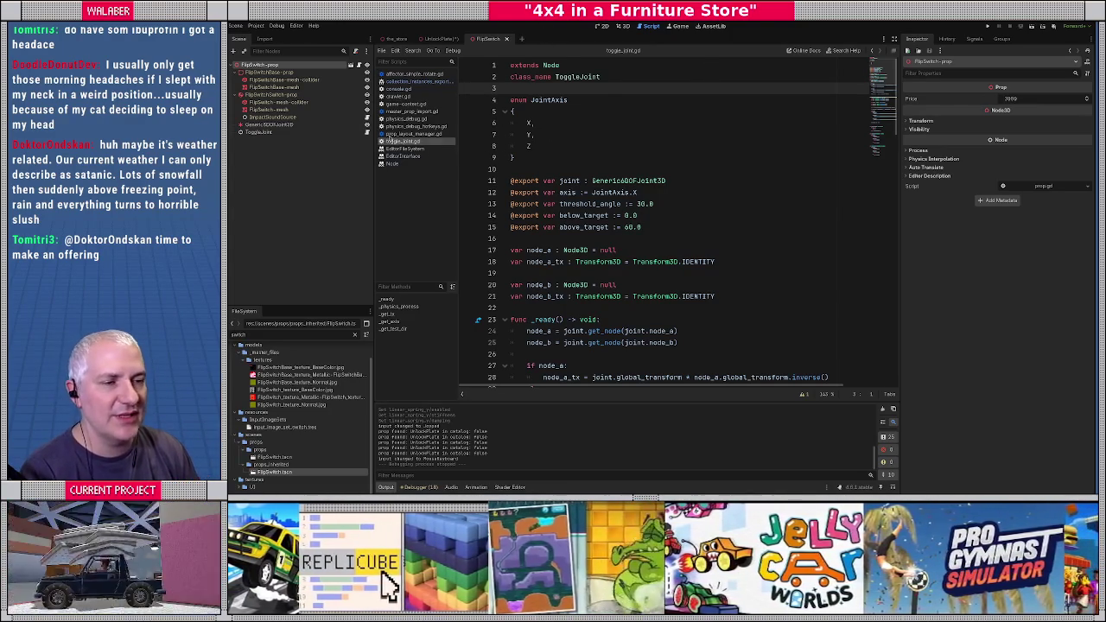
- Open prop.gd from the root node and review the Prop class declaration
click(359, 66)
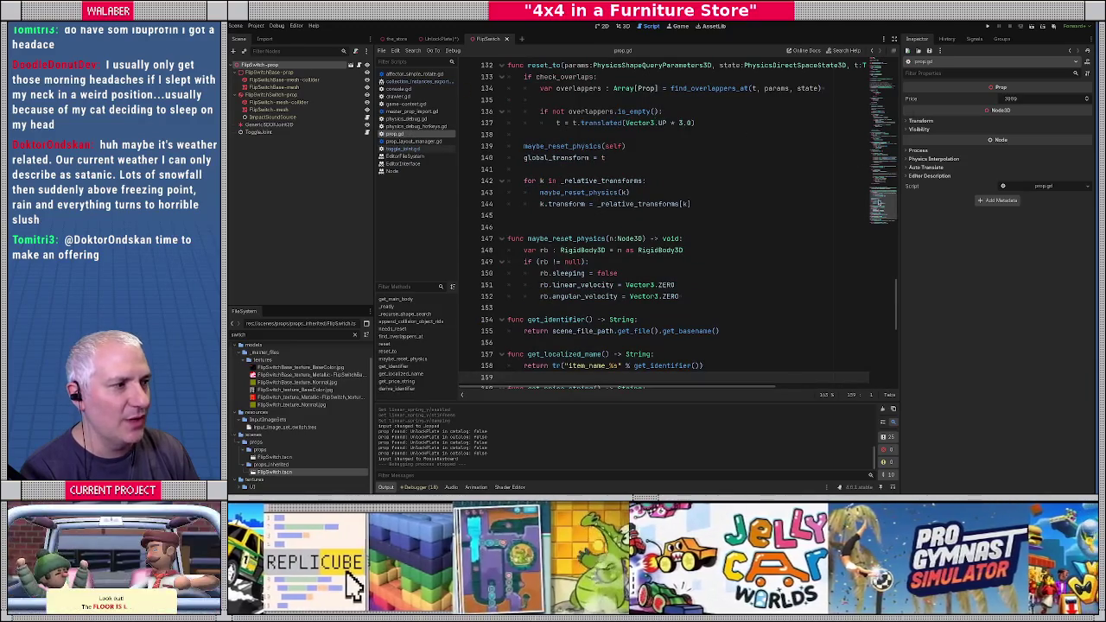
scroll(655, 78, up, 20)
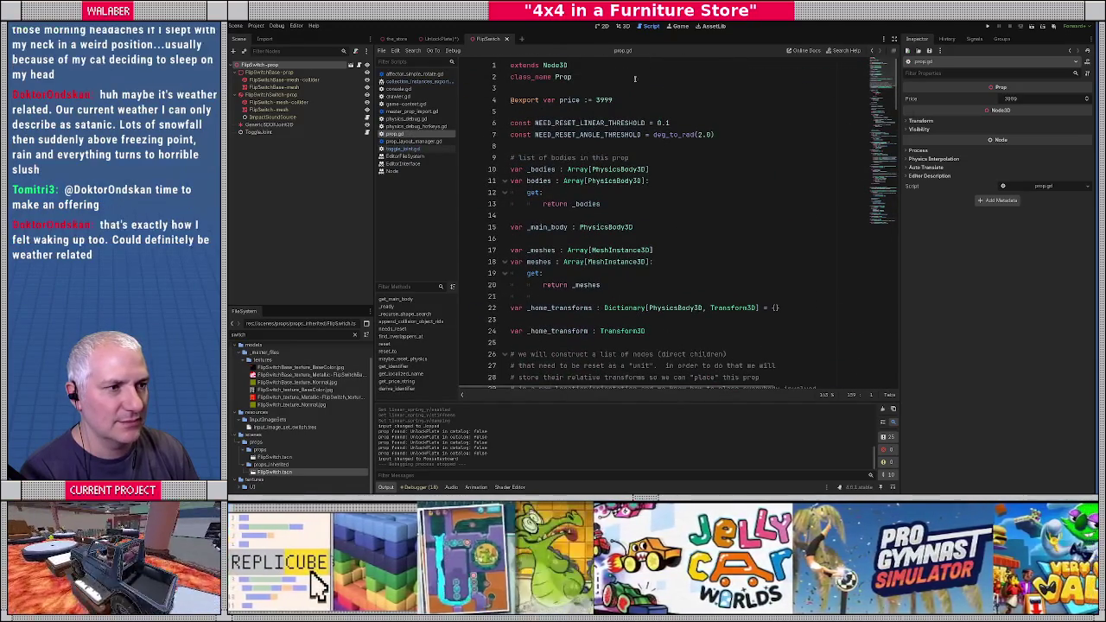
drag(523, 78, 595, 78)
click(665, 204)
- Read through _ready and its _recurse_shape_search gathering of bodies, meshes and collision shapes
scroll(670, 204, down, 2)
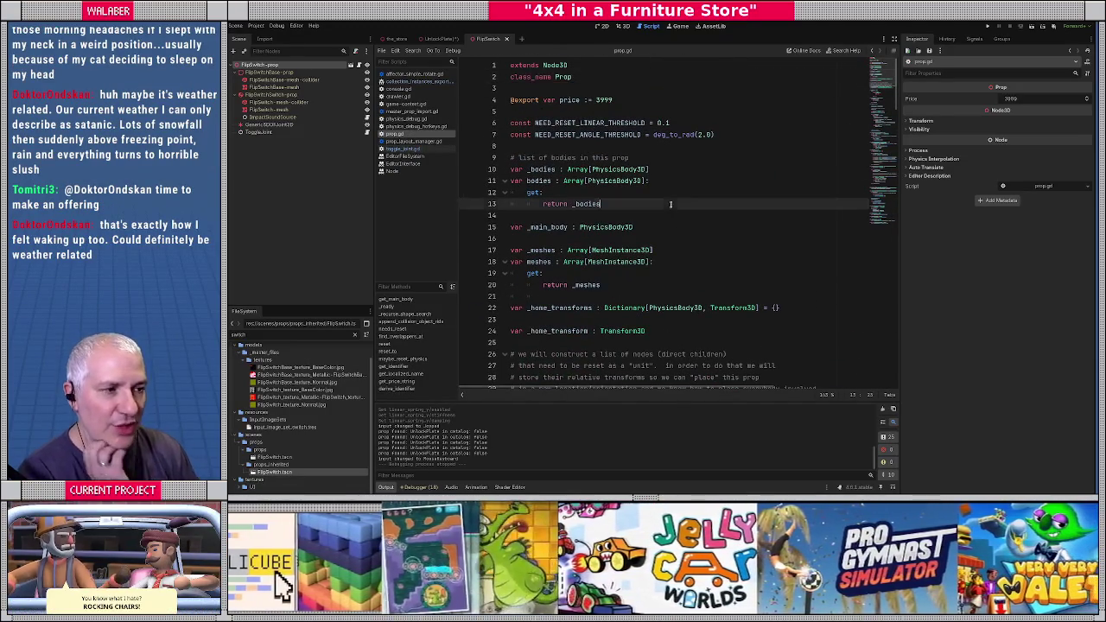
scroll(672, 204, down, 6)
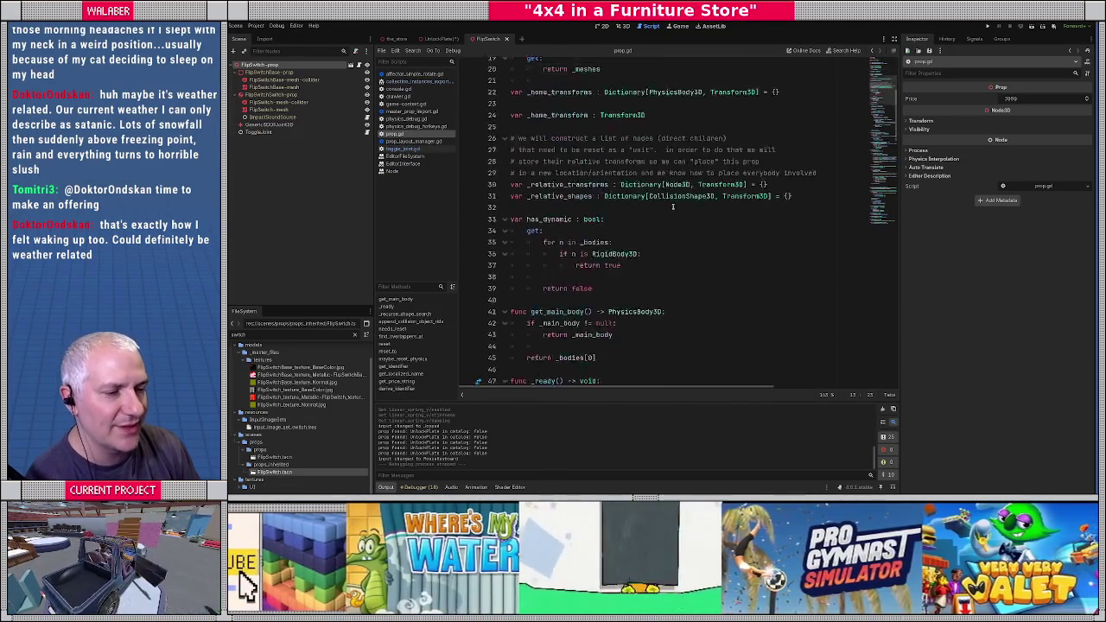
scroll(673, 207, down, 3)
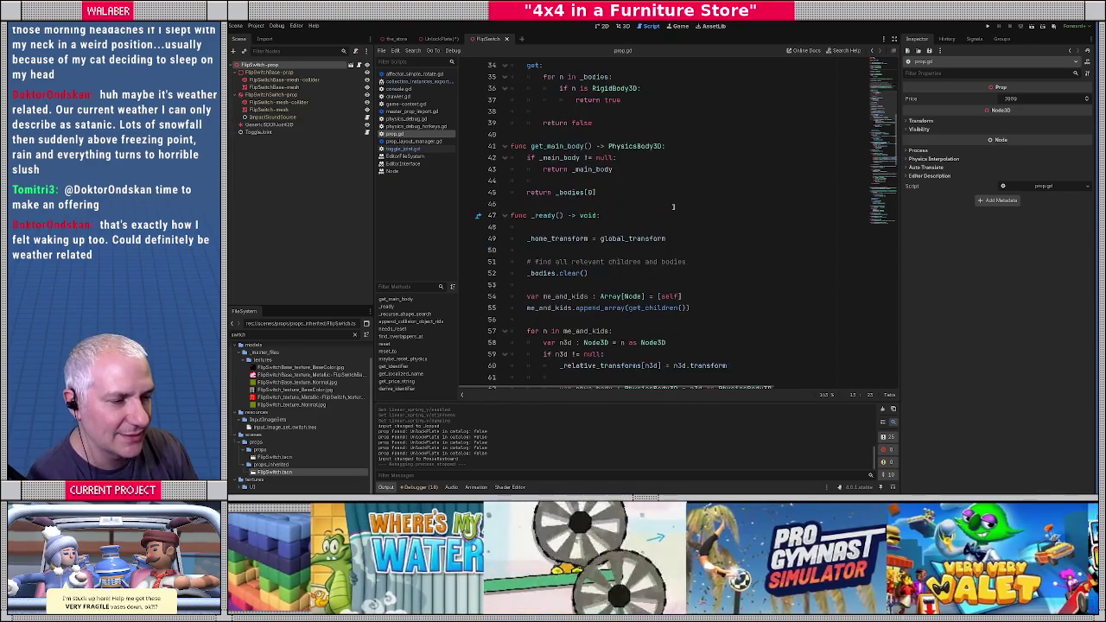
scroll(674, 207, down, 1)
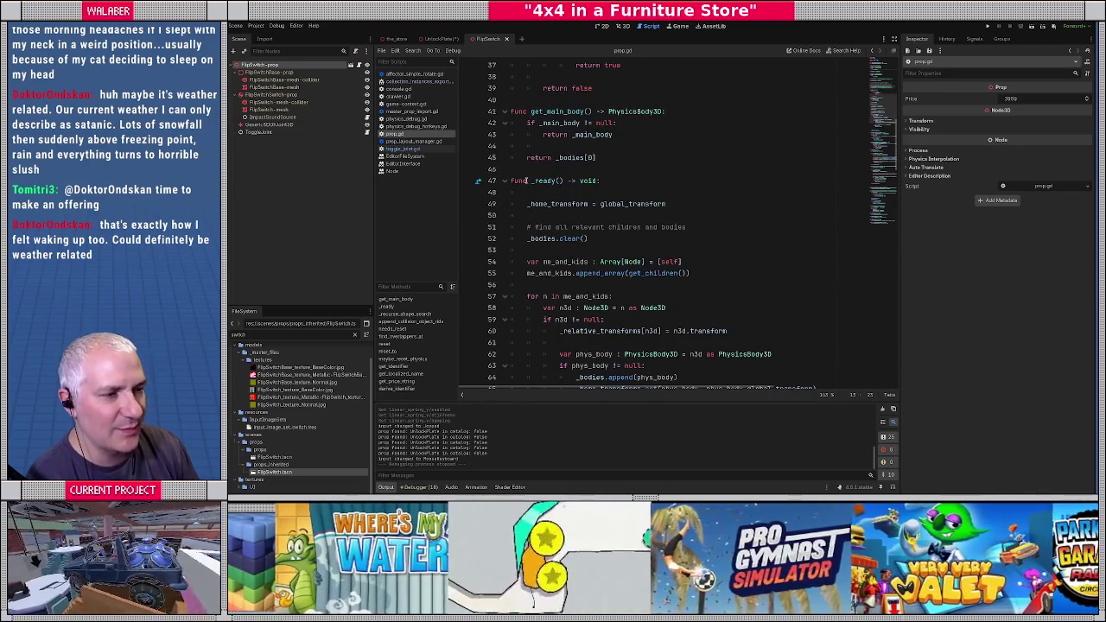
triple_click(534, 181)
click(619, 181)
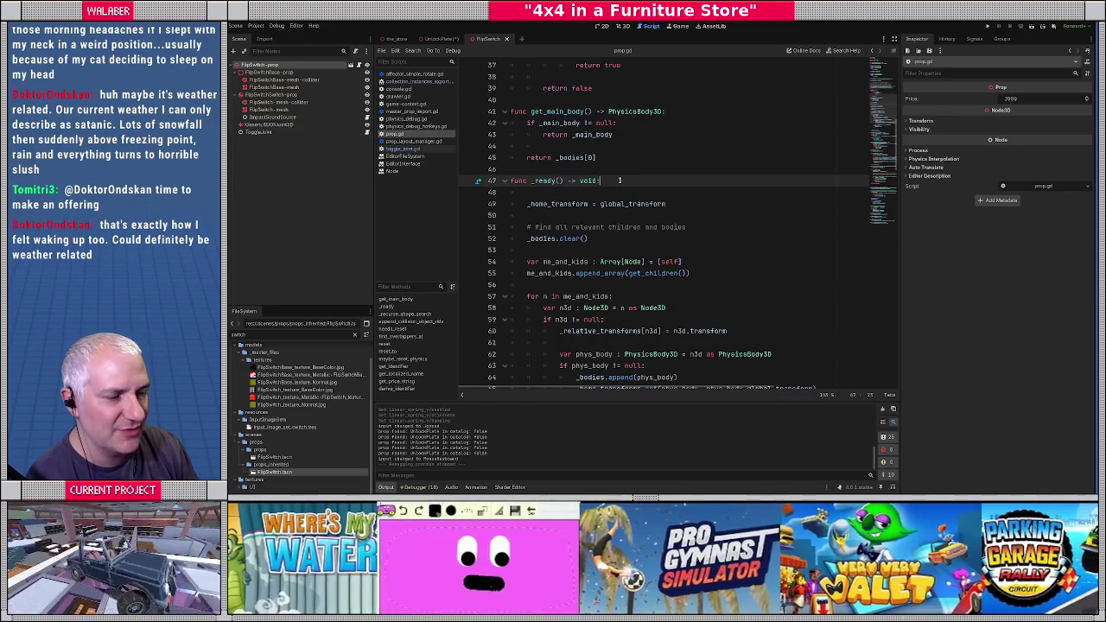
scroll(620, 181, down, 6)
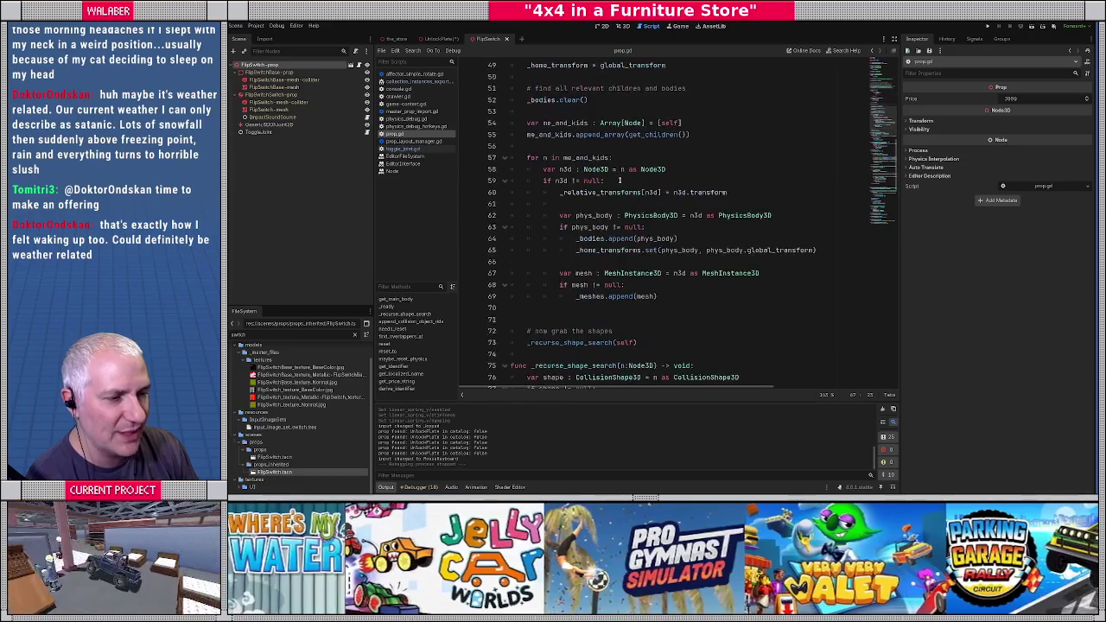
scroll(620, 181, down, 16)
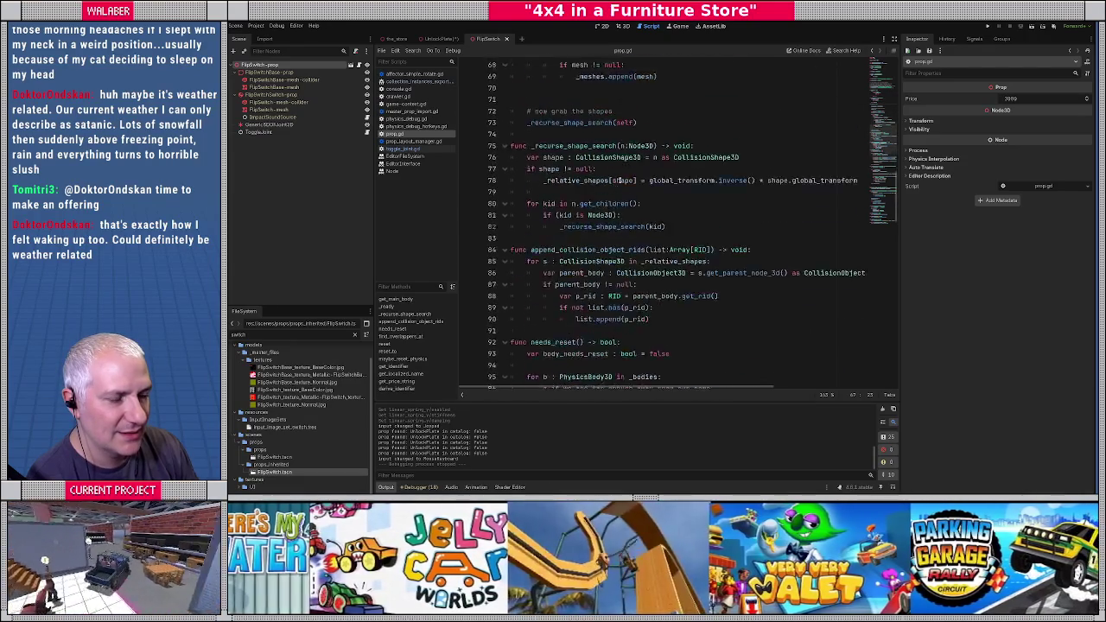
scroll(619, 181, up, 15)
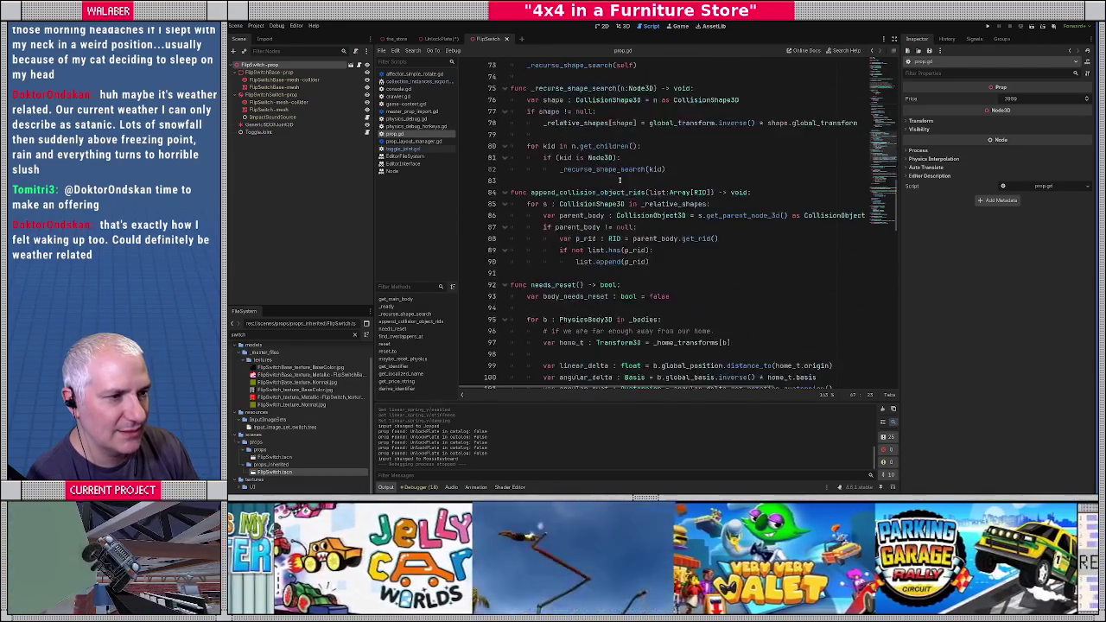
click(648, 204)
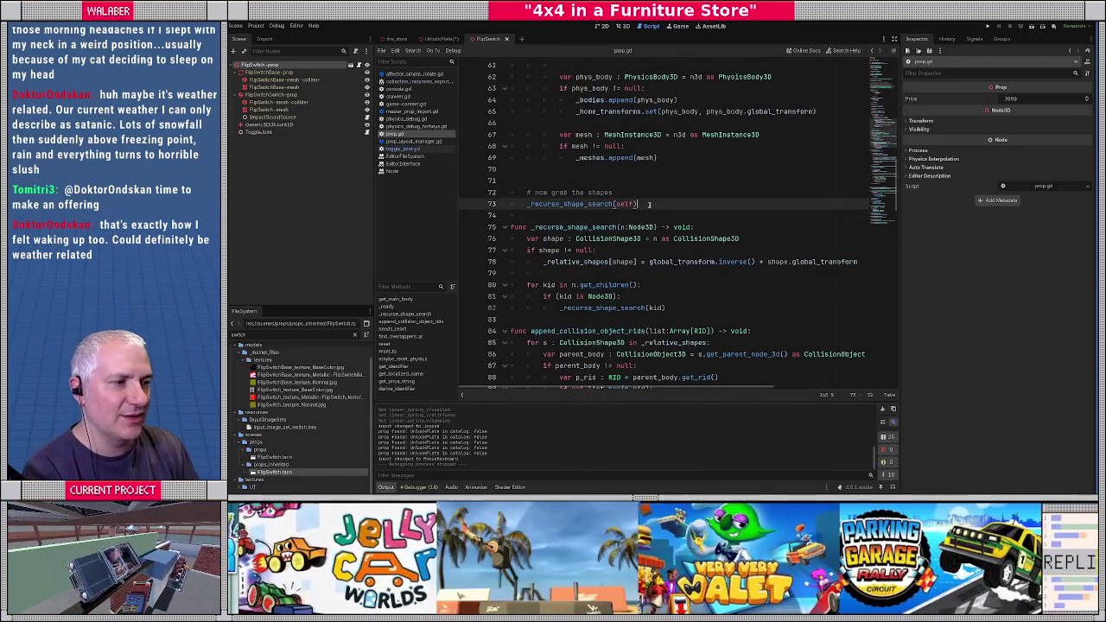
key(Return)
key(Return)
text(_on_prop_readt)
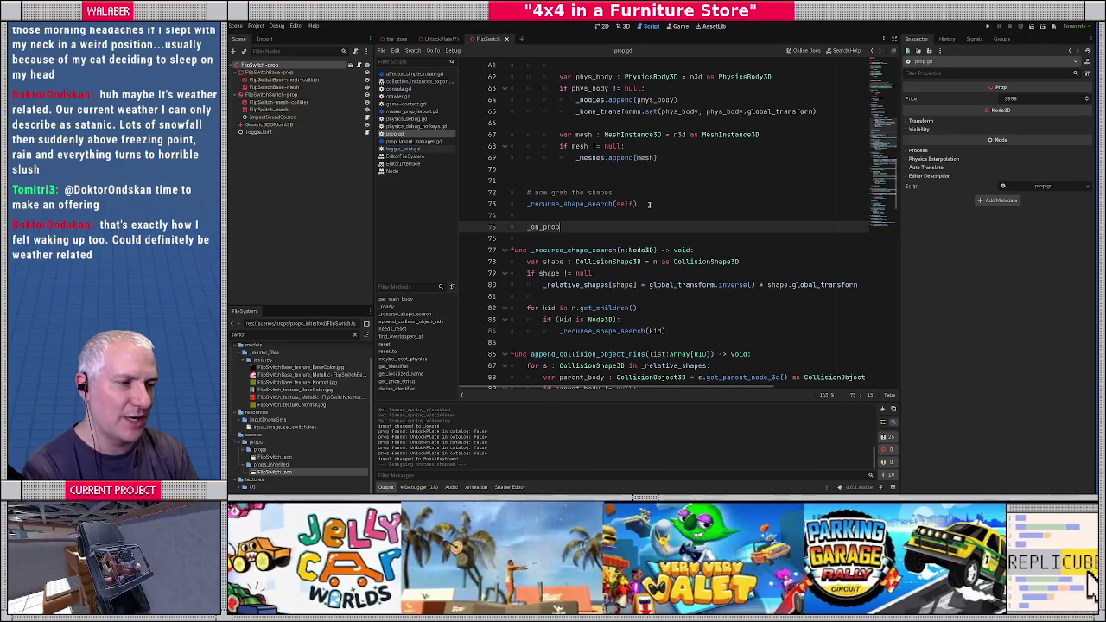
key(BackSpace)
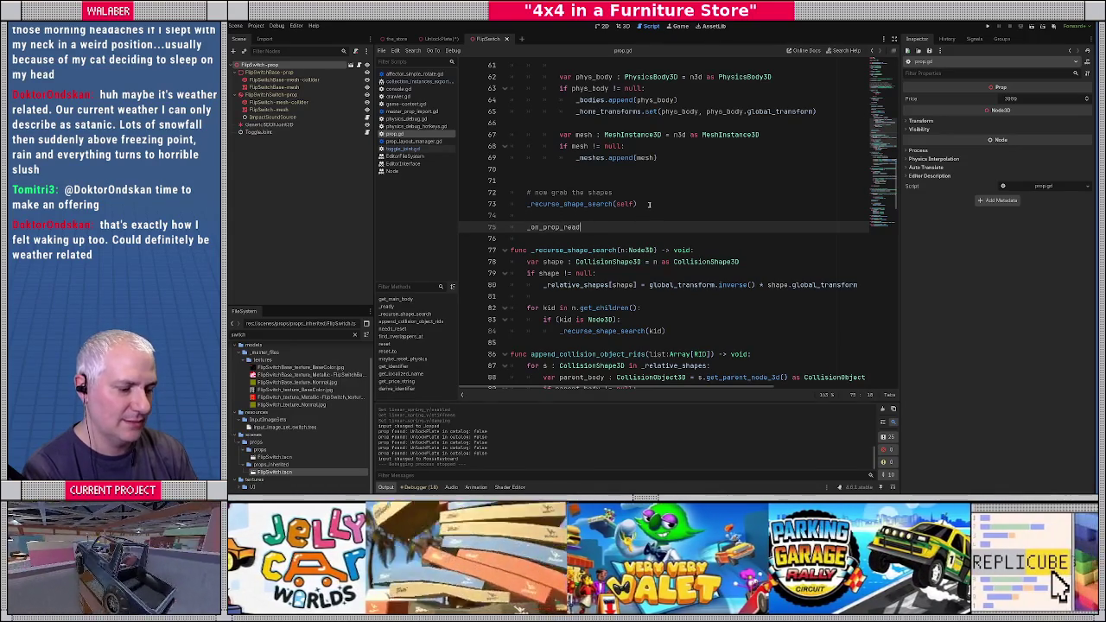
text(y())
key(Return)
key(Return)
key(BackSpace)
text(func _on_pr)
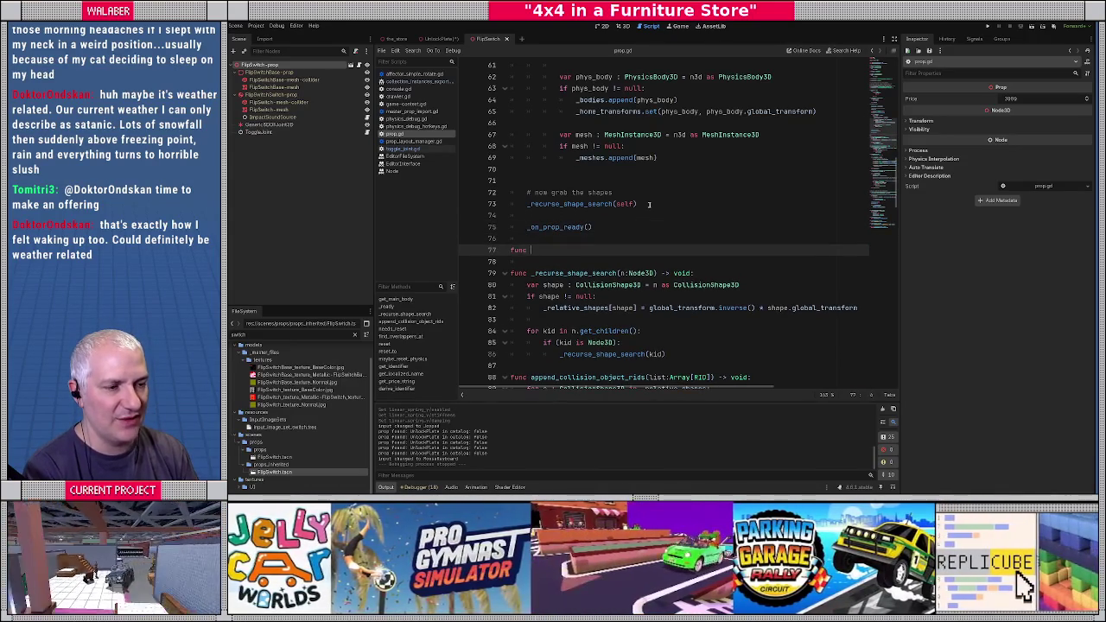
text(op_ready() -)
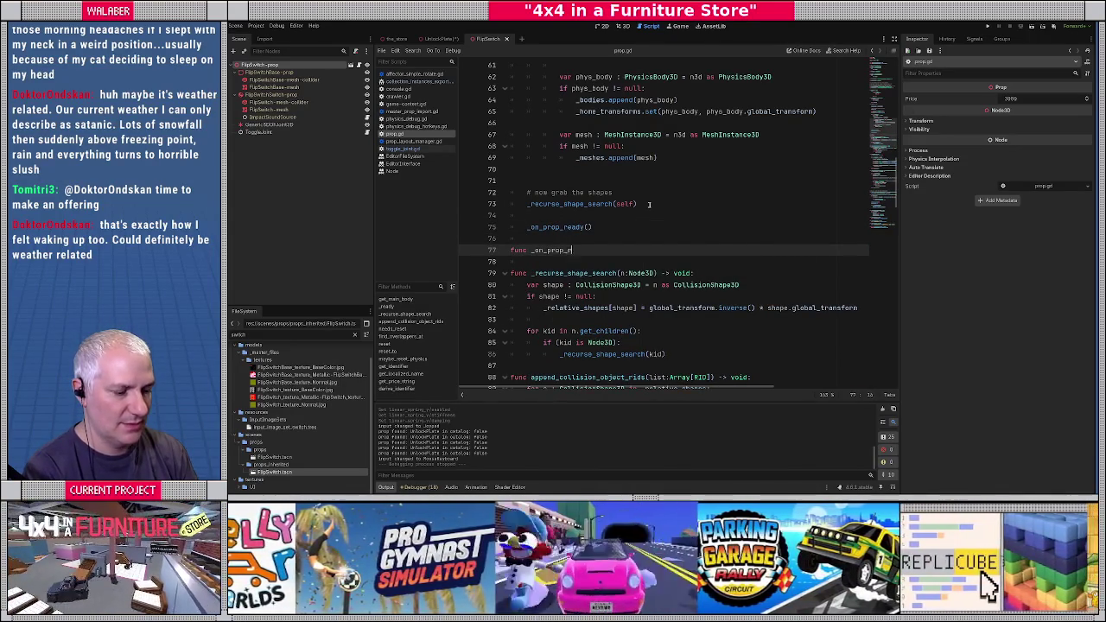
text(> void:)
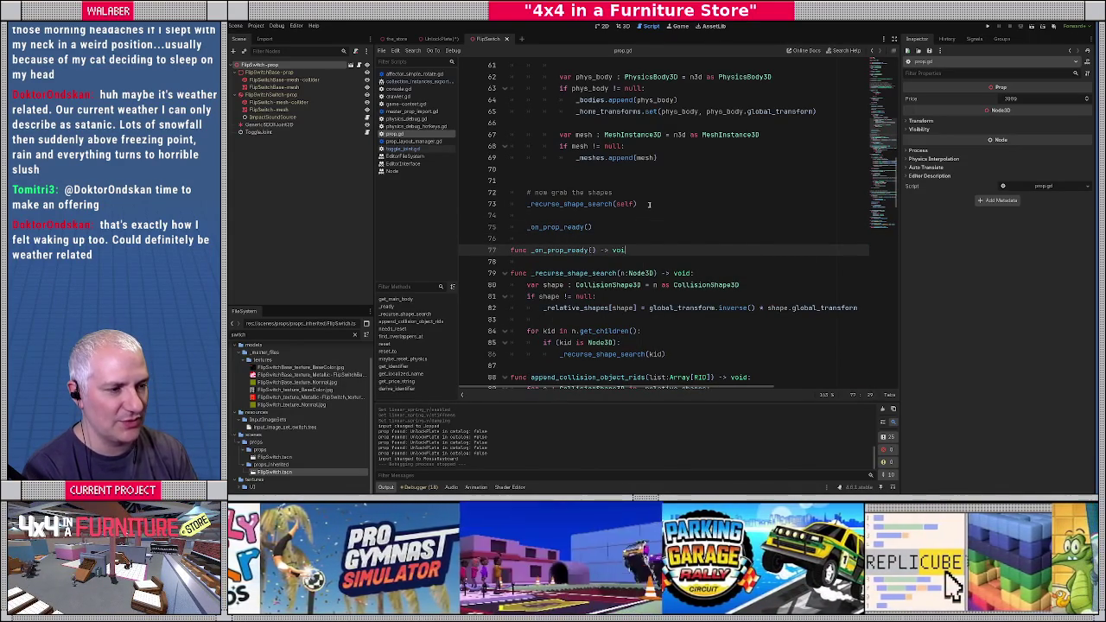
key(Return)
text(pass)
key(Return)
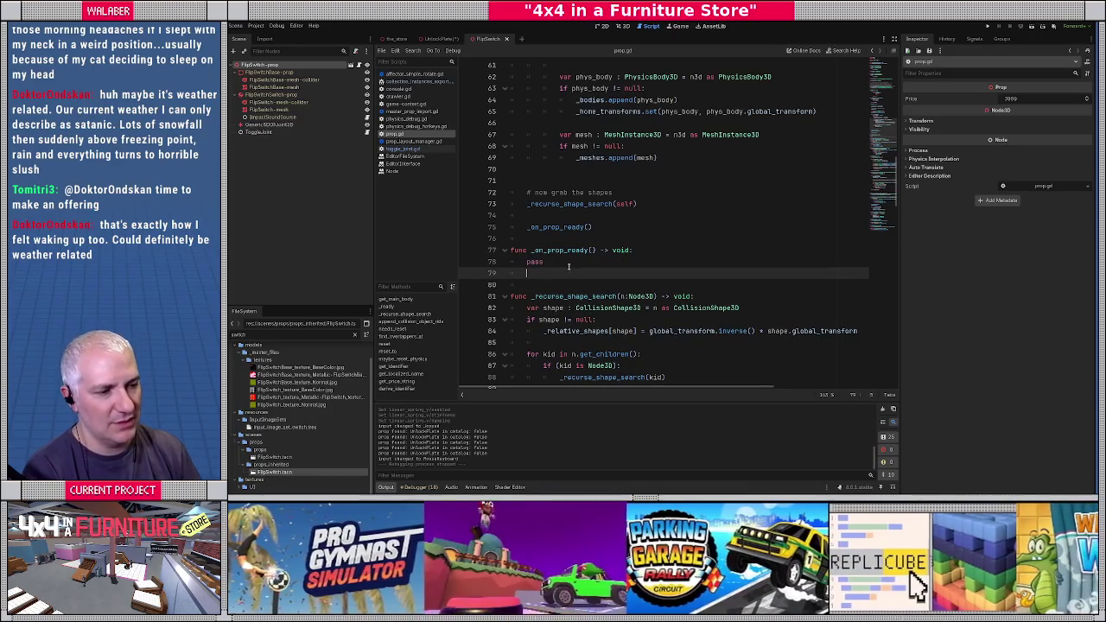
click(533, 241)
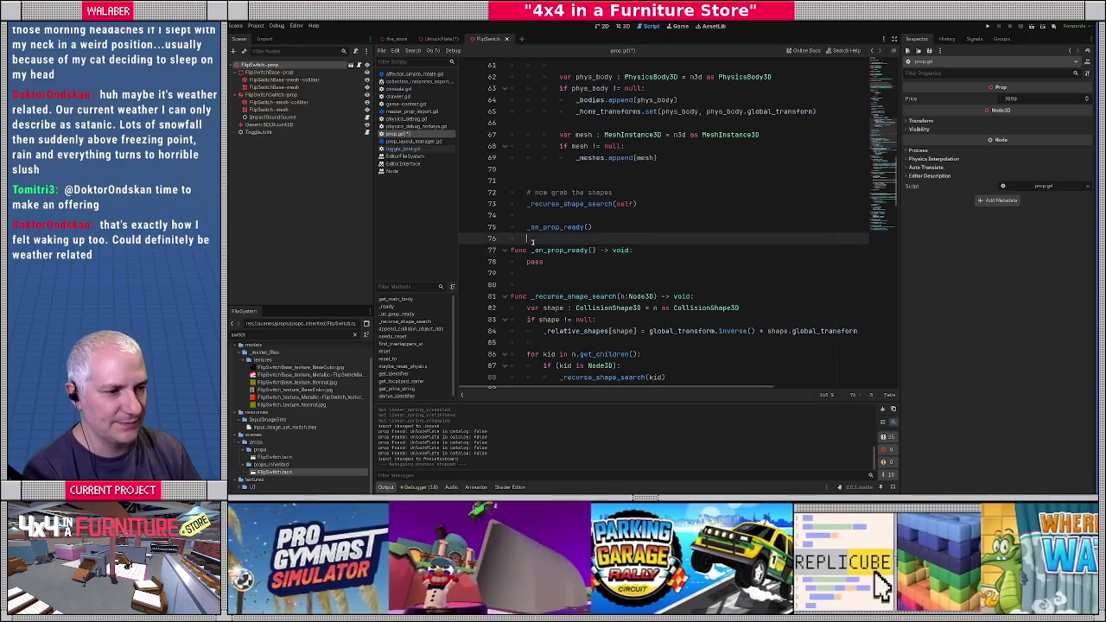
scroll(518, 234, down, 9)
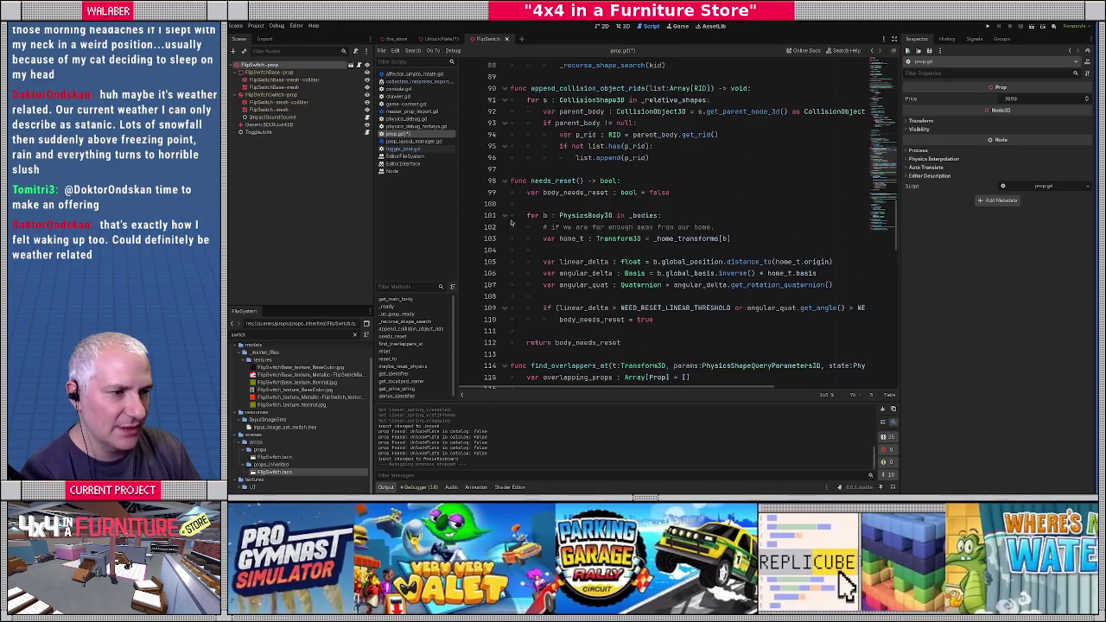
scroll(509, 226, down, 12)
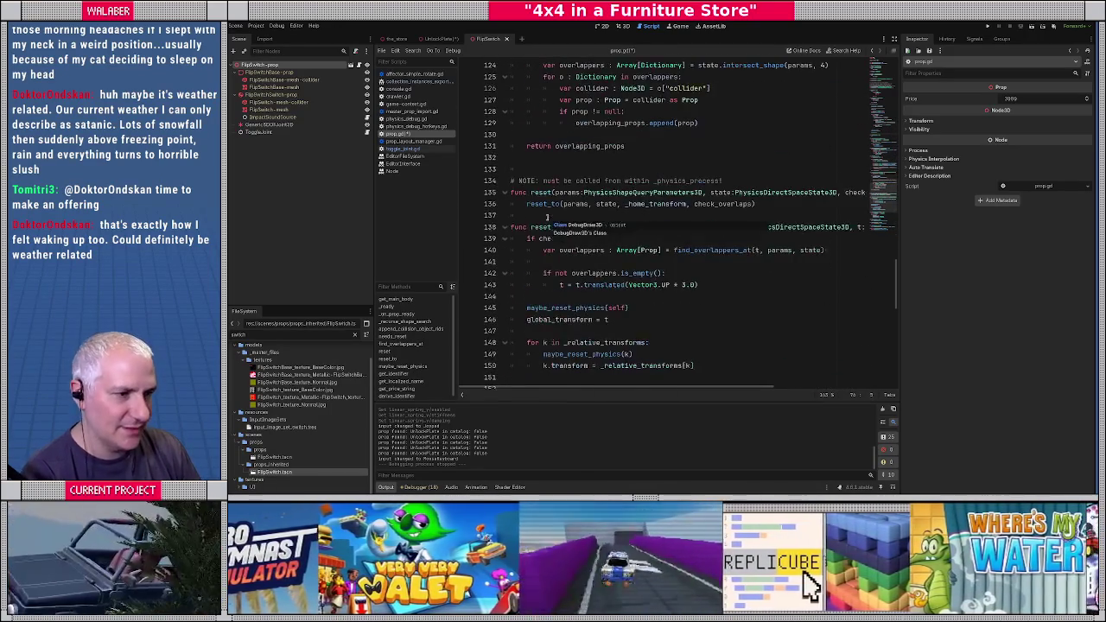
scroll(536, 223, down, 10)
scroll(529, 228, up, 20)
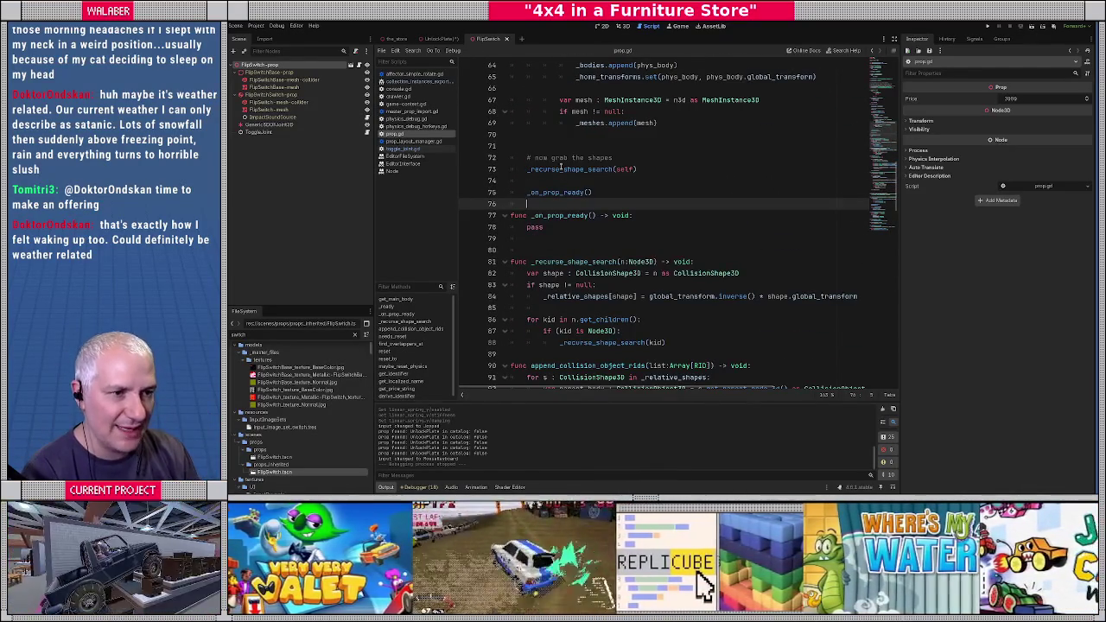
- Extend FlipSwitch-prop's script, setting the save location to res://scripts/props
right_click(295, 68)
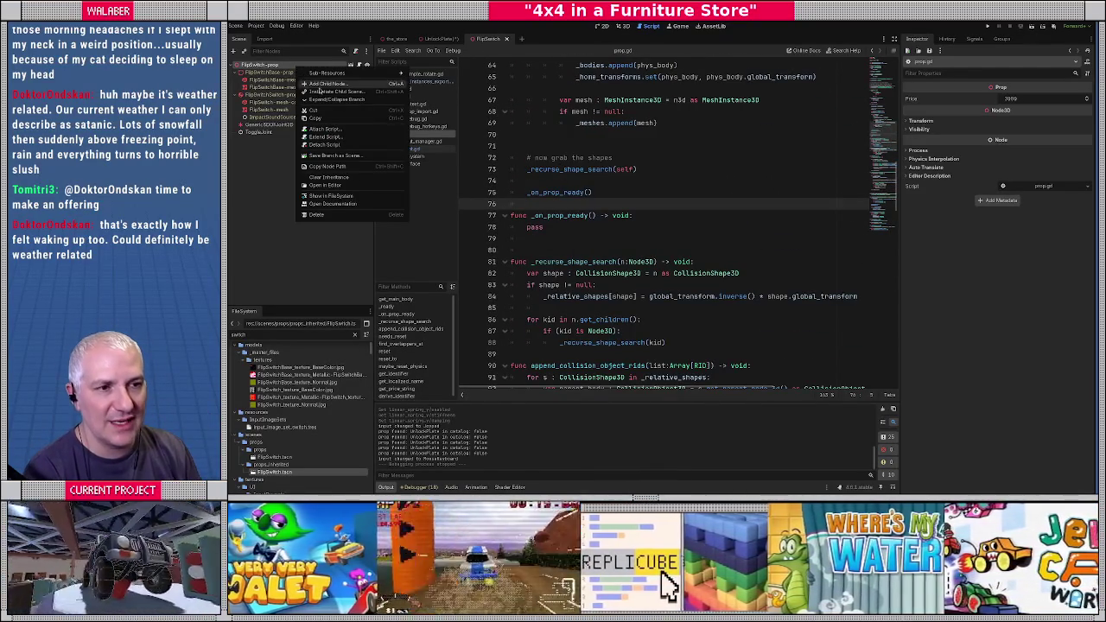
click(331, 137)
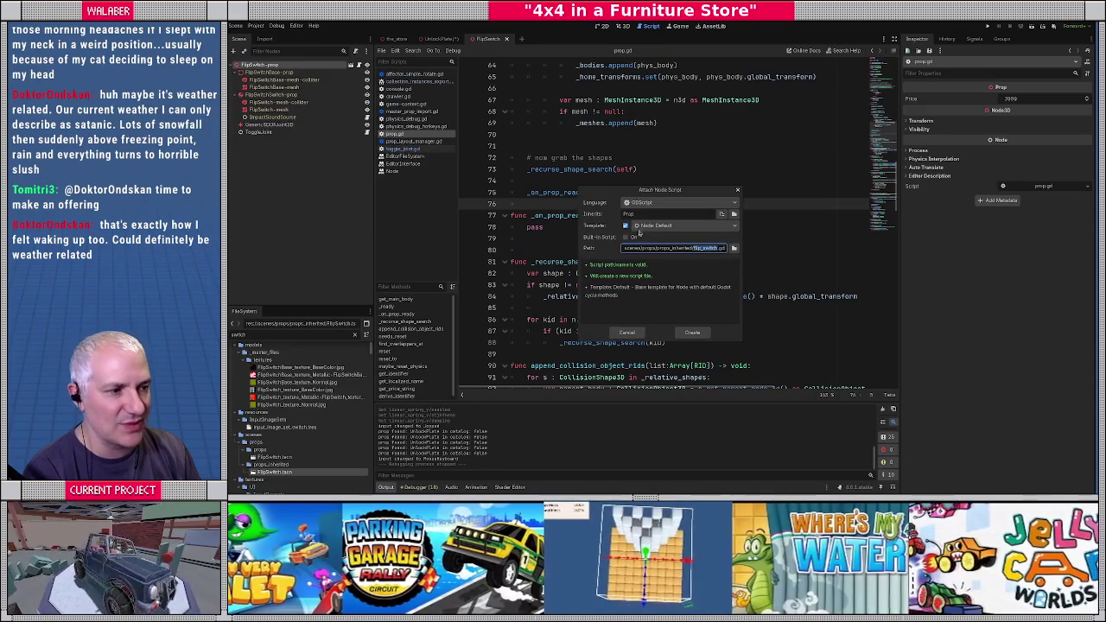
click(734, 248)
click(507, 146)
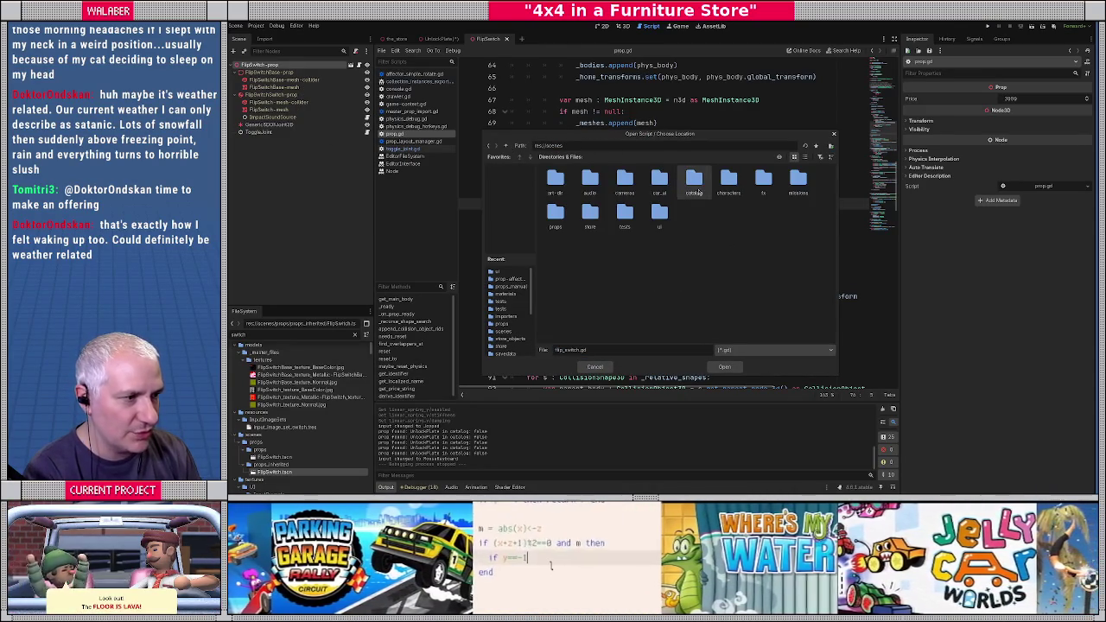
click(506, 146)
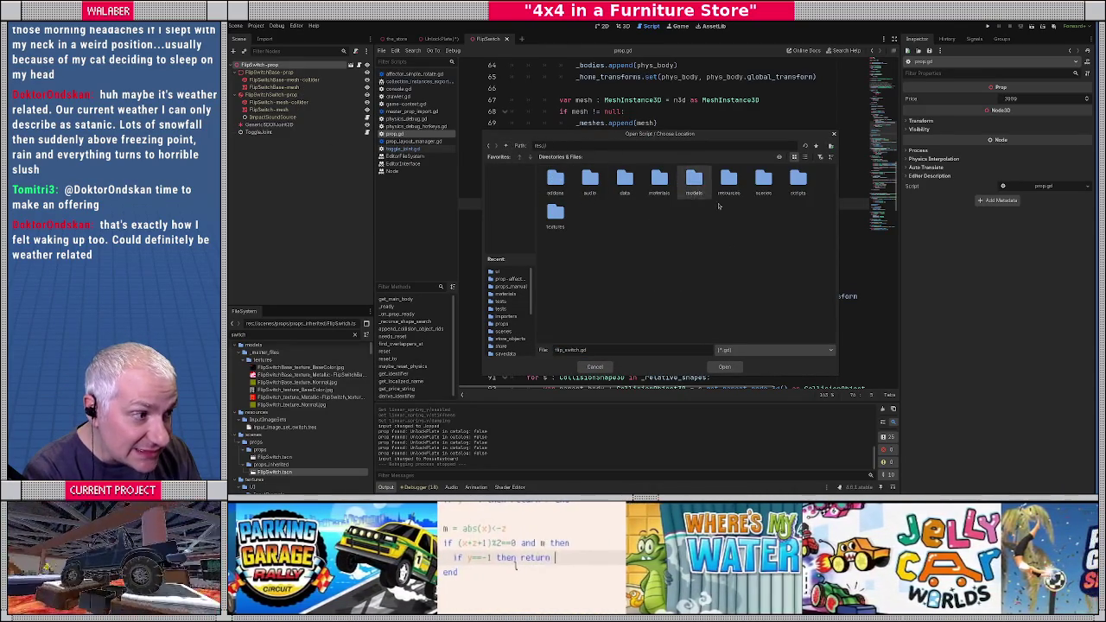
double_click(793, 184)
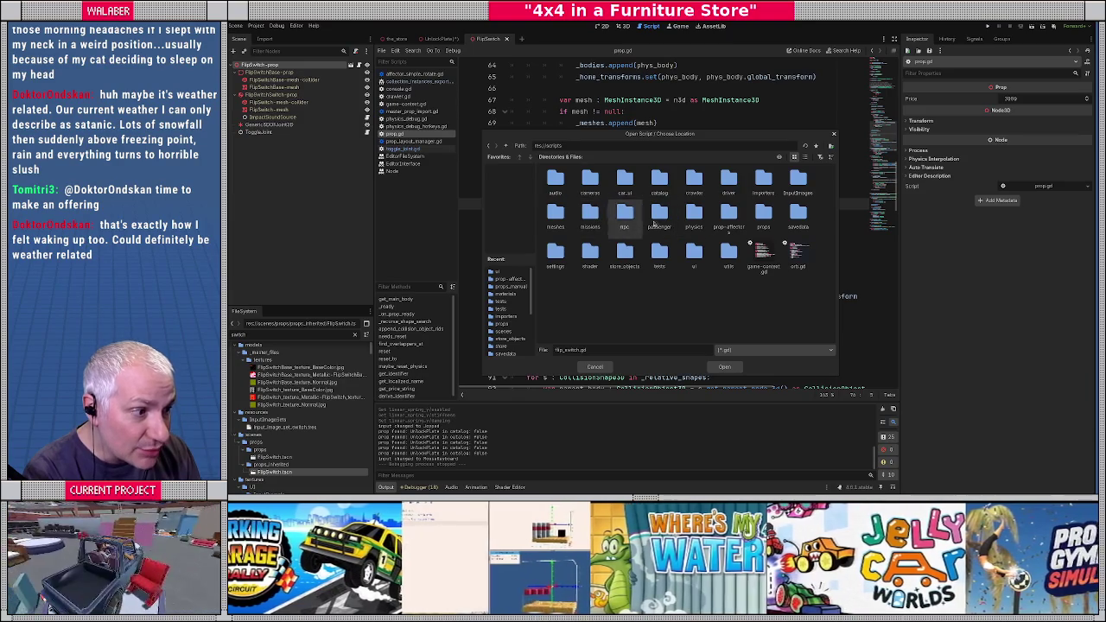
double_click(762, 216)
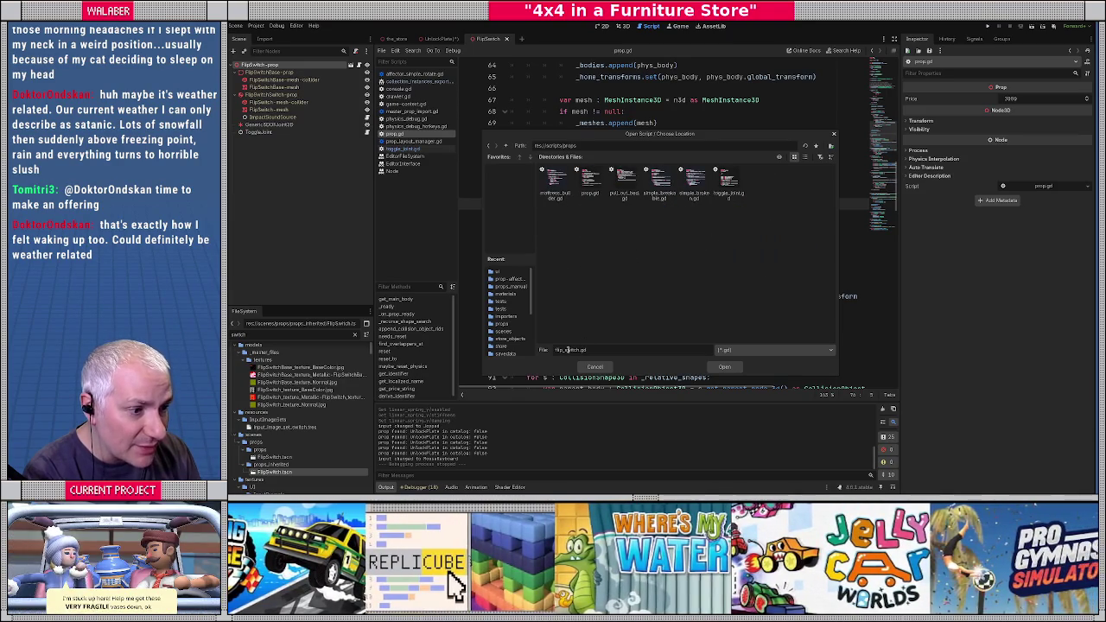
- Name the script activatable_prop.gd, create it, and begin typing class_name ActivatableProp
text(sch)
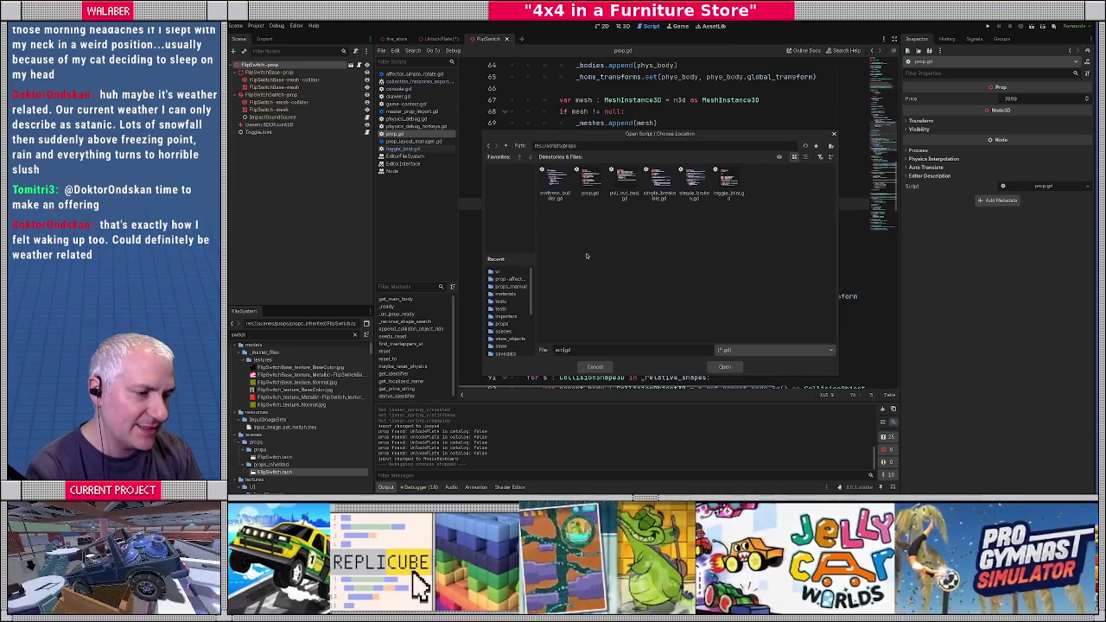
text(vatable)
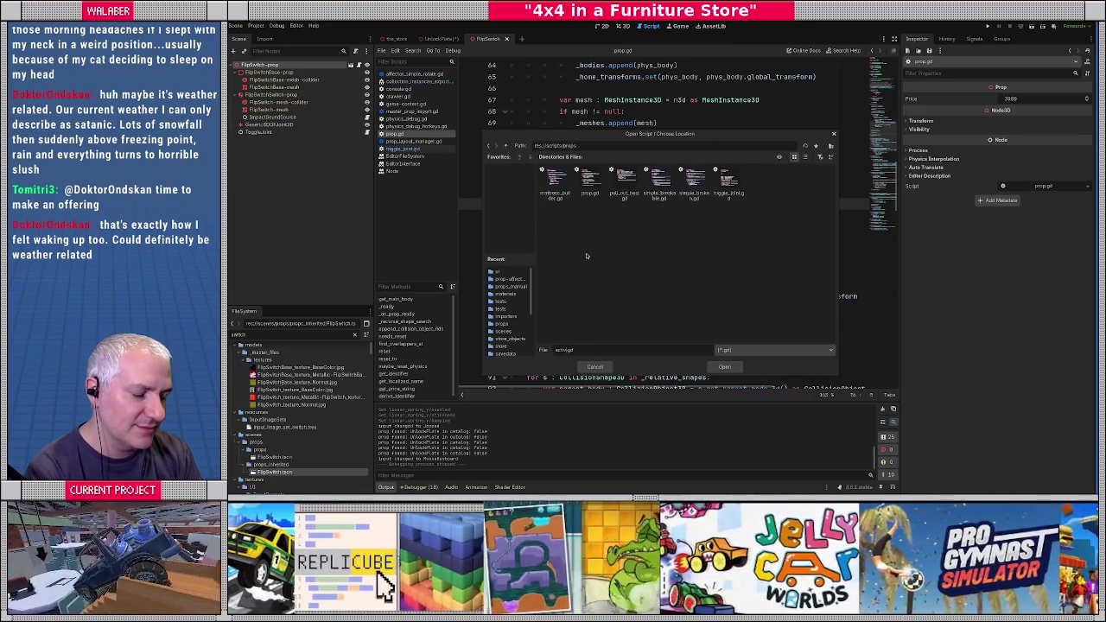
text(le)
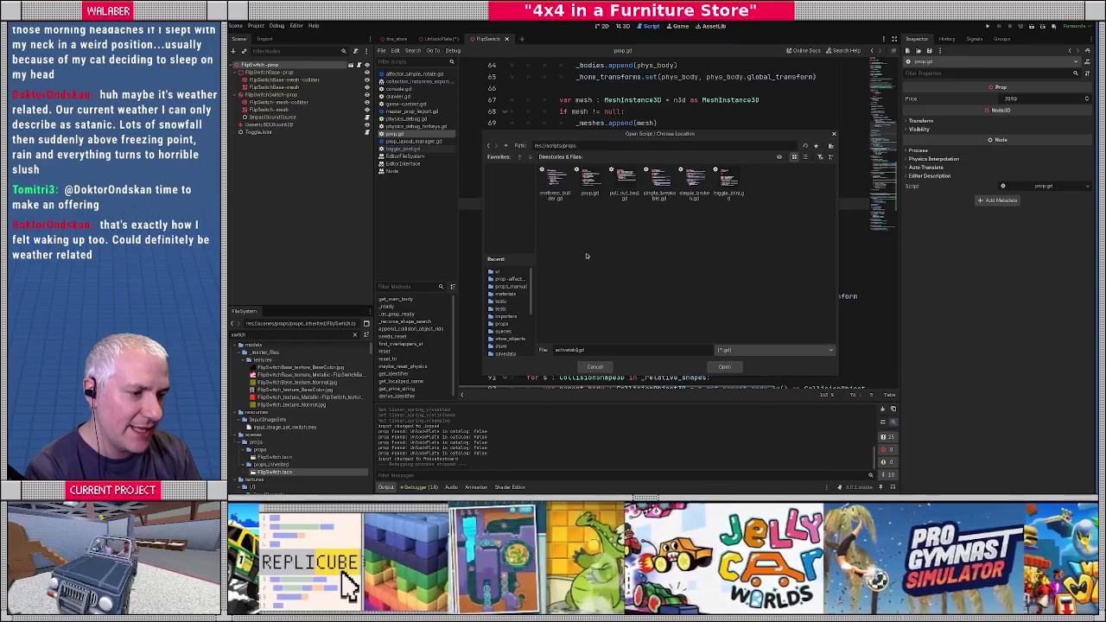
text(_prop)
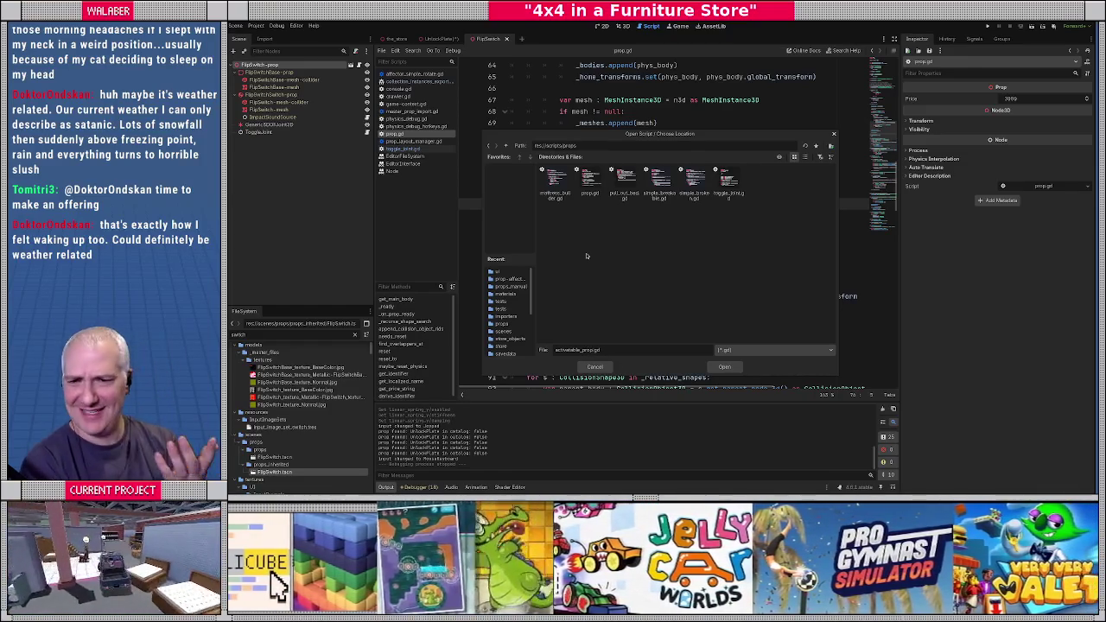
click(724, 367)
key(Return)
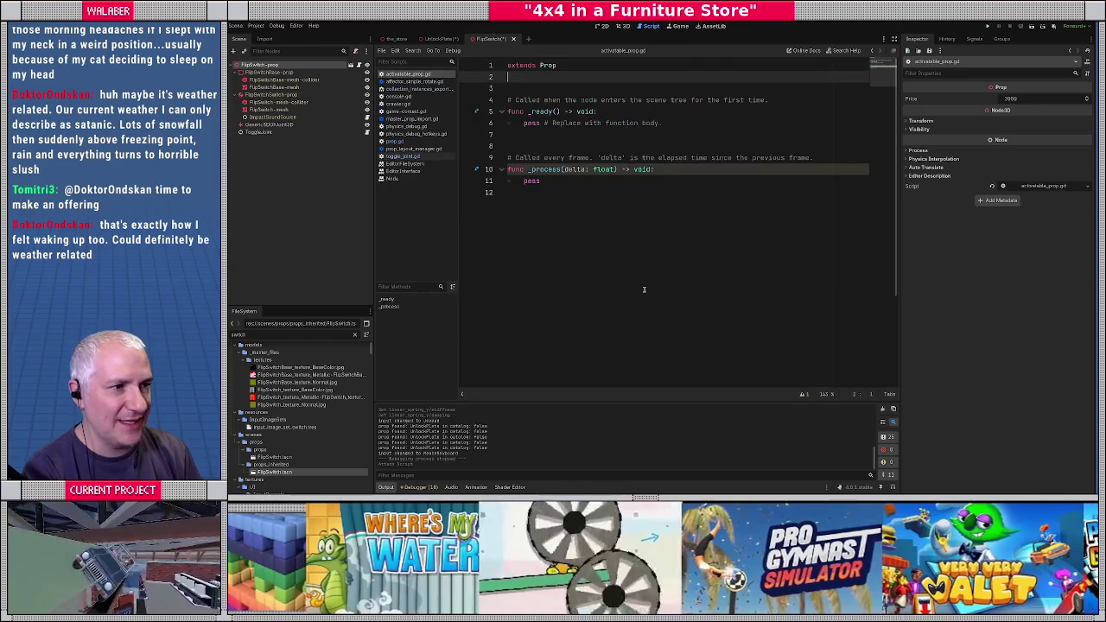
text(class_name Ac)
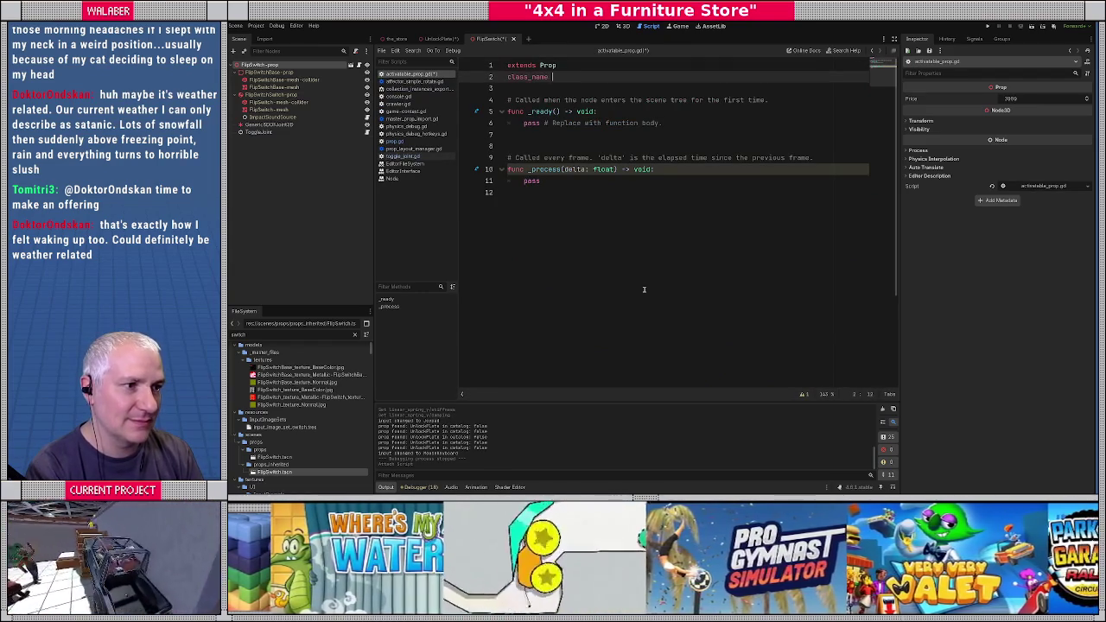
text(tivatableProp)
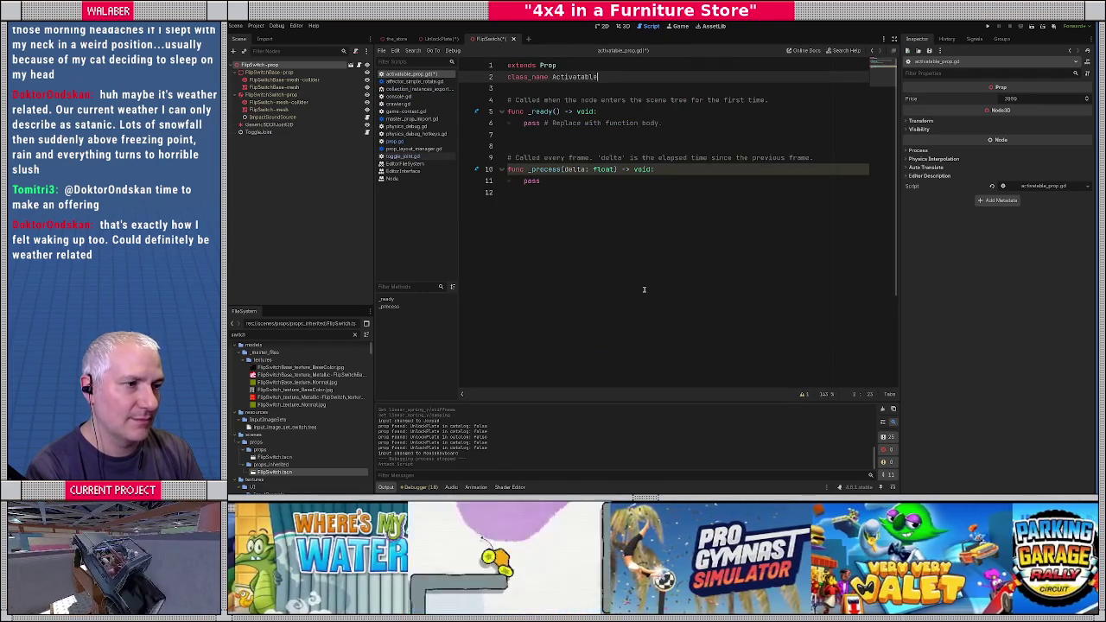
- Declare signals activated(), deactivated() and activation_changed(on: bool) below the class name
key(Return)
key(Return)
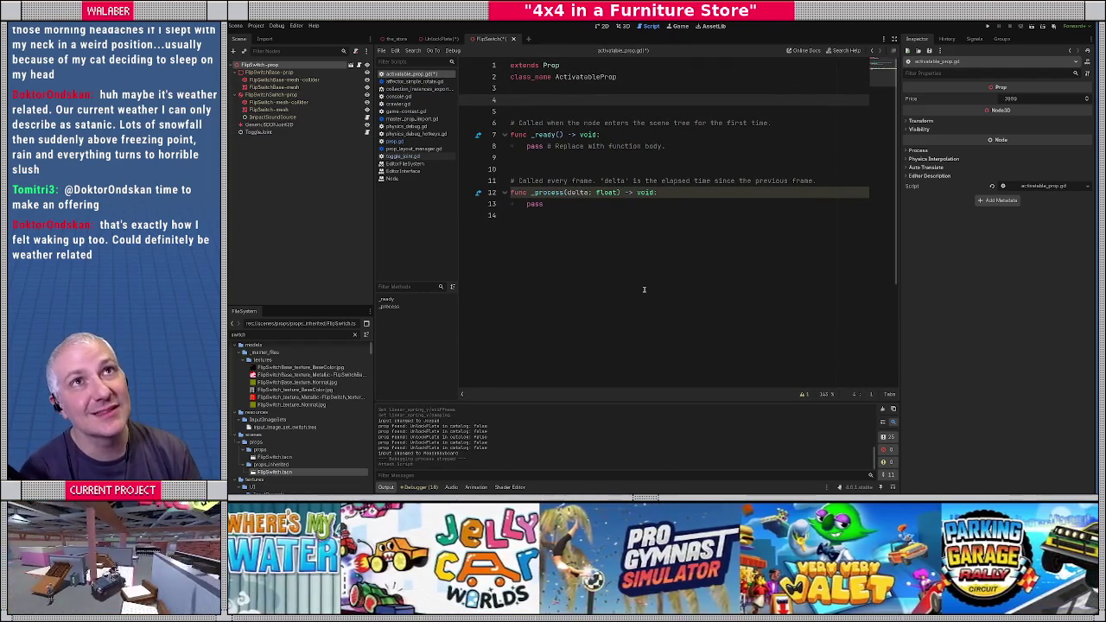
text(signal activated)
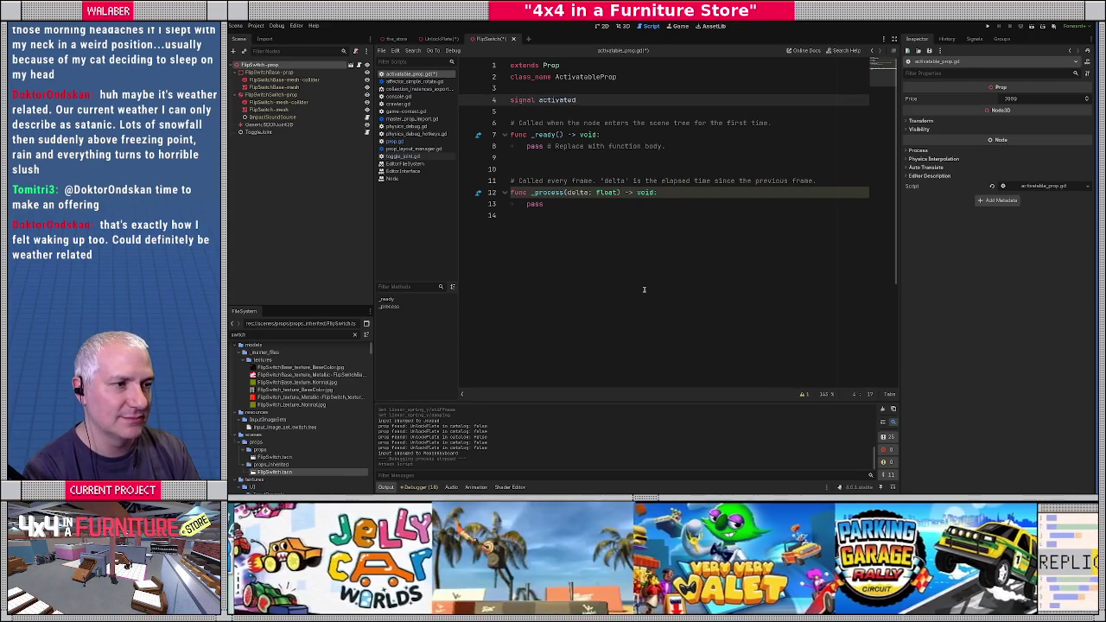
text(())
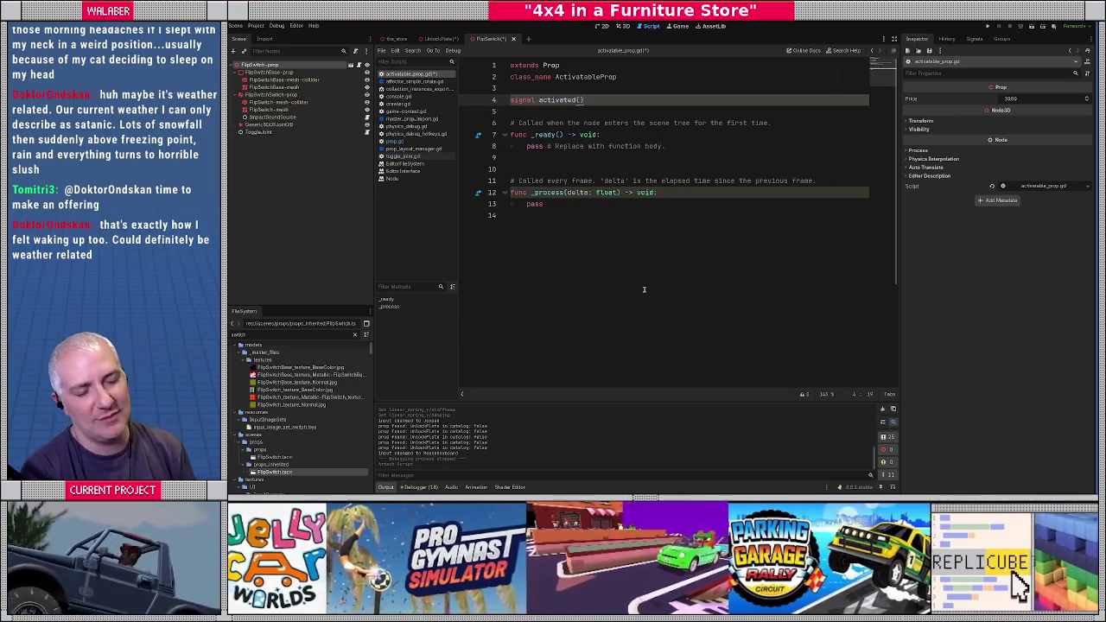
key(Return)
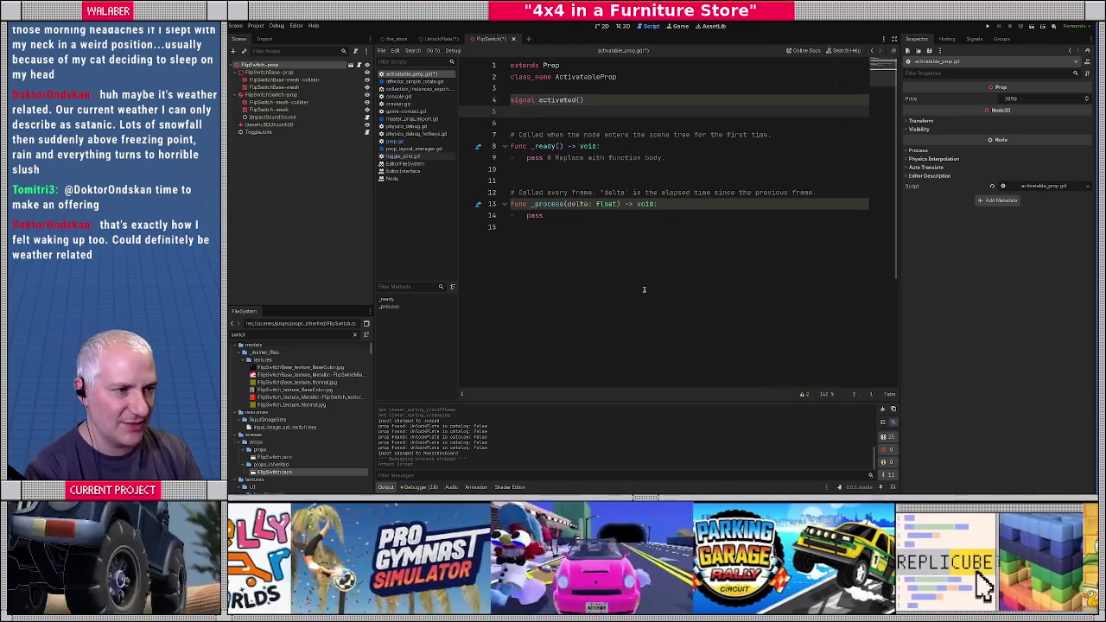
text(signal dead)
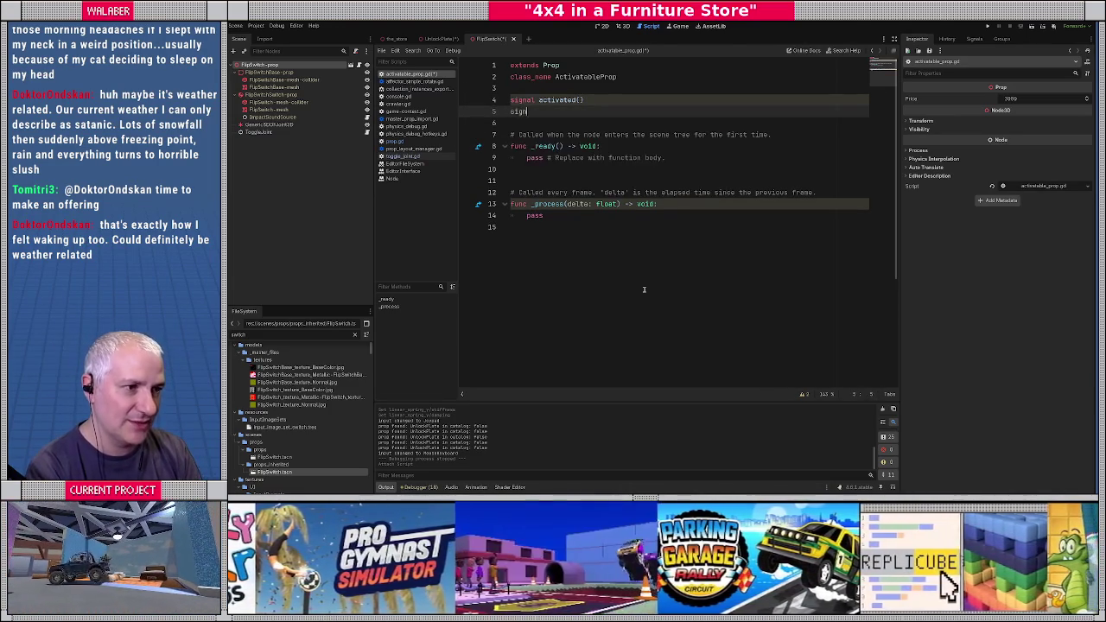
text(ctivated())
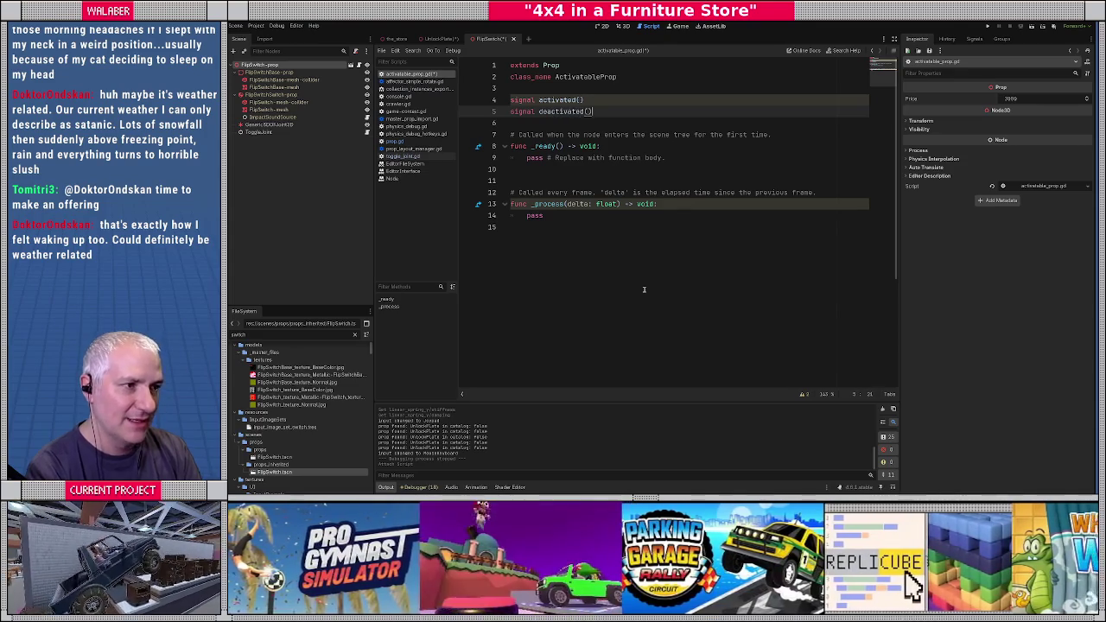
key(Return)
text(signal activa)
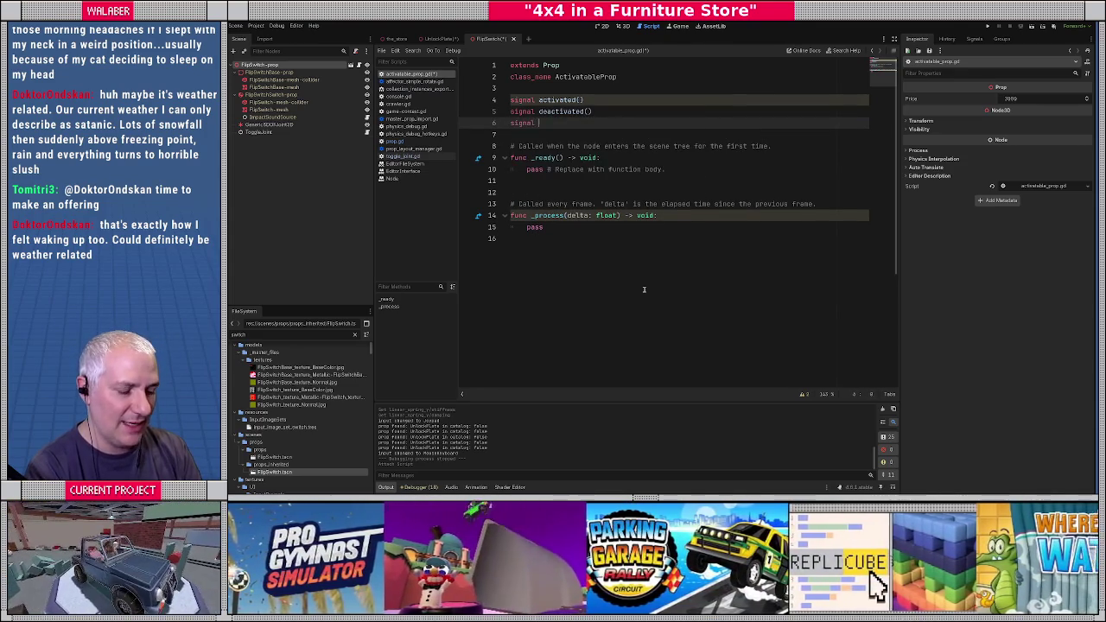
text(tion_changed())
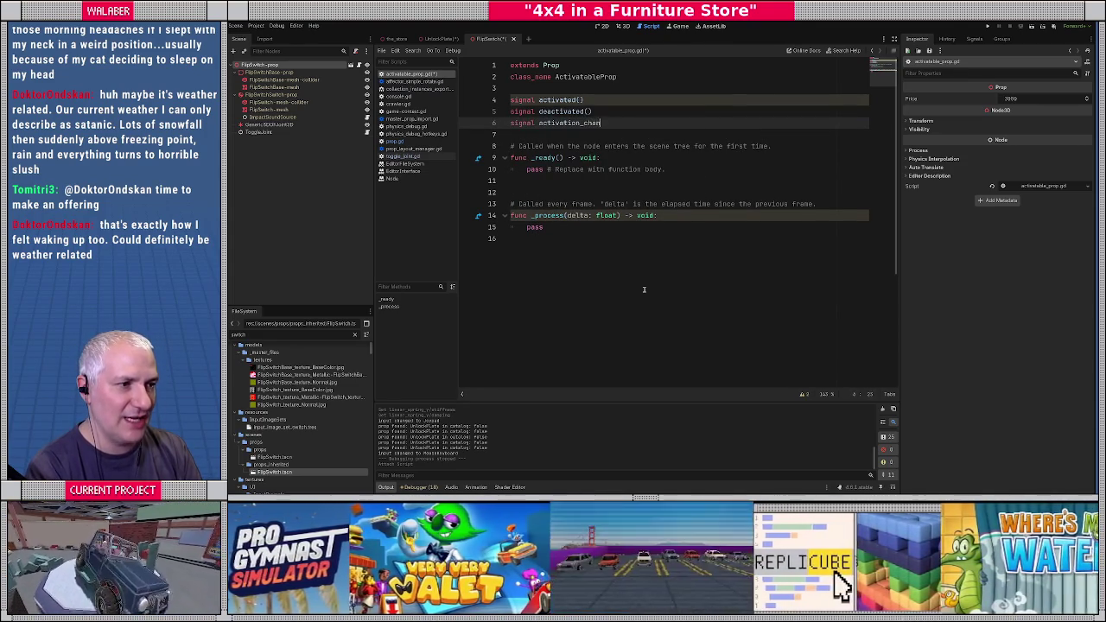
text(on: boo)
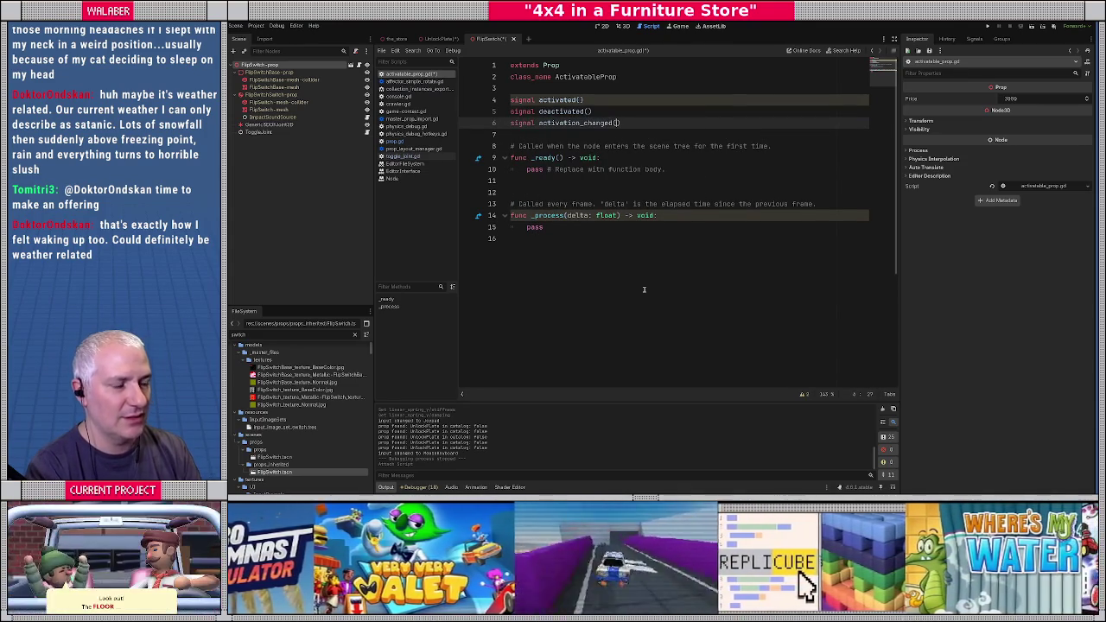
text(l))
key(Return)
key(Return)
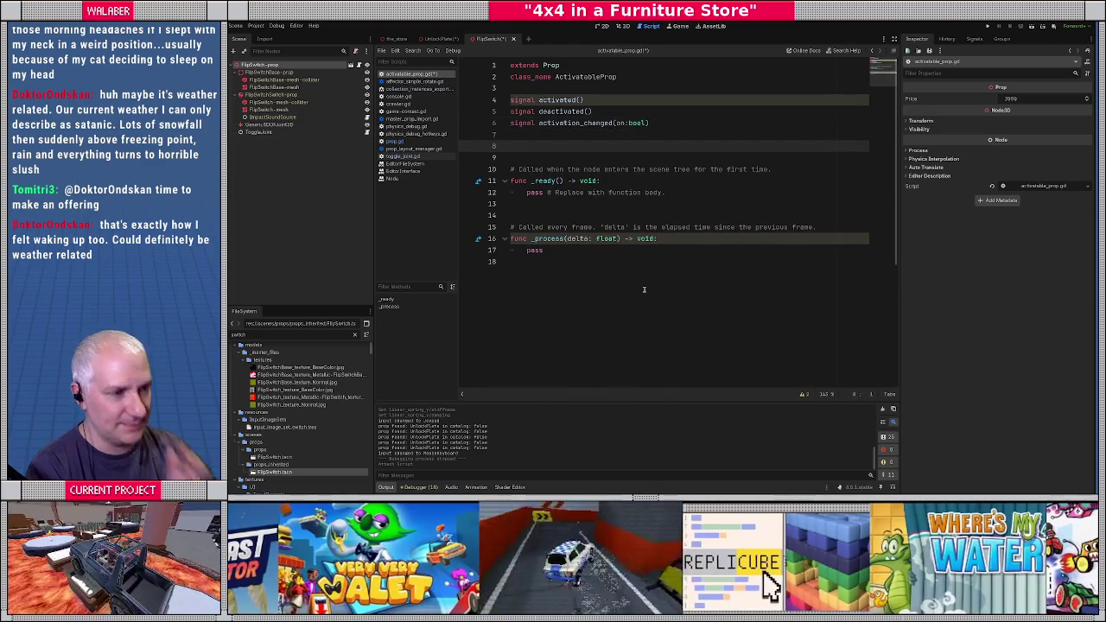
drag(643, 289, 479, 148)
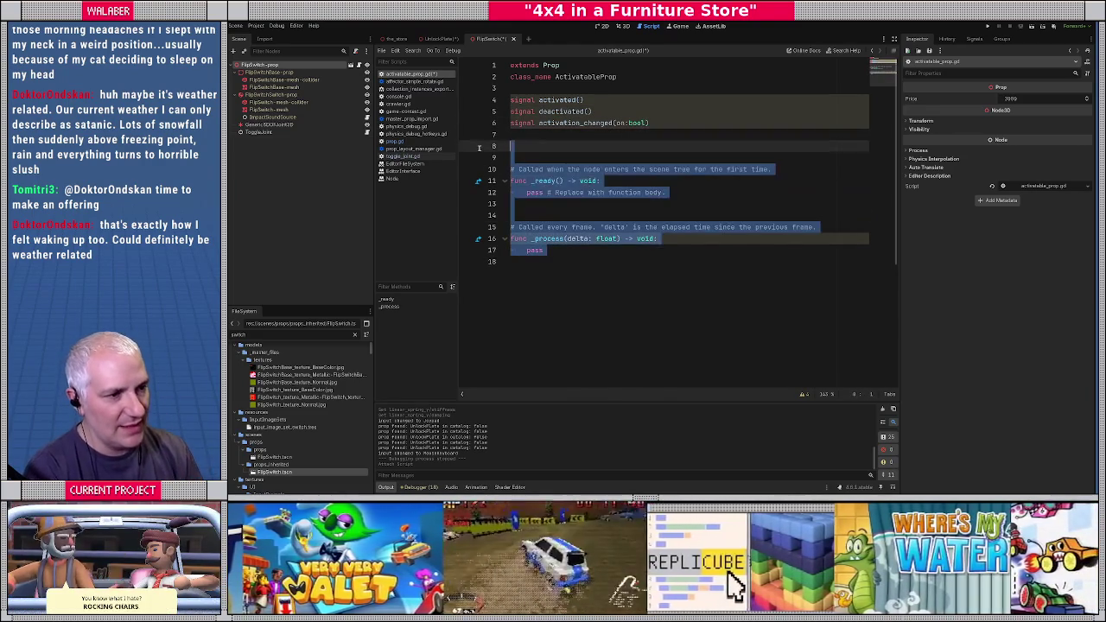
- Delete the template _ready and _process functions and save activatable_prop.gd
key(Delete)
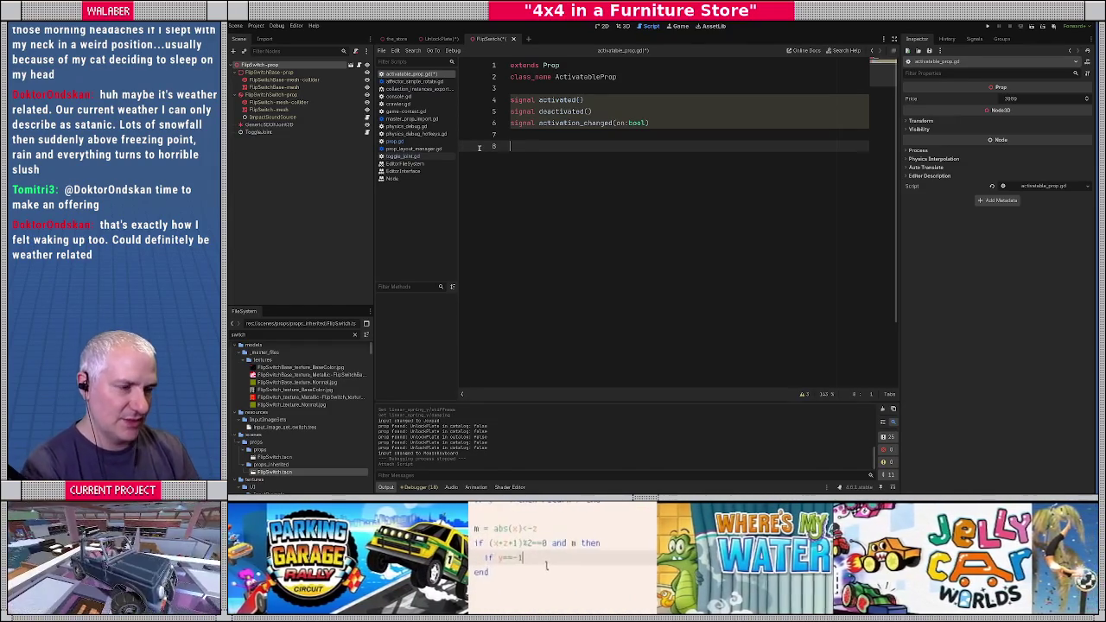
key(ctrl+s)
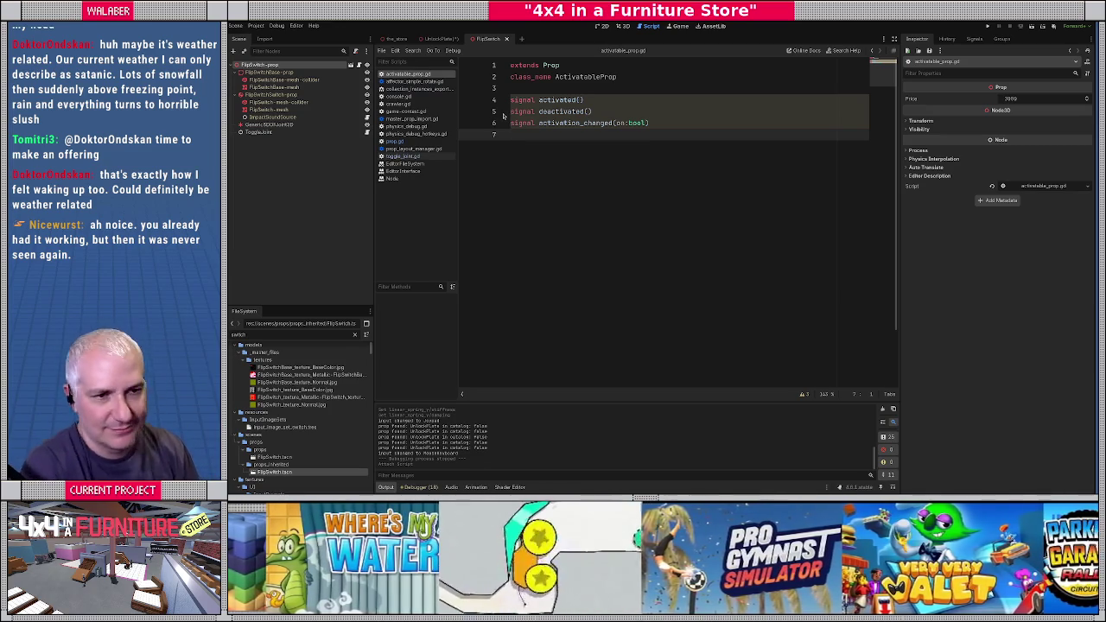
click(273, 133)
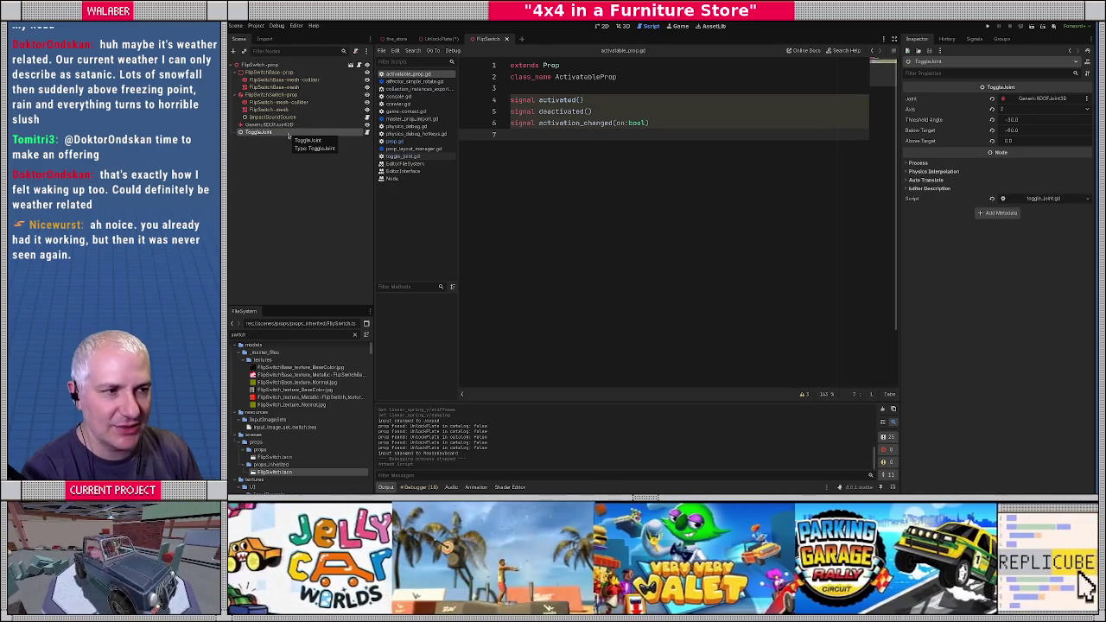
- Open toggle_joint.gd from ToggleJoint and review its per-axis spring equilibrium code in _physics_process
click(259, 65)
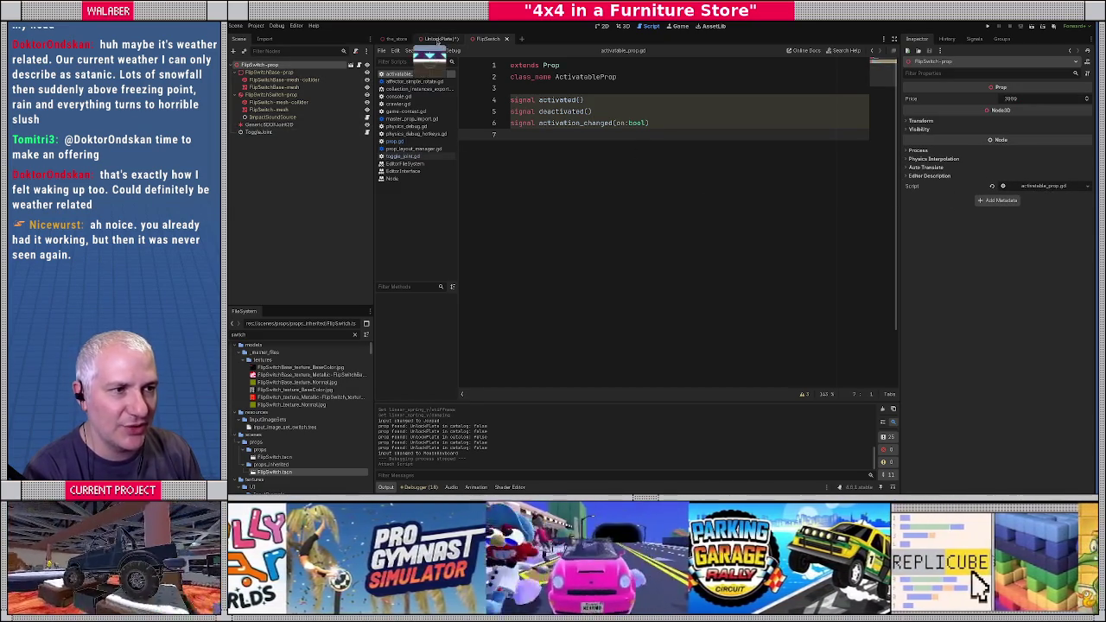
click(257, 132)
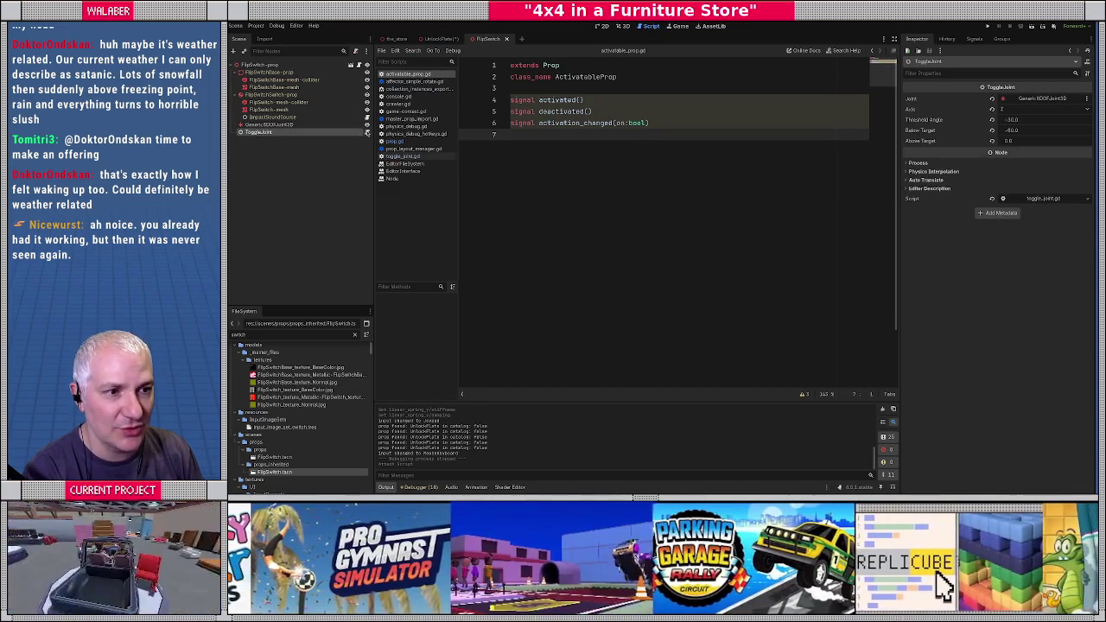
click(366, 132)
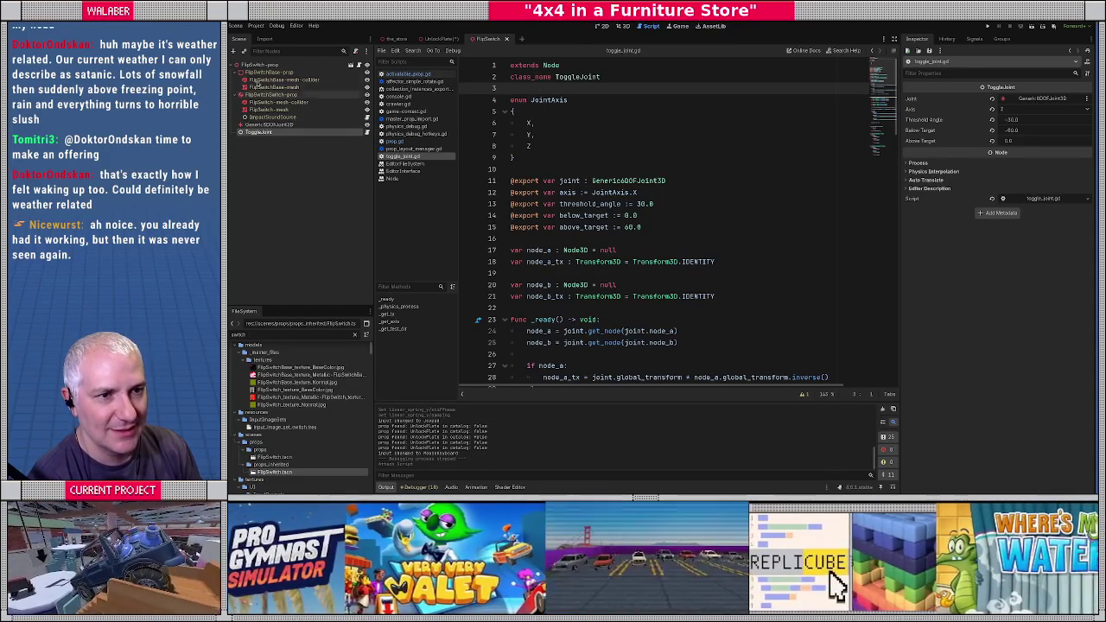
click(260, 66)
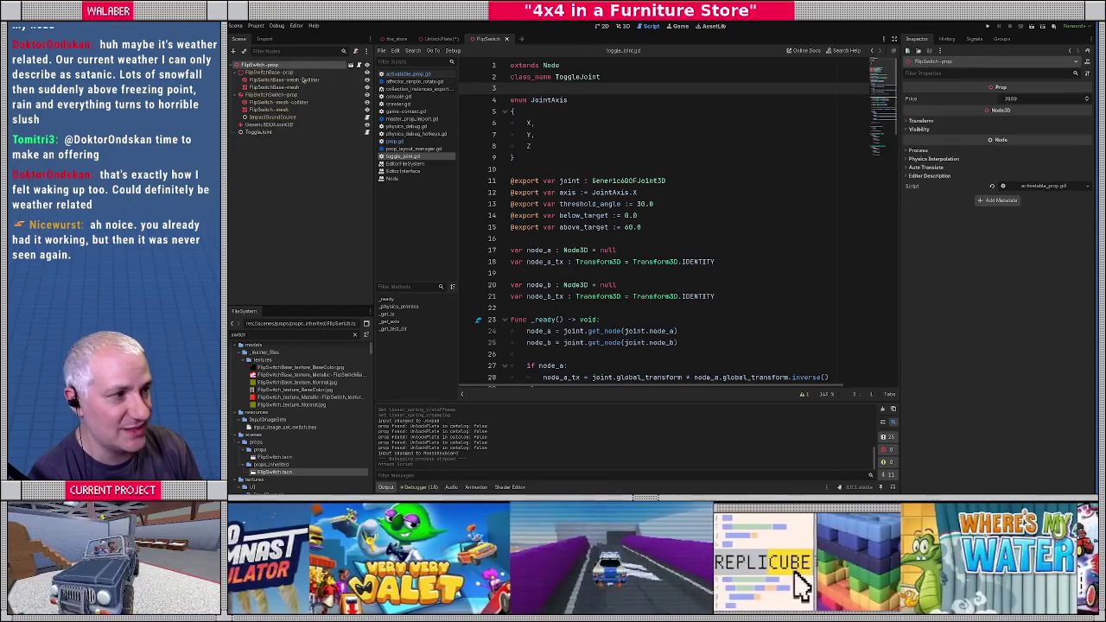
click(258, 133)
scroll(557, 214, down, 8)
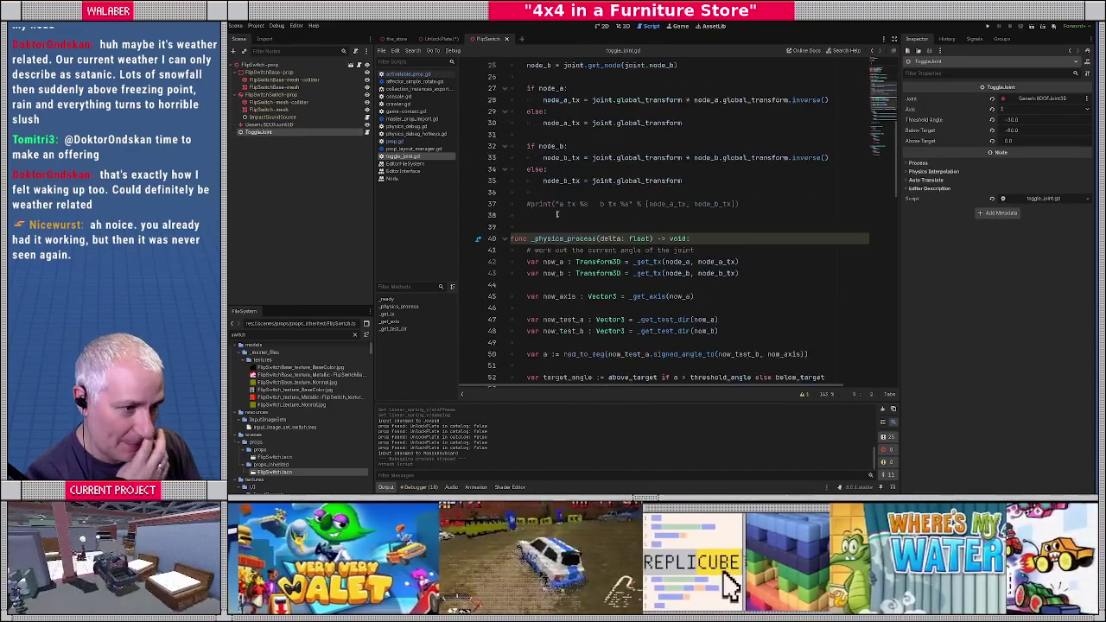
scroll(557, 214, down, 5)
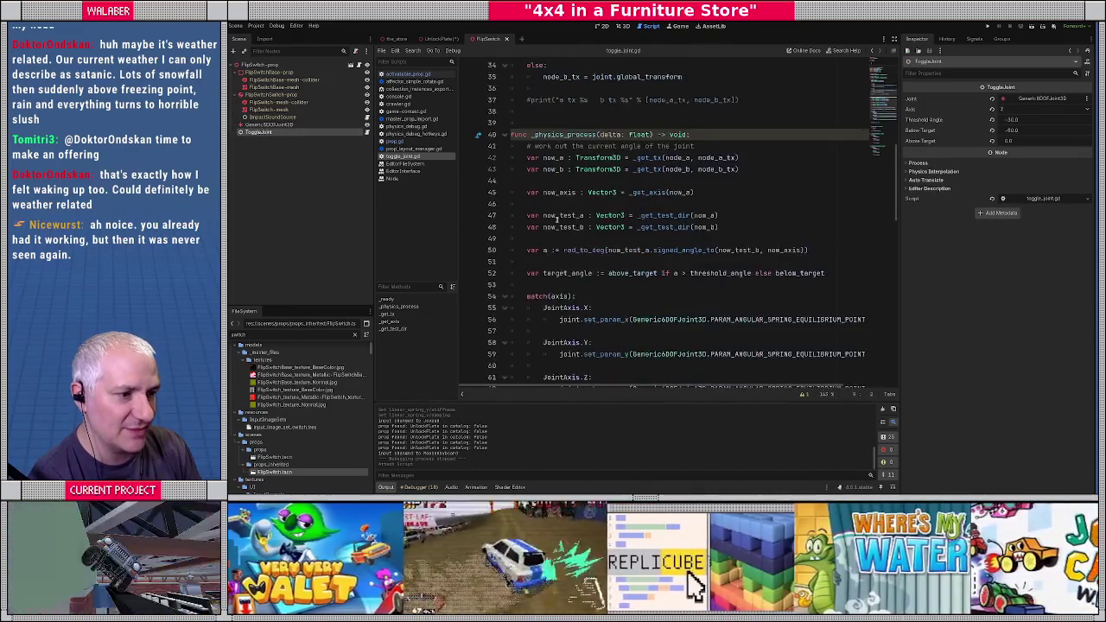
scroll(556, 241, down, 1)
click(544, 178)
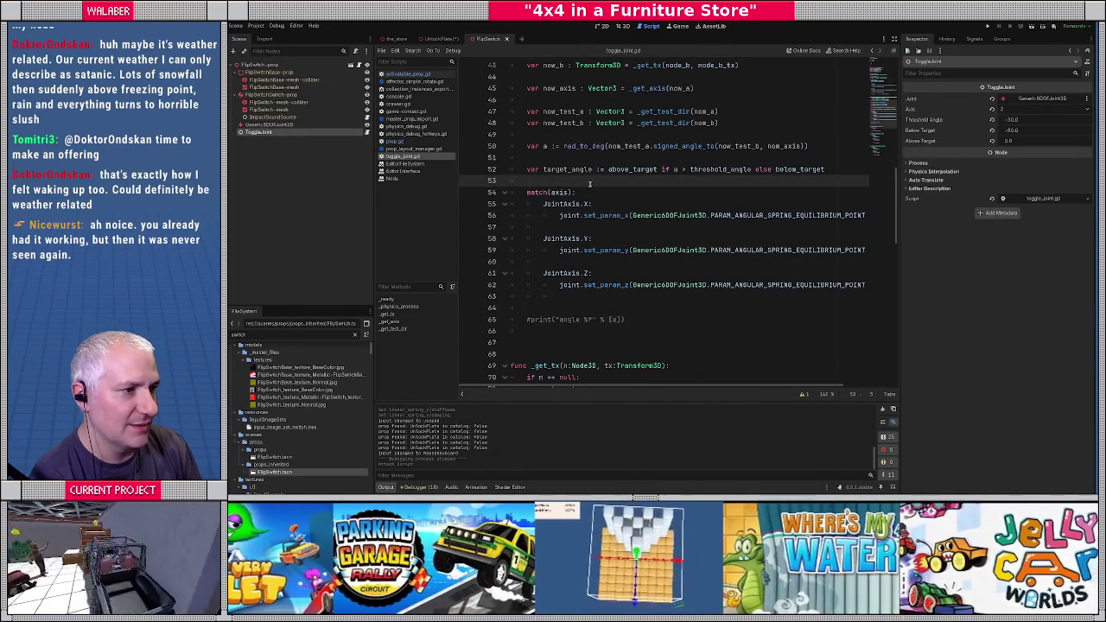
scroll(584, 192, up, 10)
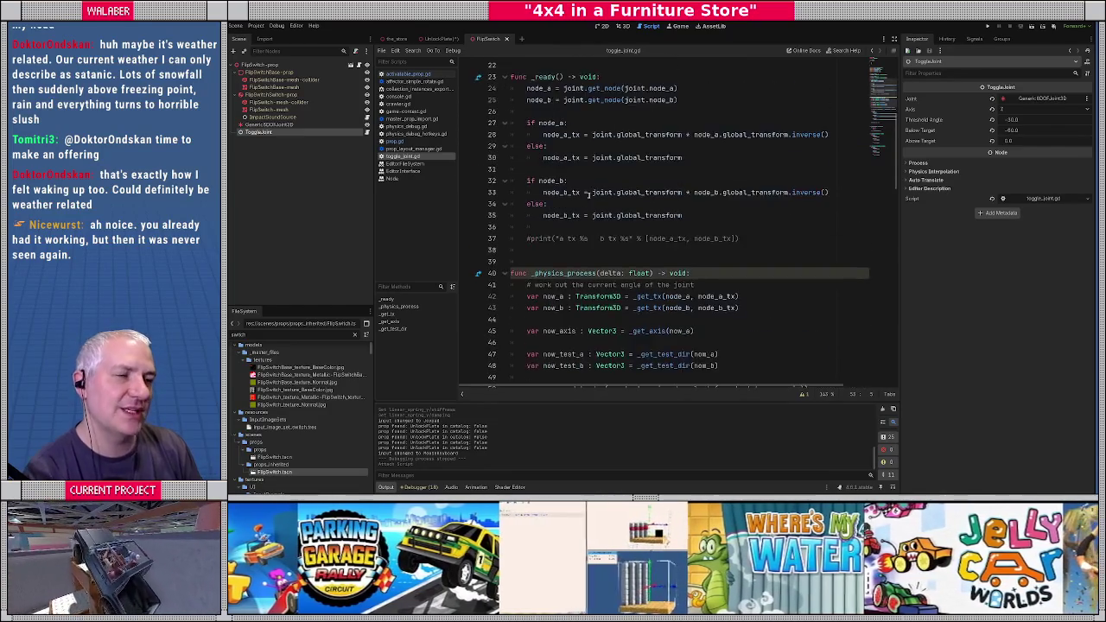
scroll(589, 191, up, 2)
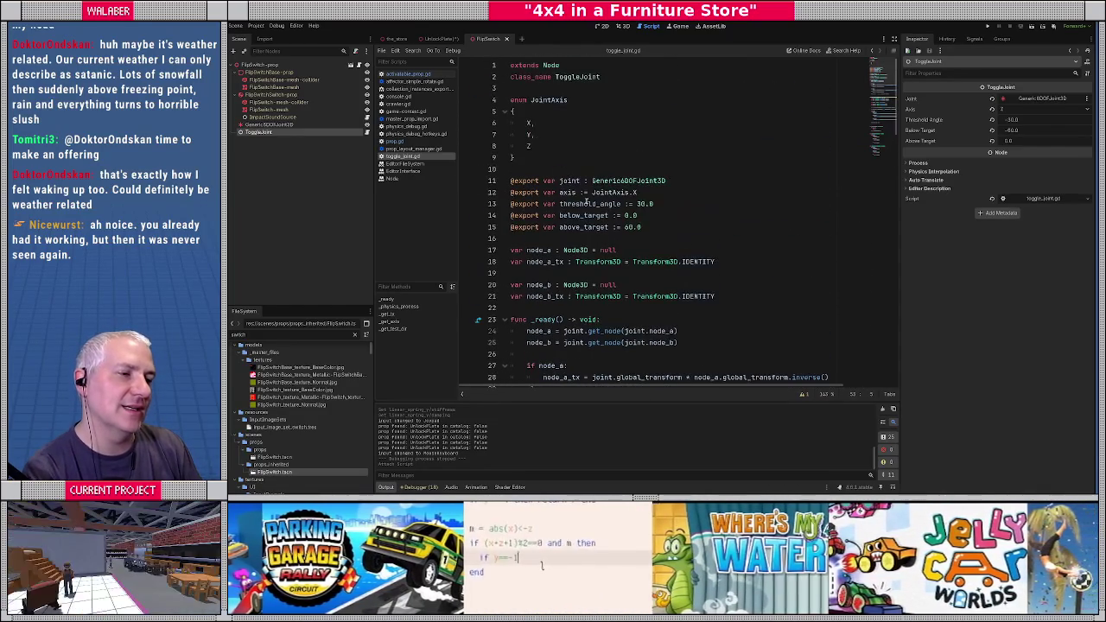
- Declare var _is_above : bool = false just above func _ready
click(716, 237)
key(Return)
text(var)
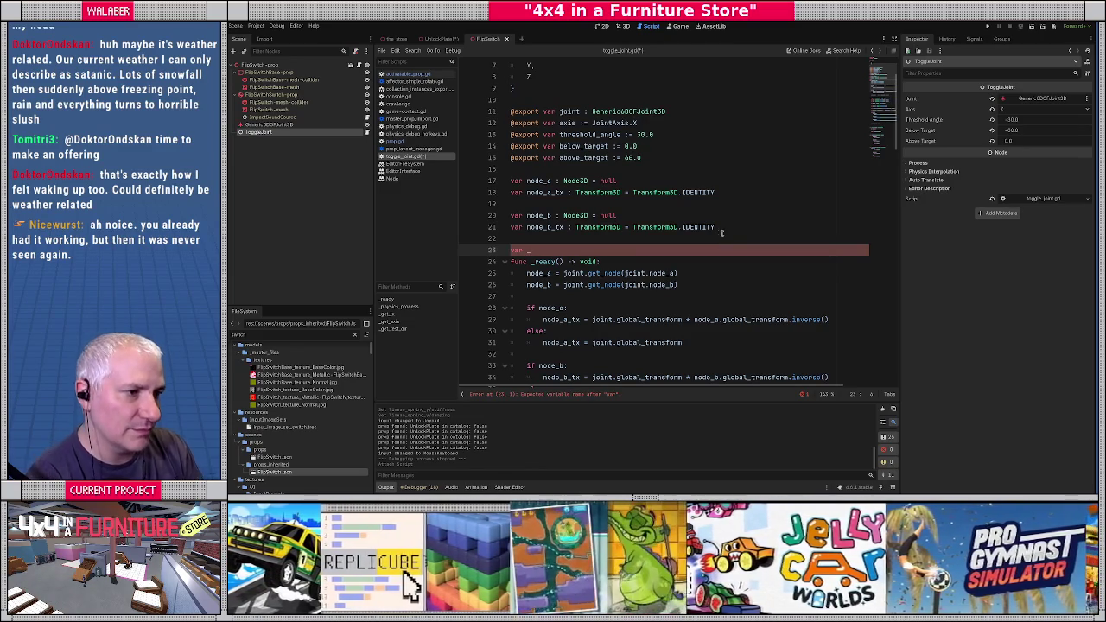
scroll(722, 232, down, 7)
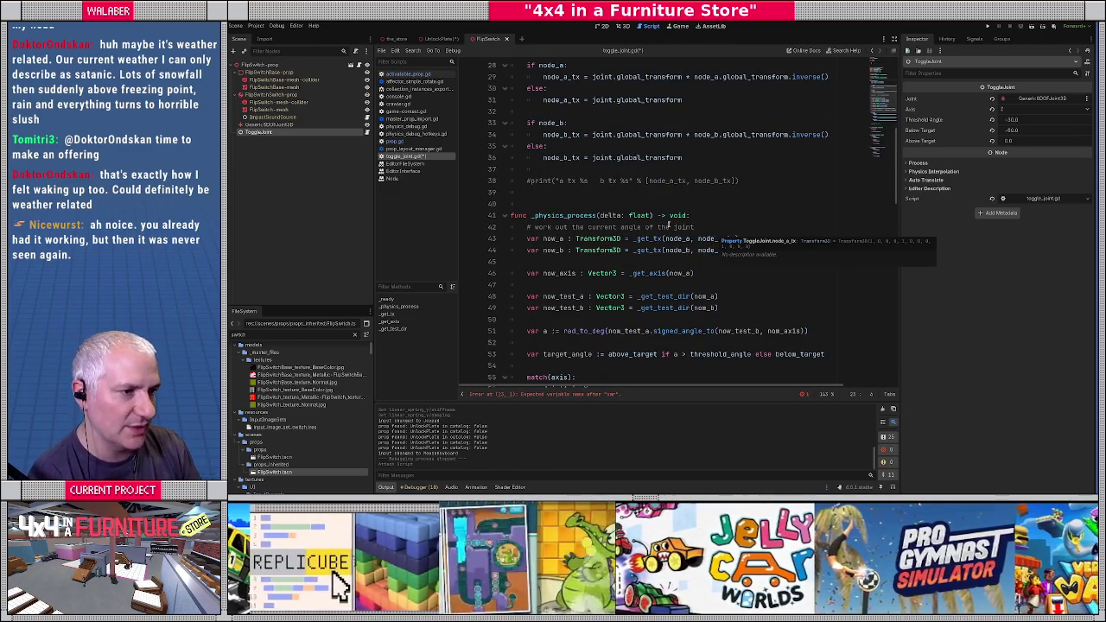
scroll(671, 225, up, 6)
text(is_above : bool = f)
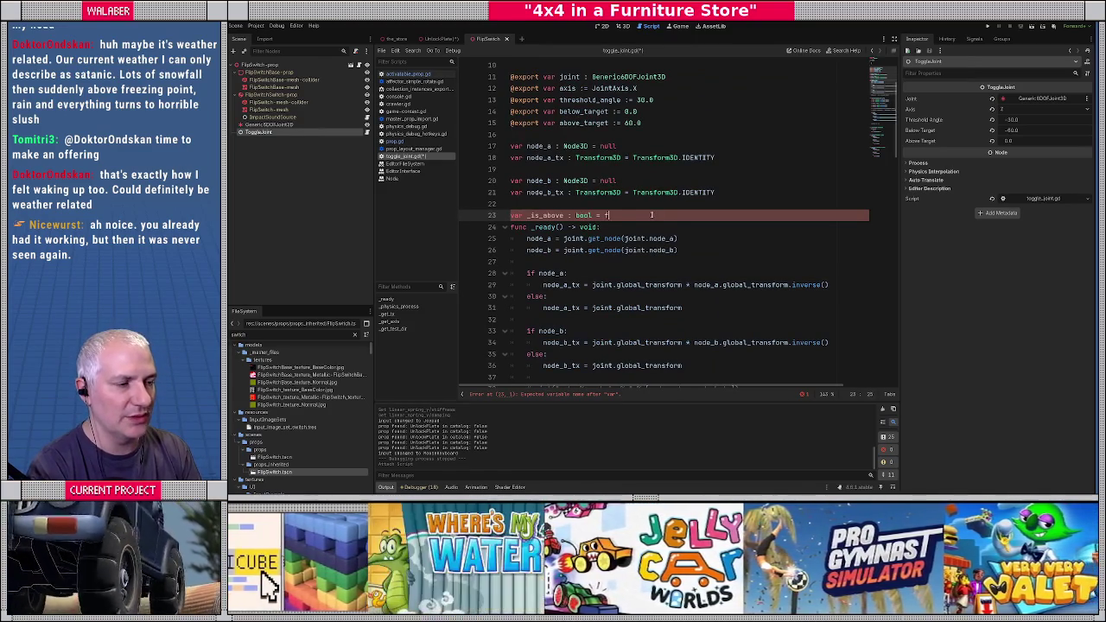
text(alse)
key(Return)
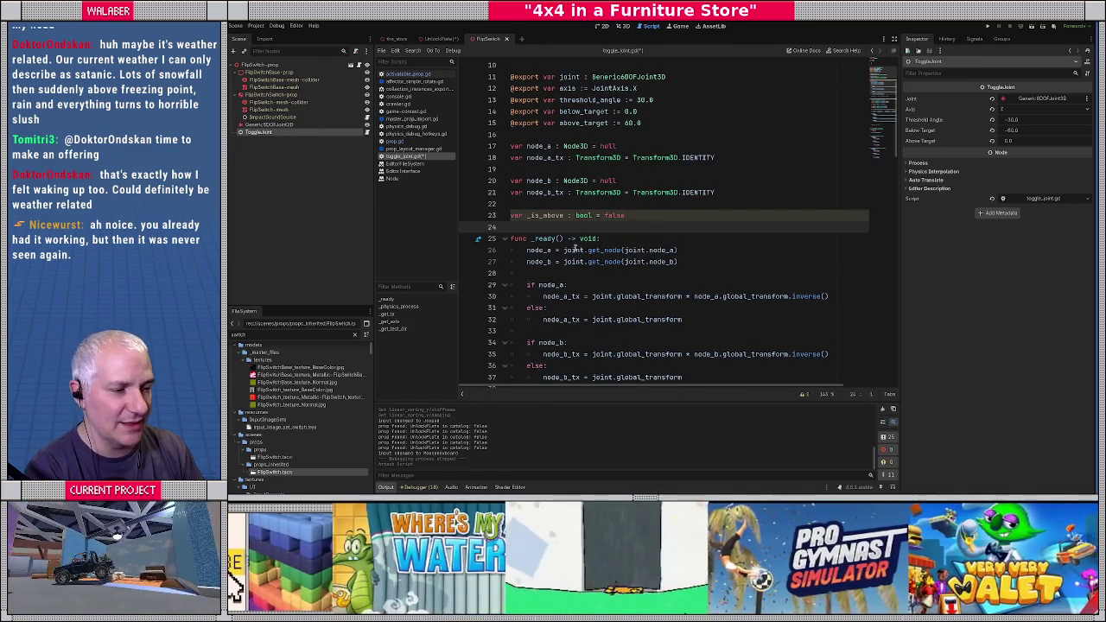
scroll(575, 248, down, 9)
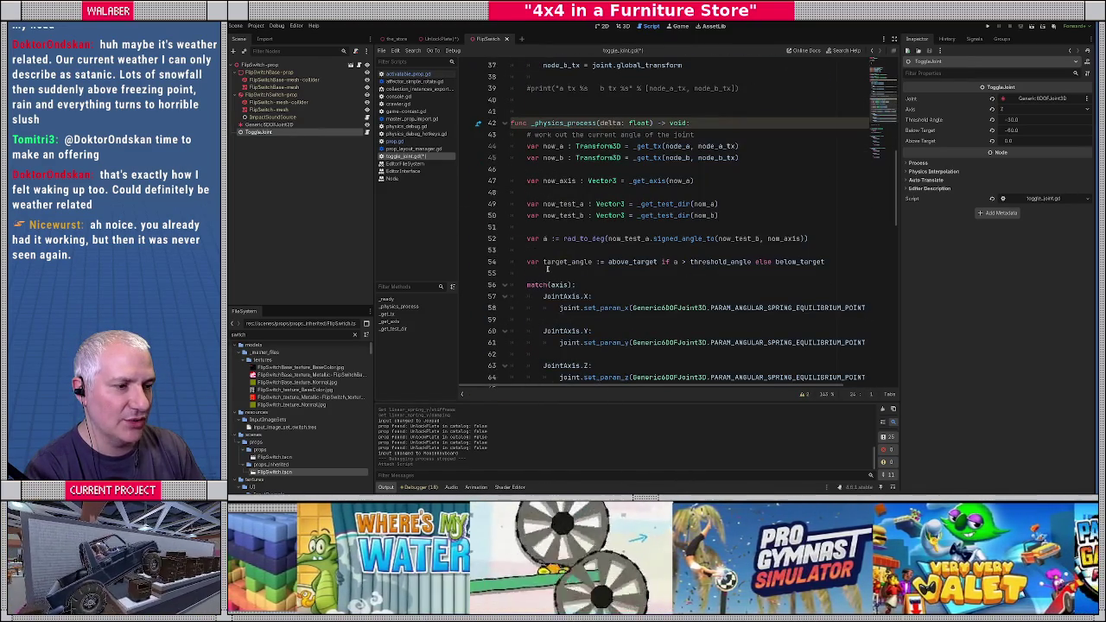
click(567, 251)
- Add 'var above_now := a > threshold_angle' in _physics_process
key(Return)
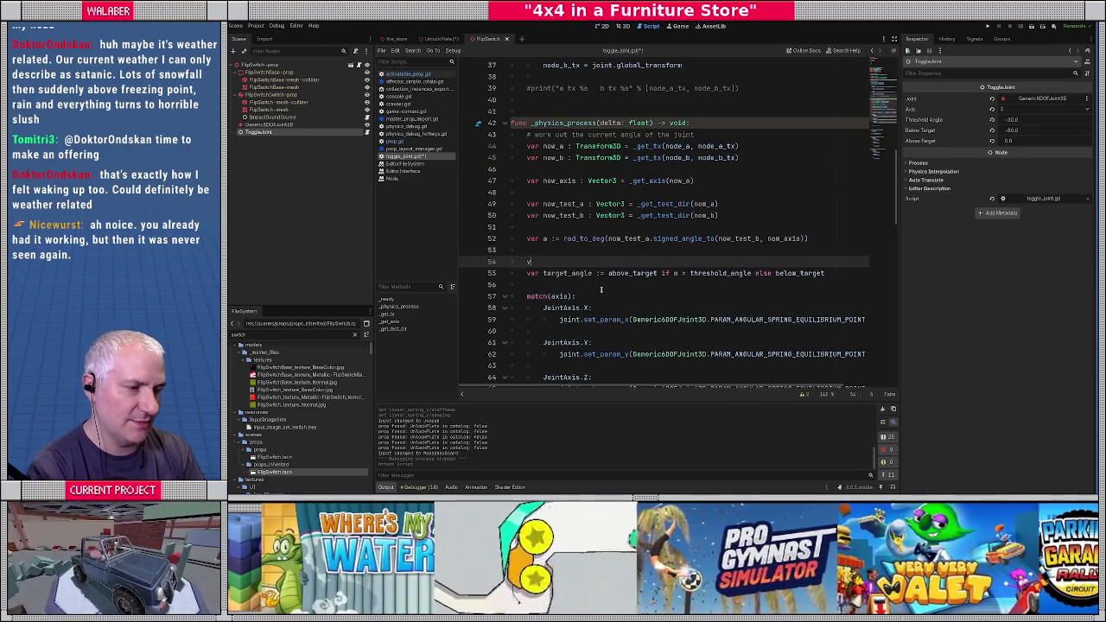
text(var above_now := )
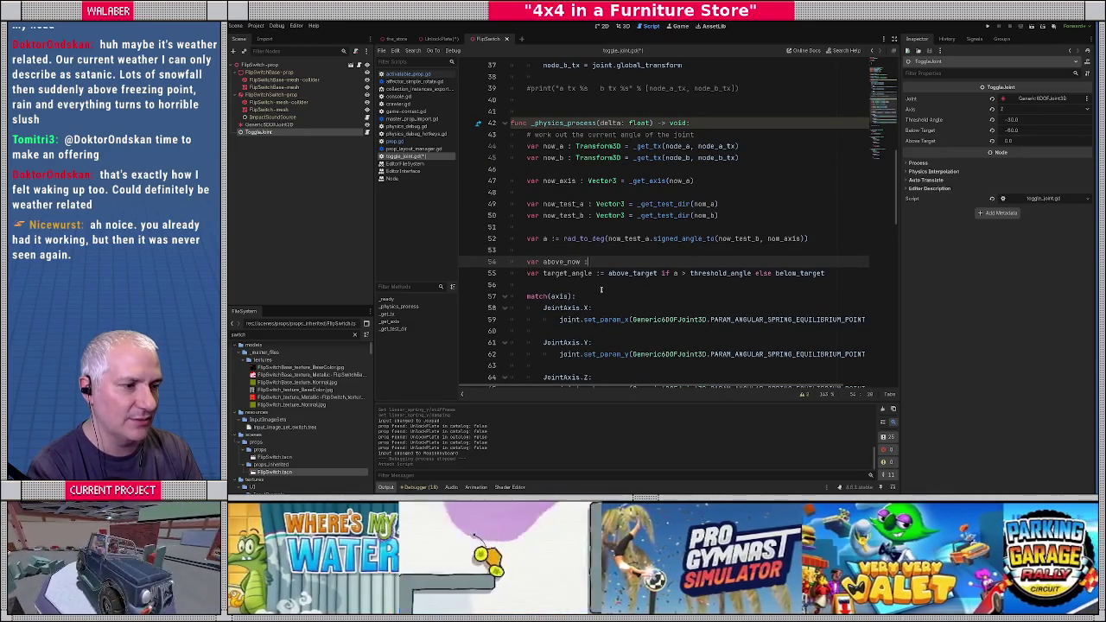
text(a > tar)
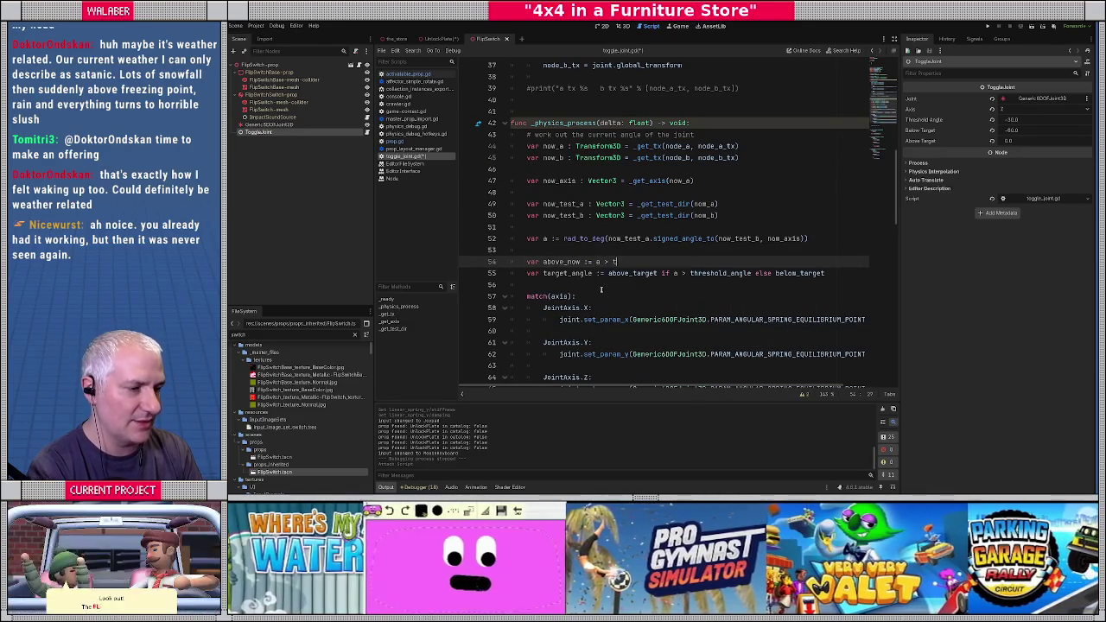
key(BackSpace)
key(BackSpace)
text(hreshold_angle)
key(Return)
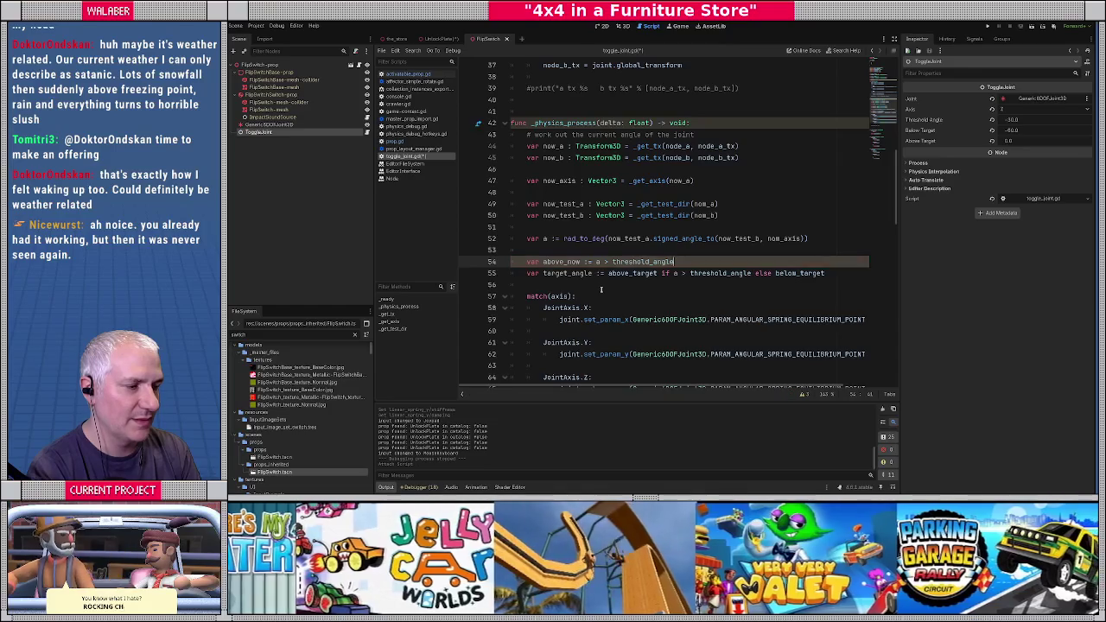
key(Return)
- Replace target_angle's a > threshold_angle condition with above_now
drag(673, 286, 751, 285)
text(above_now)
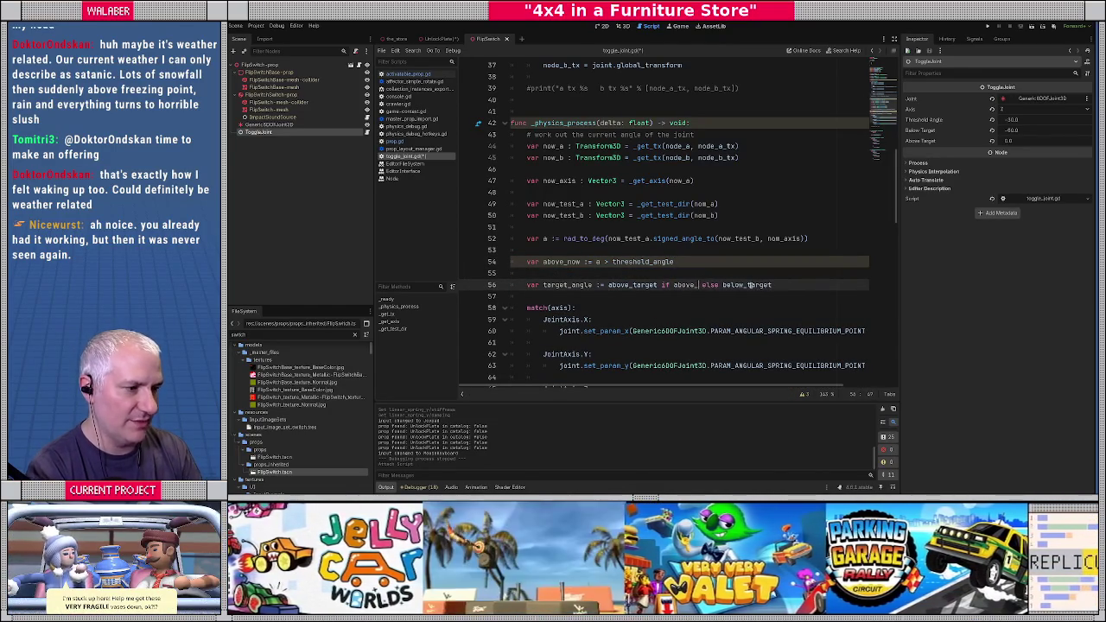
scroll(751, 285, down, 3)
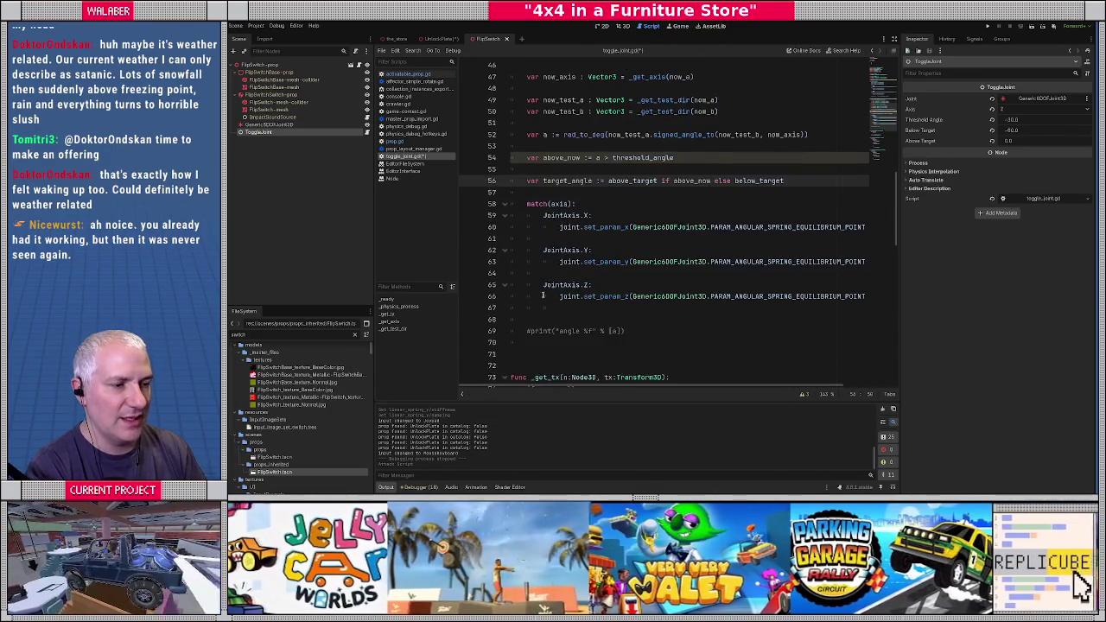
click(536, 320)
- Add a '# change in state?' block: if _is_above != above_now, set _is_above = above_now
key(Return)
text(# change in s)
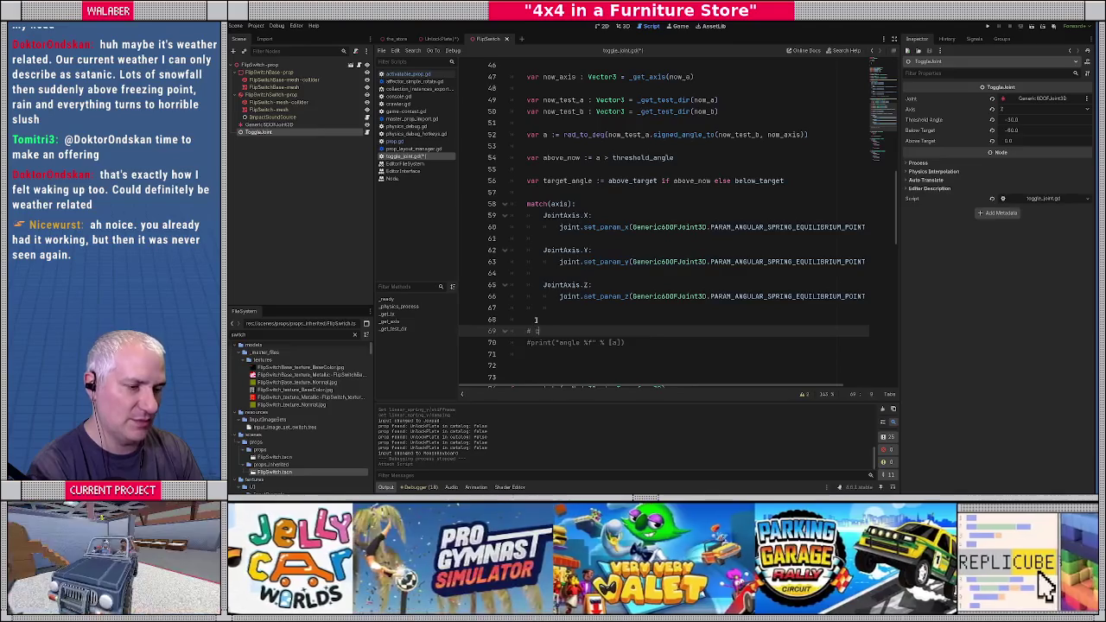
text(tate?)
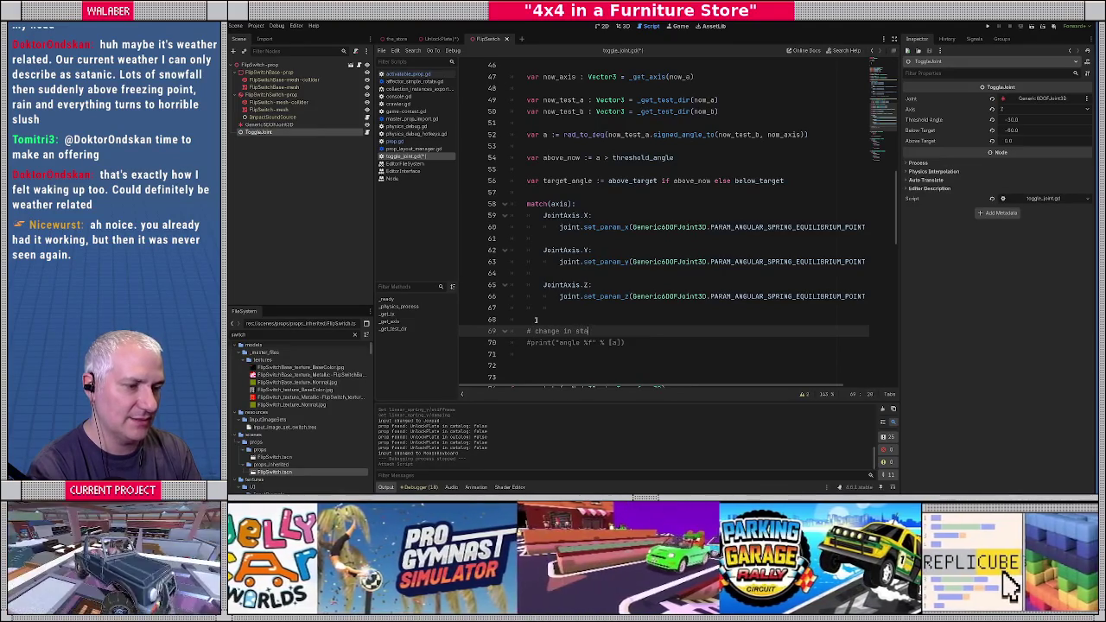
key(Return)
text(if )
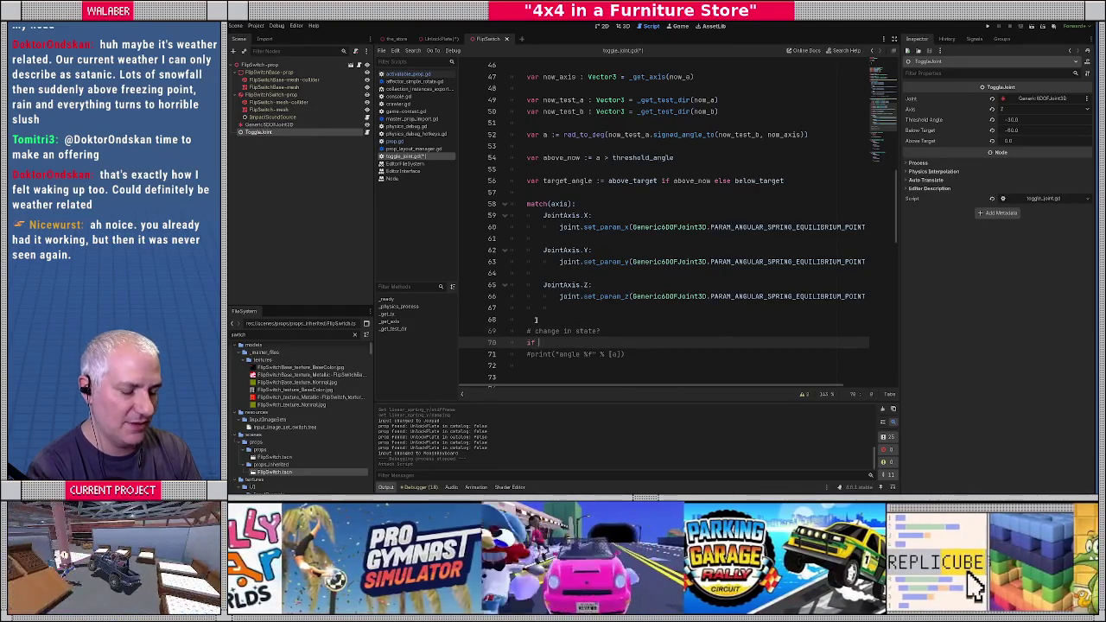
text(_is_above !=)
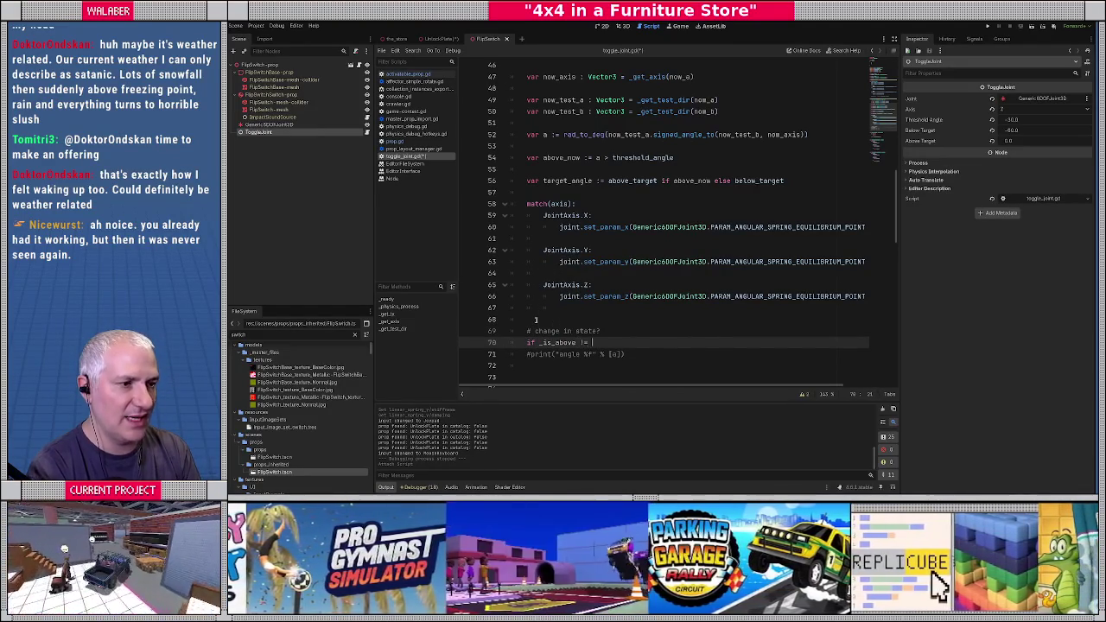
text( above_now)
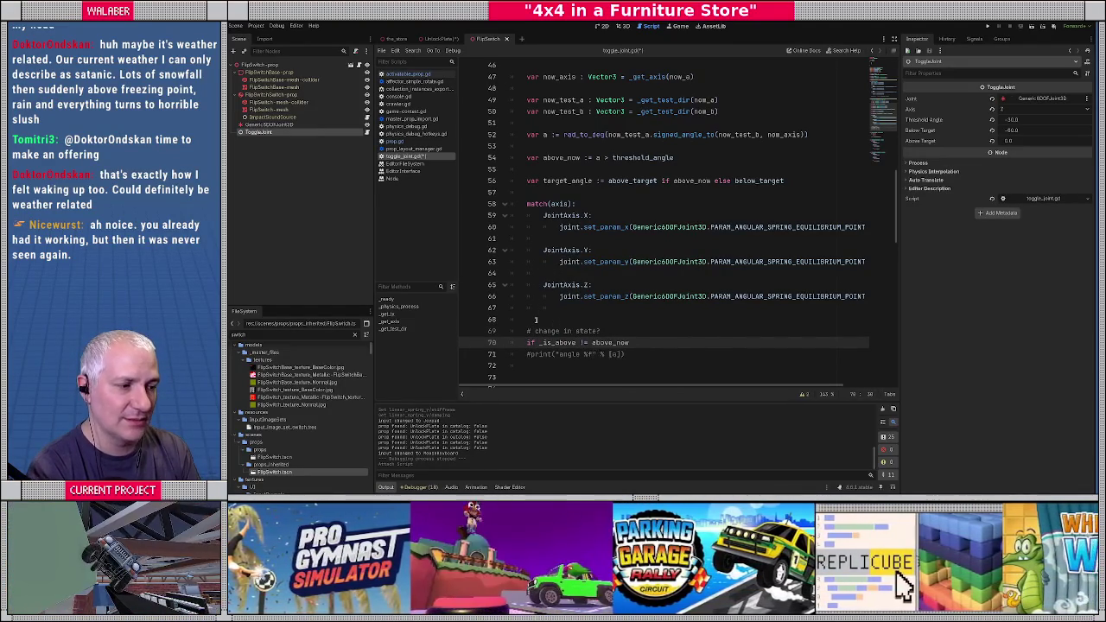
text(:)
key(Return)
scroll(623, 301, down, 2)
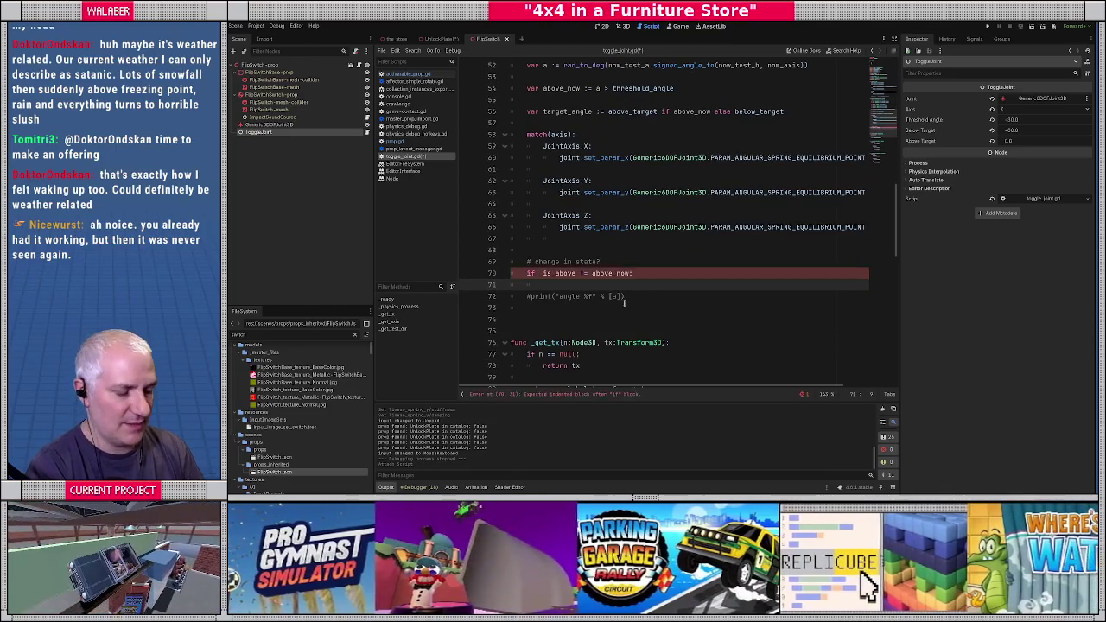
text(above)
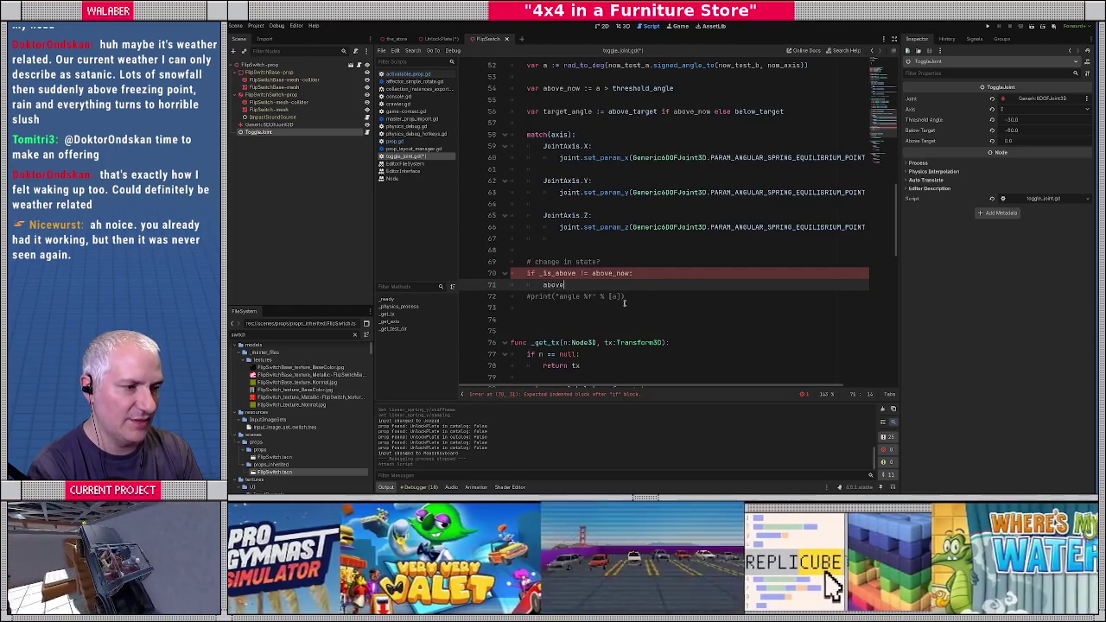
key(BackSpace)
key(BackSpace)
key(BackSpace)
text(_is_a)
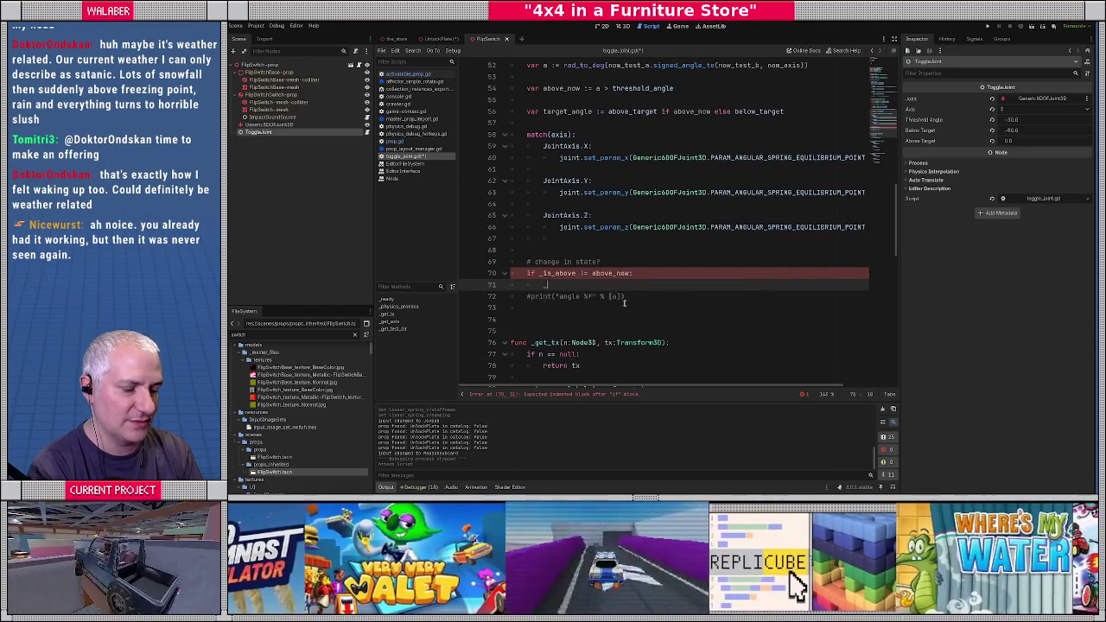
key(Return)
text(= above_n)
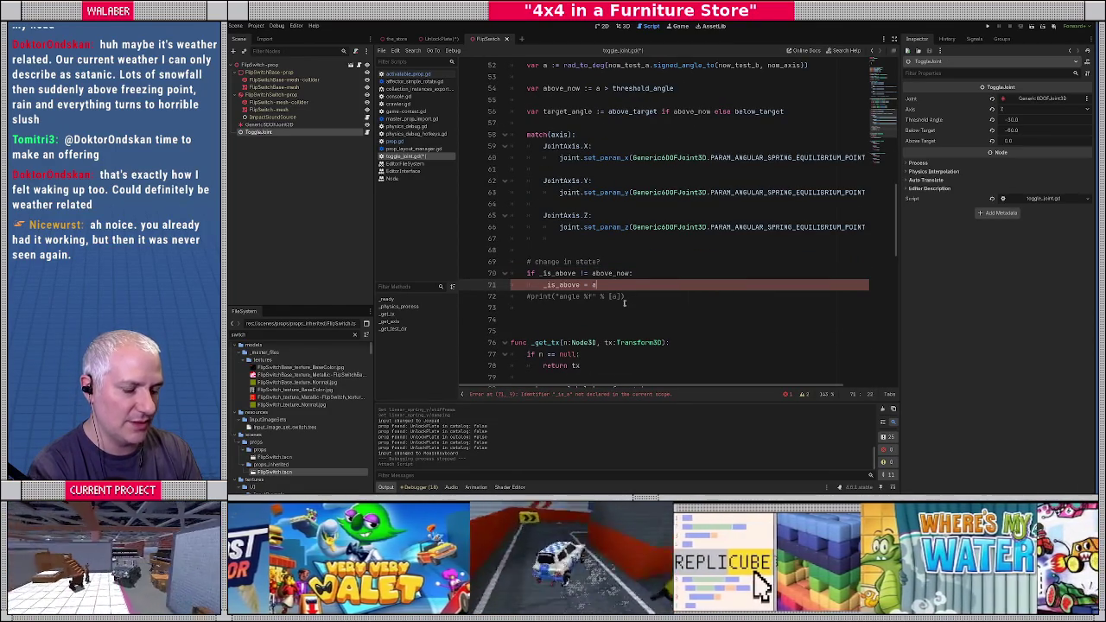
key(Return)
key(Return)
key(Return)
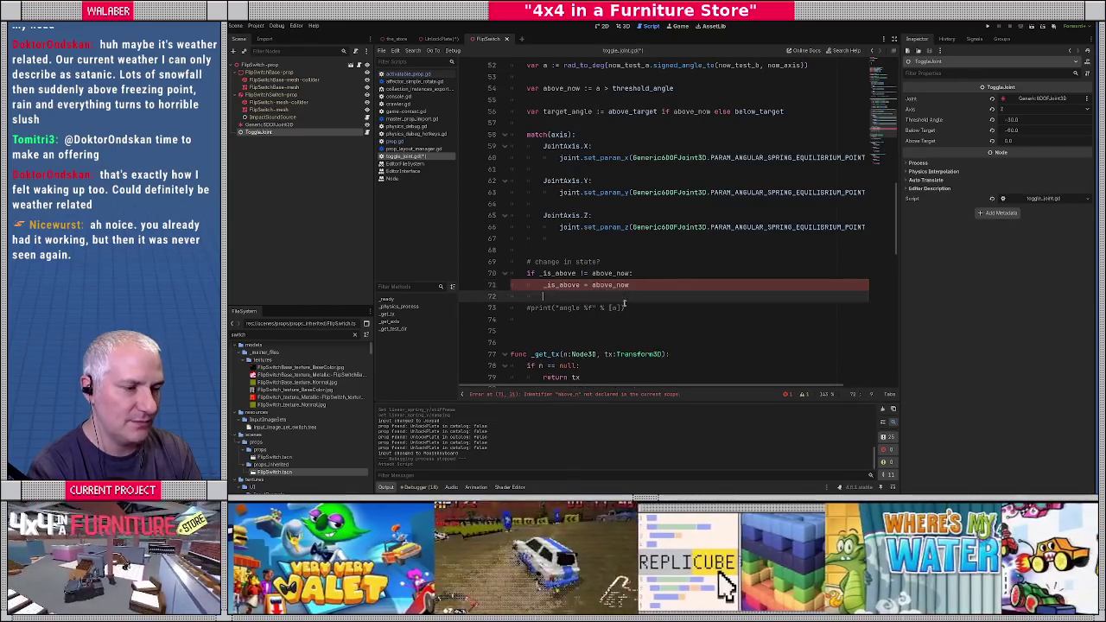
- Start an if _is_above: branch and declare var ap := get_parent() as ActivatableProp
text(if _is)
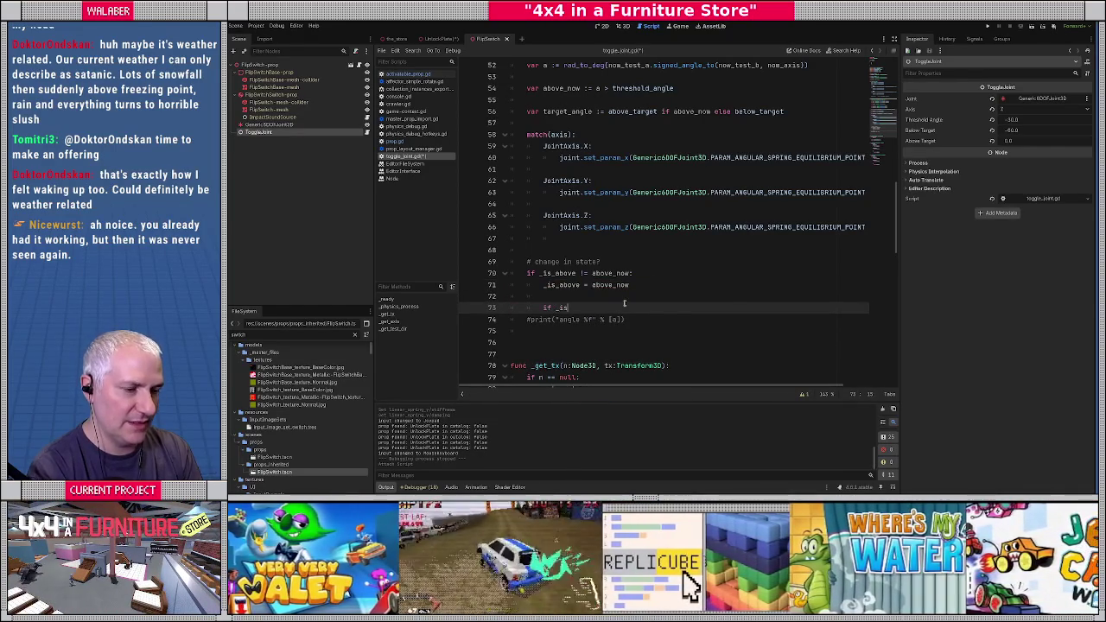
key(Return)
text(:)
key(Return)
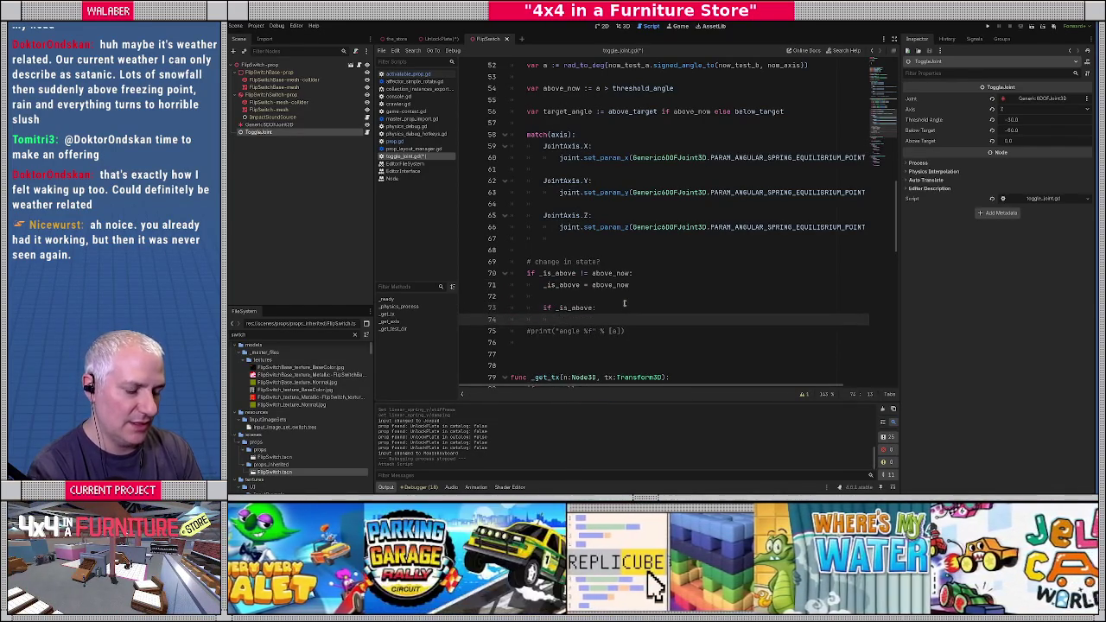
text(ac)
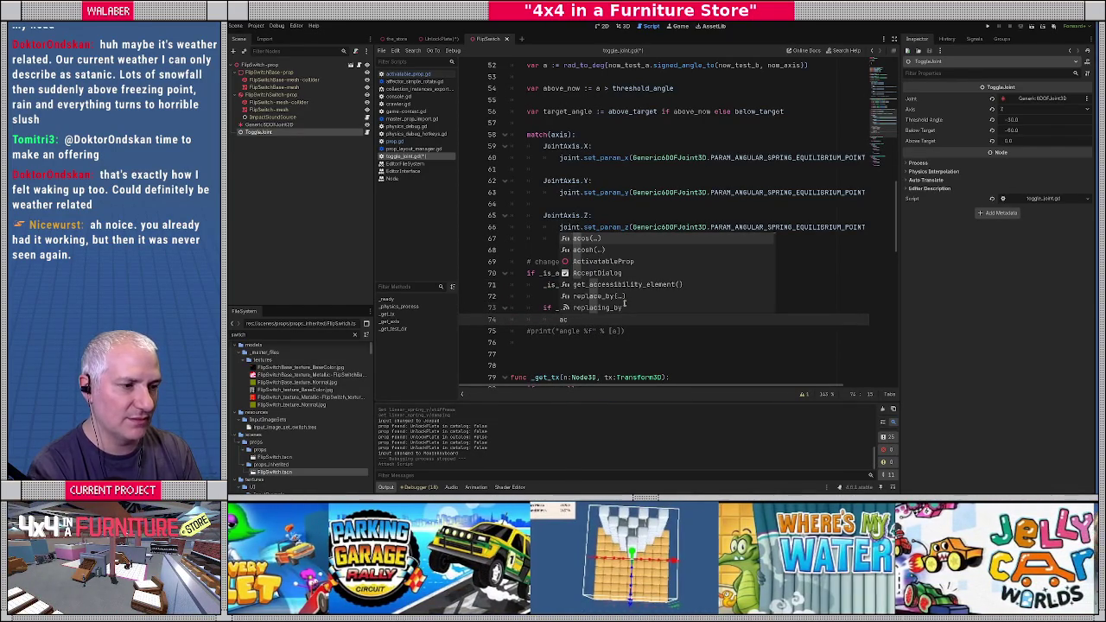
key(BackSpace)
key(BackSpace)
click(636, 273)
key(Return)
text(var)
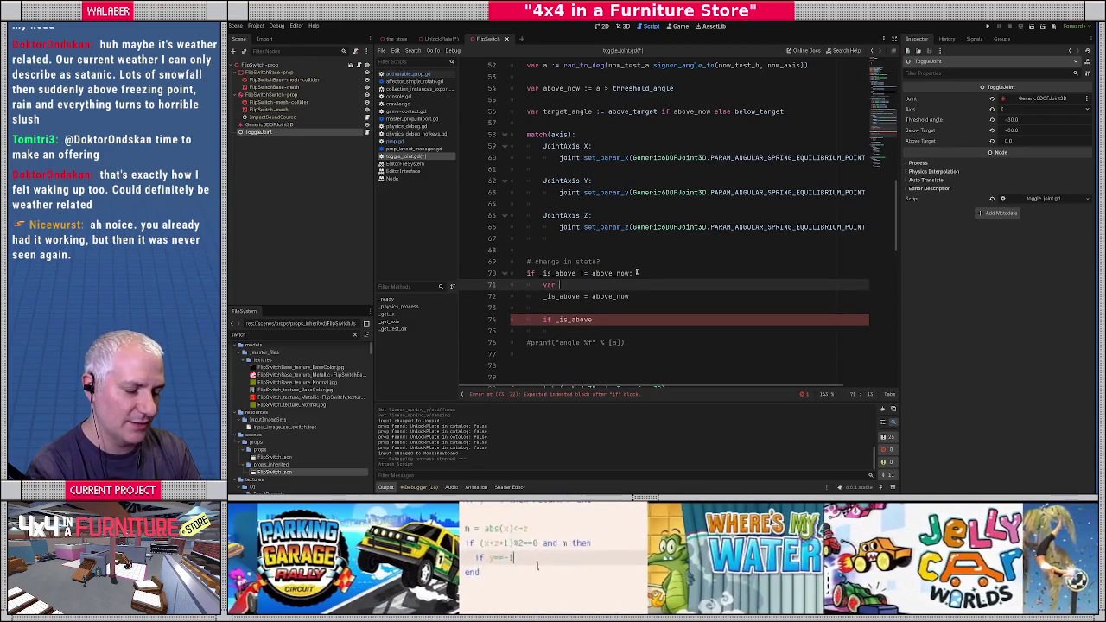
text( ap :)
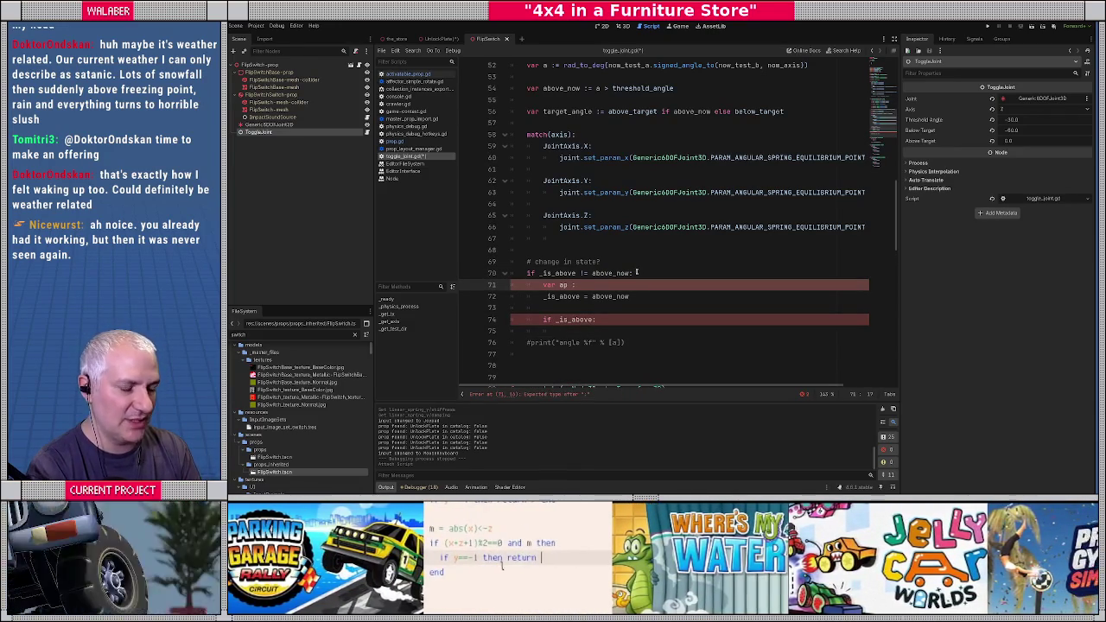
text(= get_pa)
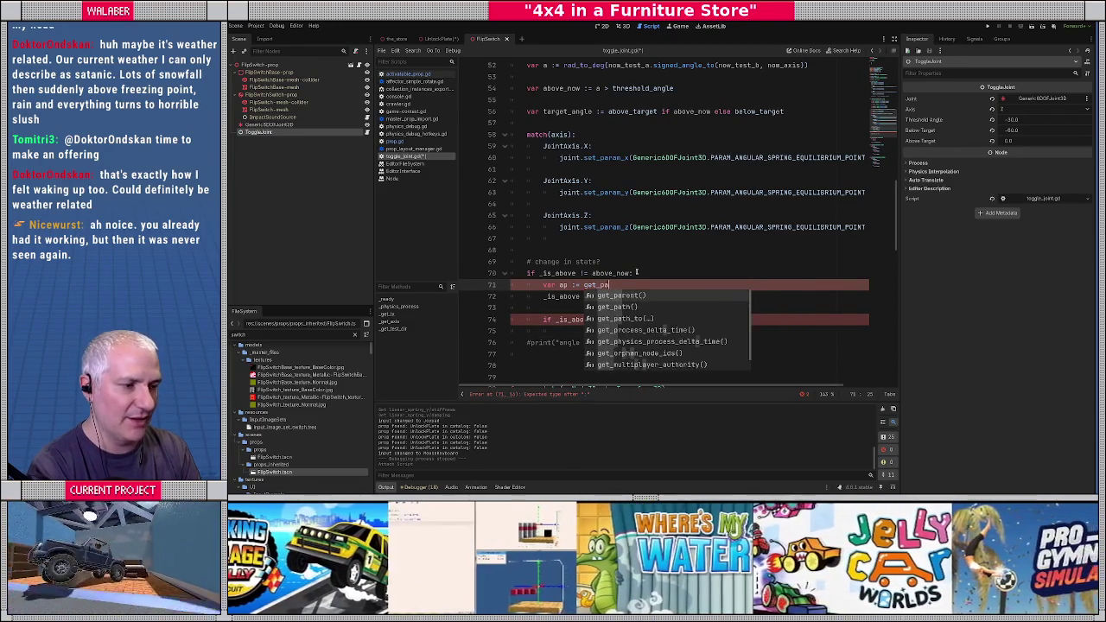
key(Return)
text(as acita)
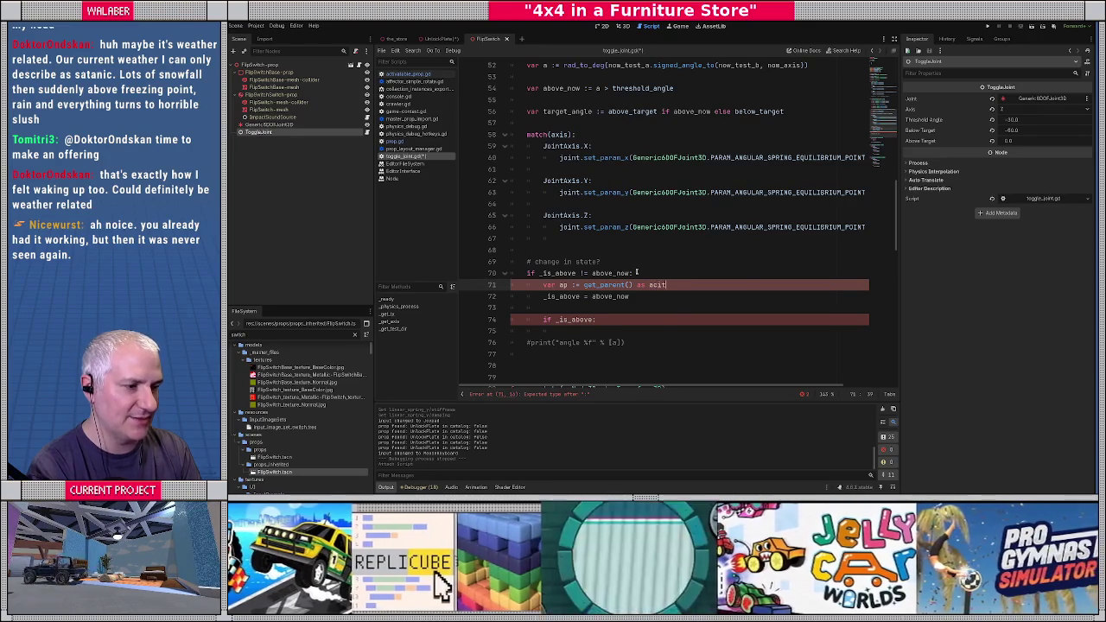
text(y)
key(BackSpace)
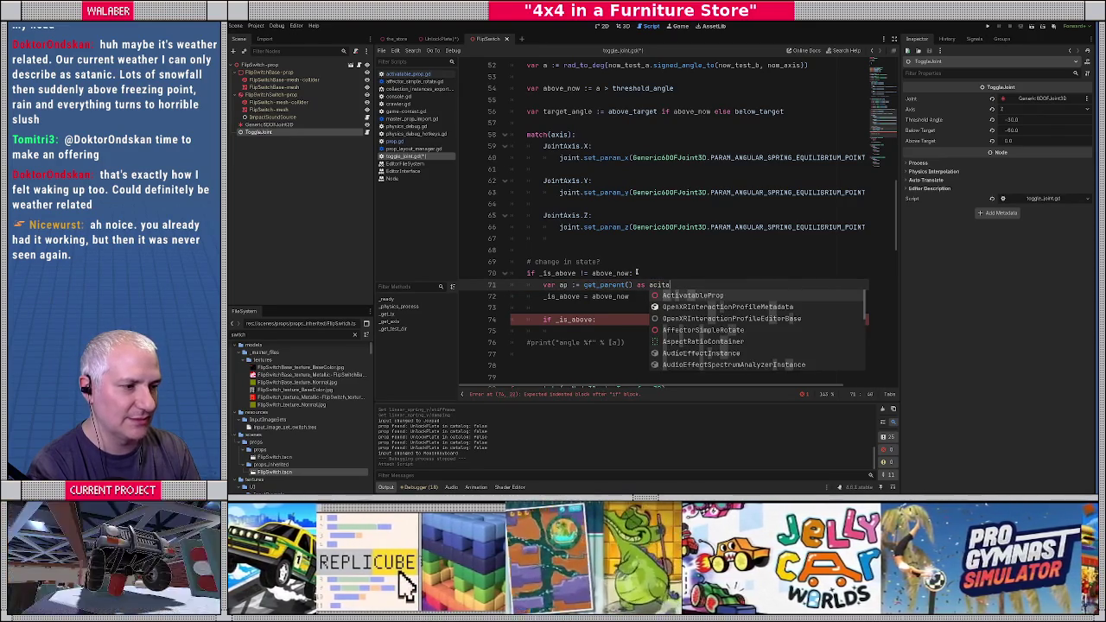
key(Return)
- Emit ap.activated when _is_above, otherwise ap.deactivated, in an if/else
key(Return)
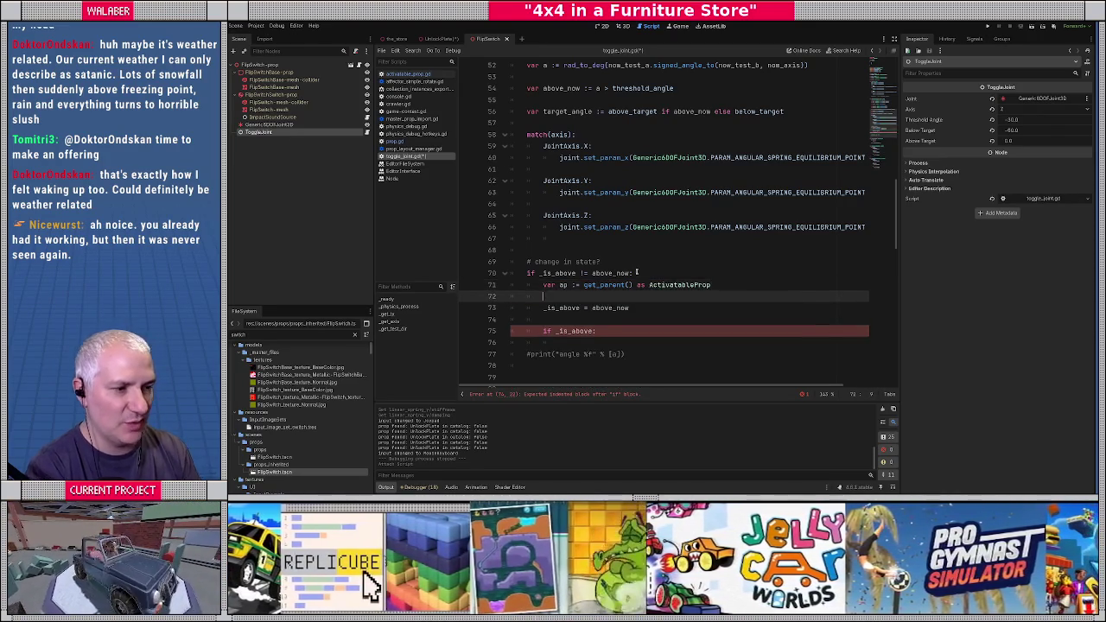
scroll(622, 301, down, 1)
click(622, 296)
key(Return)
text(ap.)
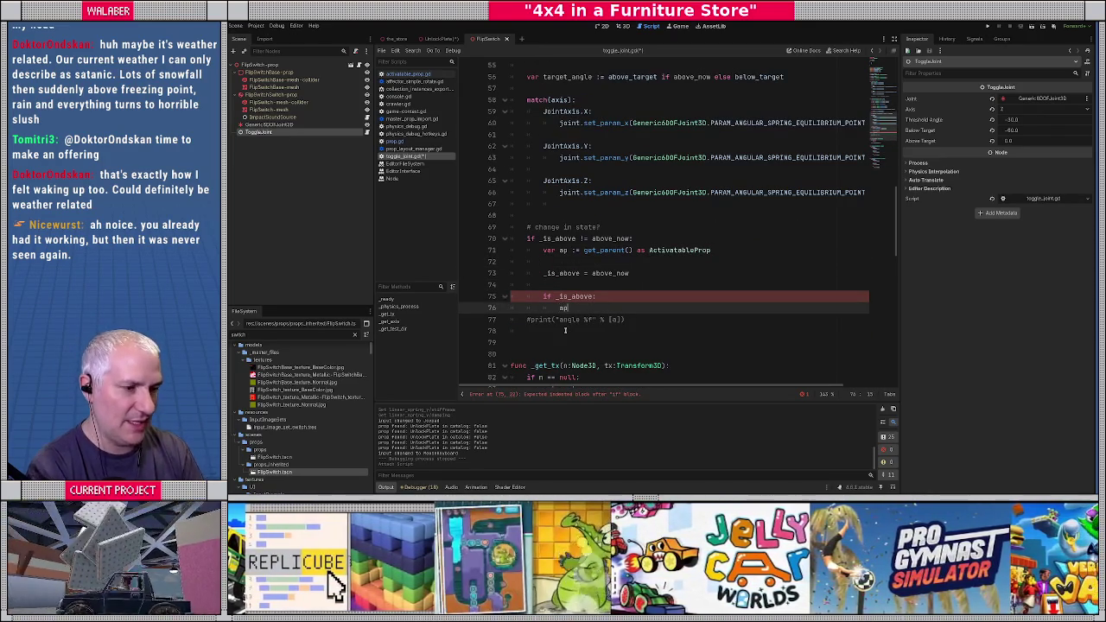
key(Return)
text(.emit())
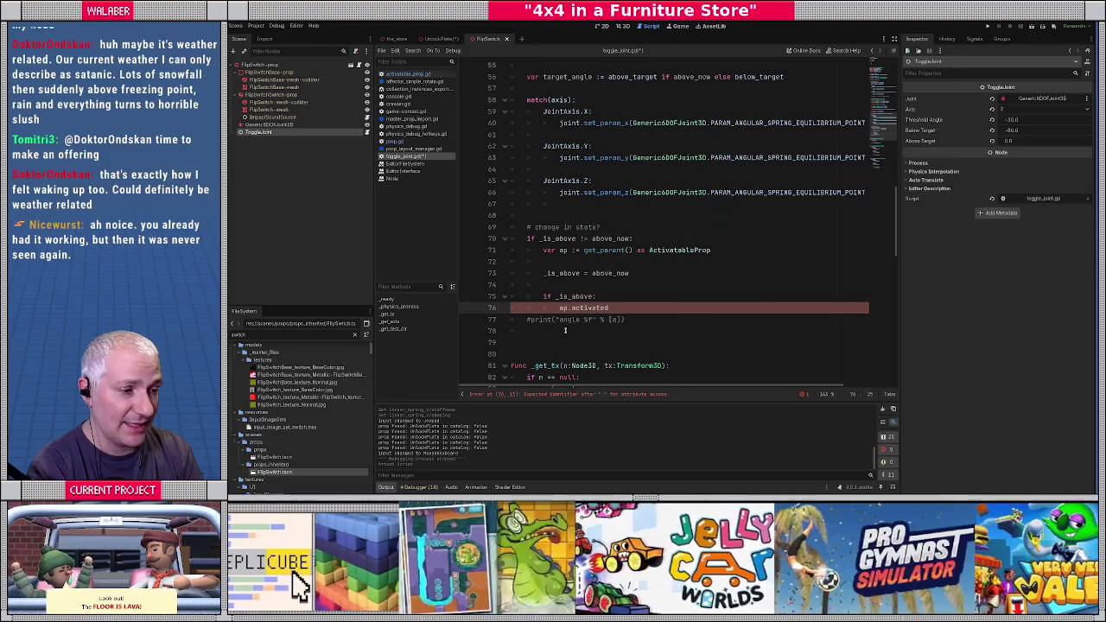
key(Return)
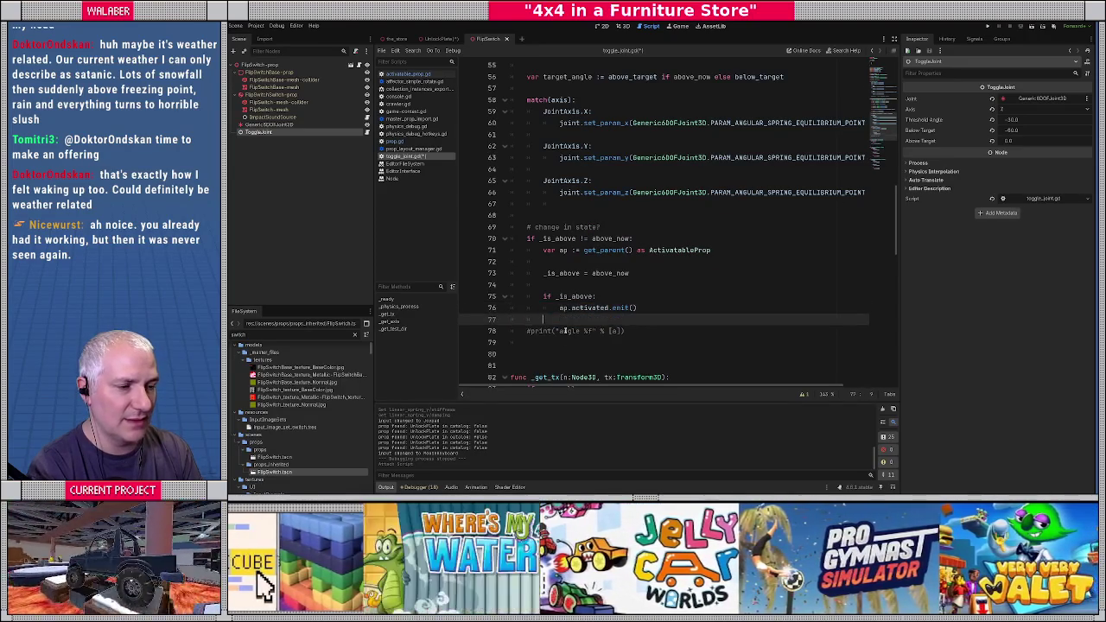
text(else:)
key(Return)
text(a)
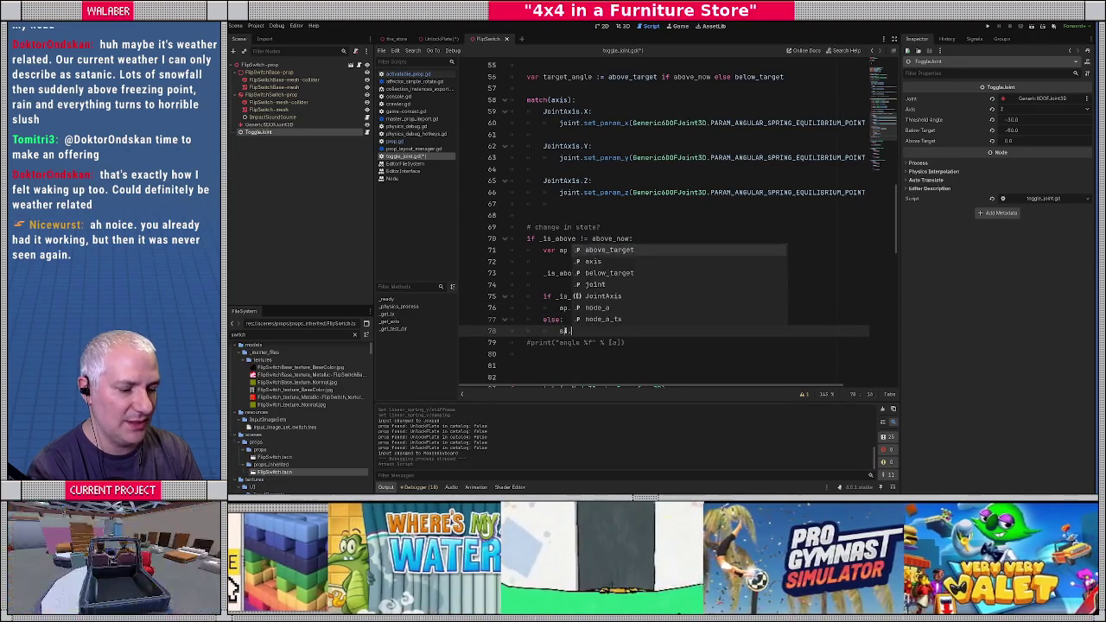
text(p.de)
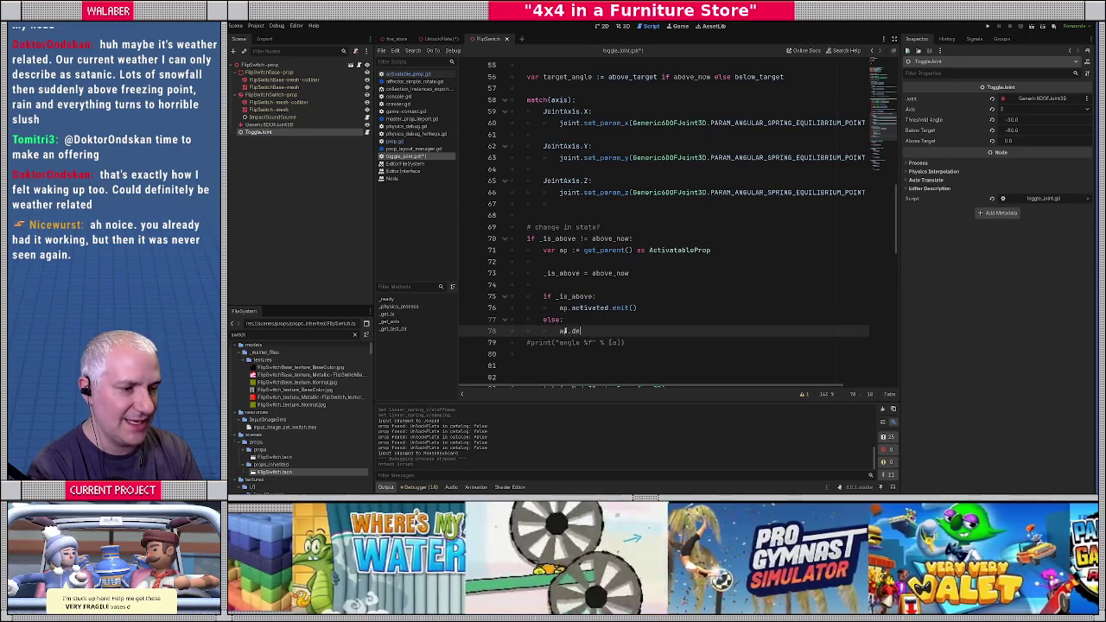
key(Return)
text(.emit())
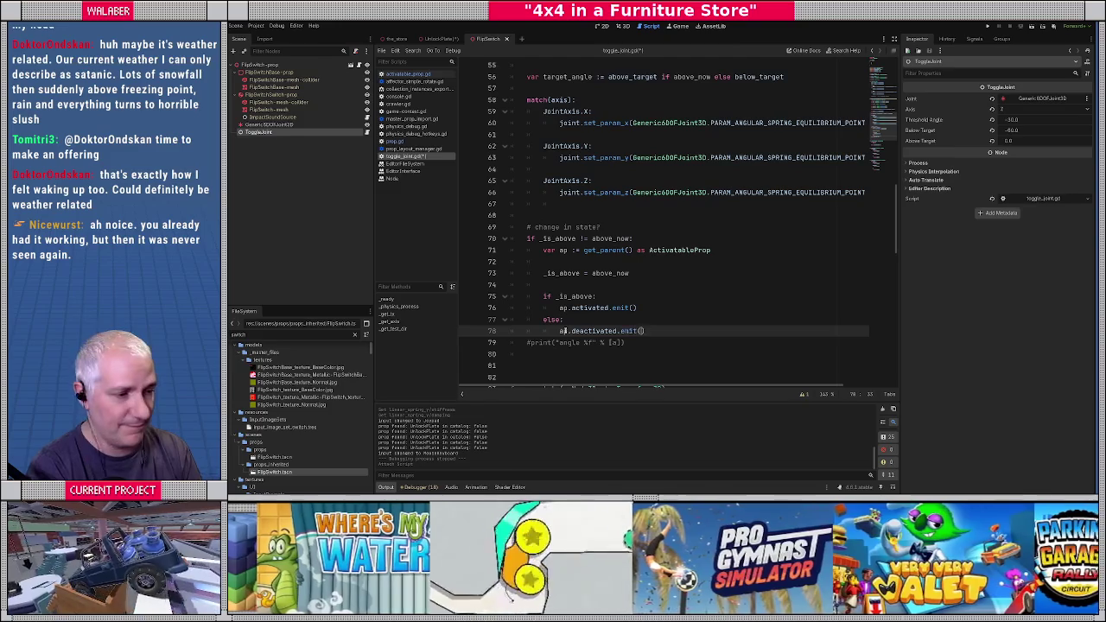
key(Return)
key(Return)
key(BackSpace)
- Emit ap.activation_changed(_is_above) after the if/else
text(ap.ac)
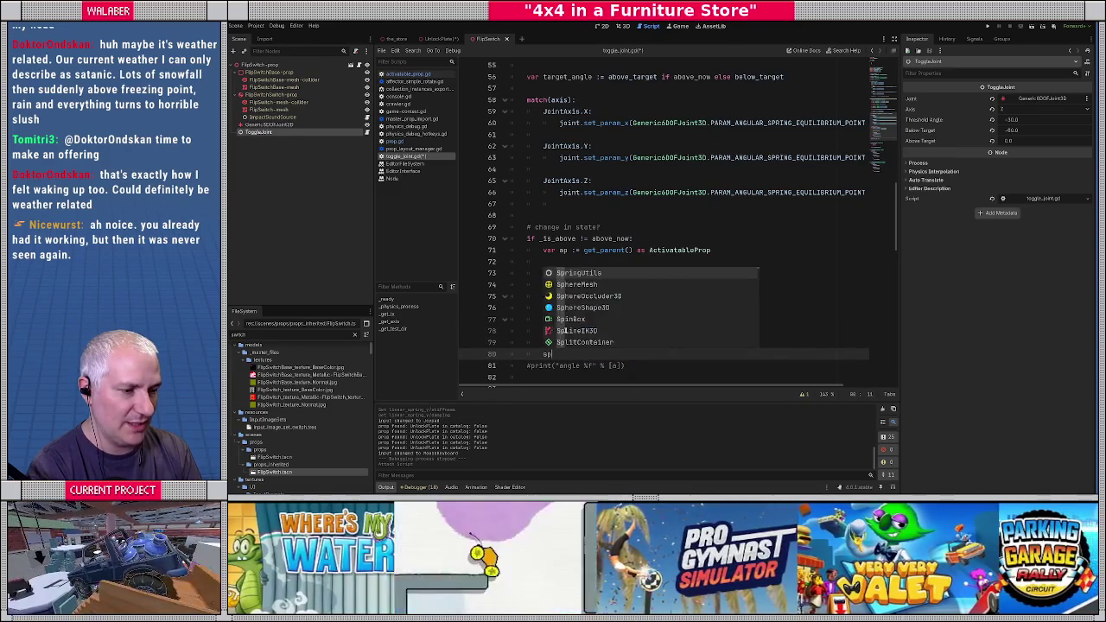
key(BackSpace)
key(BackSpace)
text(ap.activated.emit()
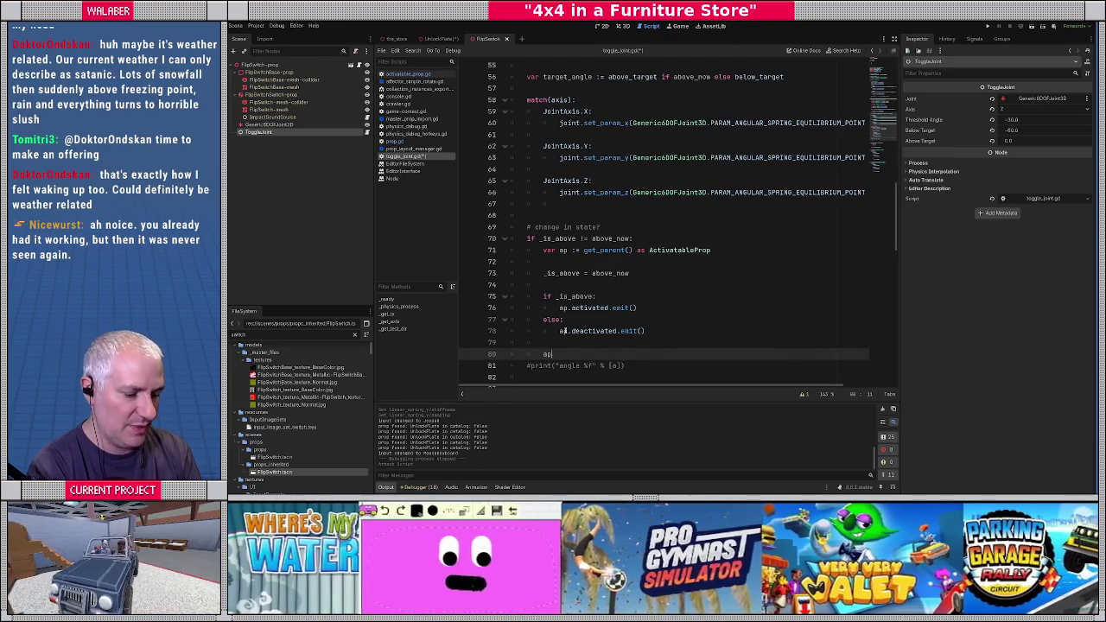
key(Down)
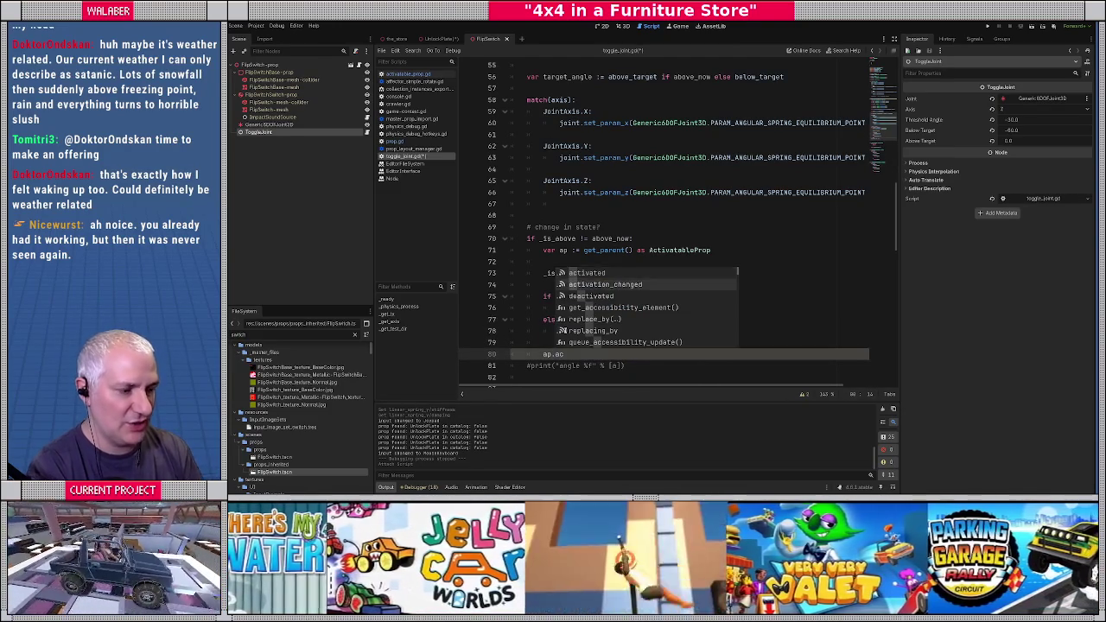
key(Return)
text(.emit()
text(_is)
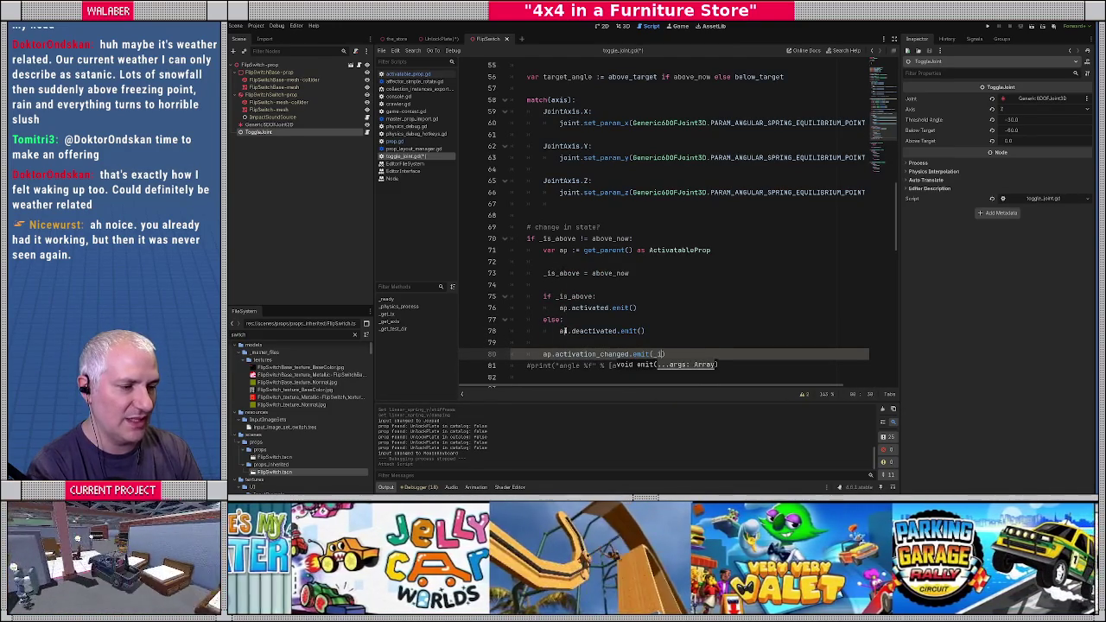
key(Return)
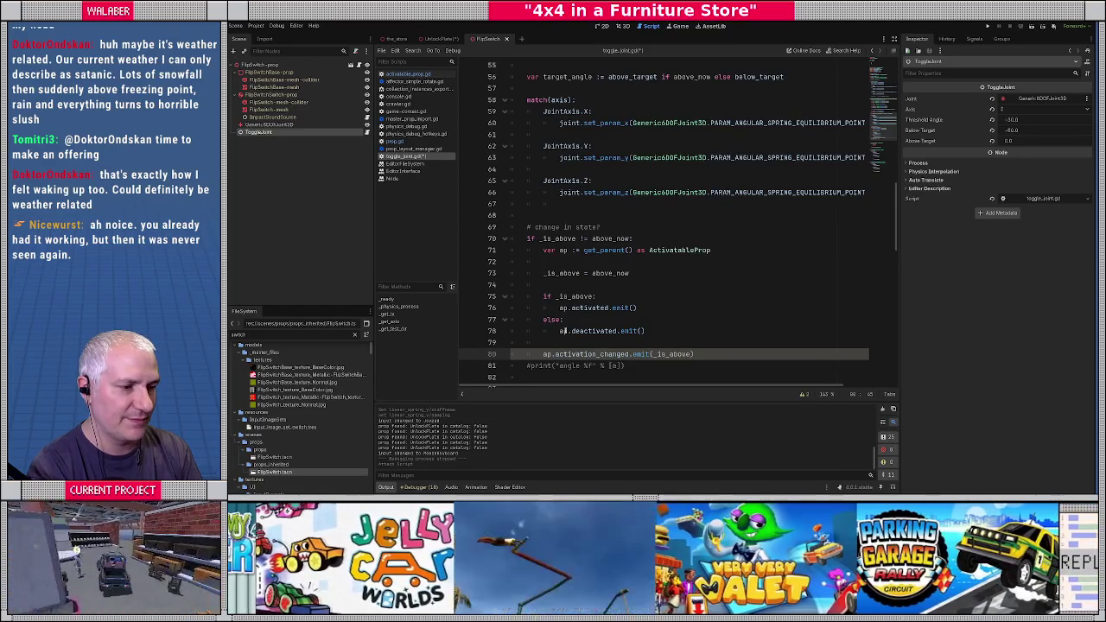
key(Return)
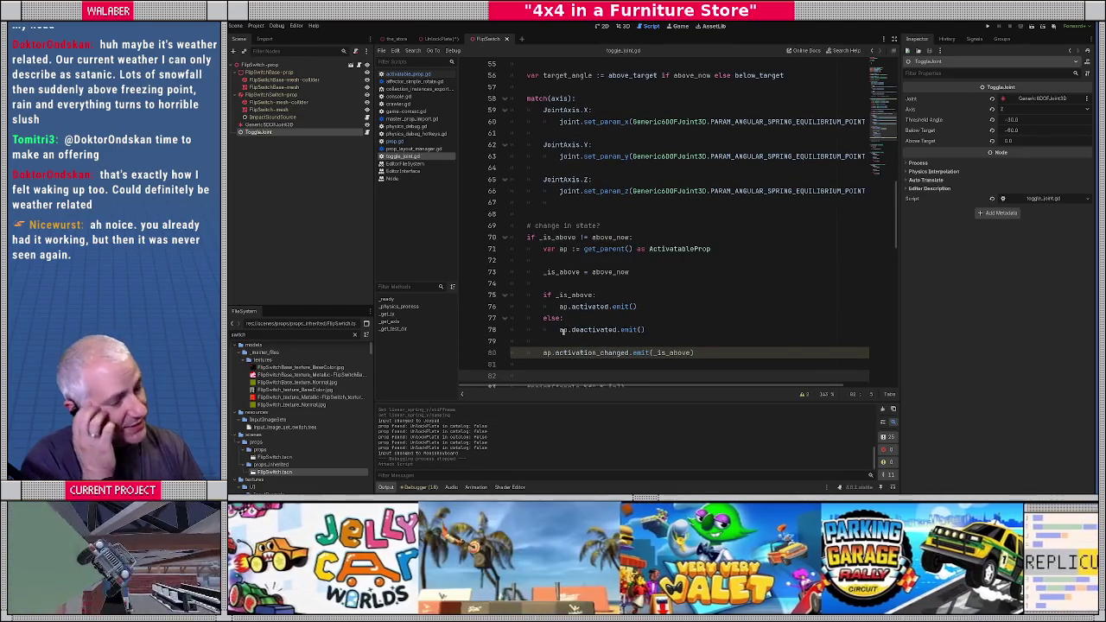
- Undo, then restore, the recent edits to the activation_changed emit line in toggle_joint.gd
key(ctrl+z)
key(ctrl+z)
key(ctrl+shift+z)
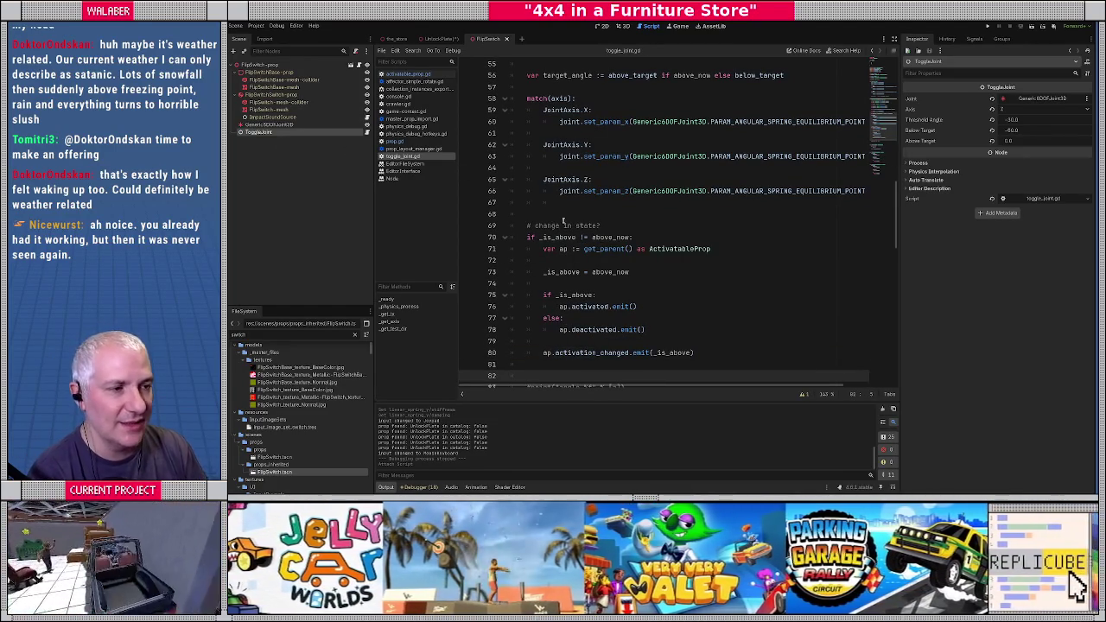
click(563, 221)
key(ctrl+a)
scroll(563, 221, up, 10)
scroll(571, 168, up, 7)
click(554, 159)
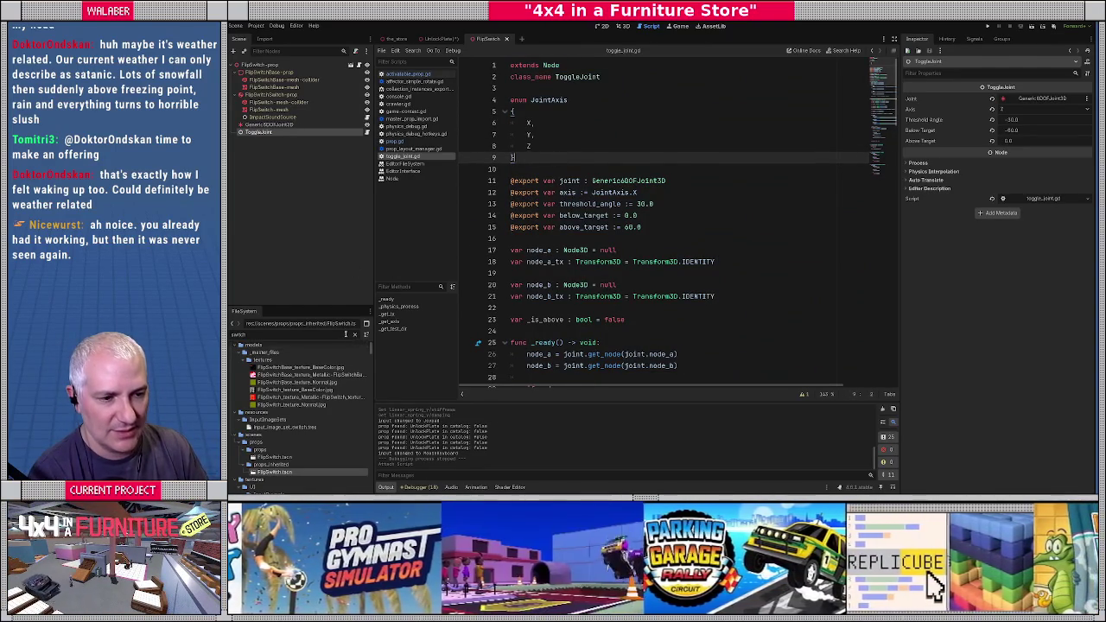
- Duplicate toggle_joint.gd as push_button.gd in the props scripts folder and open the copy
text(toggle_jo)
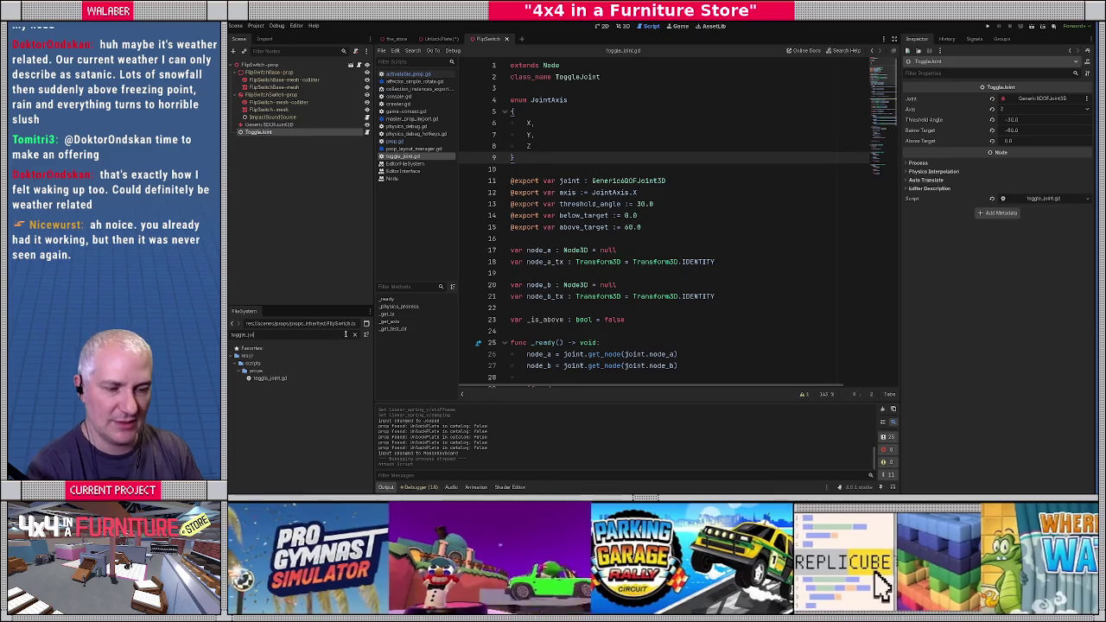
click(354, 334)
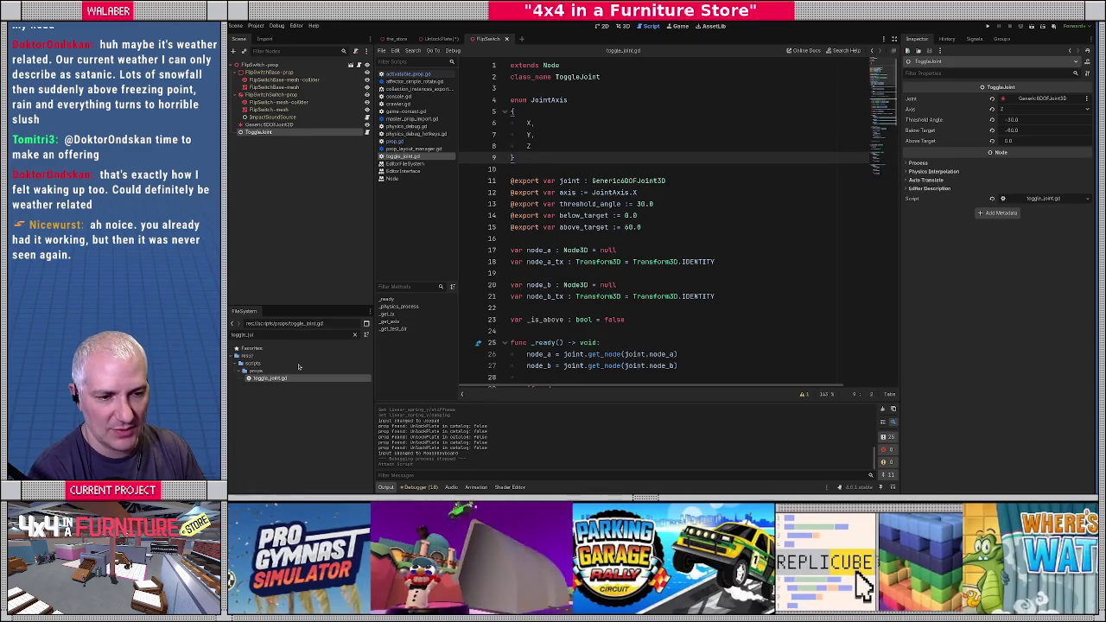
scroll(276, 407, down, 3)
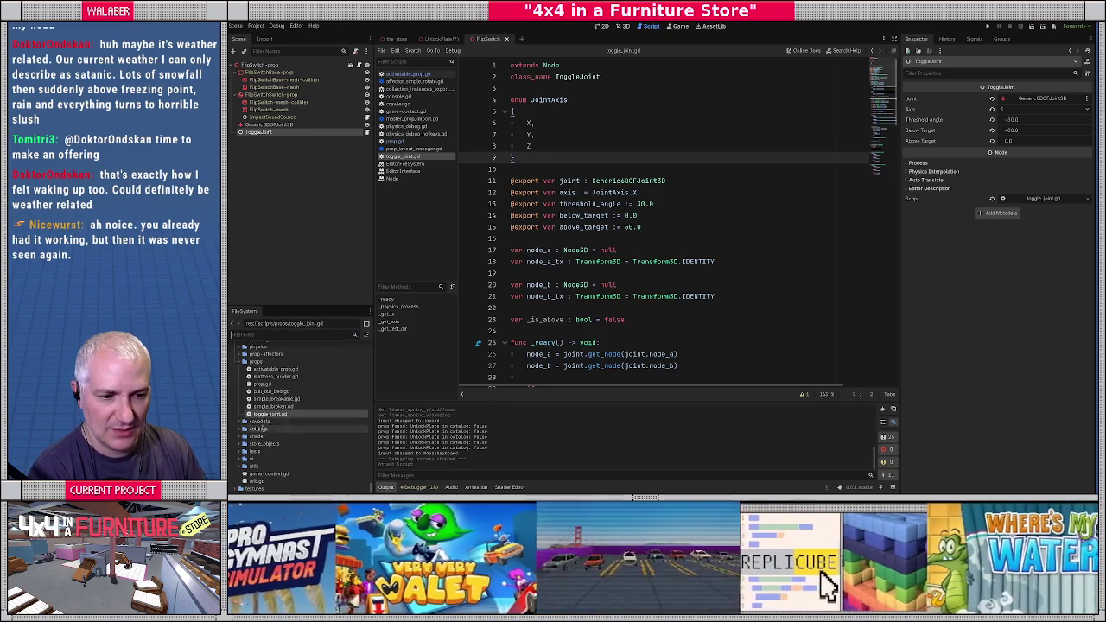
click(269, 406)
click(267, 413)
key(ctrl+d)
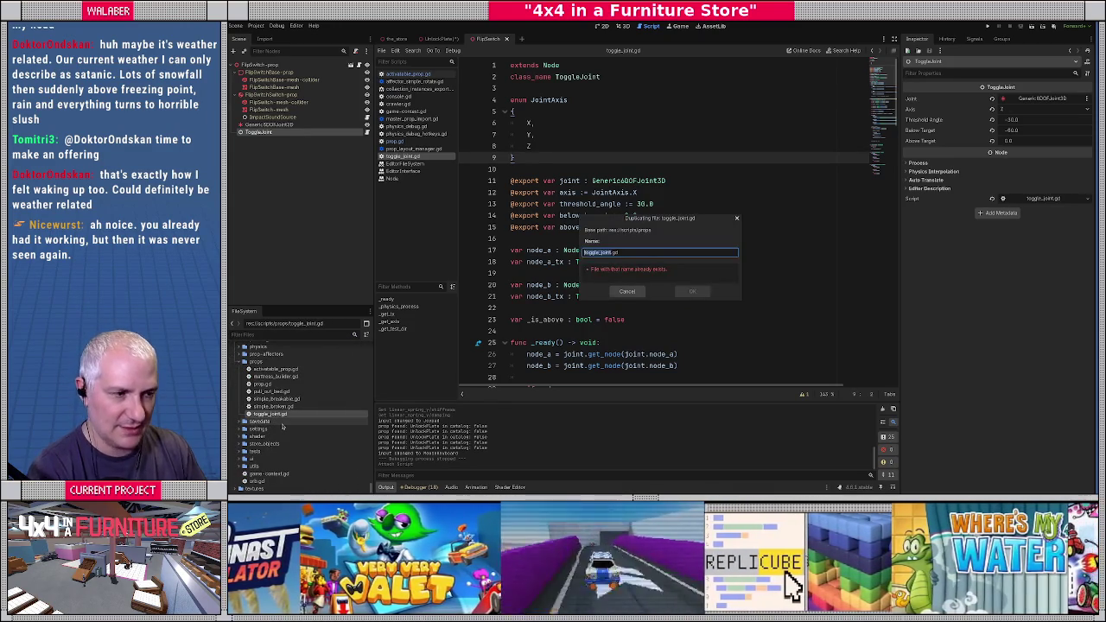
text(push_button)
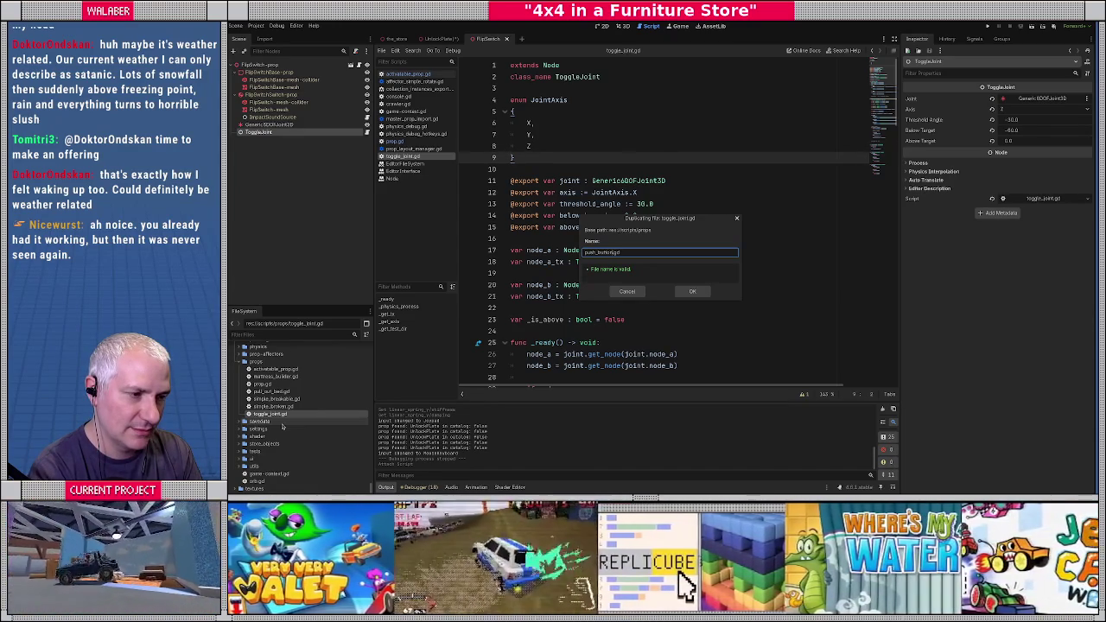
key(Return)
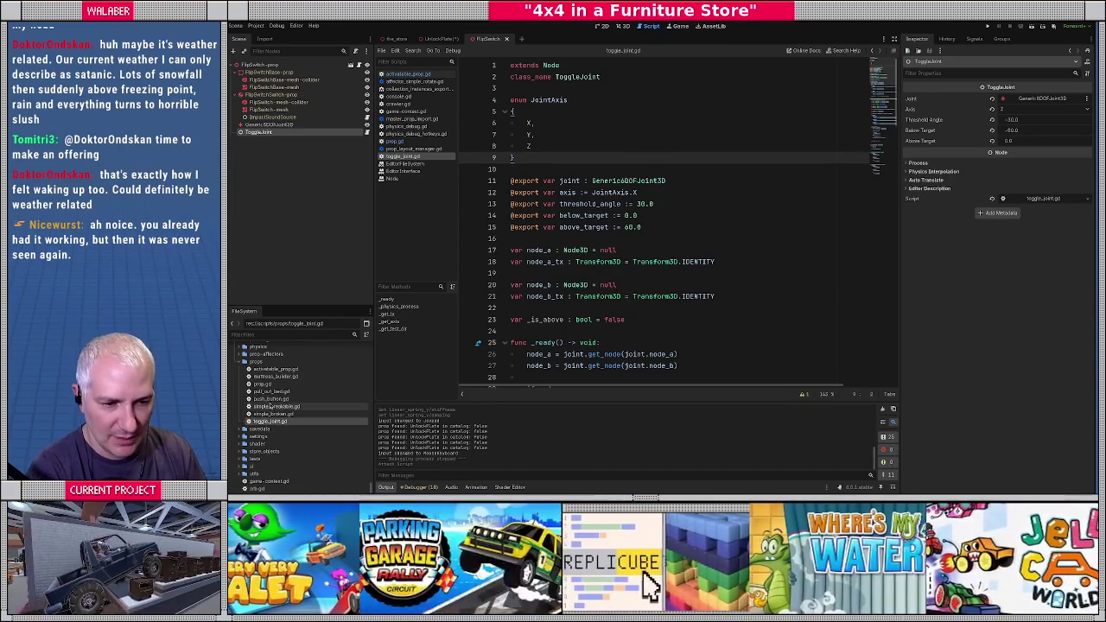
double_click(269, 400)
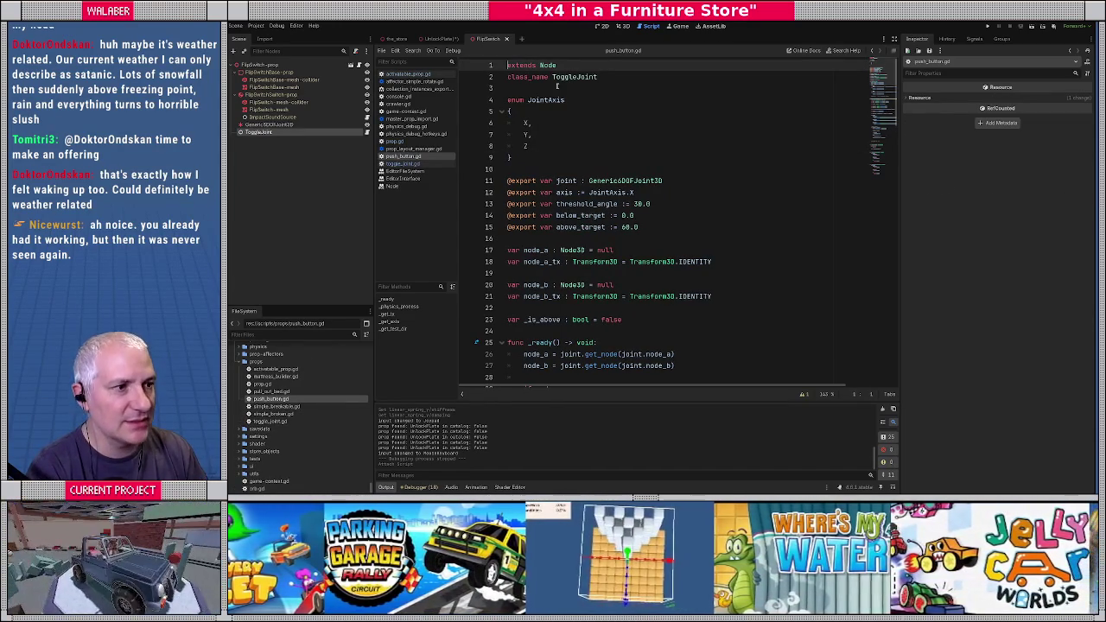
- Rename the script's class from ToggleJoint to PushButton
double_click(577, 77)
text(Push)
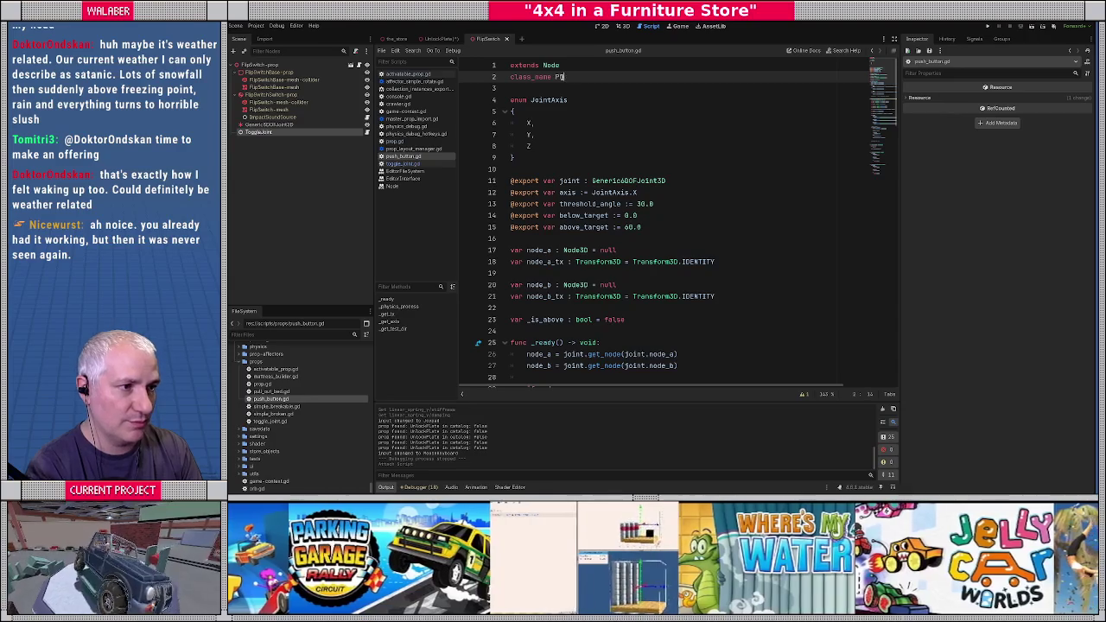
text(Button)
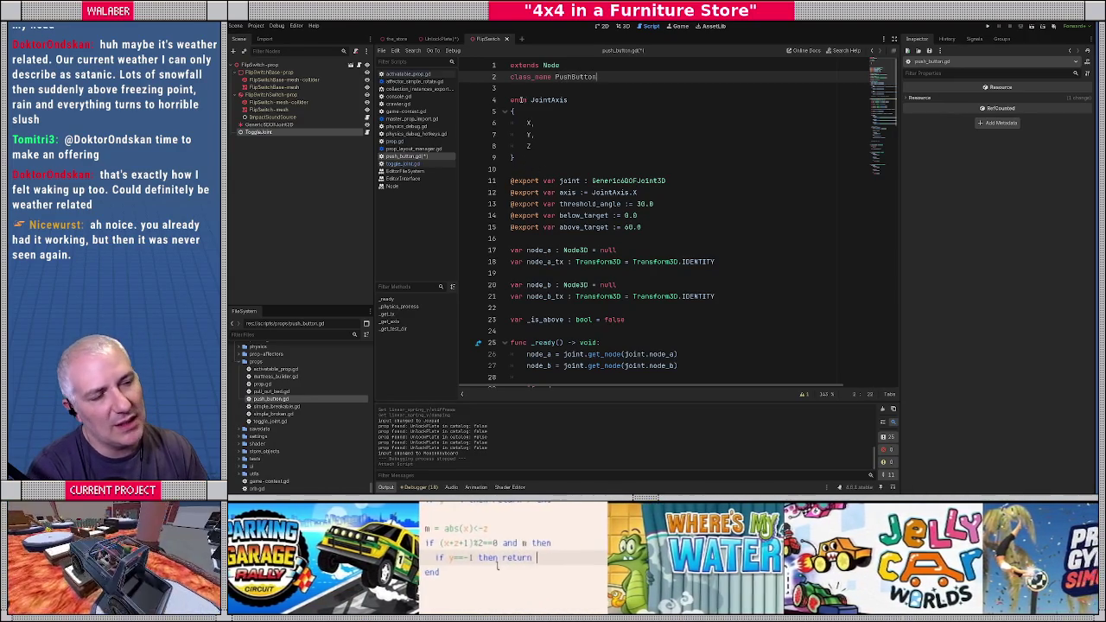
drag(511, 99, 533, 157)
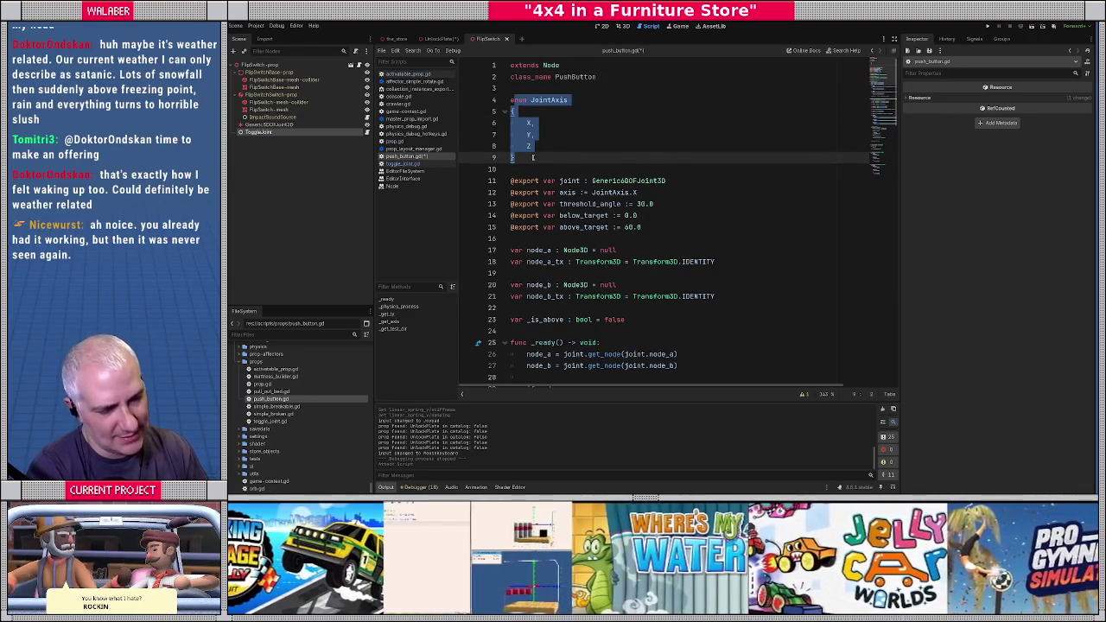
click(571, 154)
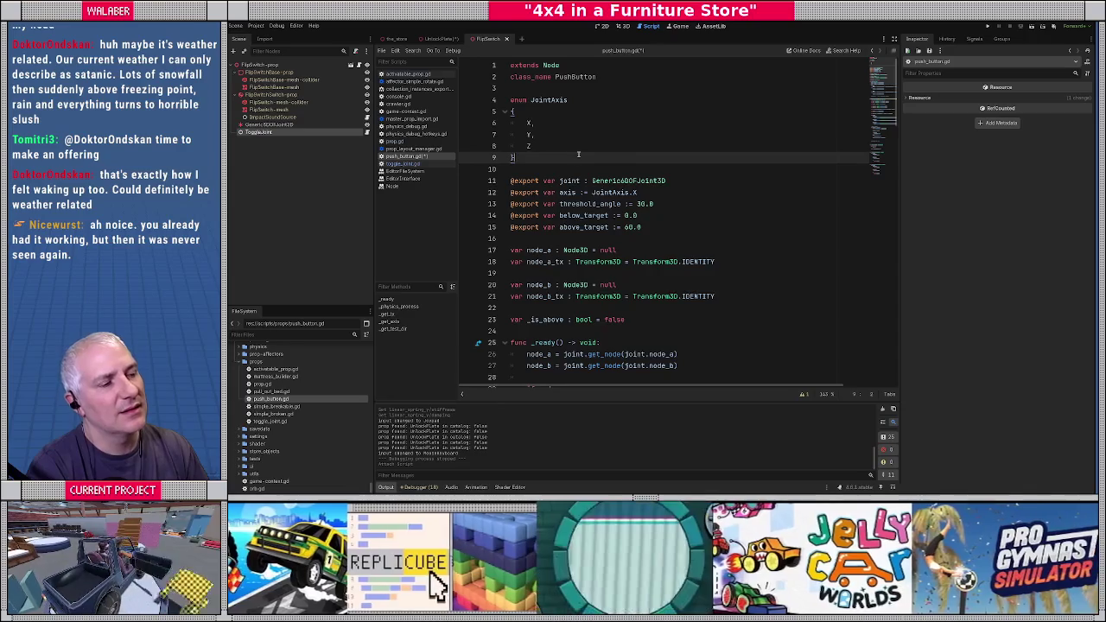
scroll(578, 154, down, 1)
drag(543, 146, 686, 152)
click(587, 159)
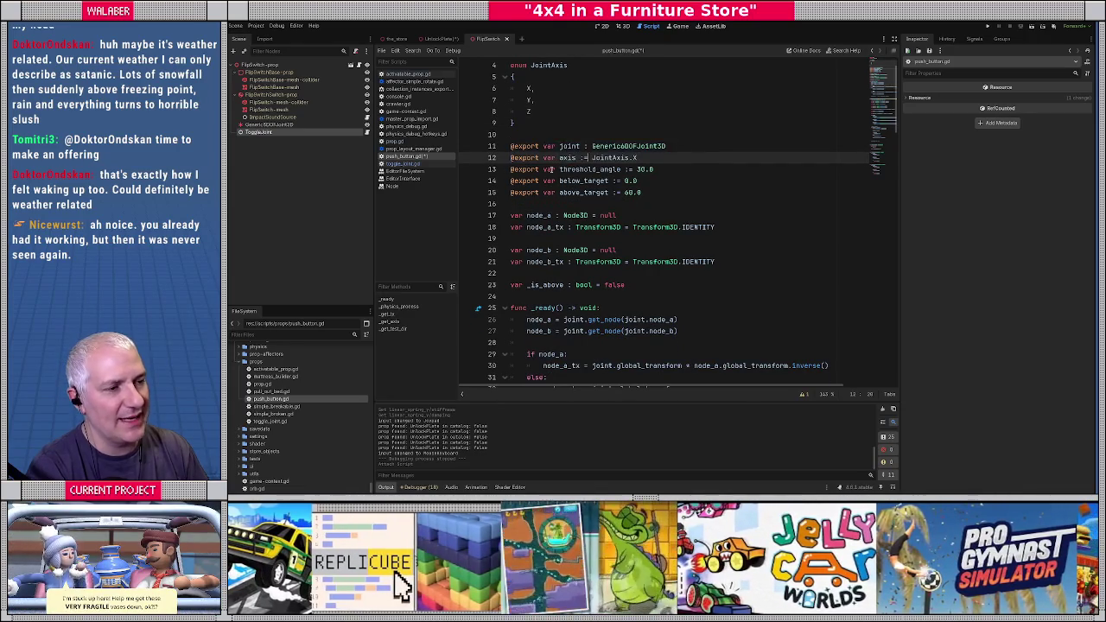
- Rename threshold_angle to threshold_distance = 0.2, and set below_target -0.2 and above_target 0.4
drag(599, 169, 623, 169)
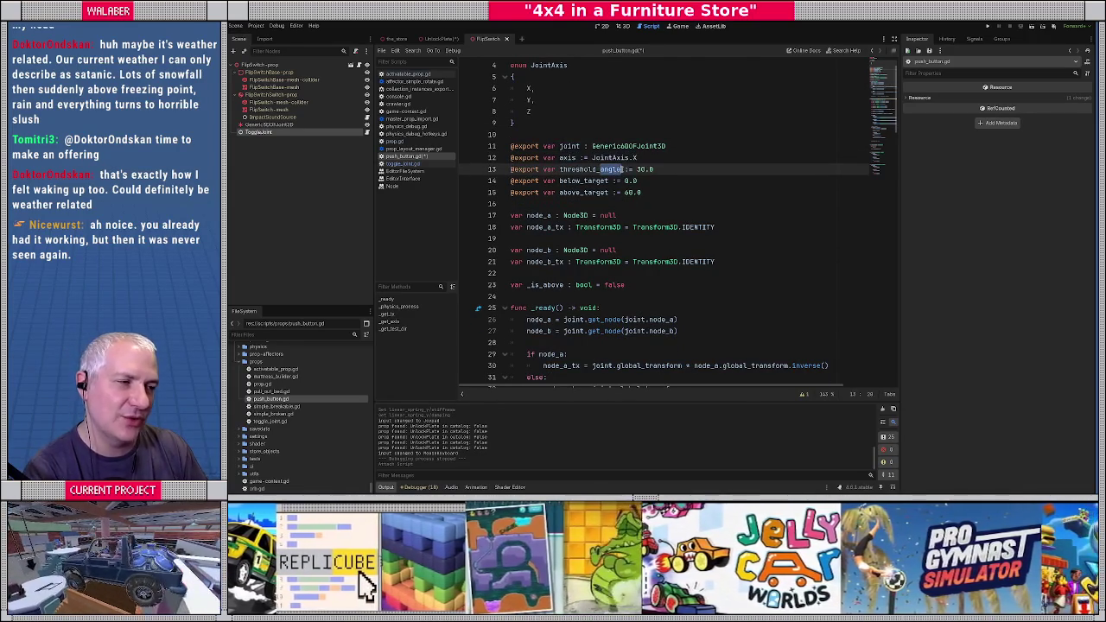
text(distance)
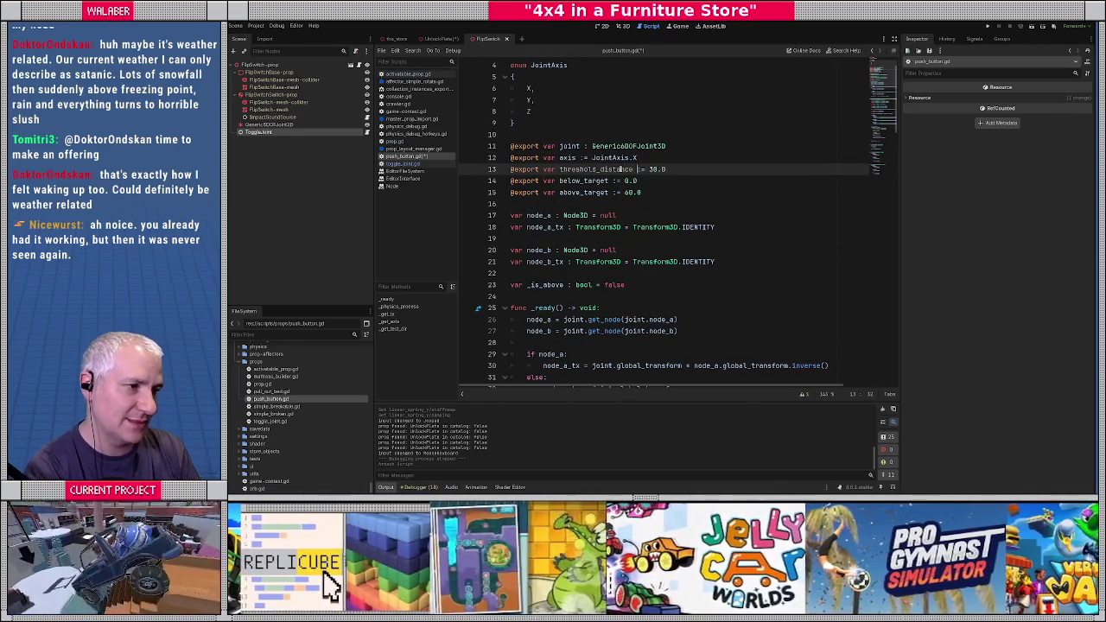
key(shift+Right)
key(shift+Right)
key(shift+Right)
key(Home)
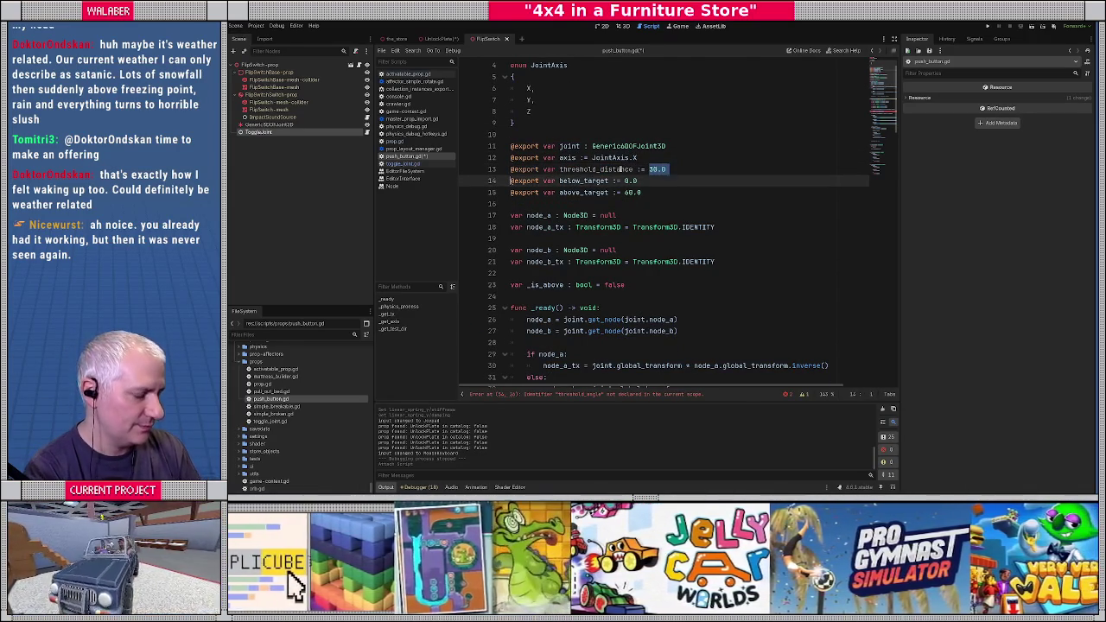
key(Down)
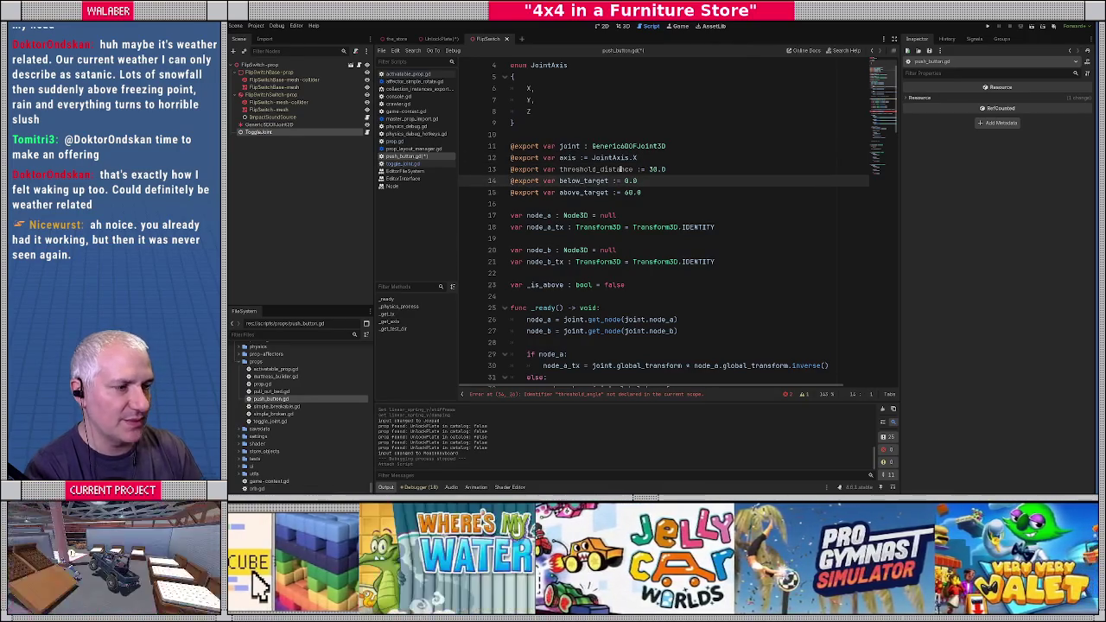
drag(650, 168, 677, 169)
text(0.2)
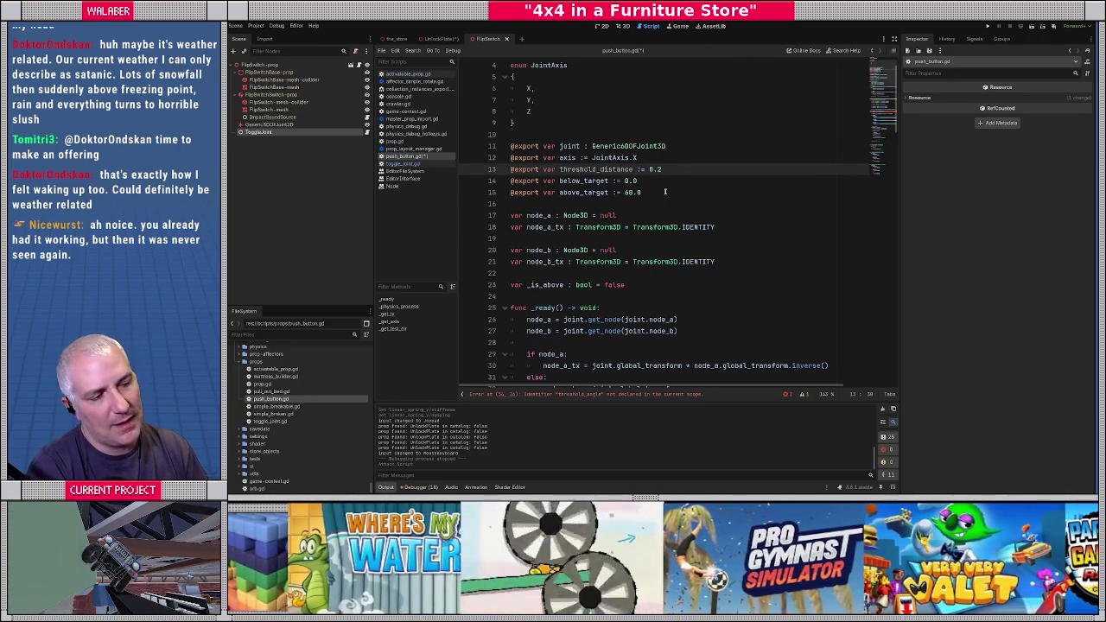
drag(626, 181, 640, 182)
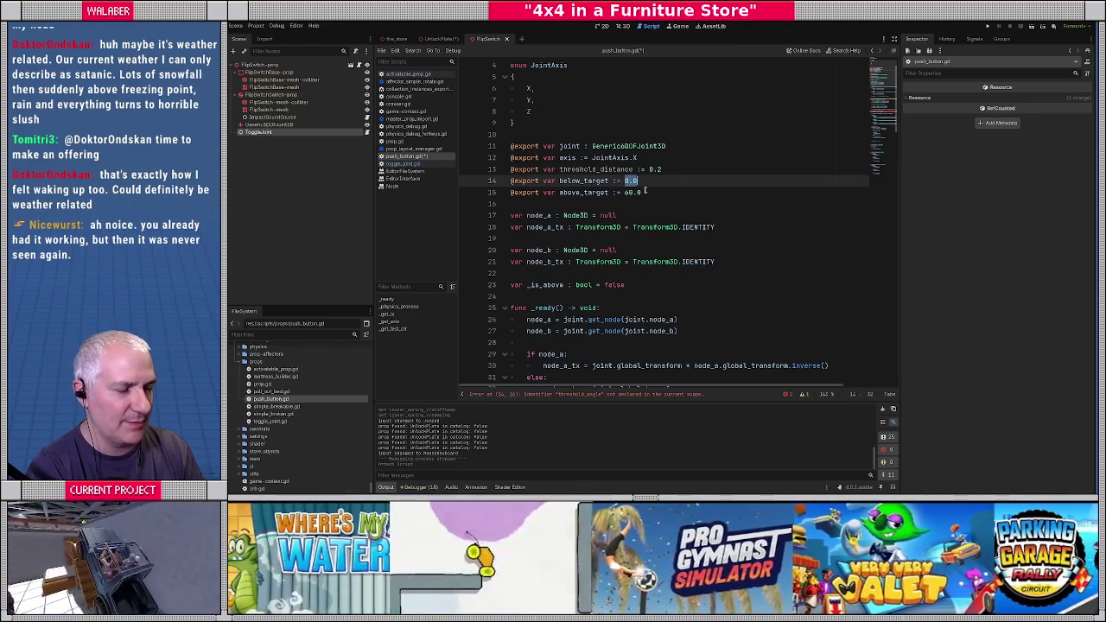
text(-0.2)
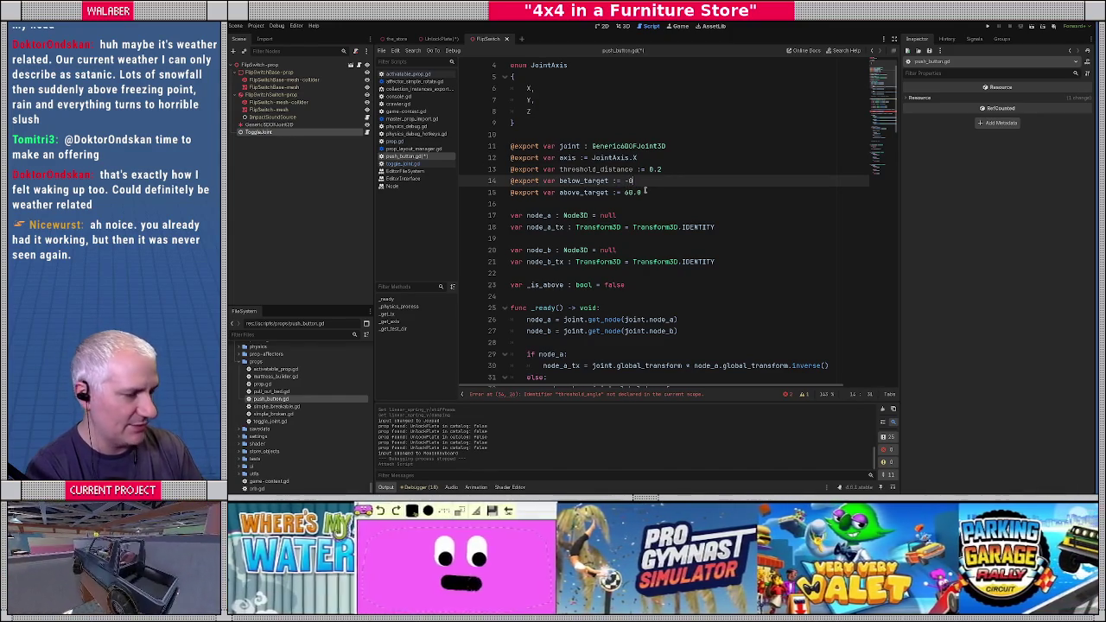
drag(624, 192, 650, 192)
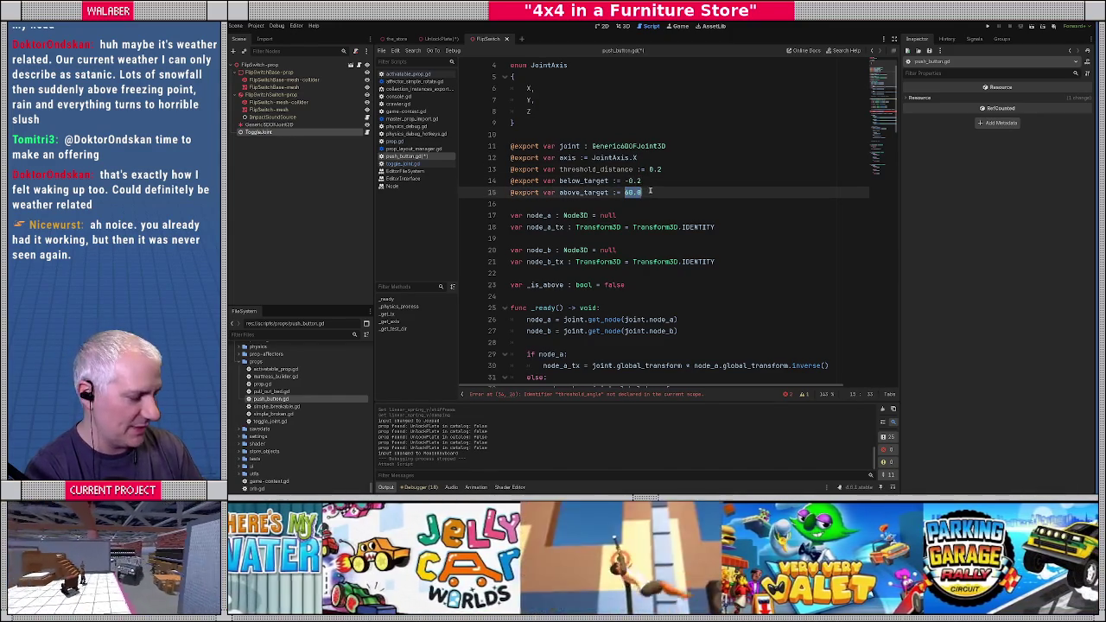
text(0.2)
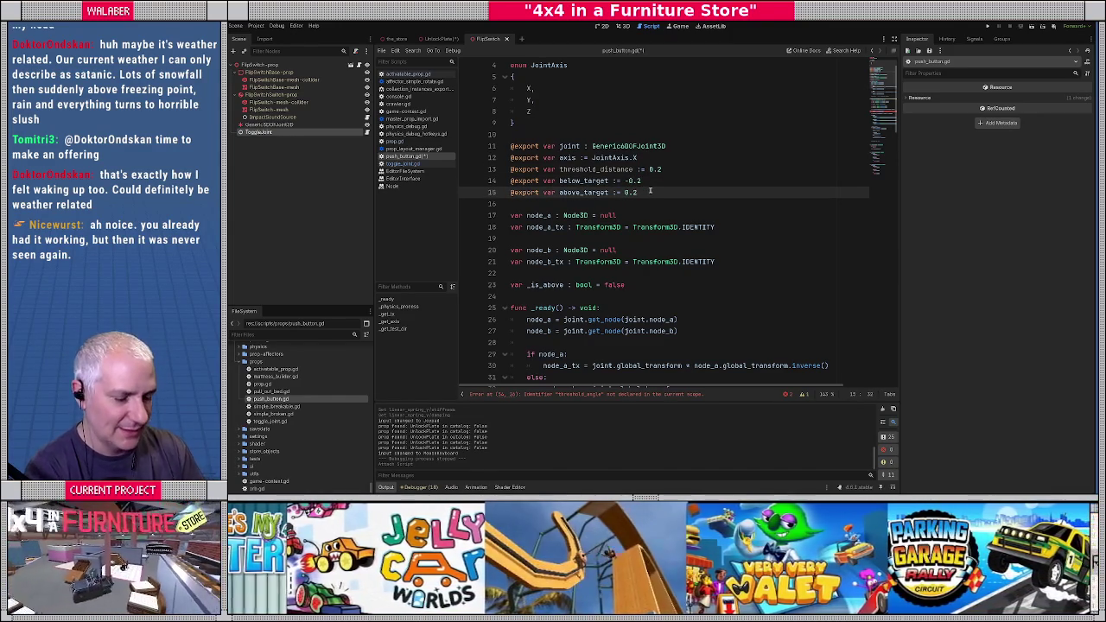
- Review the _is_above and _ready code, then expand the script editor to full width
key(Down)
scroll(570, 245, down, 1)
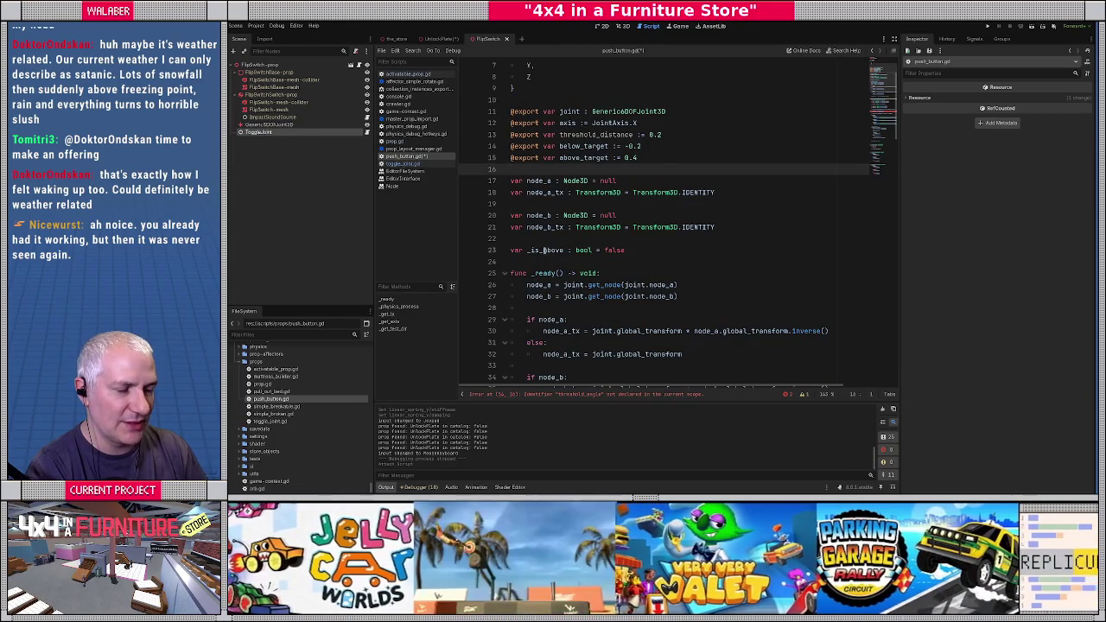
drag(542, 250, 563, 250)
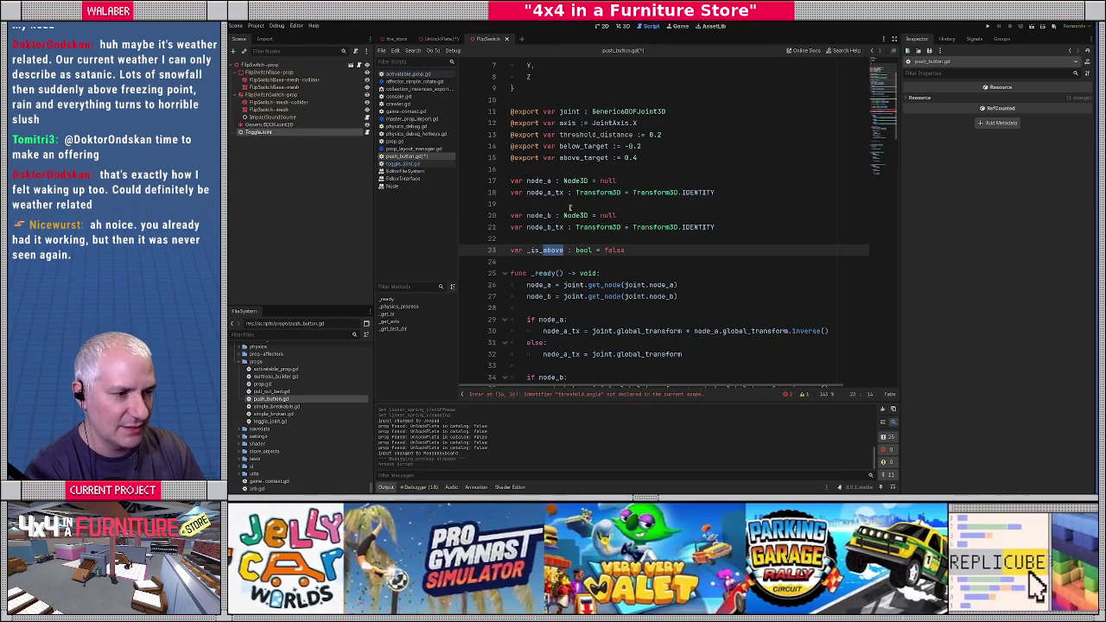
scroll(566, 226, down, 2)
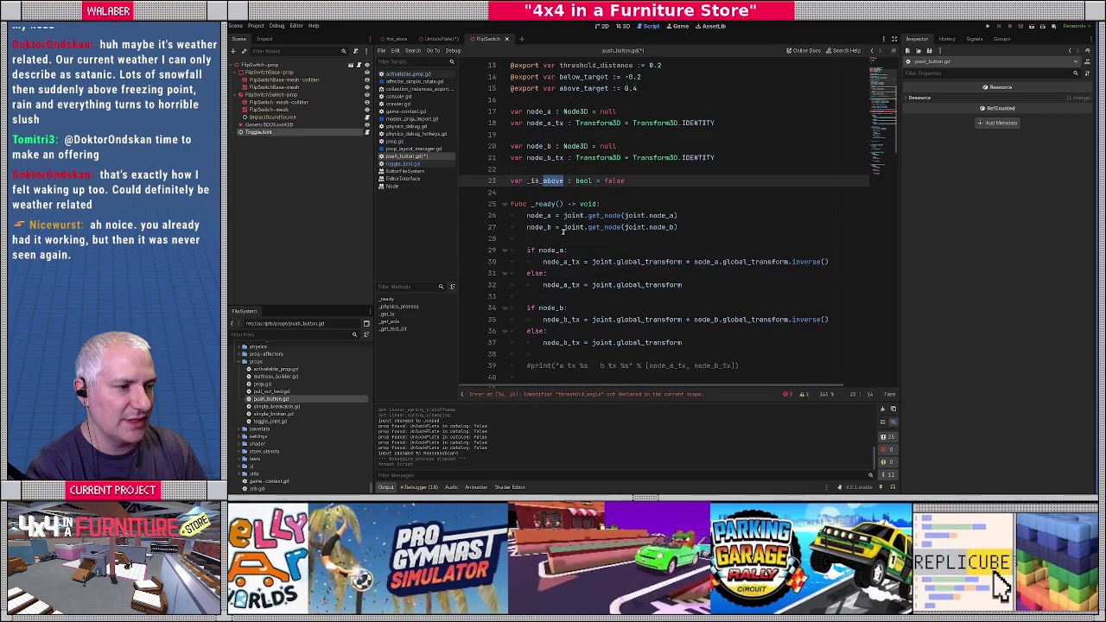
scroll(577, 223, down, 1)
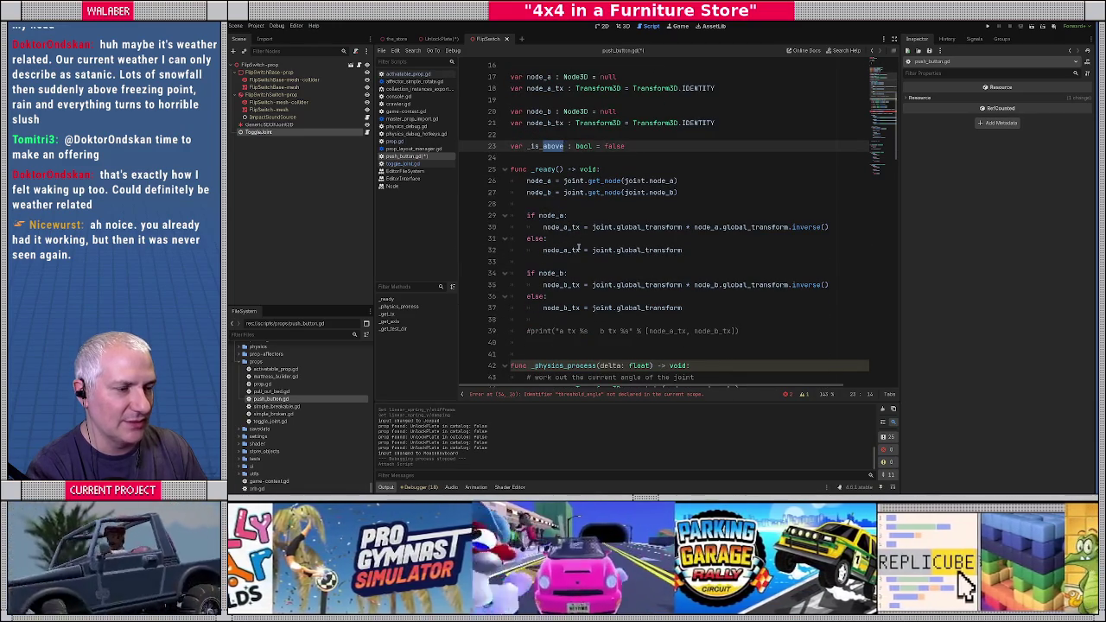
click(571, 316)
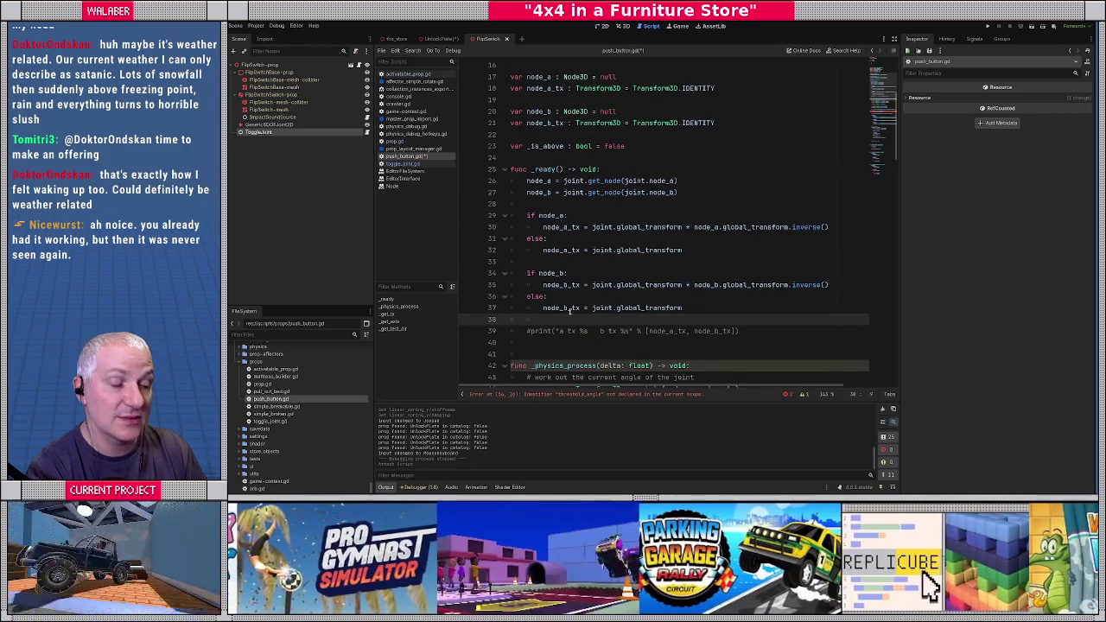
drag(537, 217, 592, 317)
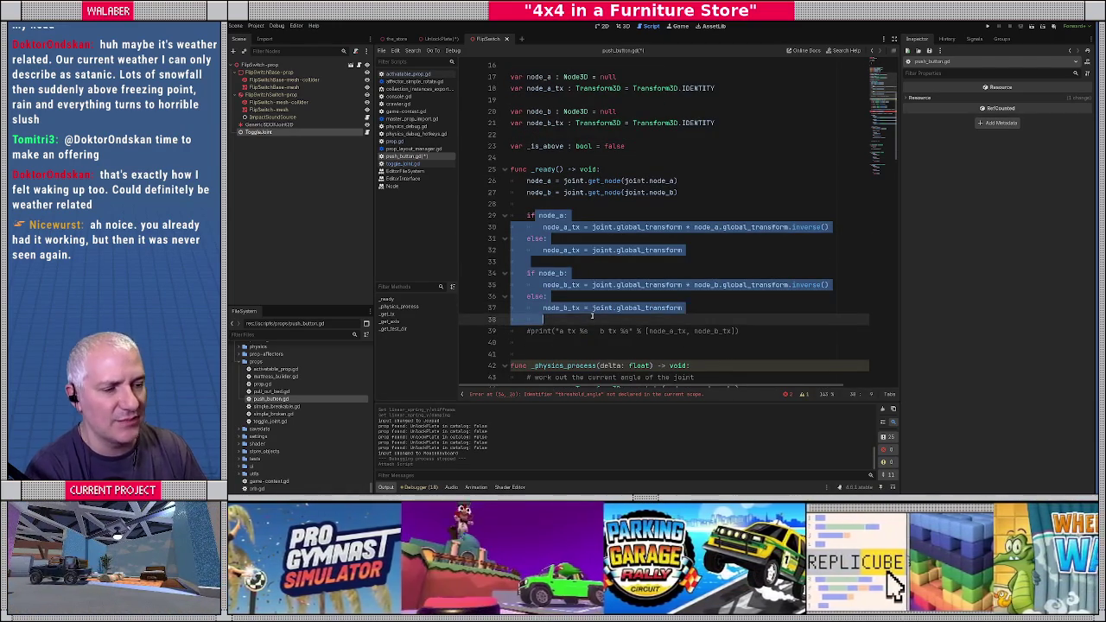
click(585, 301)
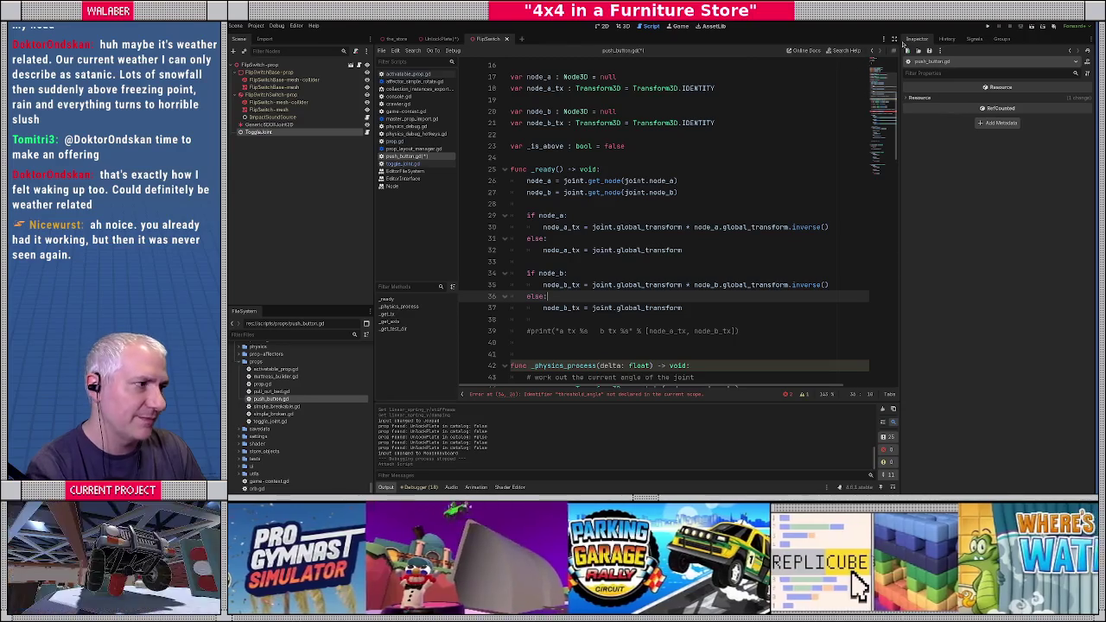
click(894, 39)
scroll(397, 132, up, 5)
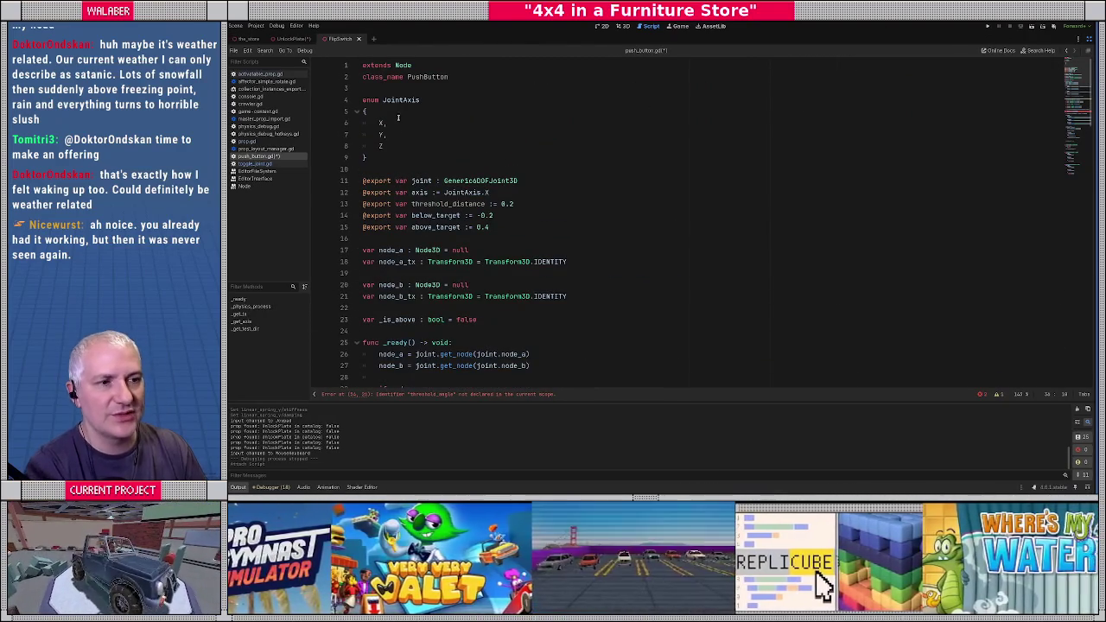
click(410, 172)
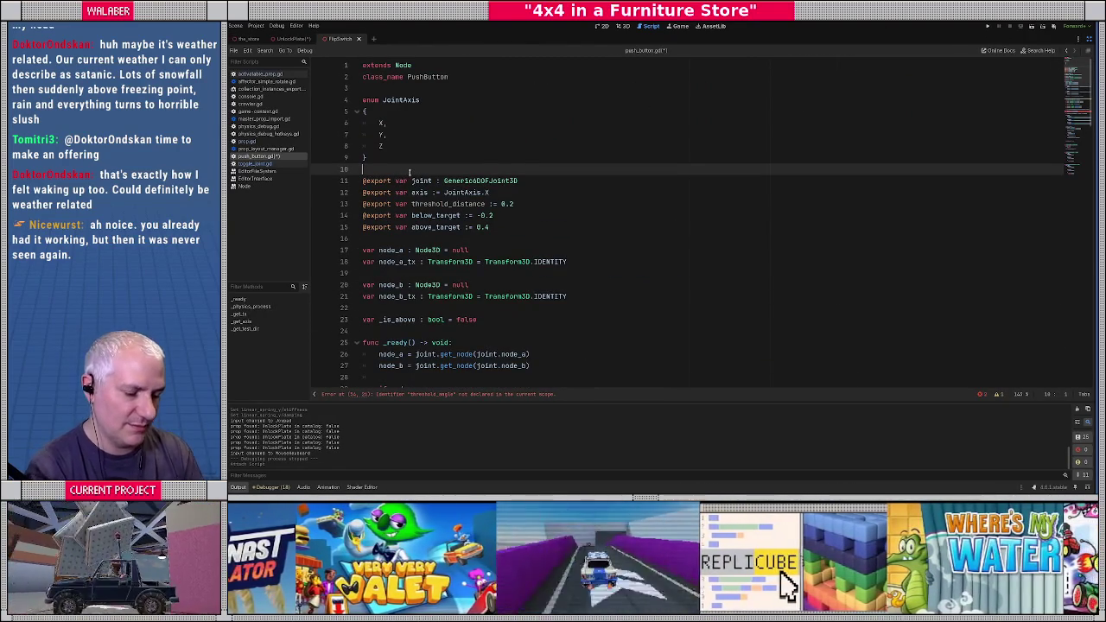
key(Return)
text(@export var)
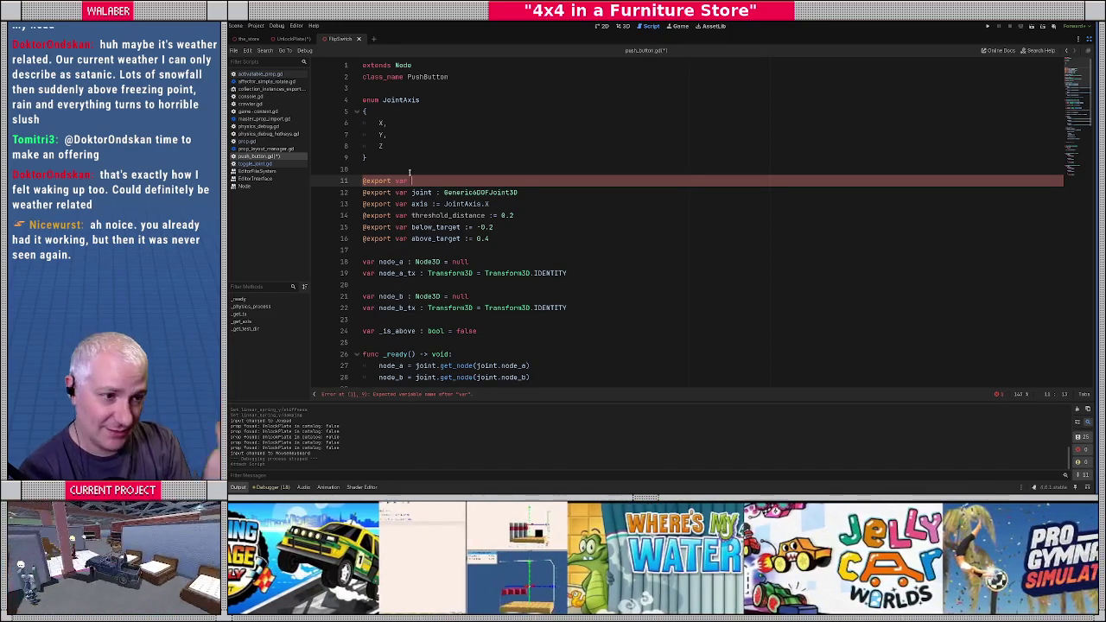
text(momentary : )
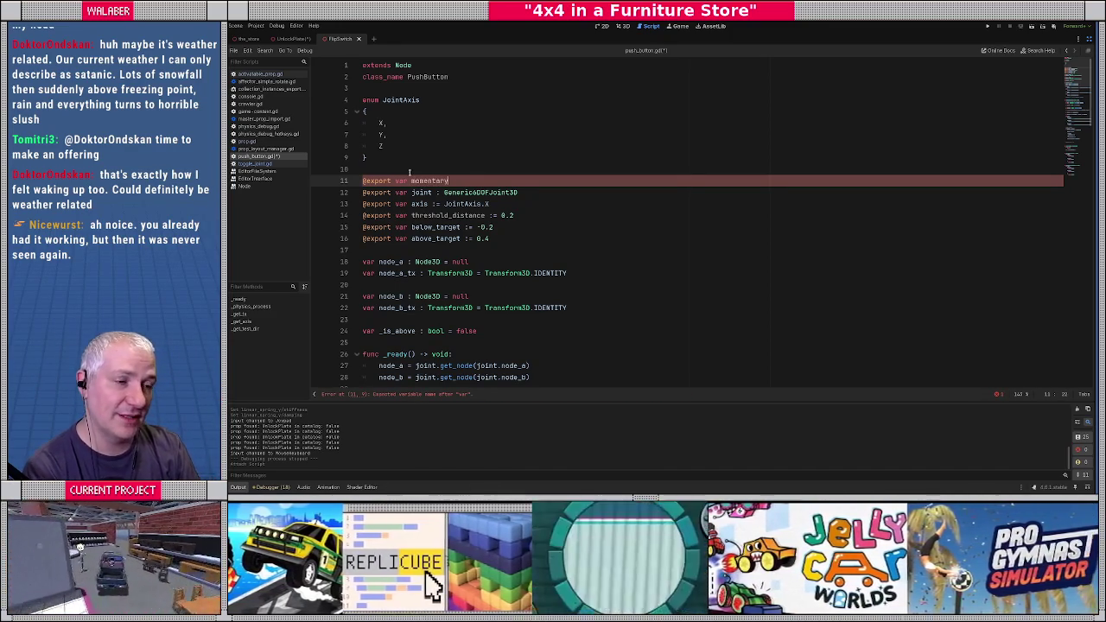
text(bool = true)
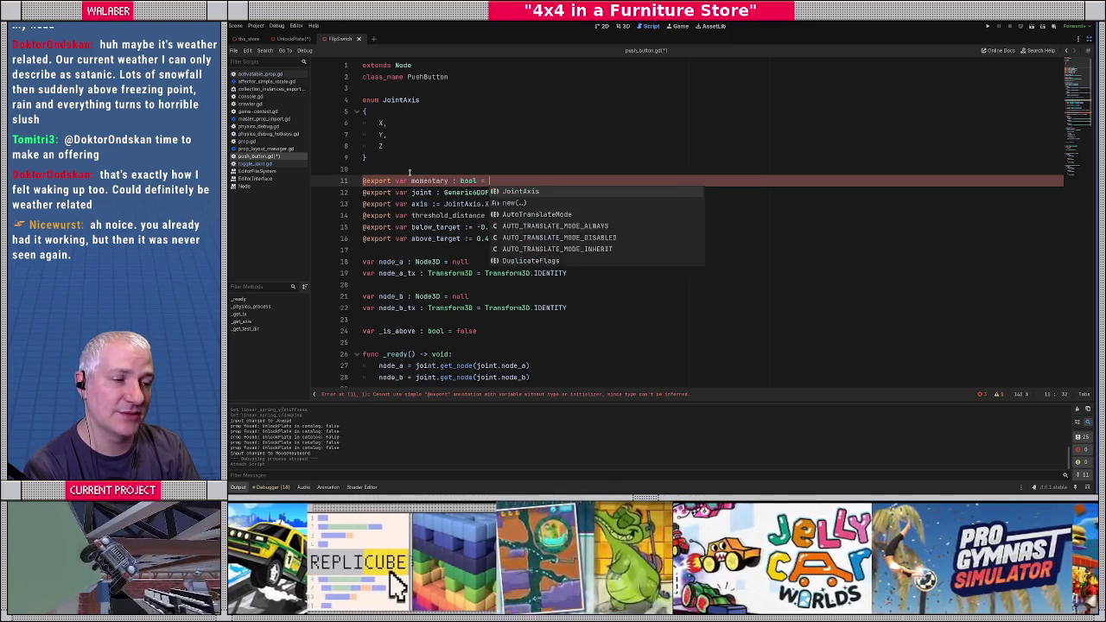
key(Return)
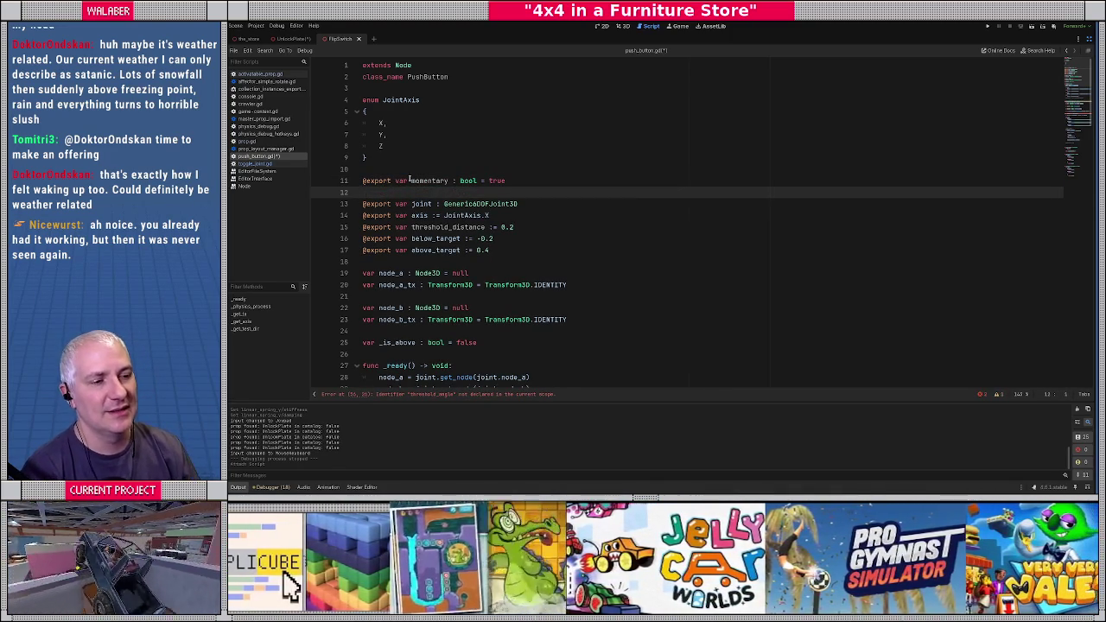
- Look over the threshold_distance and target export declarations below it
drag(396, 222, 526, 251)
drag(411, 228, 533, 227)
click(468, 240)
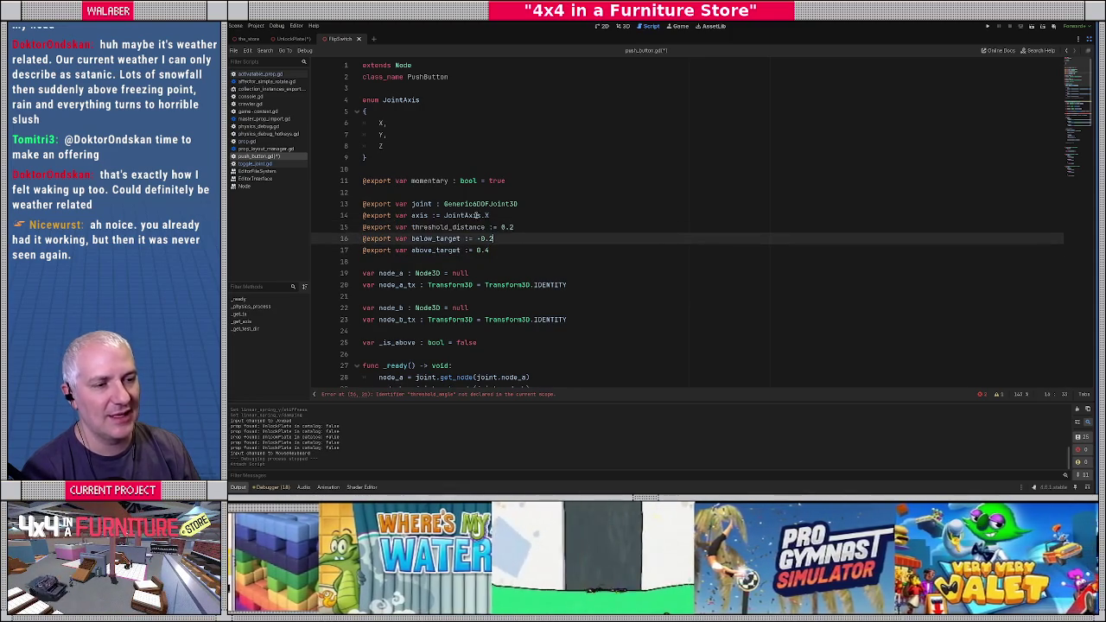
click(415, 180)
click(406, 227)
drag(363, 228, 502, 250)
click(502, 249)
scroll(516, 236, down, 3)
scroll(515, 235, down, 5)
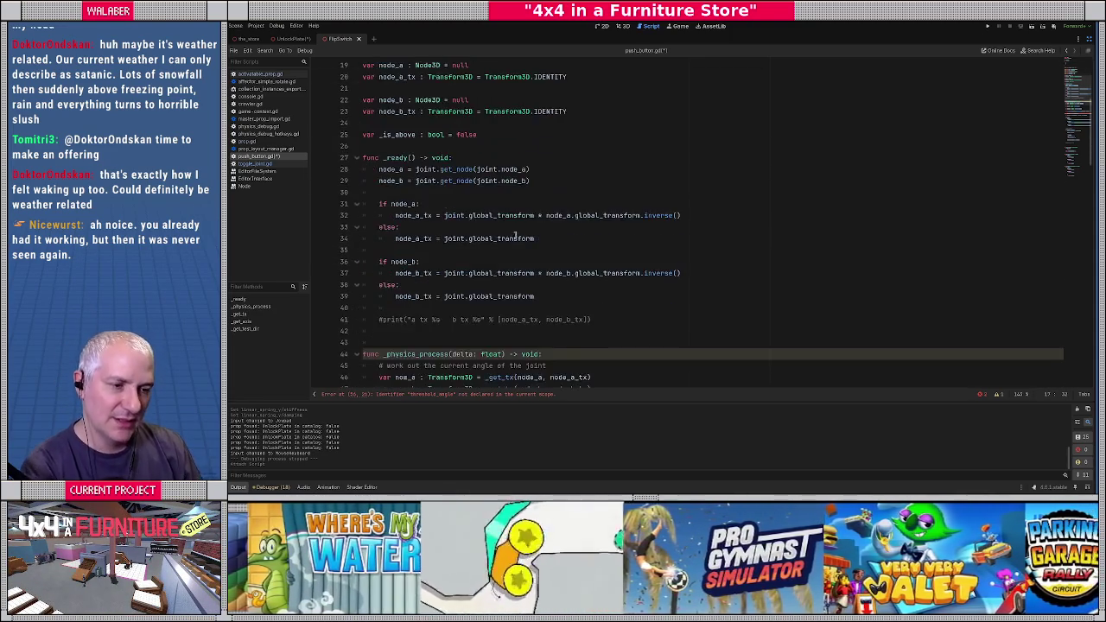
- Rename the _get_axis function to _get_offset
scroll(402, 200, down, 5)
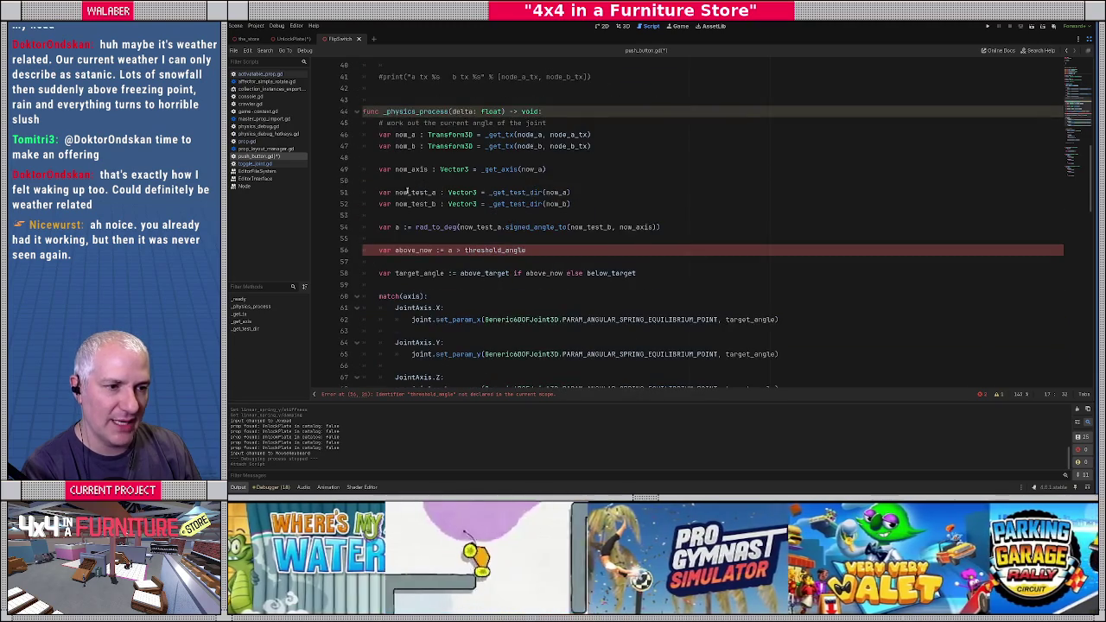
drag(379, 169, 547, 170)
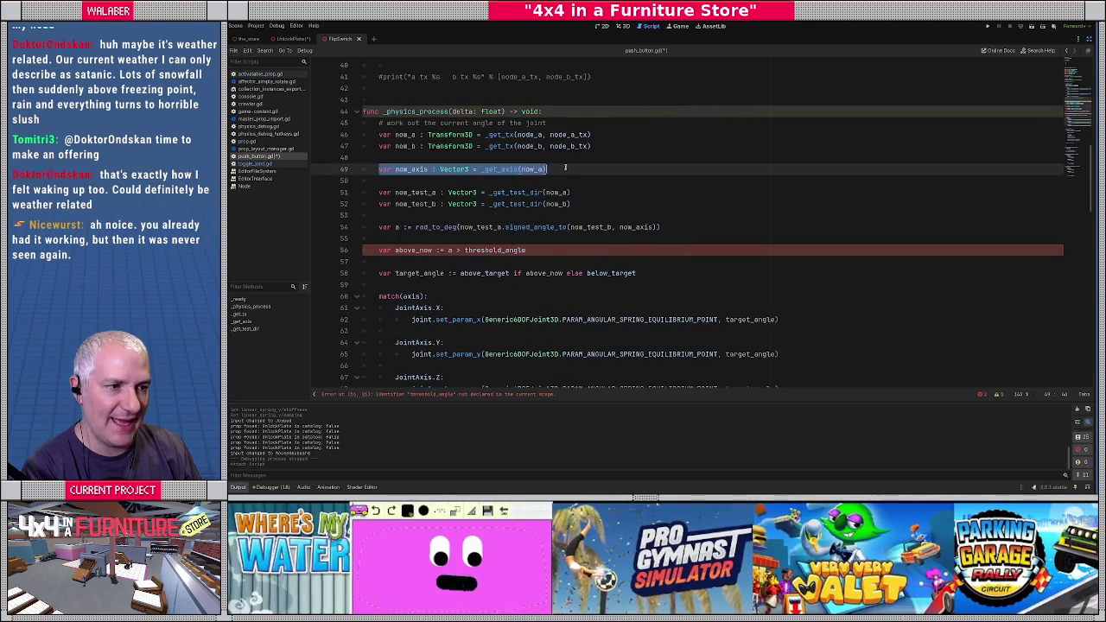
scroll(514, 219, down, 2)
scroll(515, 218, down, 10)
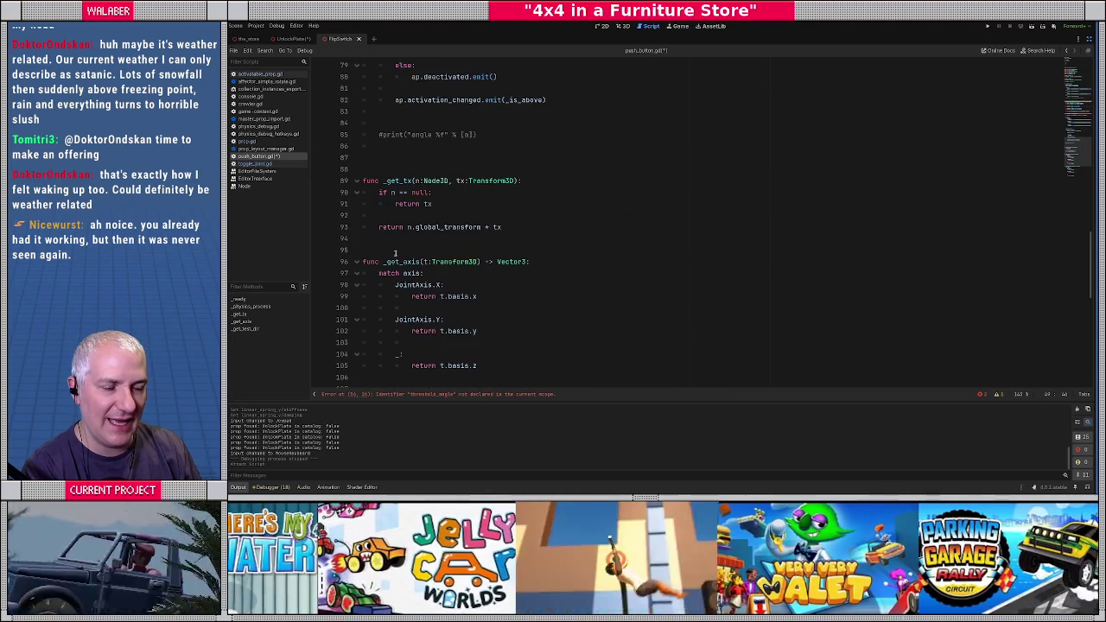
click(381, 261)
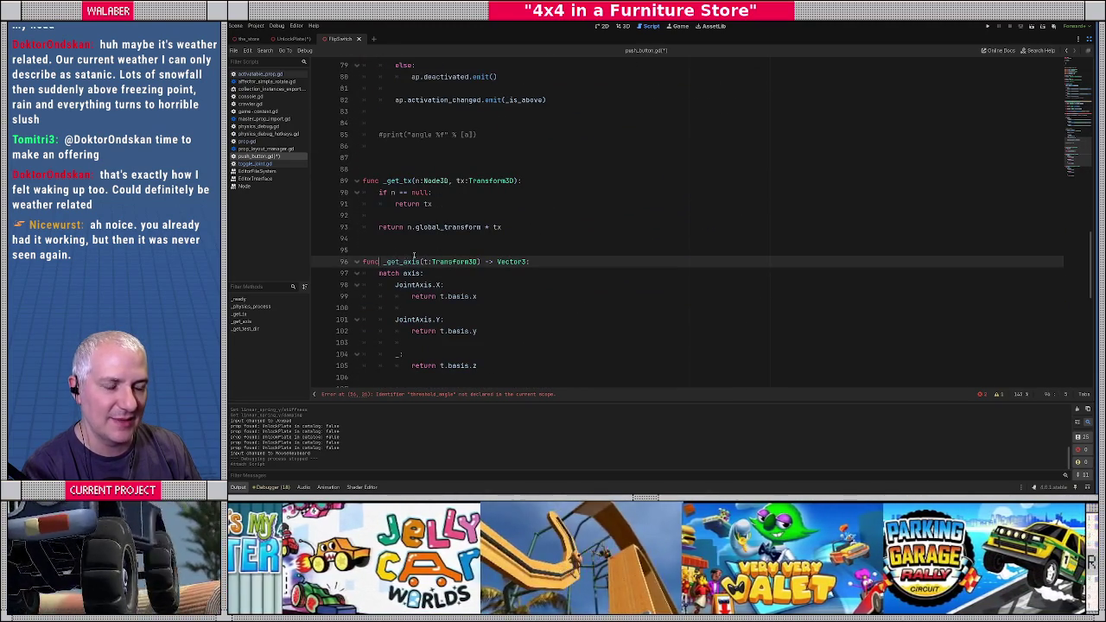
scroll(435, 247, down, 2)
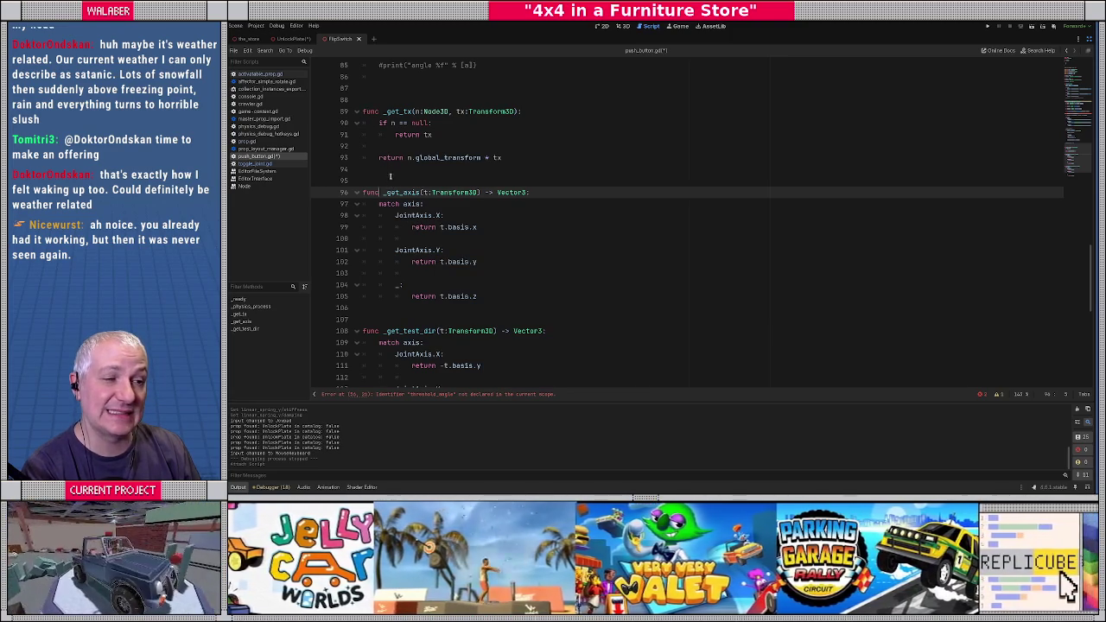
double_click(412, 192)
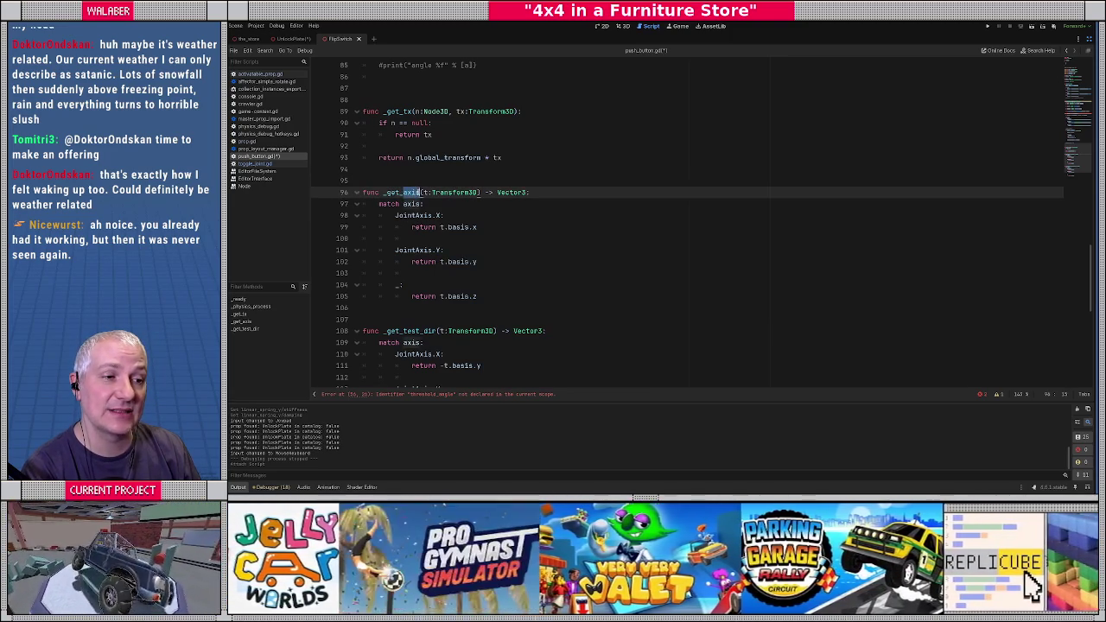
text(offs)
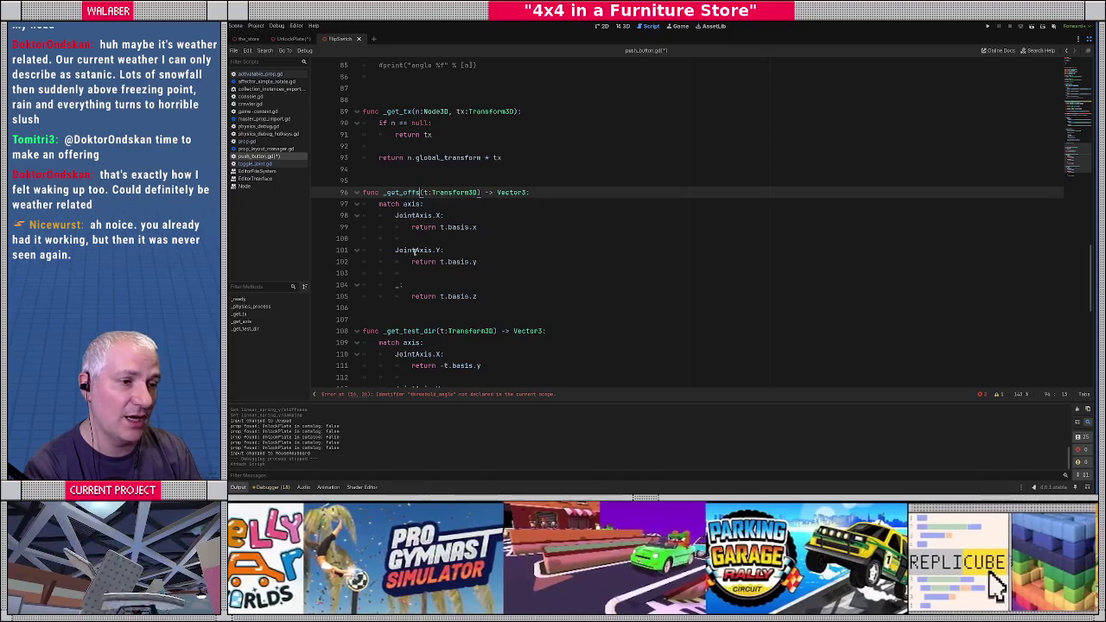
text(et)
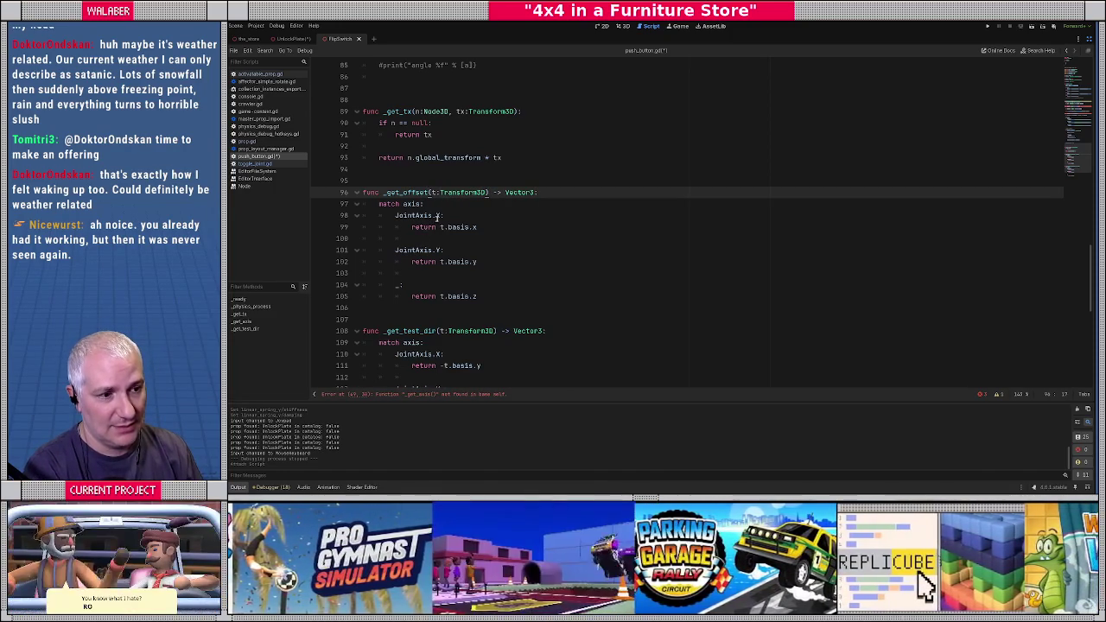
- Replace basis with origin in the X, Y and Z returns and change the return type to float
click(454, 226)
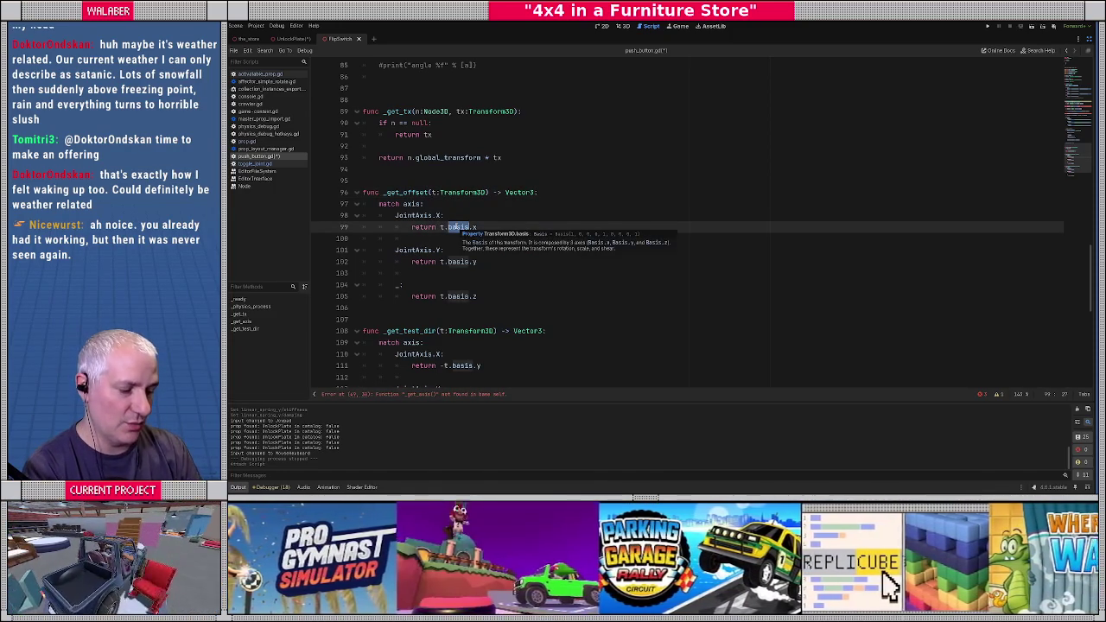
text(origin)
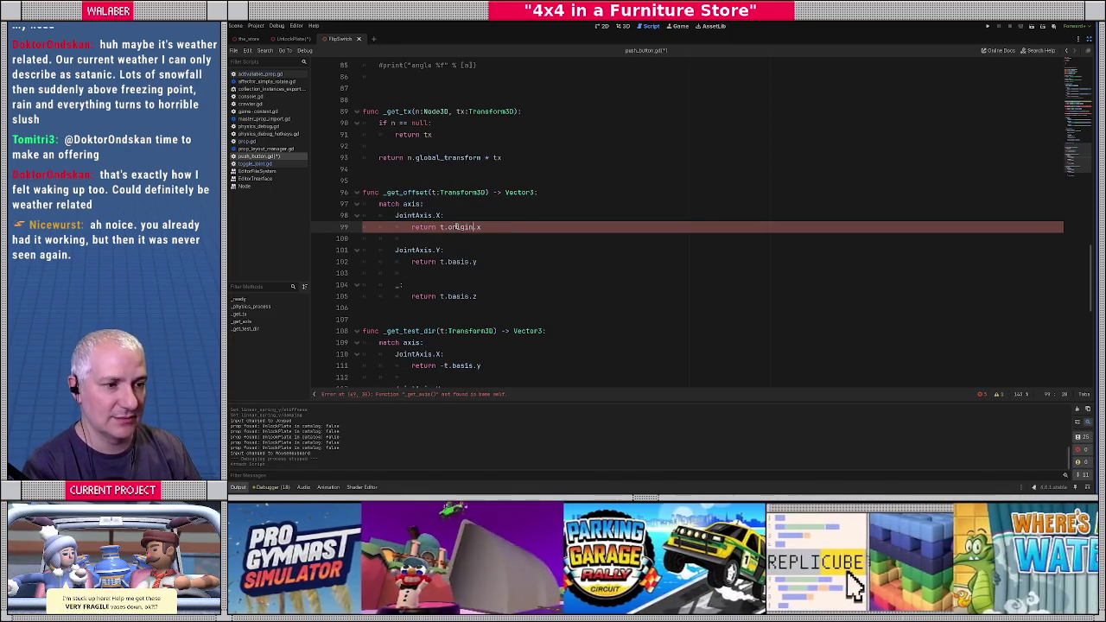
double_click(459, 261)
text(origin)
double_click(458, 295)
text(origin)
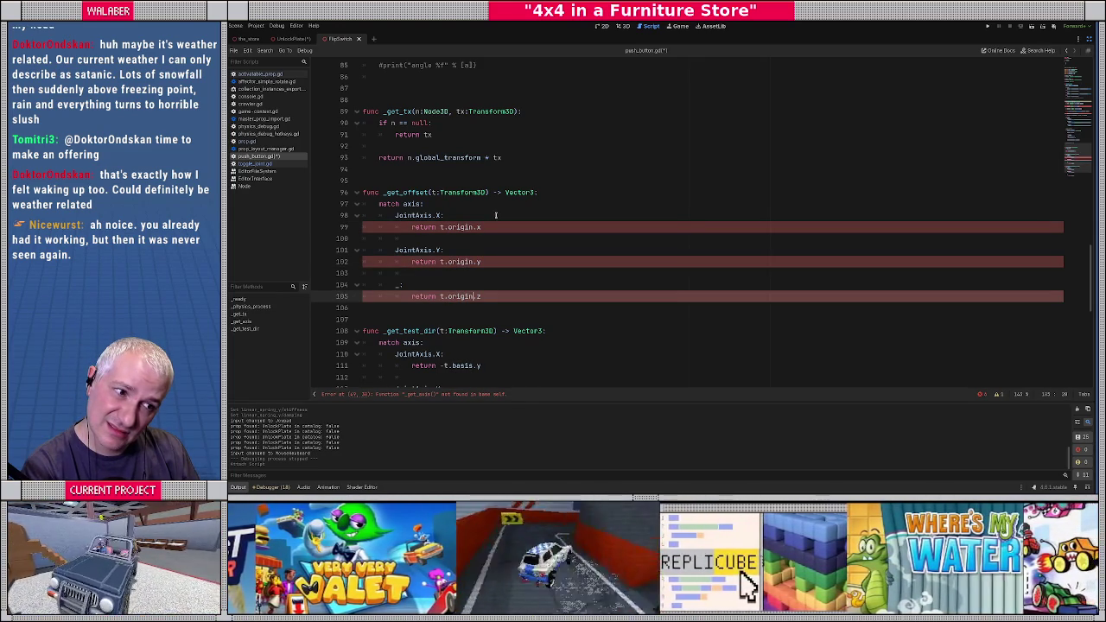
double_click(518, 192)
text(float)
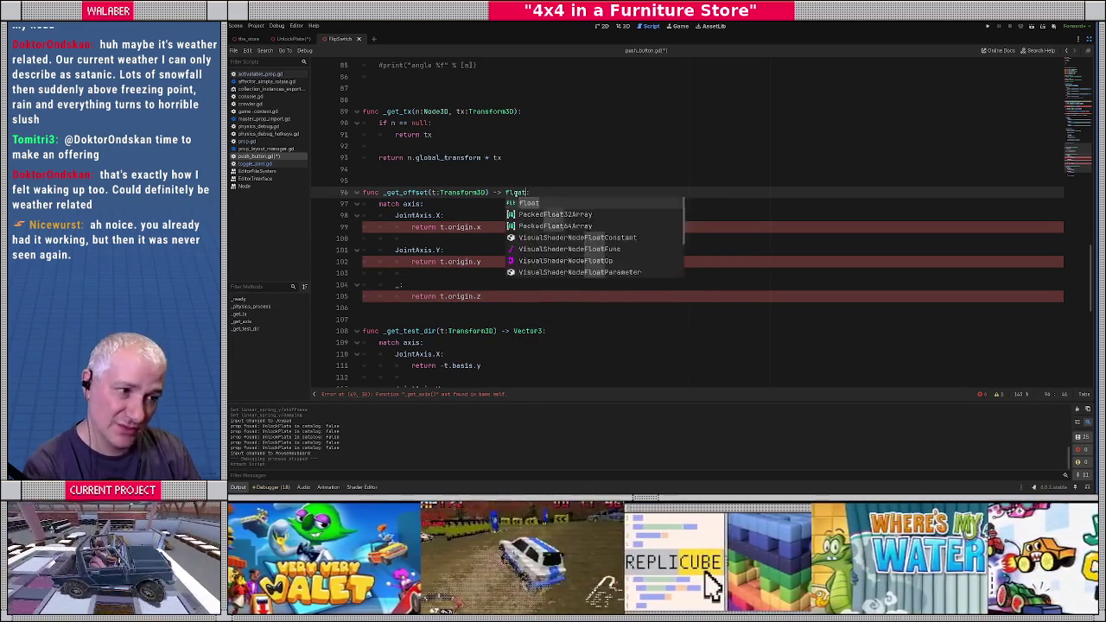
click(402, 309)
scroll(397, 309, down, 4)
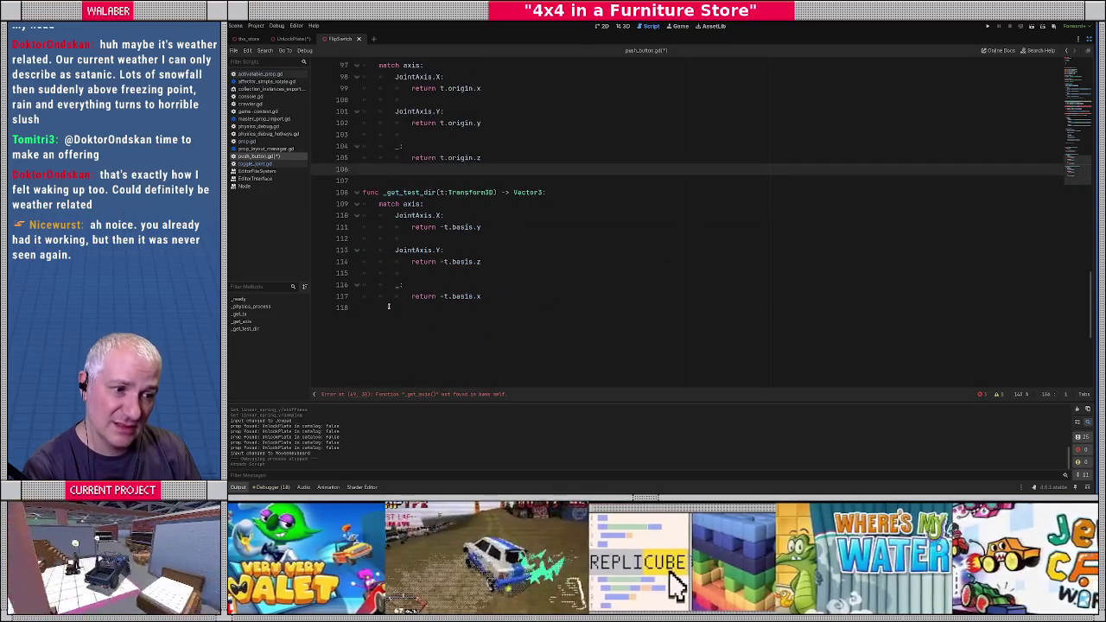
- Delete the _get_test_dir function at the end of the file and the now_axis line
shift+click(387, 305)
key(Delete)
scroll(387, 305, up, 12)
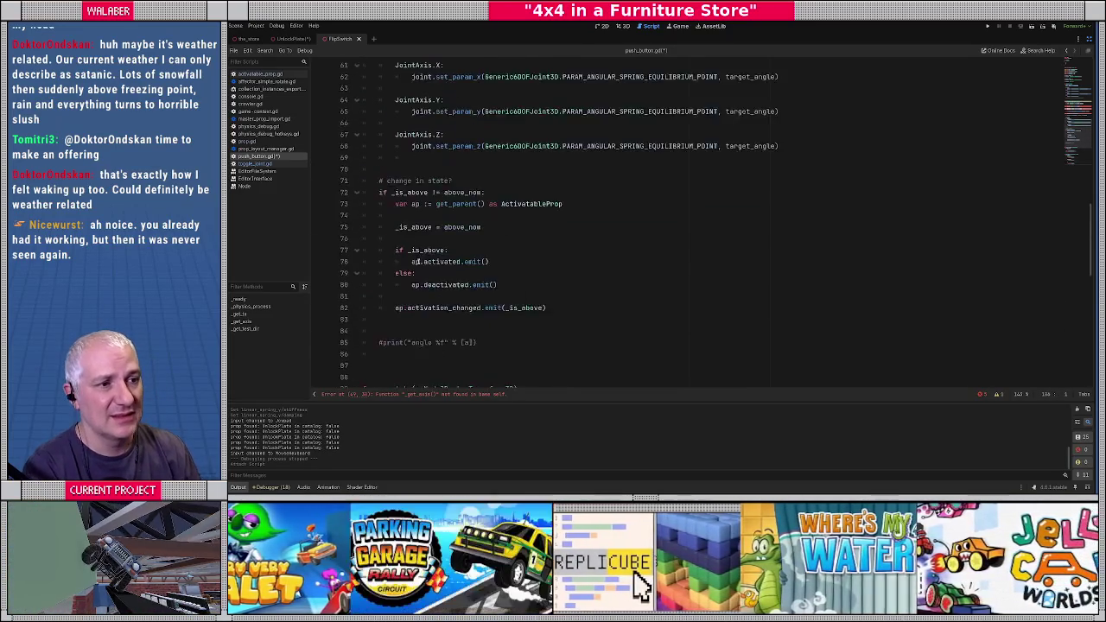
scroll(441, 137, up, 5)
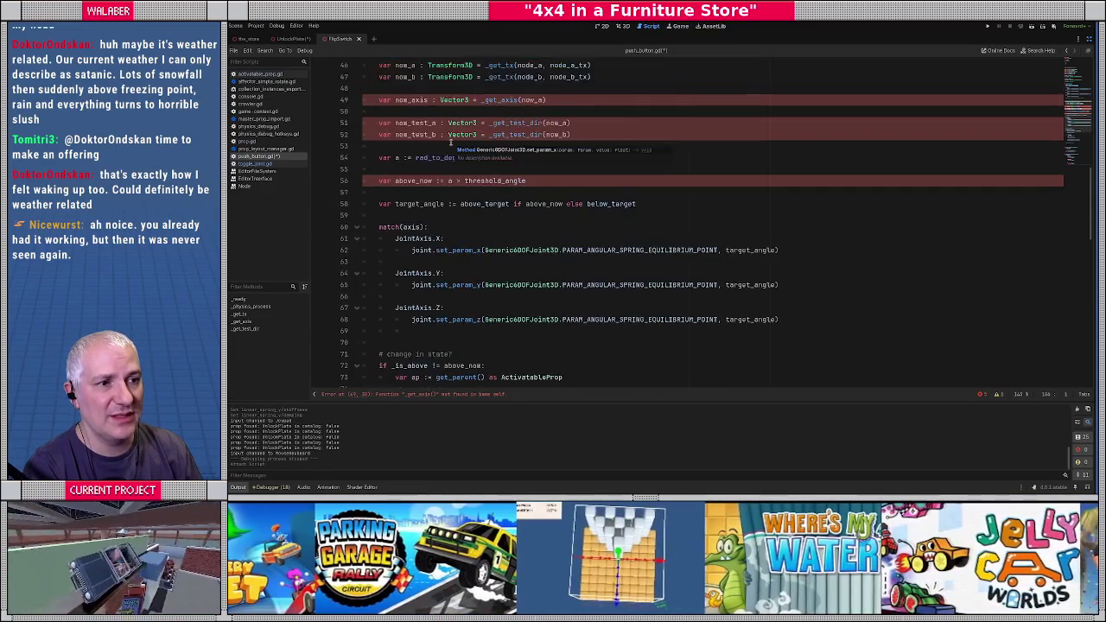
click(380, 170)
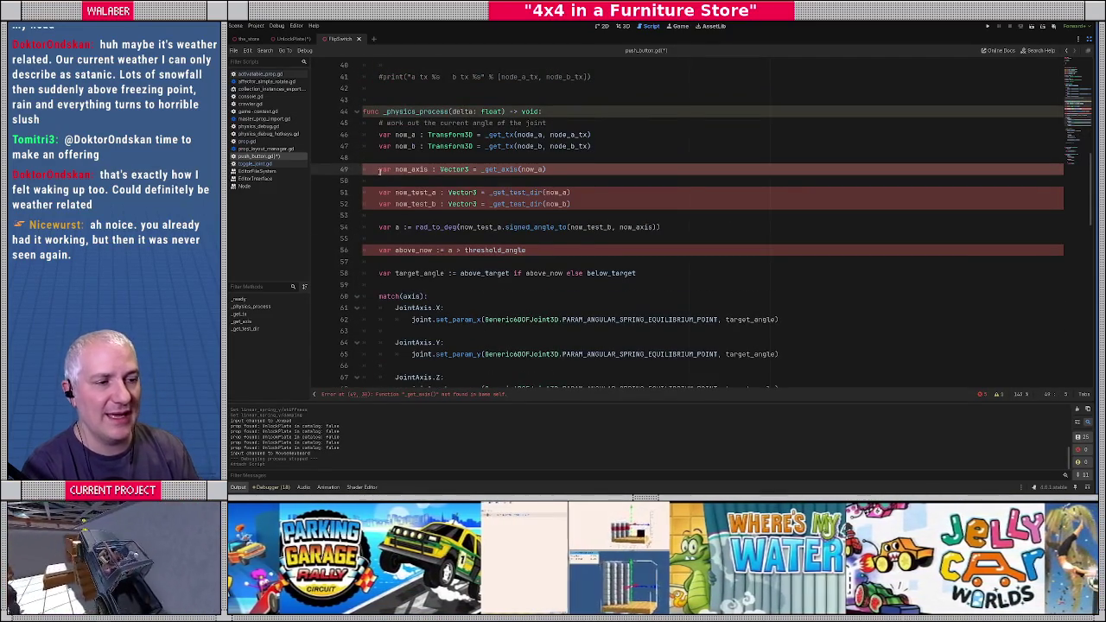
key(ctrl+shift+k)
- Declare now_dist : float from _get_offset on both lines, replacing now_test_a and now_test_b
double_click(415, 181)
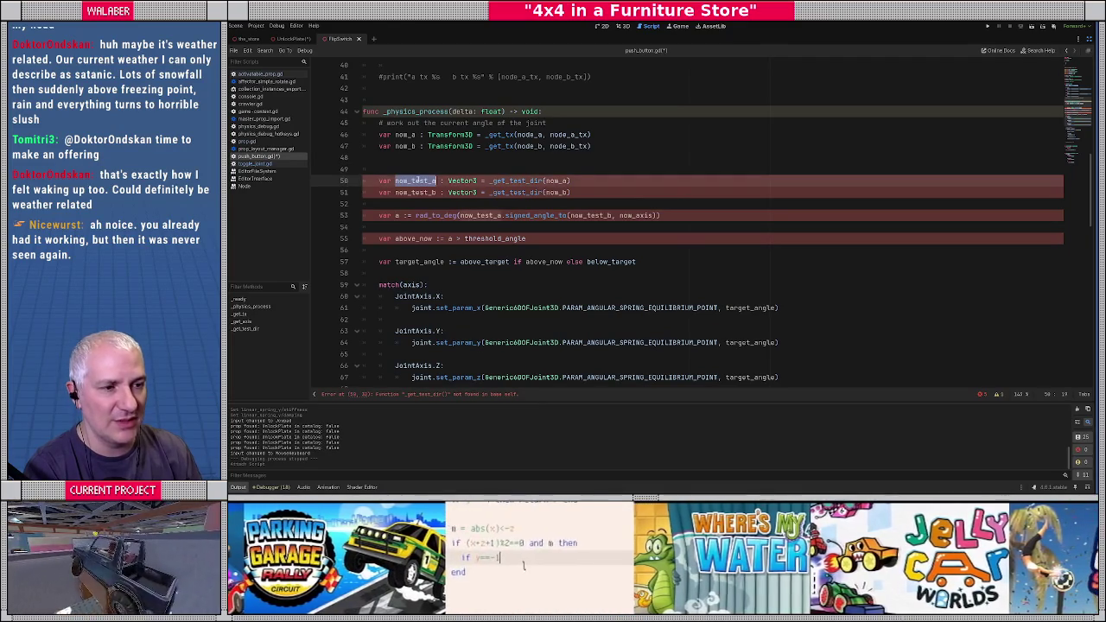
text(now_dist : )
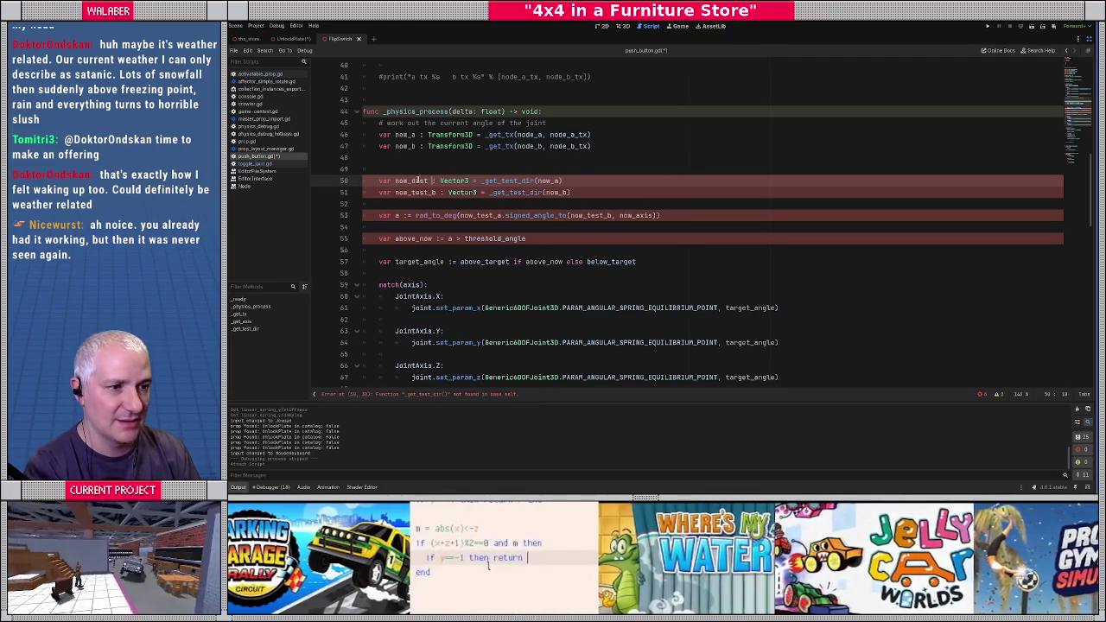
text(float)
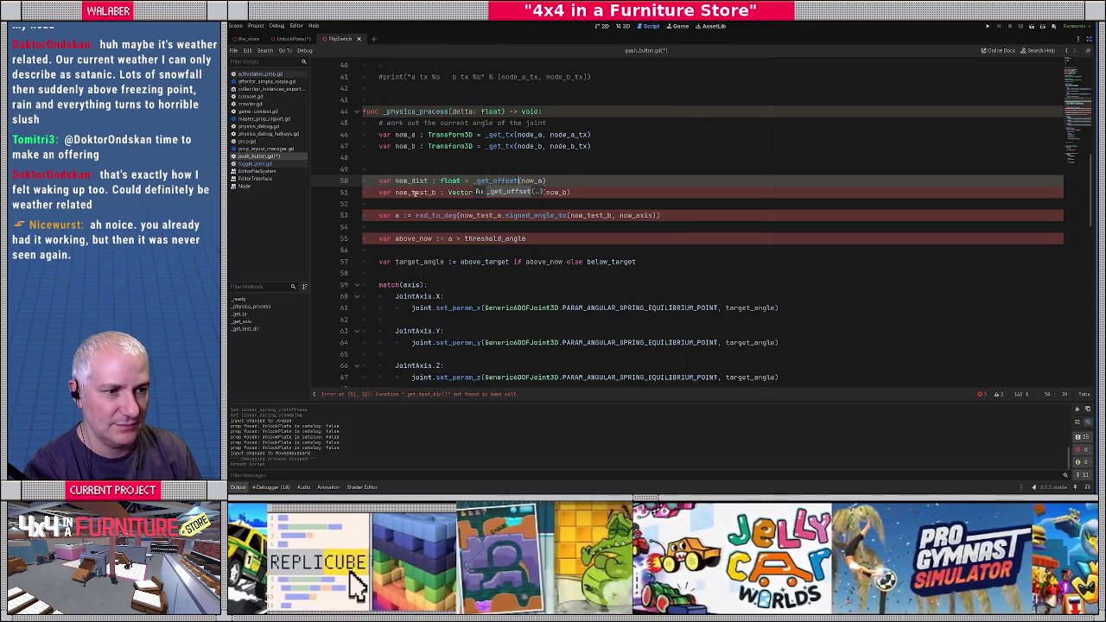
click(413, 193)
key(Delete)
key(Delete)
key(Delete)
text(dist)
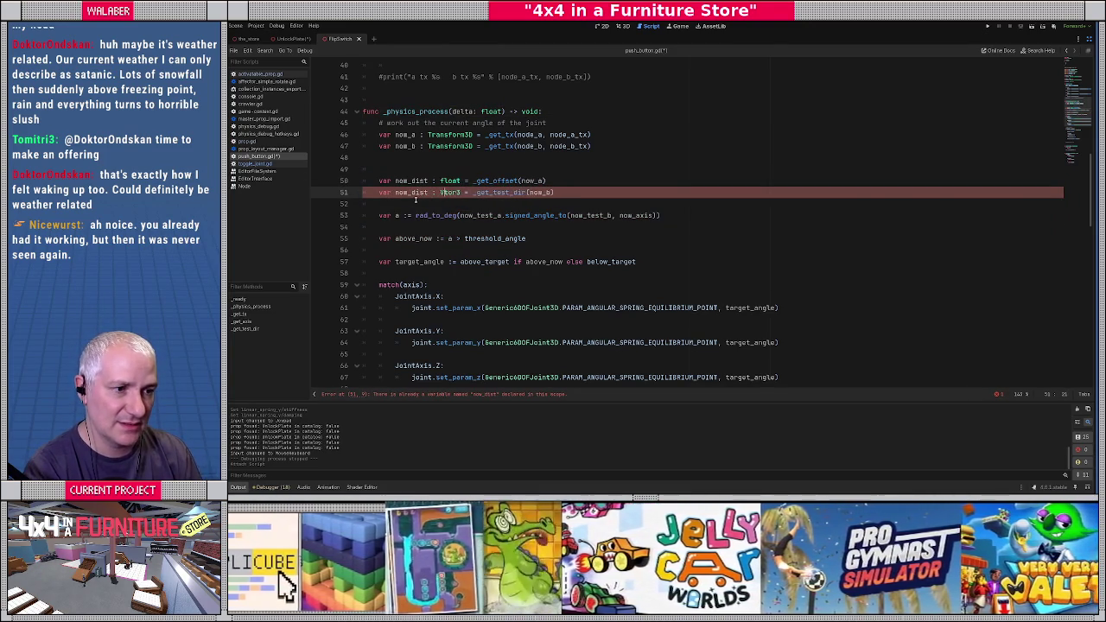
key(Delete)
key(Delete)
key(Delete)
text(f)
key(Right)
key(Right)
key(Right)
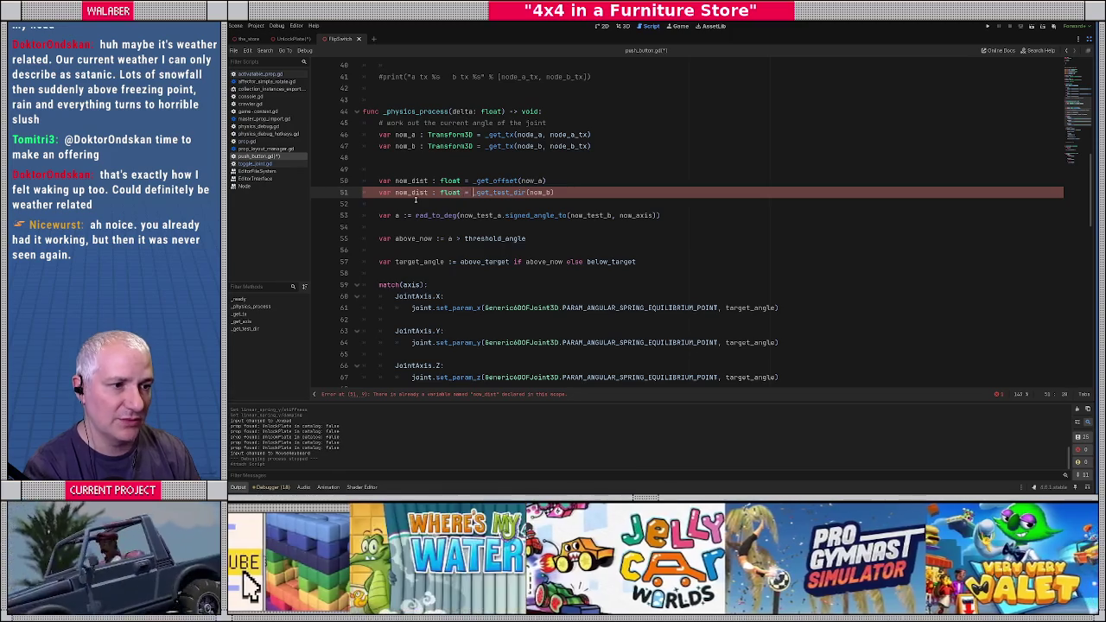
key(Delete)
key(Delete)
key(Delete)
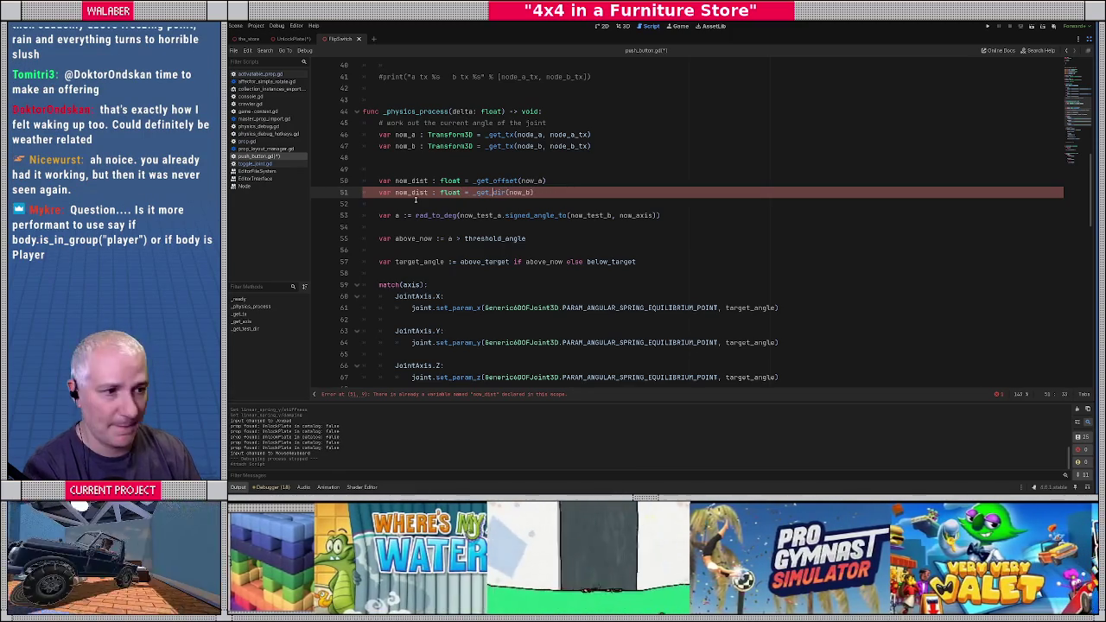
text(offset)
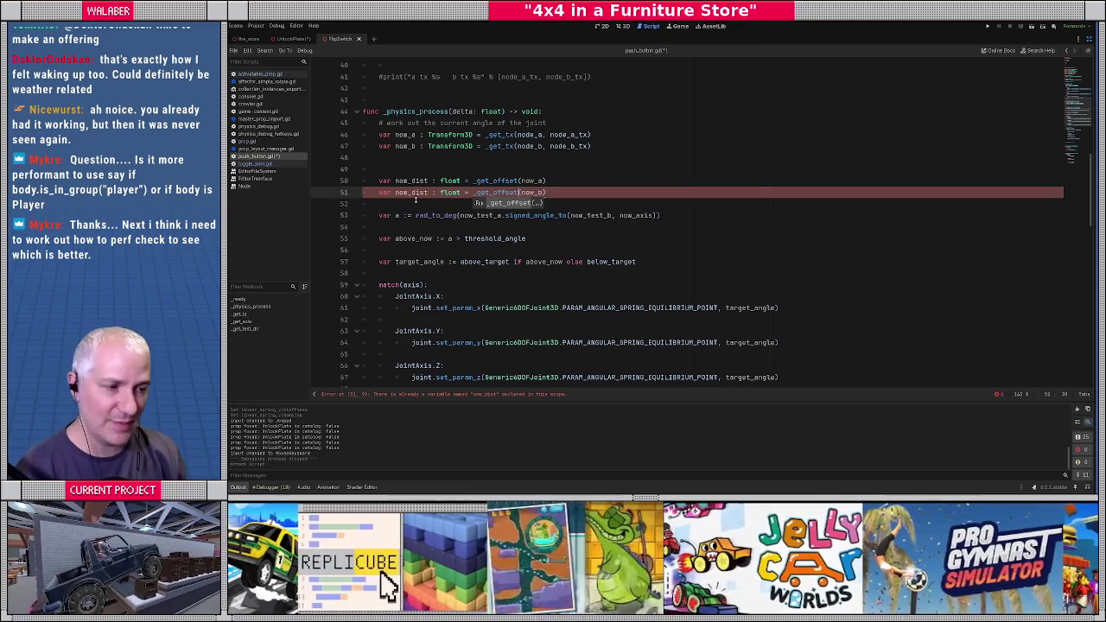
- Delete the duplicate now_dist line on line 51 and the rad_to_deg angle line
click(425, 215)
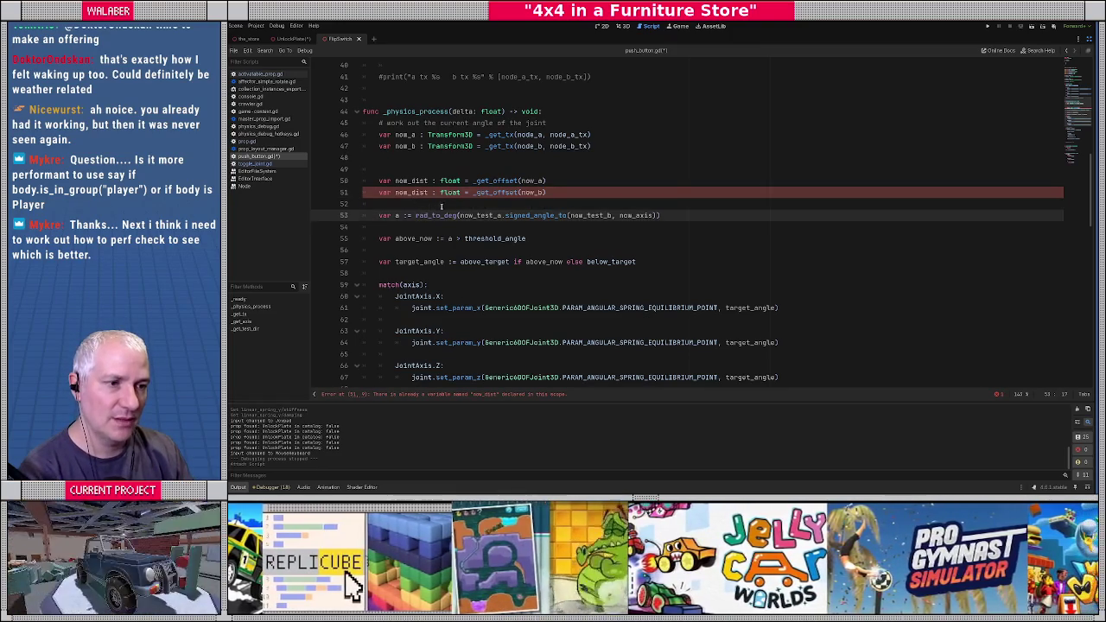
click(435, 201)
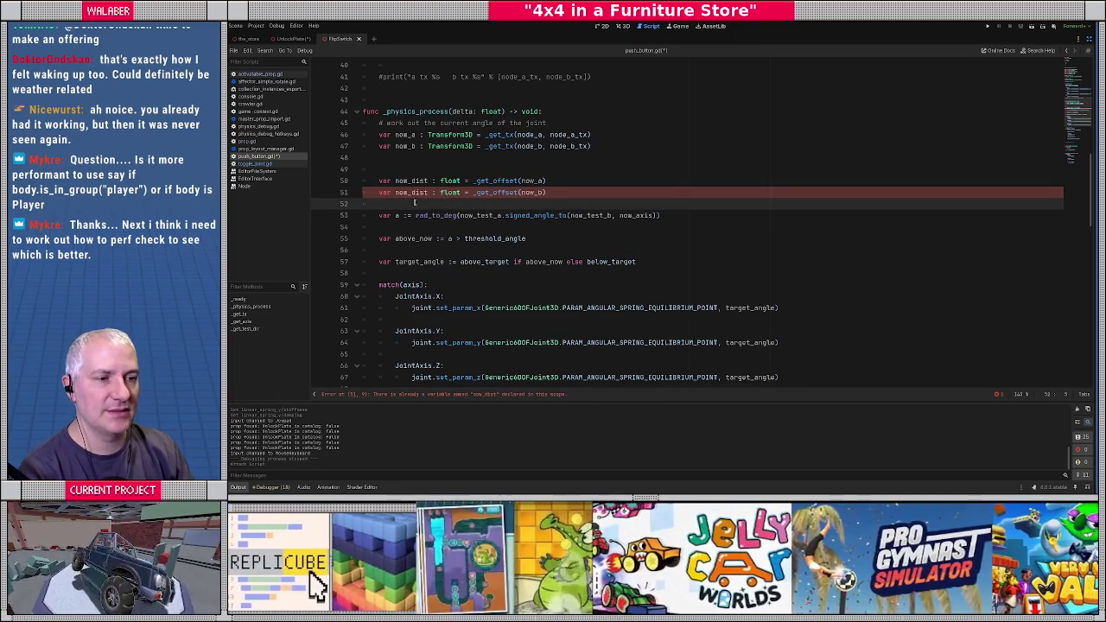
double_click(400, 192)
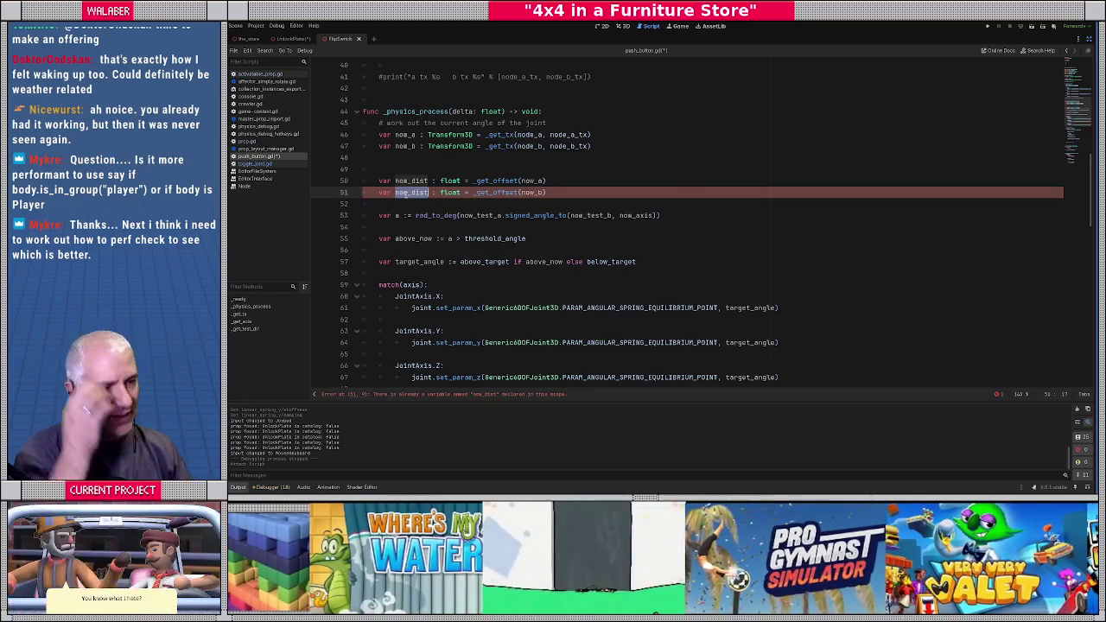
click(379, 192)
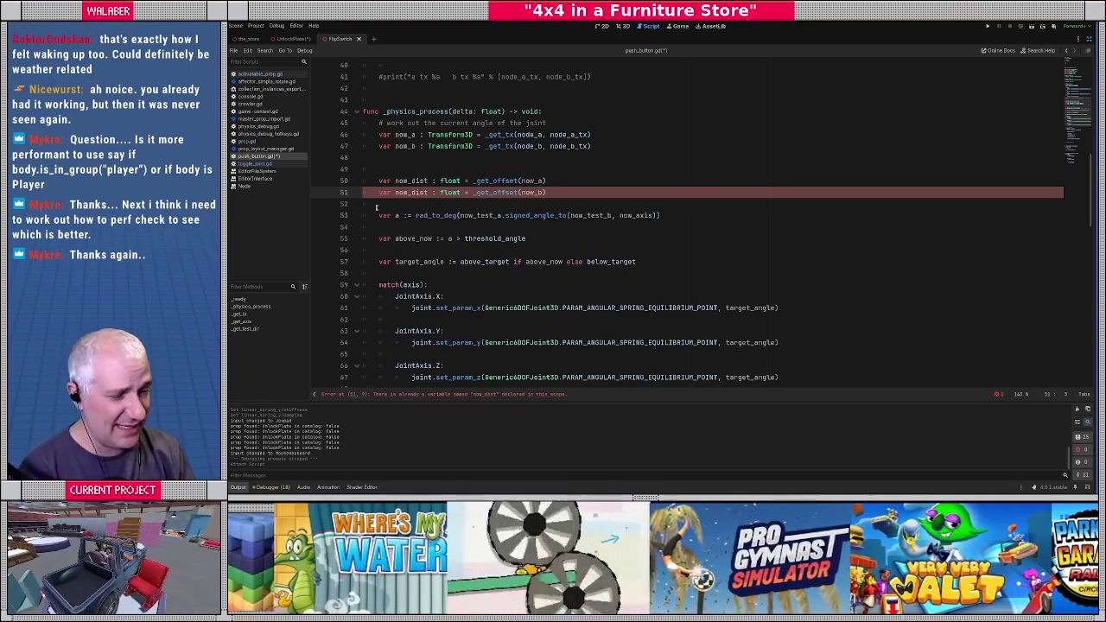
key(ctrl+shift+k)
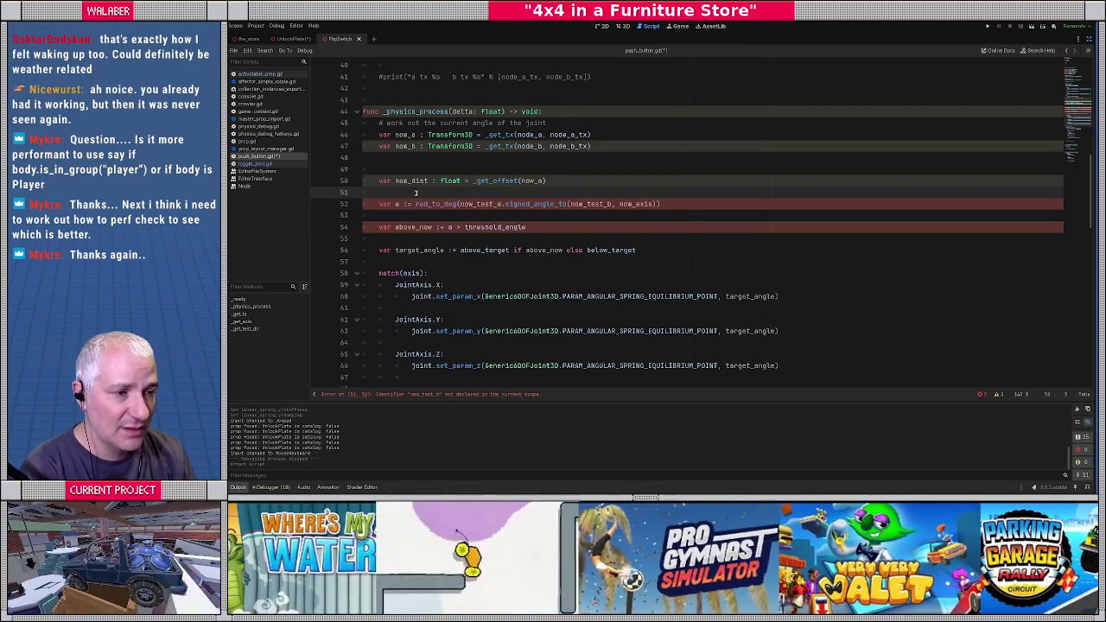
click(379, 205)
key(ctrl+shift+k)
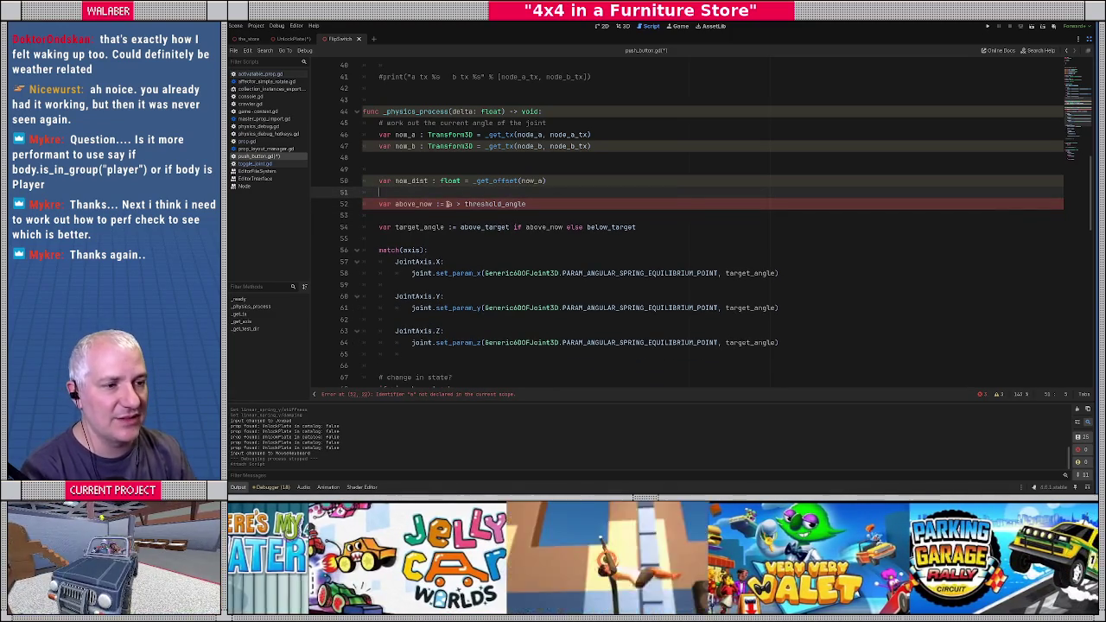
- Make above_now compare now_dist > threshold_distance and rename target_angle to target_dist
click(449, 204)
key(Delete)
text(now_dist)
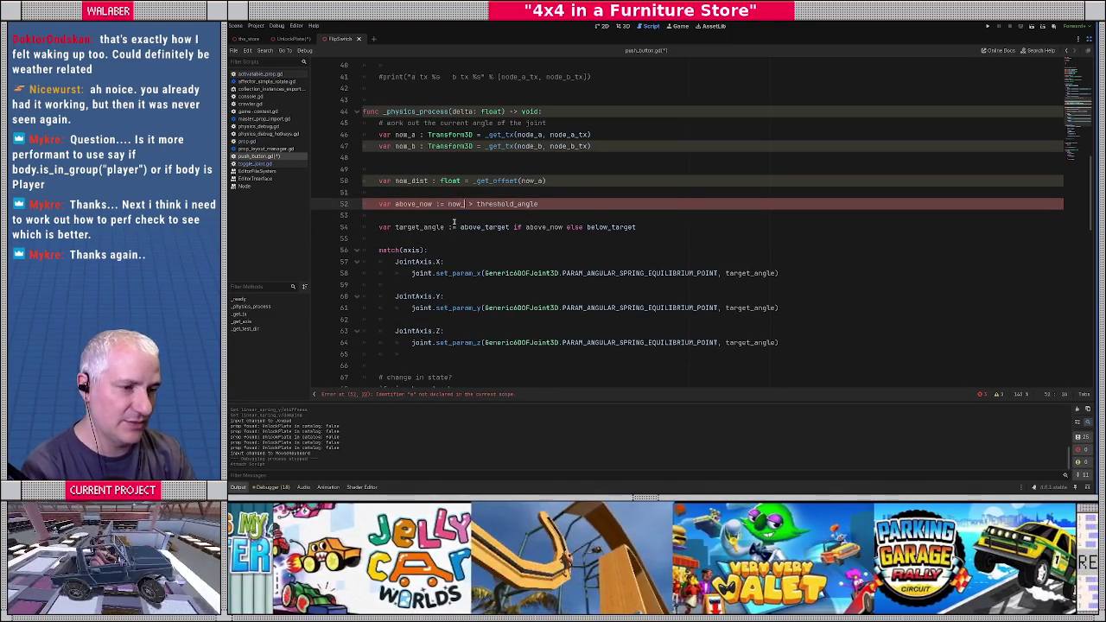
key(End)
key(ctrl+shift+Left)
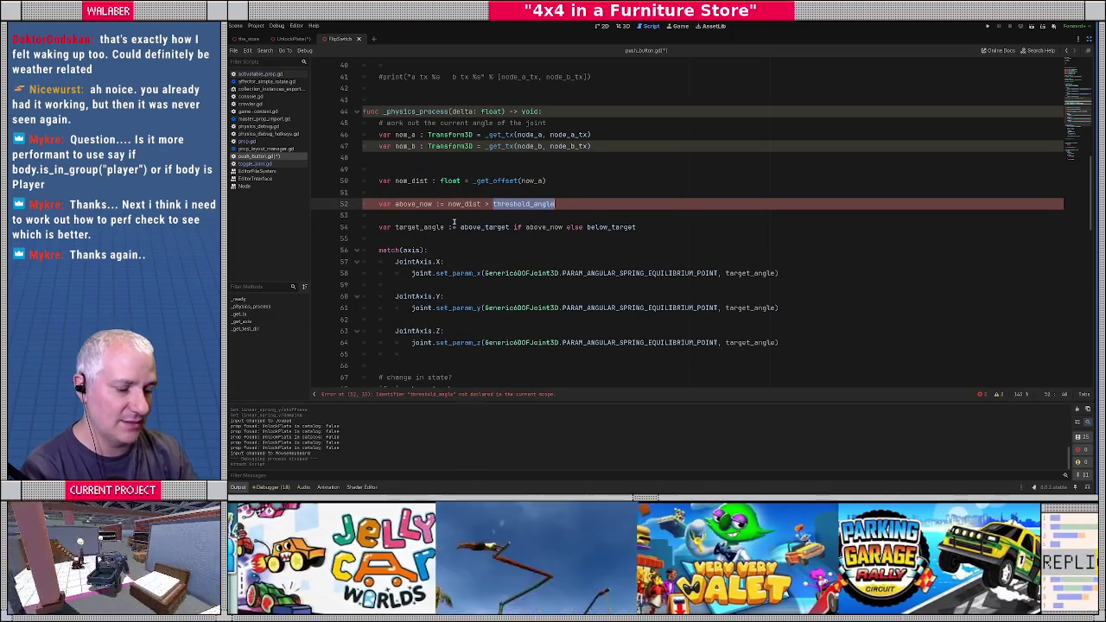
text(thre)
key(Return)
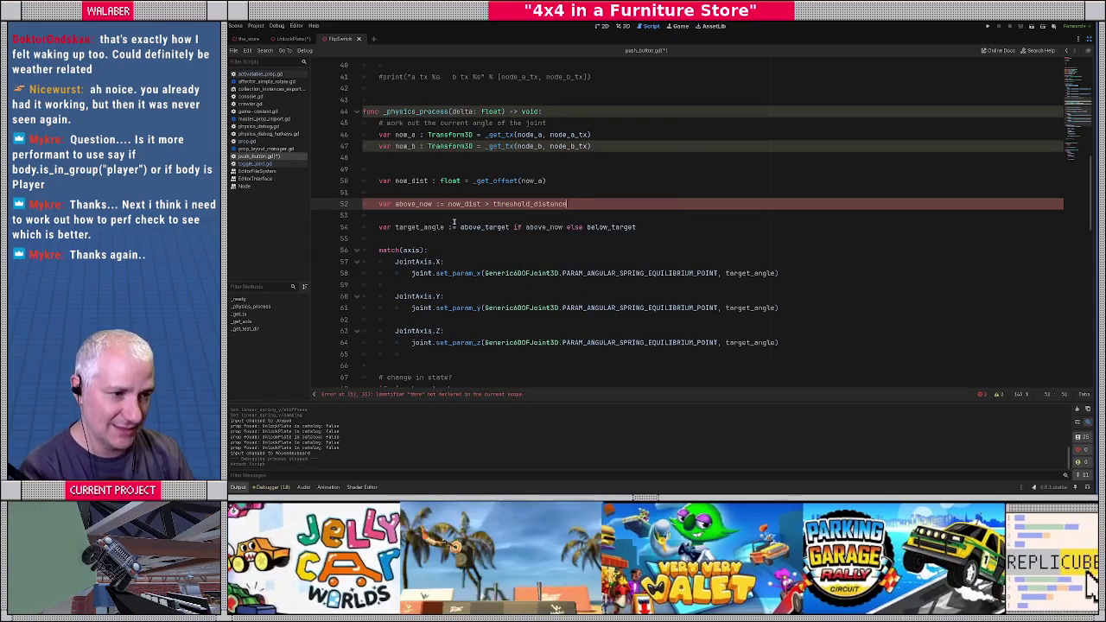
click(376, 227)
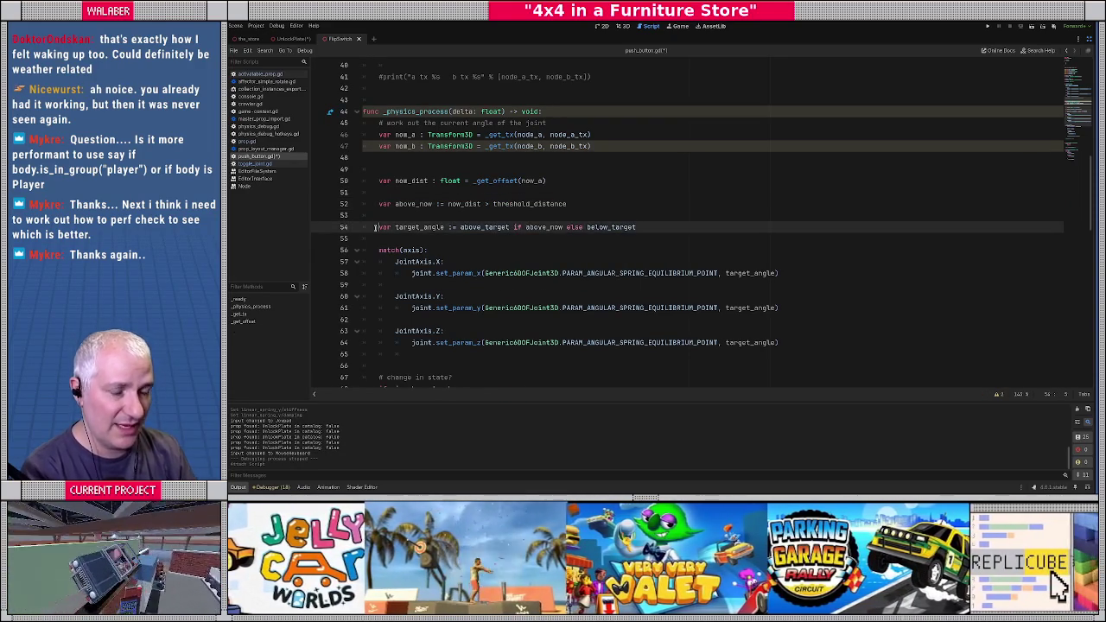
double_click(407, 227)
text(target_dist)
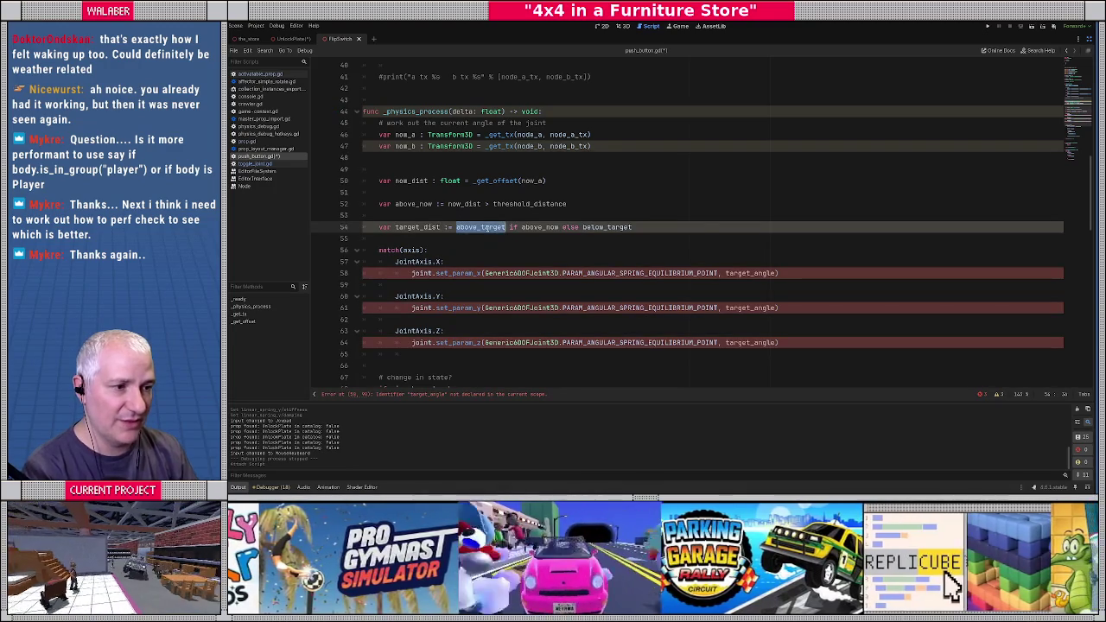
click(556, 227)
text(or mome)
key(Return)
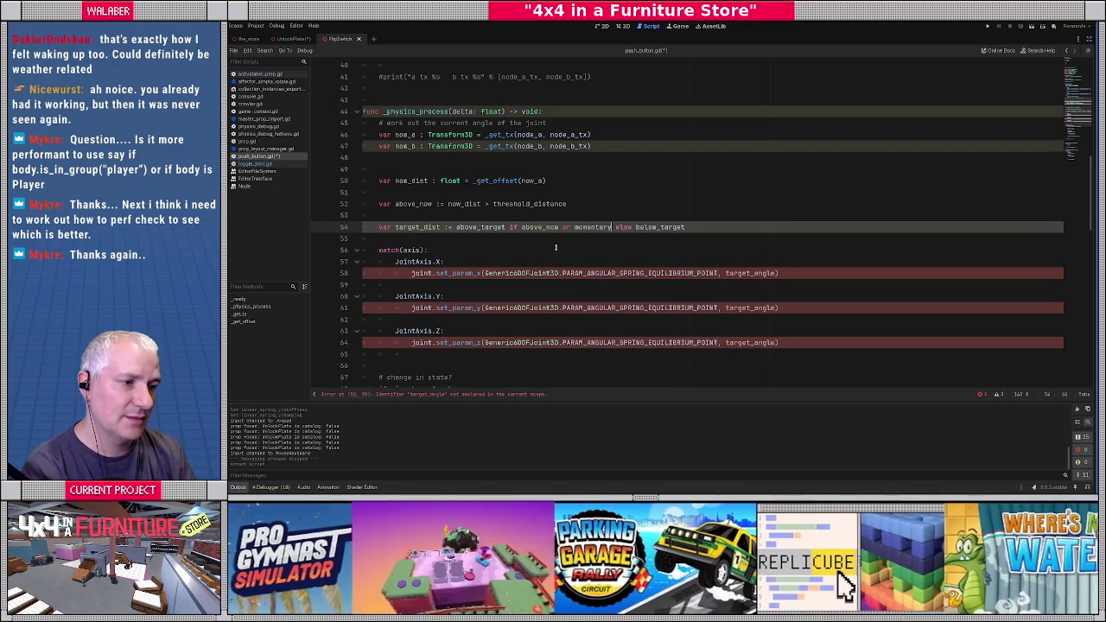
drag(520, 228, 560, 228)
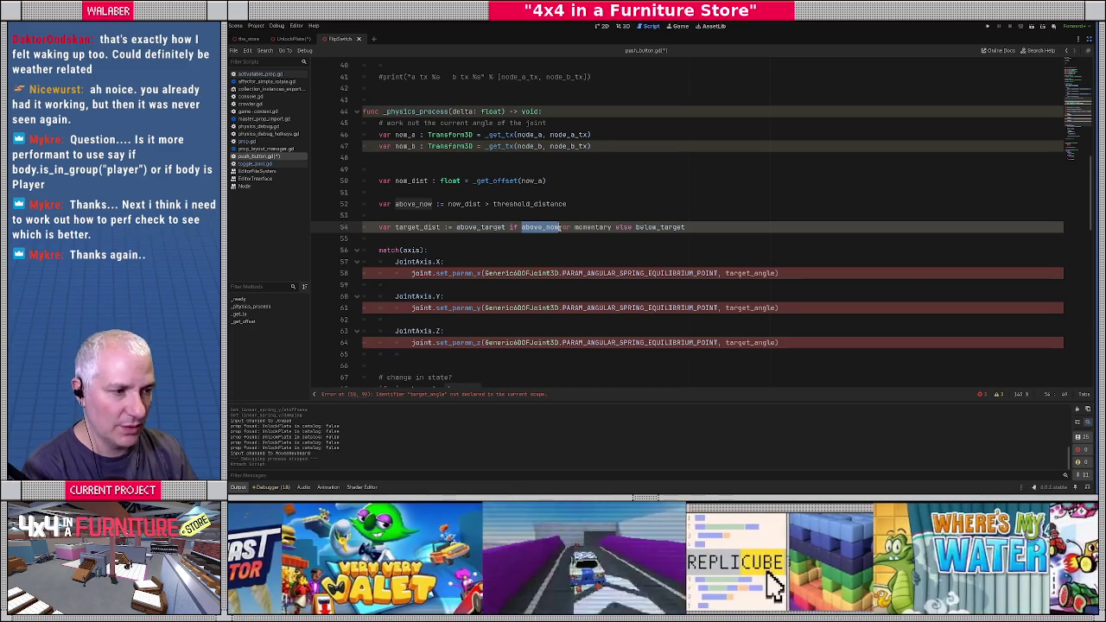
click(489, 227)
double_click(489, 227)
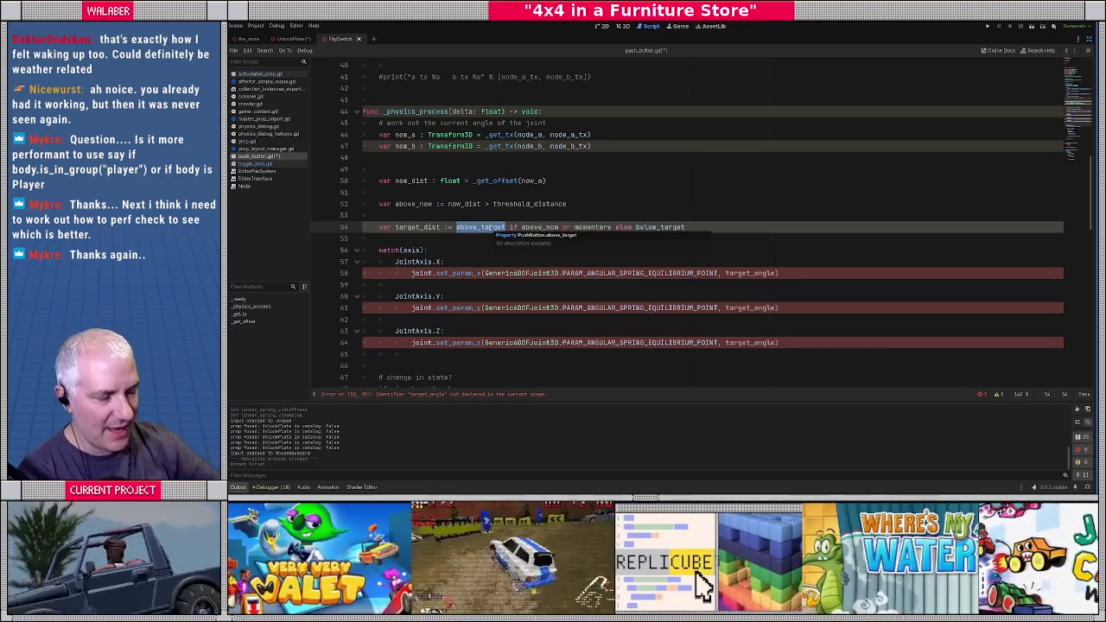
double_click(540, 227)
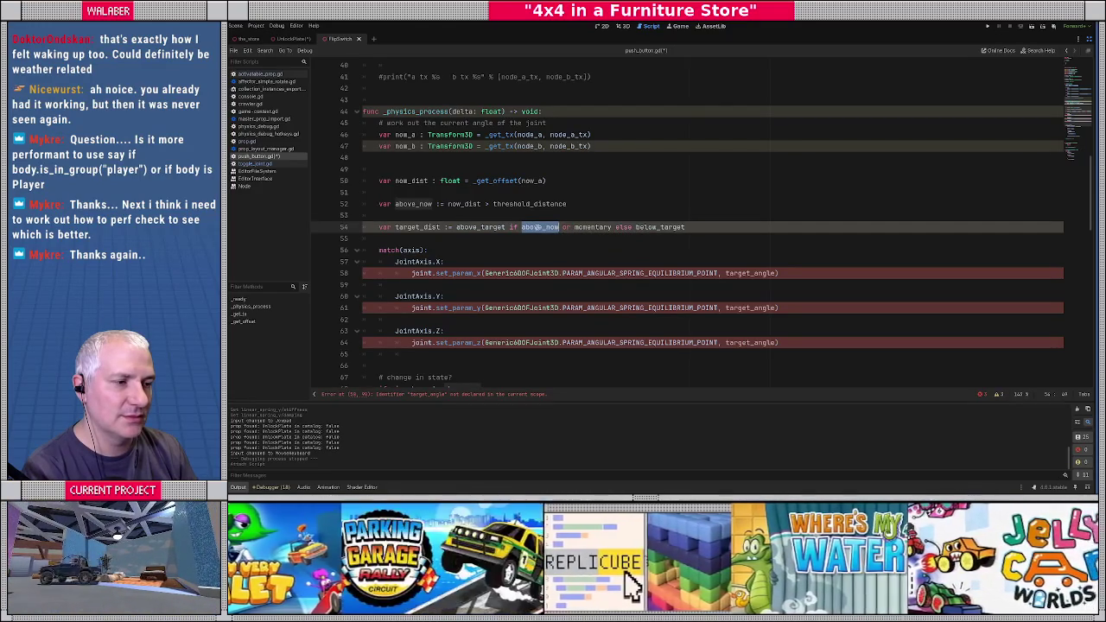
double_click(593, 227)
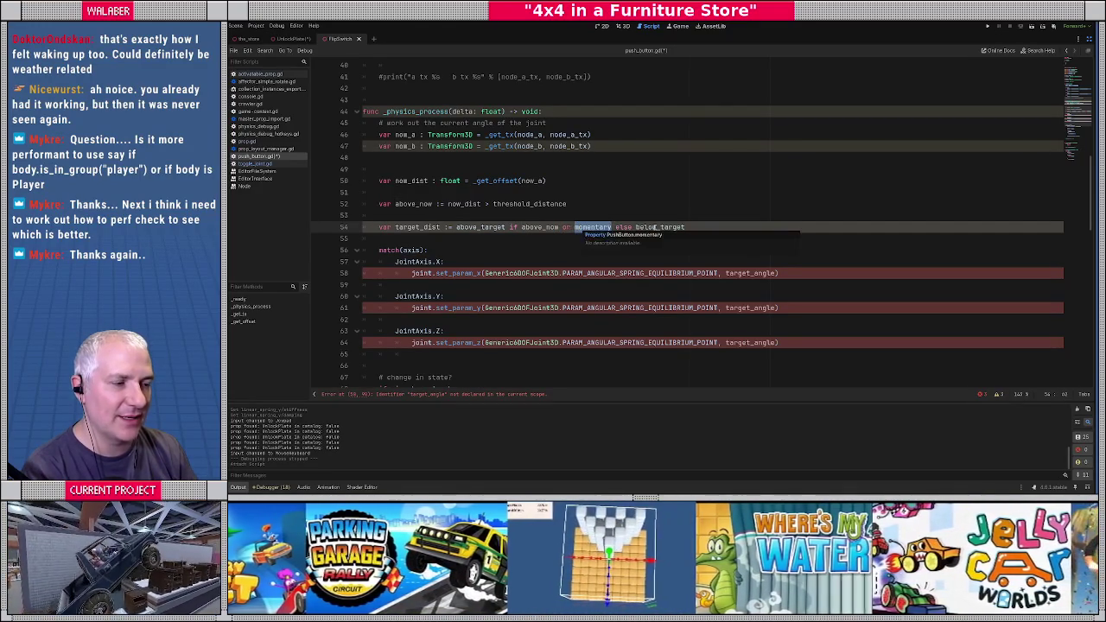
double_click(660, 228)
click(496, 249)
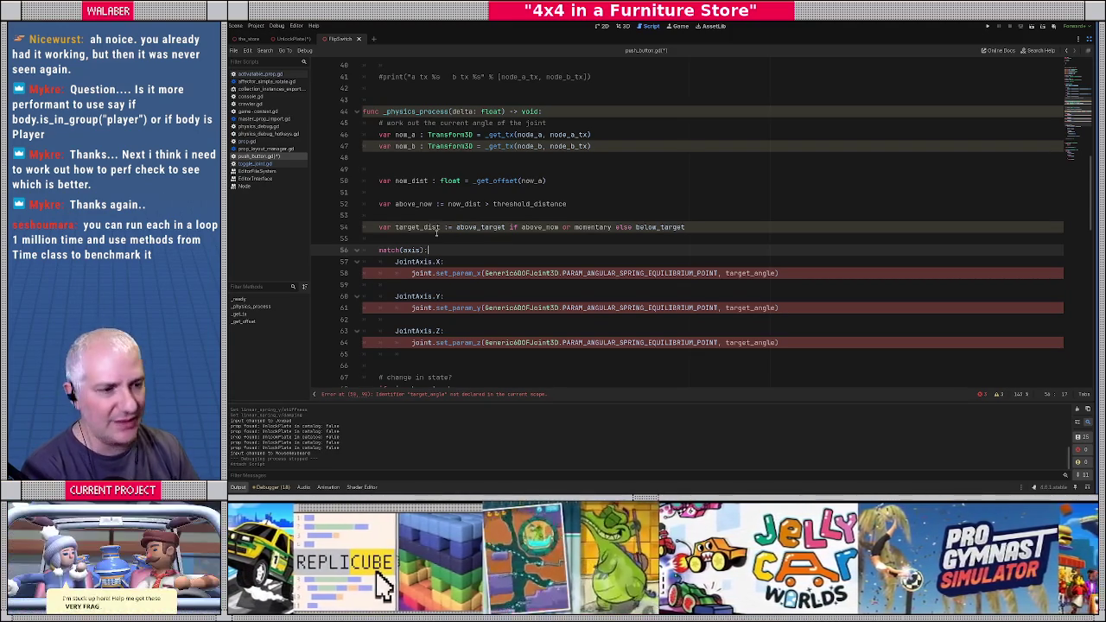
click(494, 240)
scroll(436, 231, down, 1)
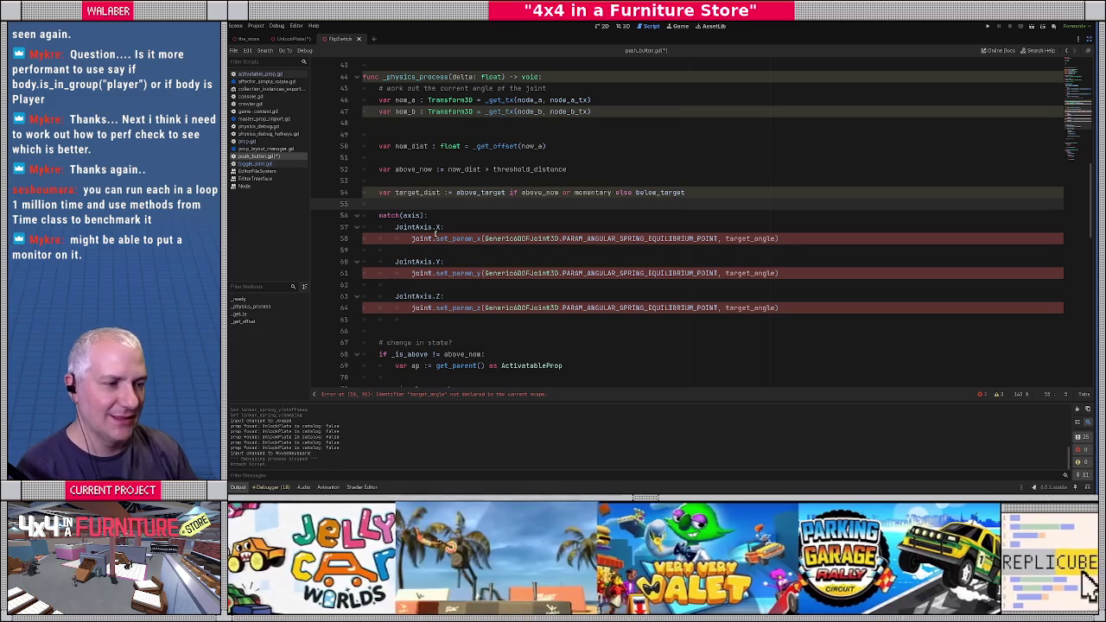
scroll(432, 231, down, 1)
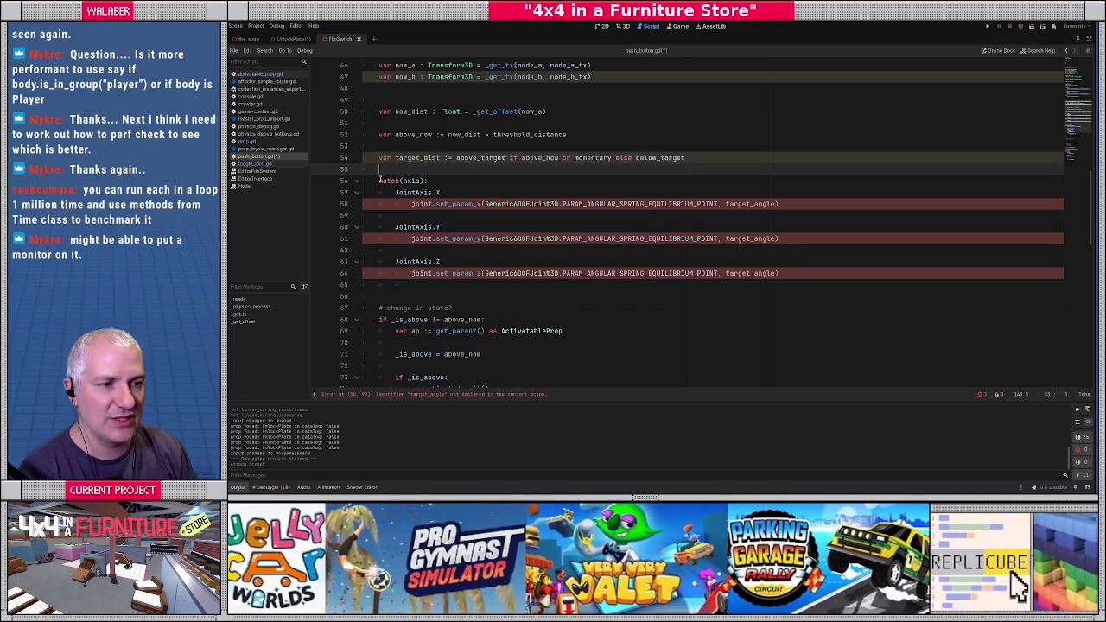
- Switch lines 58, 61 and 64 to PARAM_LINEAR_SPRING_EQUILIBRIUM_POINT
drag(380, 181, 440, 181)
double_click(453, 204)
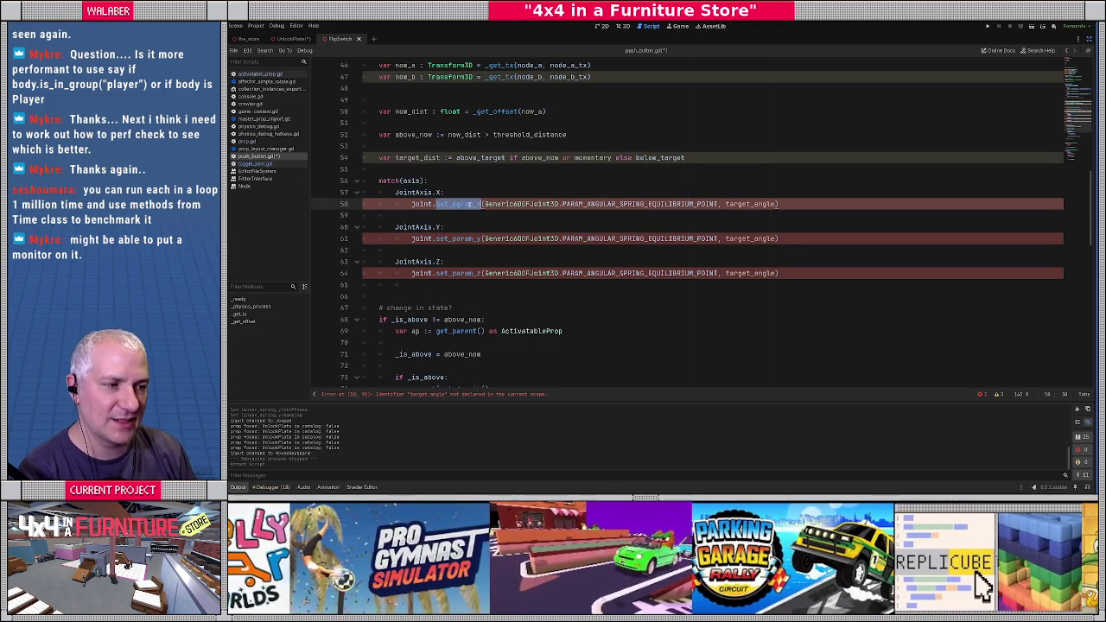
double_click(637, 204)
text(LINEAR_SP)
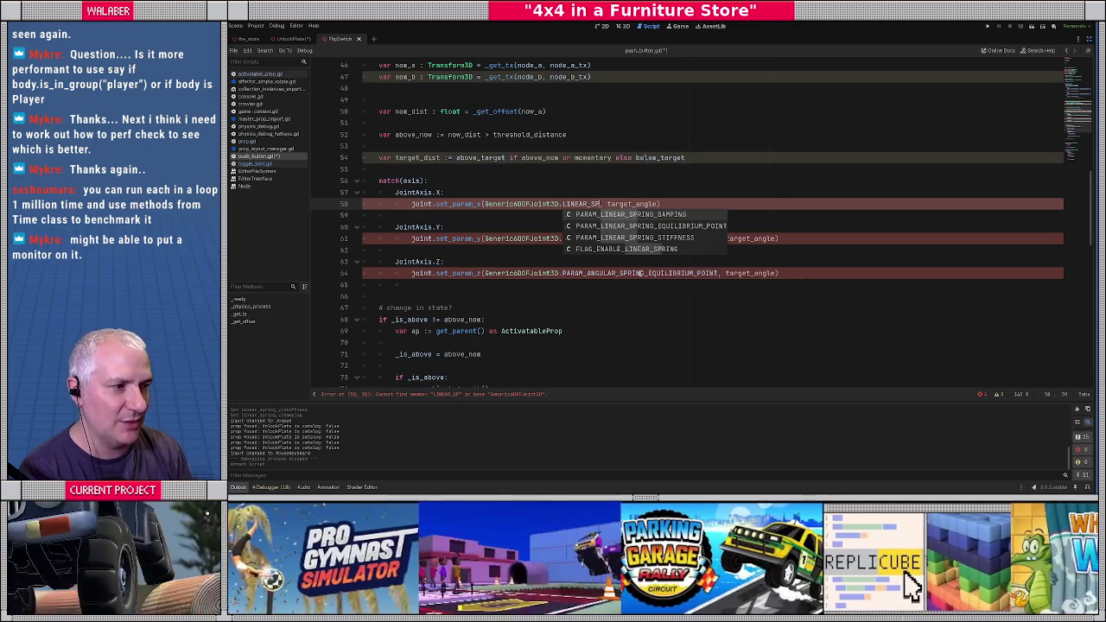
key(Down)
key(Return)
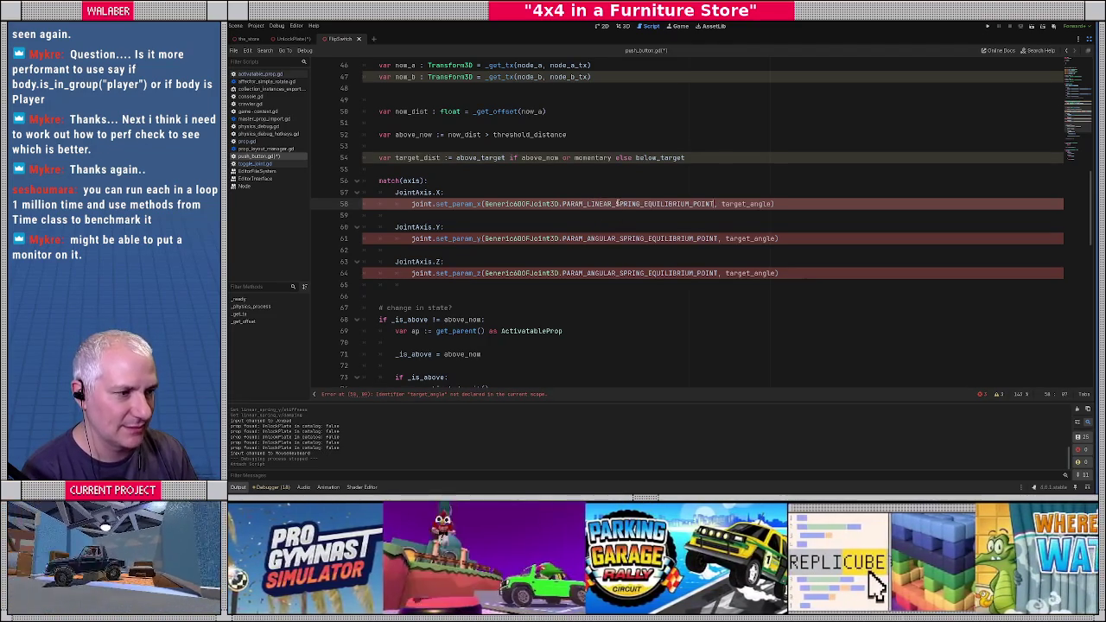
double_click(617, 203)
key(ctrl+c)
double_click(614, 239)
key(ctrl+v)
click(610, 273)
double_click(610, 273)
key(ctrl+v)
- Rename every target_angle to target_dist and delete the commented-out print line
double_click(741, 204)
key(ctrl+d)
key(ctrl+d)
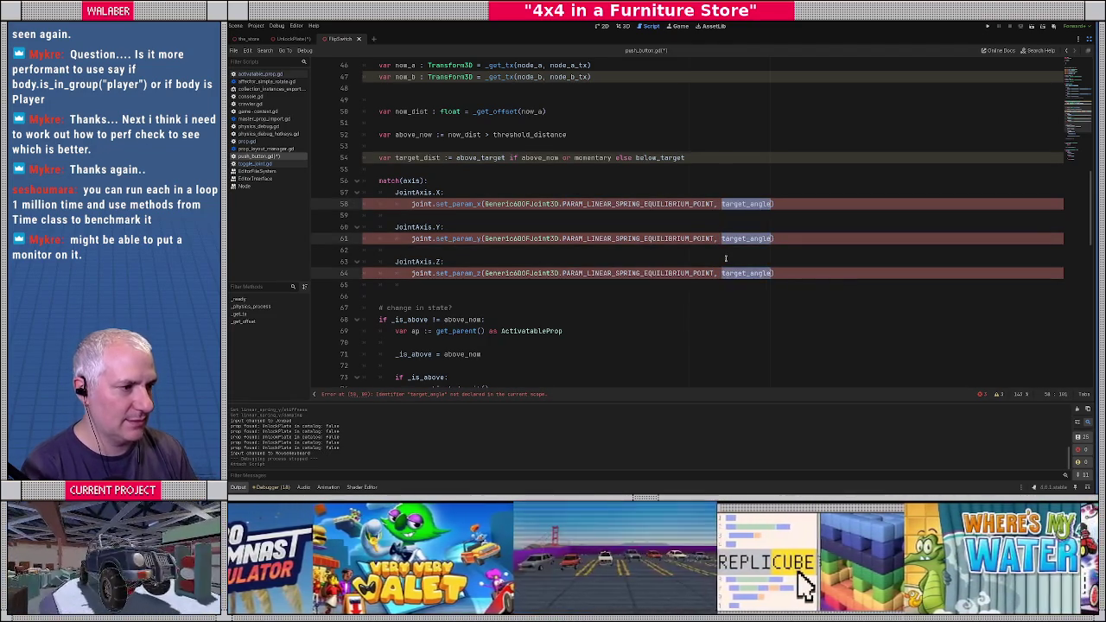
text(target_dist)
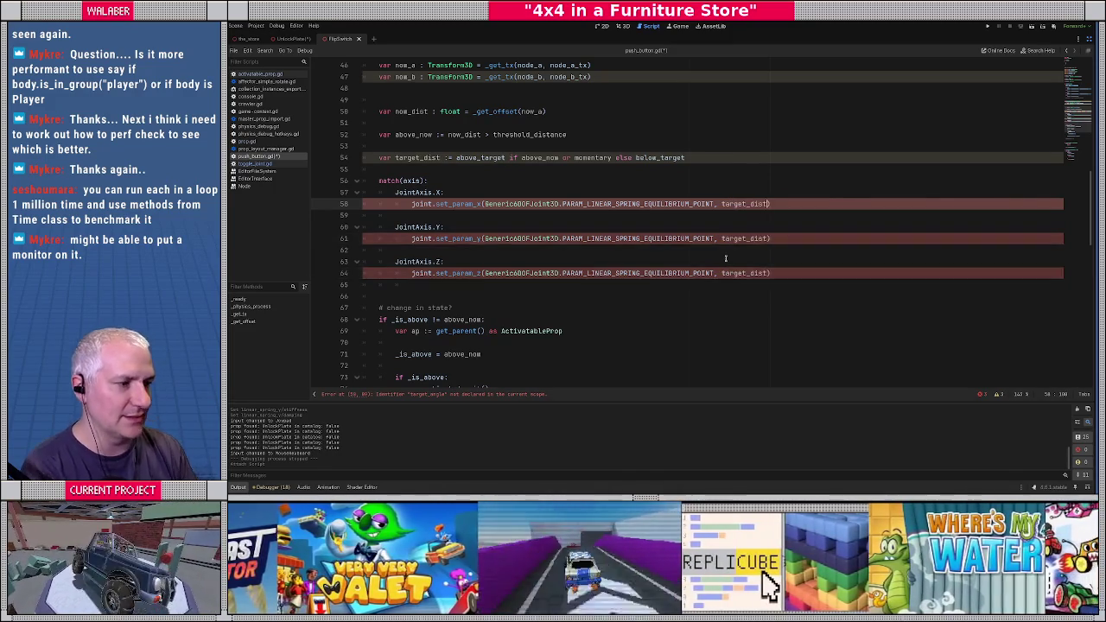
click(477, 216)
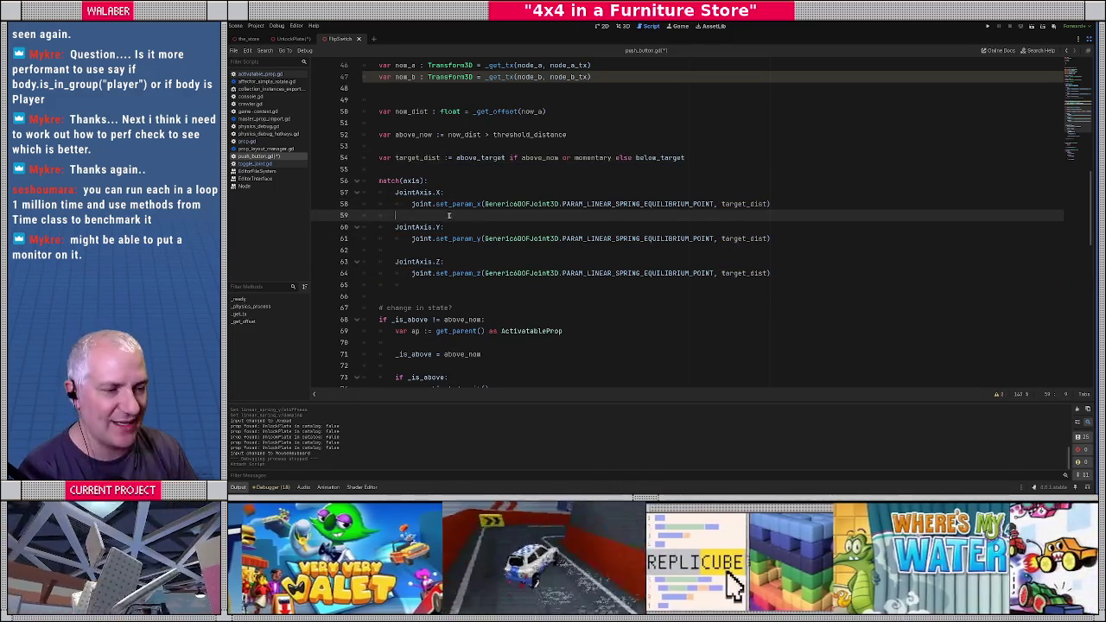
scroll(450, 215, down, 2)
click(432, 226)
scroll(431, 224, down, 1)
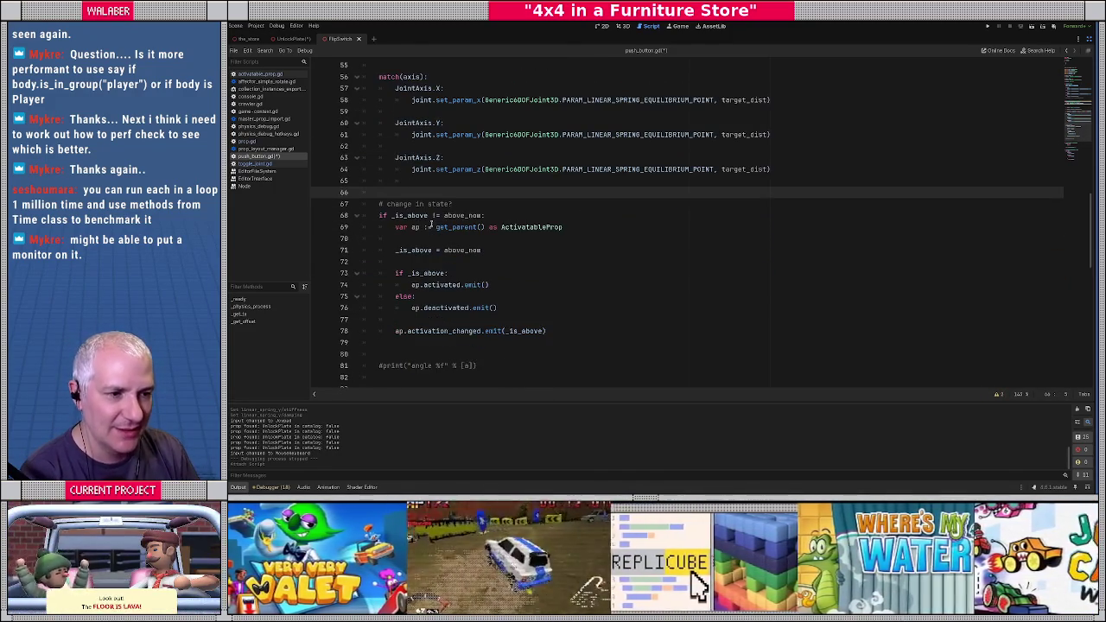
mouse_move(377, 214)
mouse_down()
mouse_move(545, 331)
mouse_move(368, 275)
mouse_up()
click(545, 296)
scroll(545, 295, down, 2)
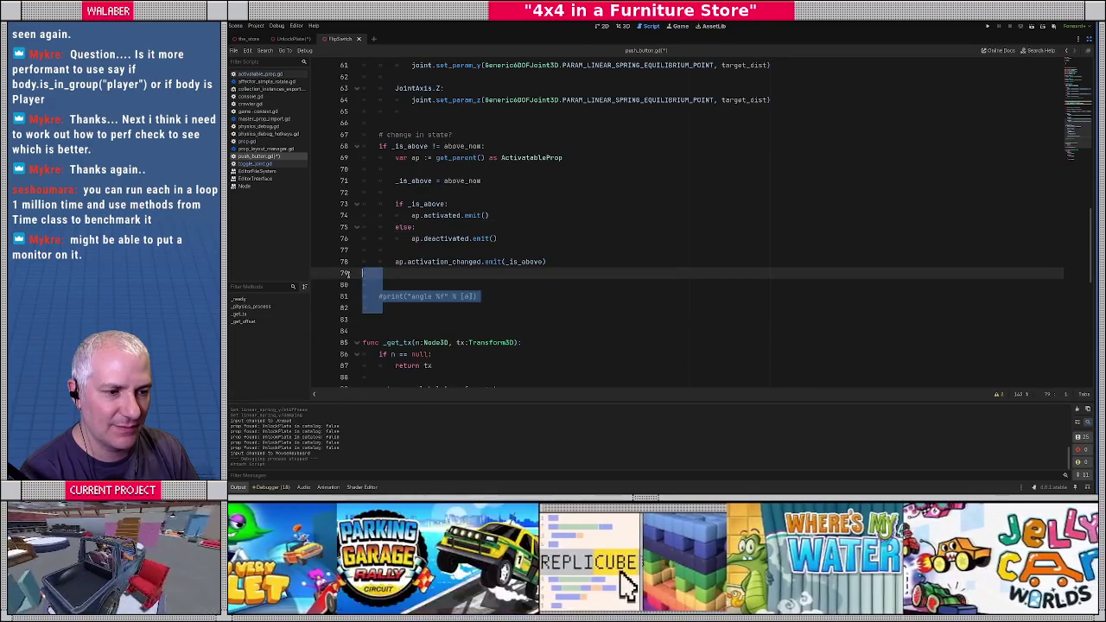
key(BackSpace)
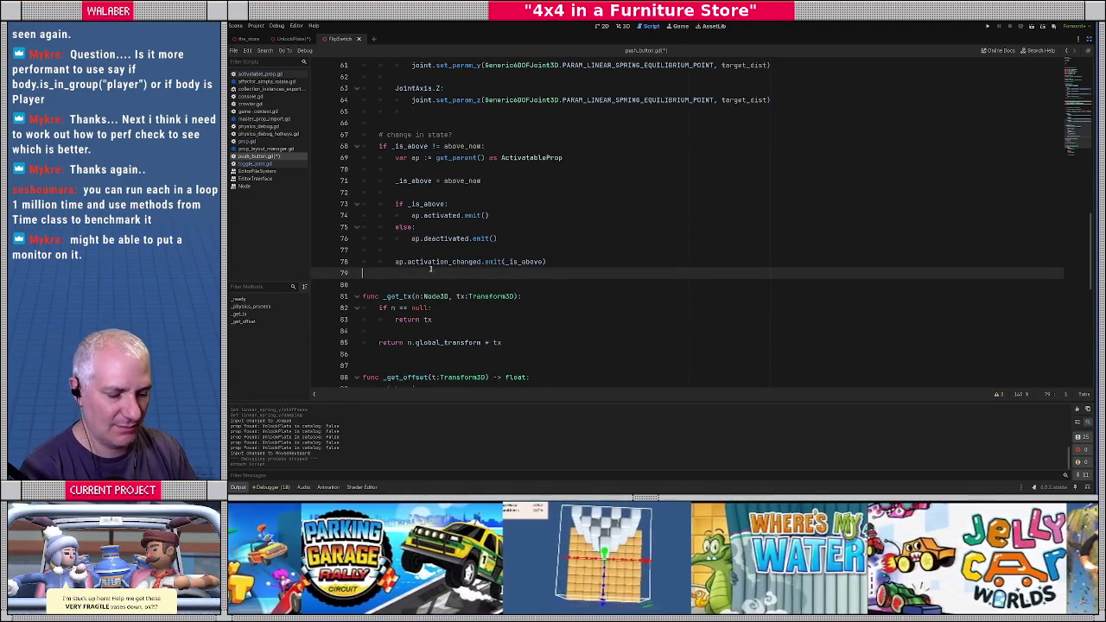
- Add print(now_dist) on line 51 of _physics_process, then exit distraction-free mode
click(568, 227)
scroll(565, 215, down, 5)
scroll(566, 216, up, 12)
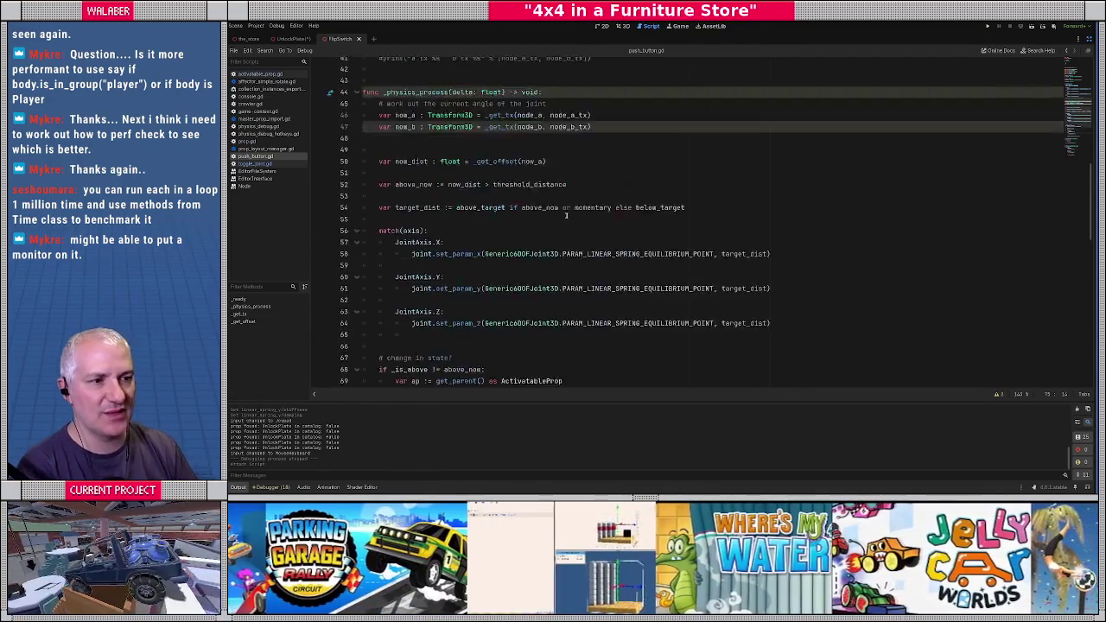
click(501, 194)
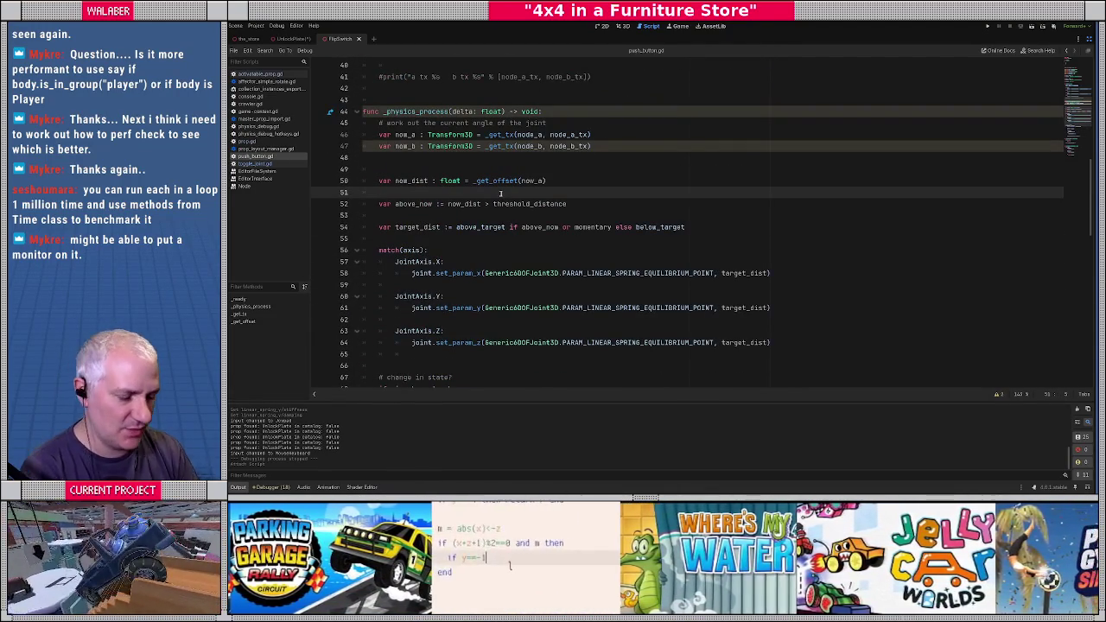
text(print(n)
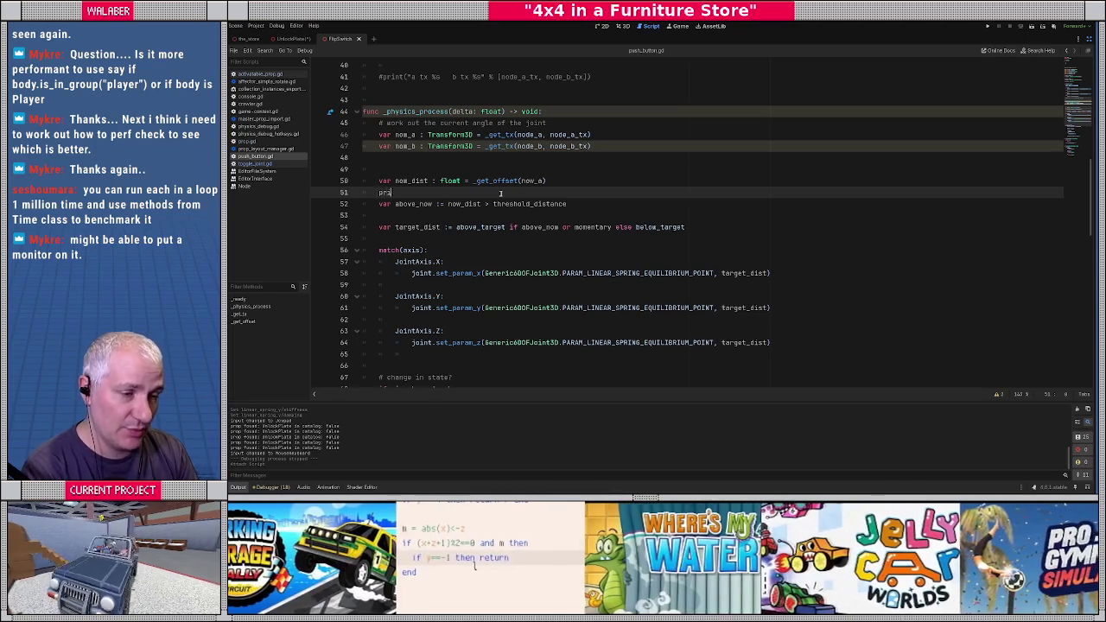
text(ow_d)
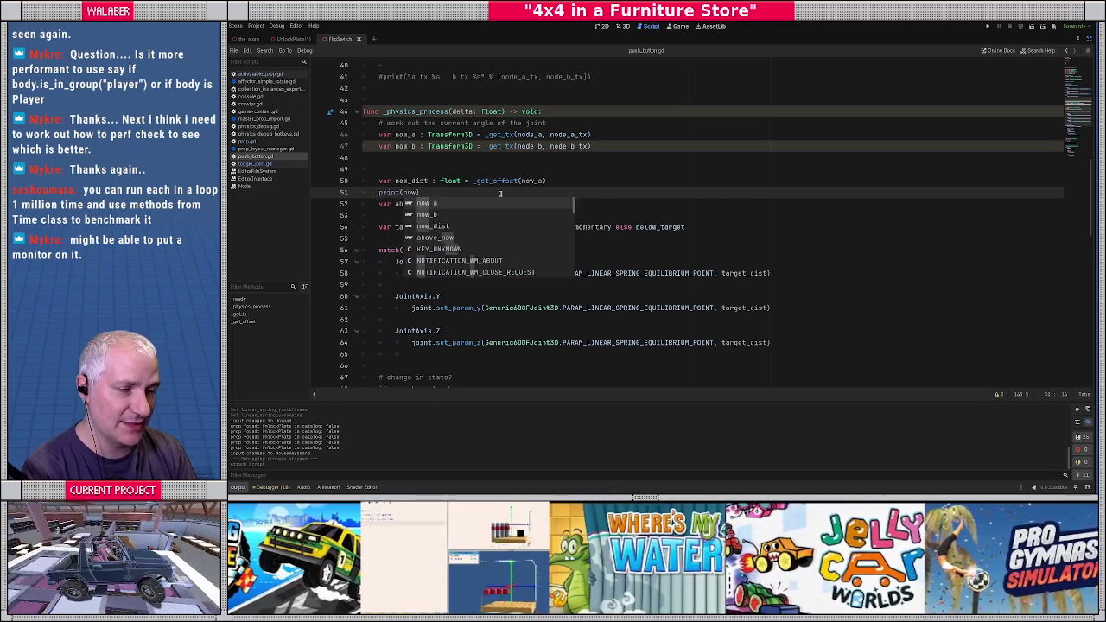
key(Return)
key(Return)
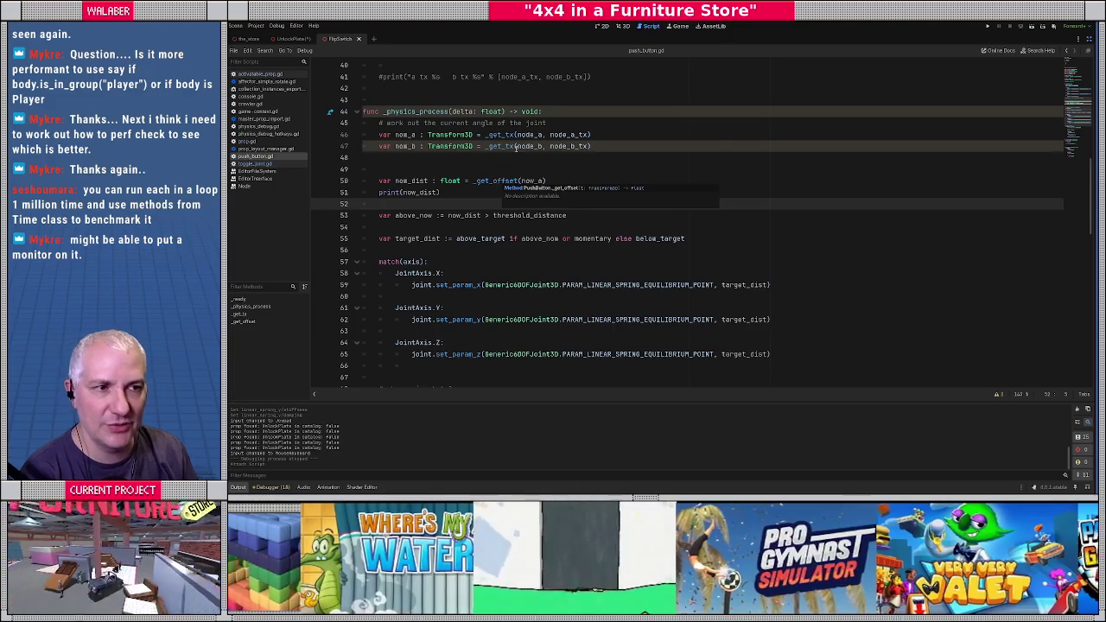
click(415, 170)
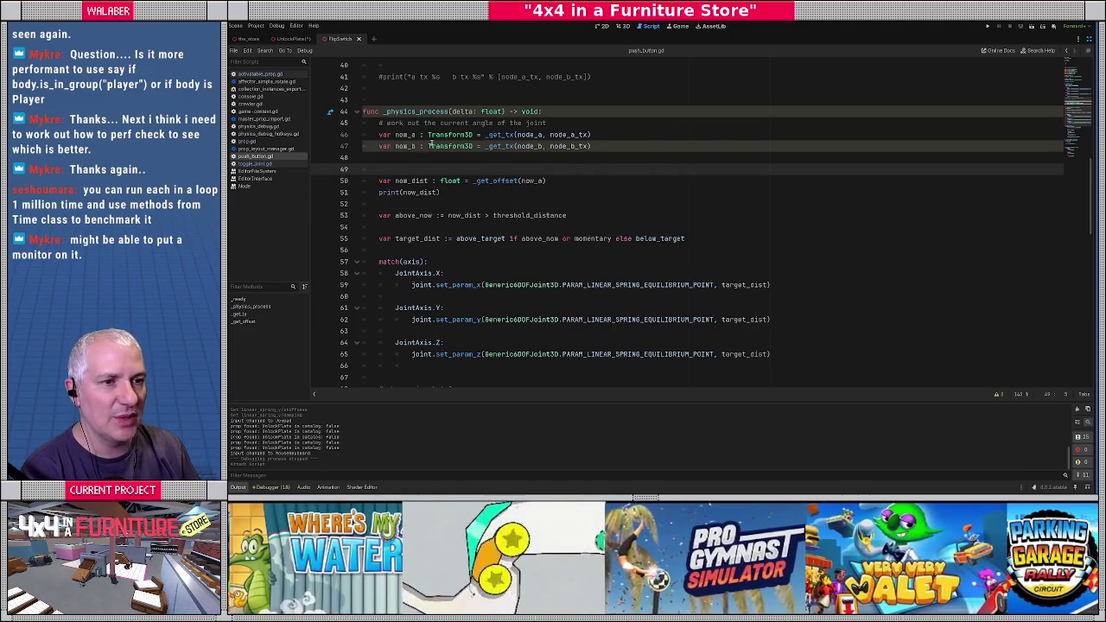
click(1089, 41)
- In the UnlockPlate scene's 3D view, replace the root prop node's prop.gd script with activatable_prop.gd
click(440, 39)
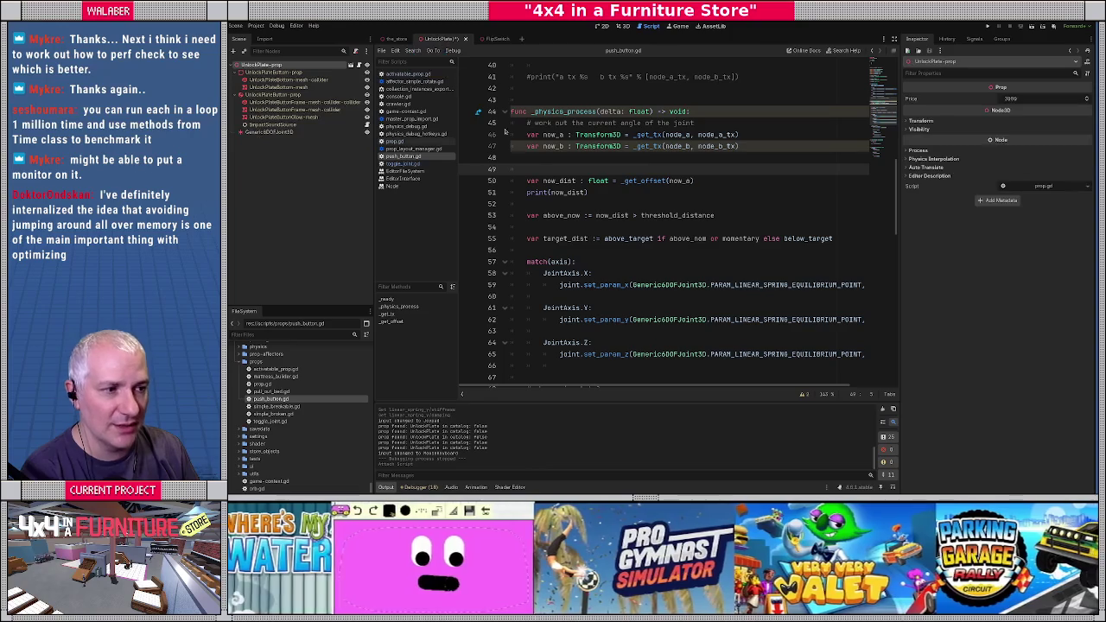
click(622, 26)
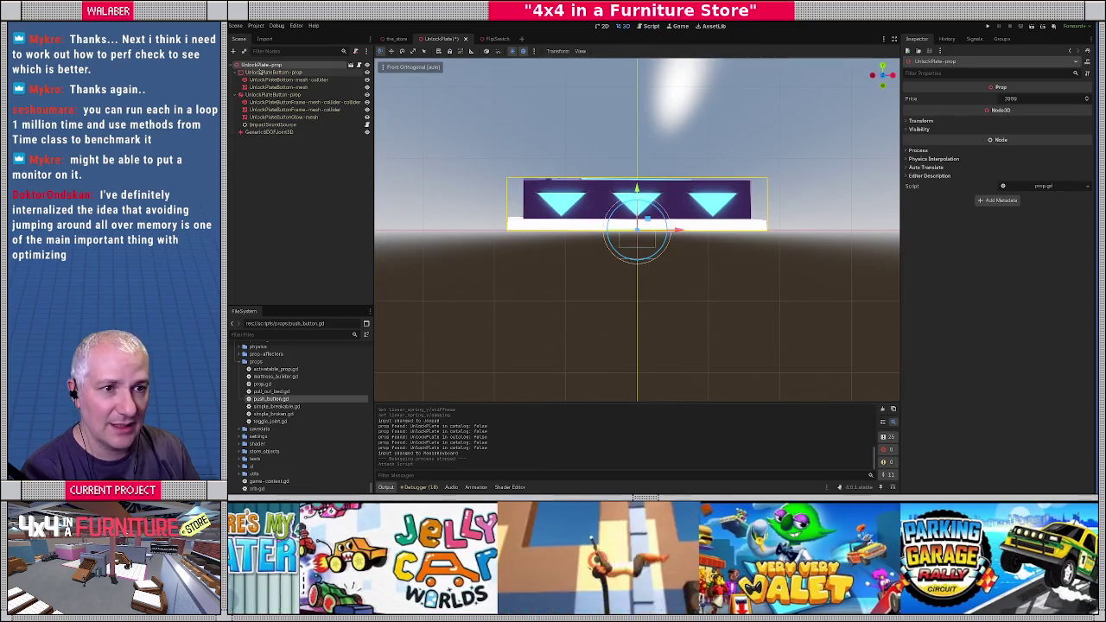
right_click(261, 67)
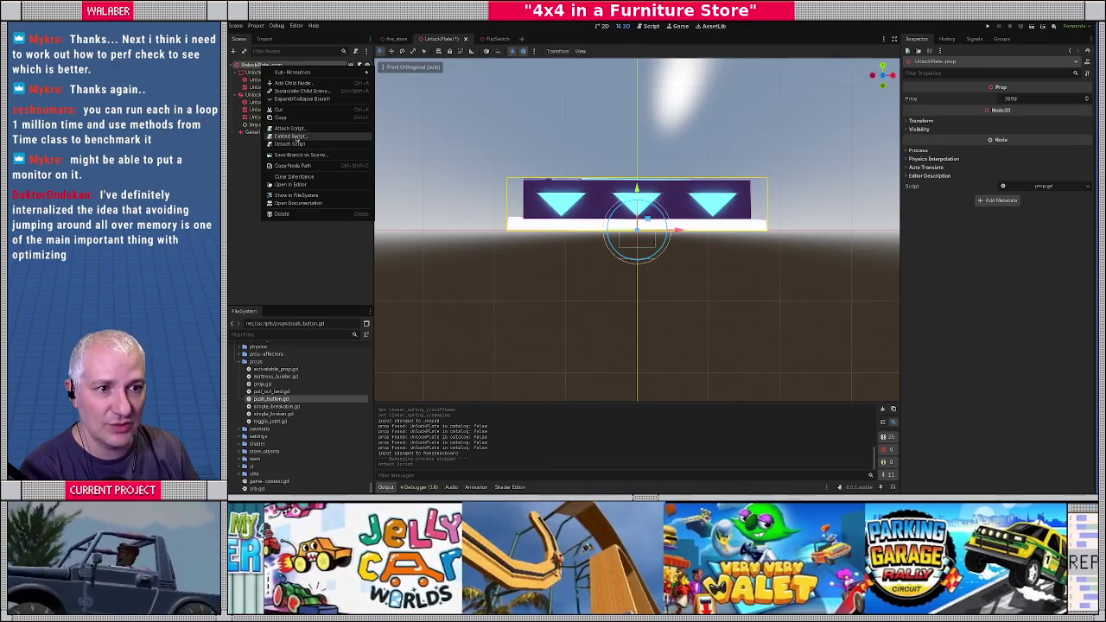
click(290, 128)
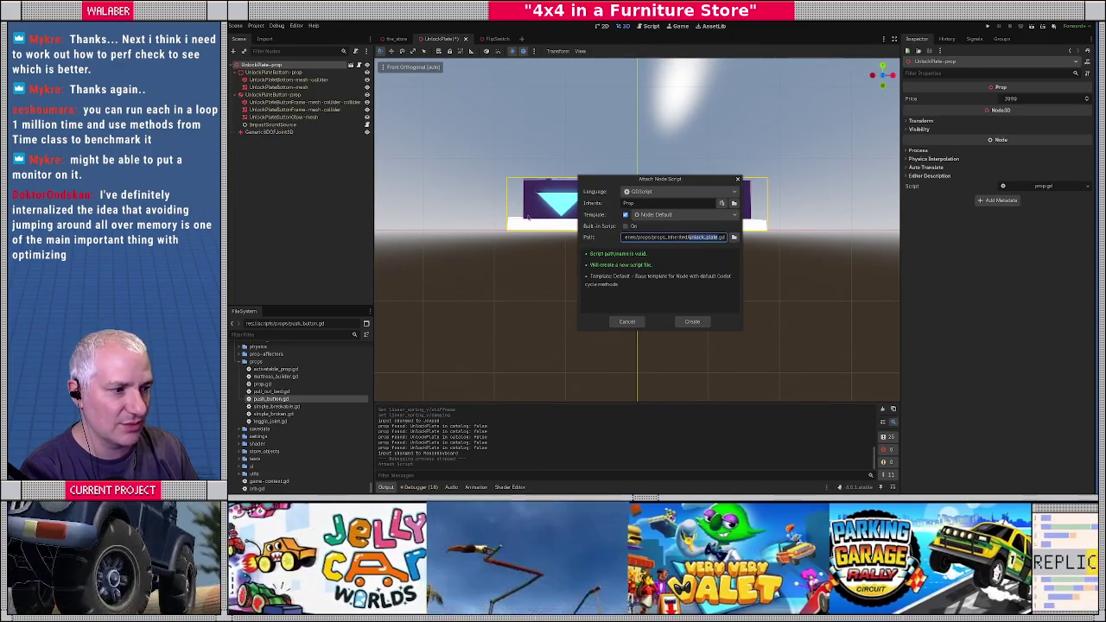
key(Escape)
click(1086, 186)
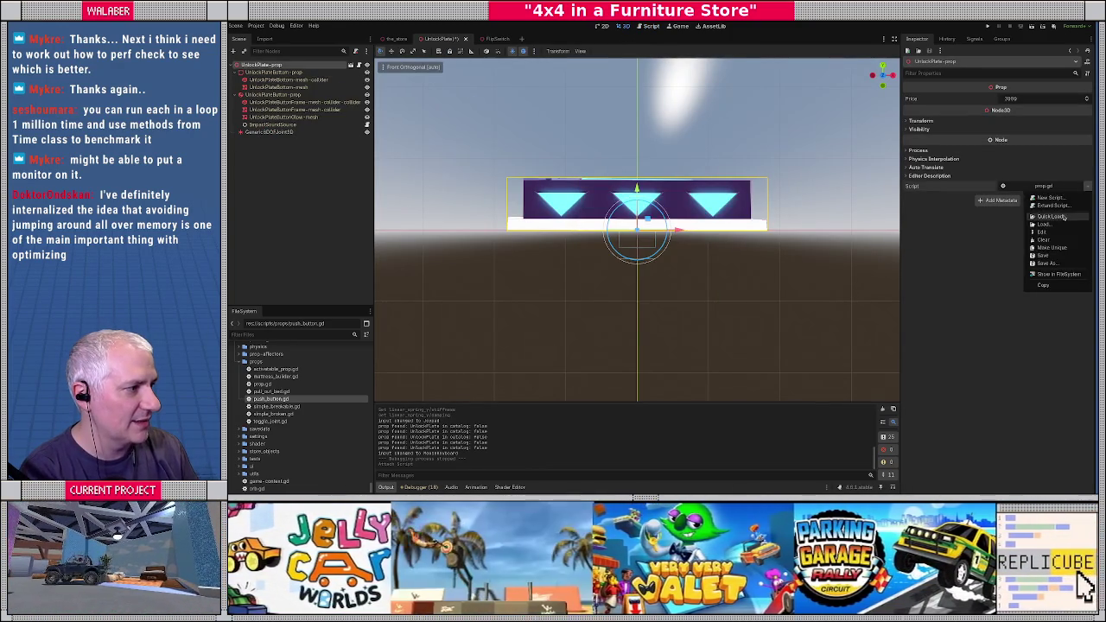
click(1065, 217)
text(activa)
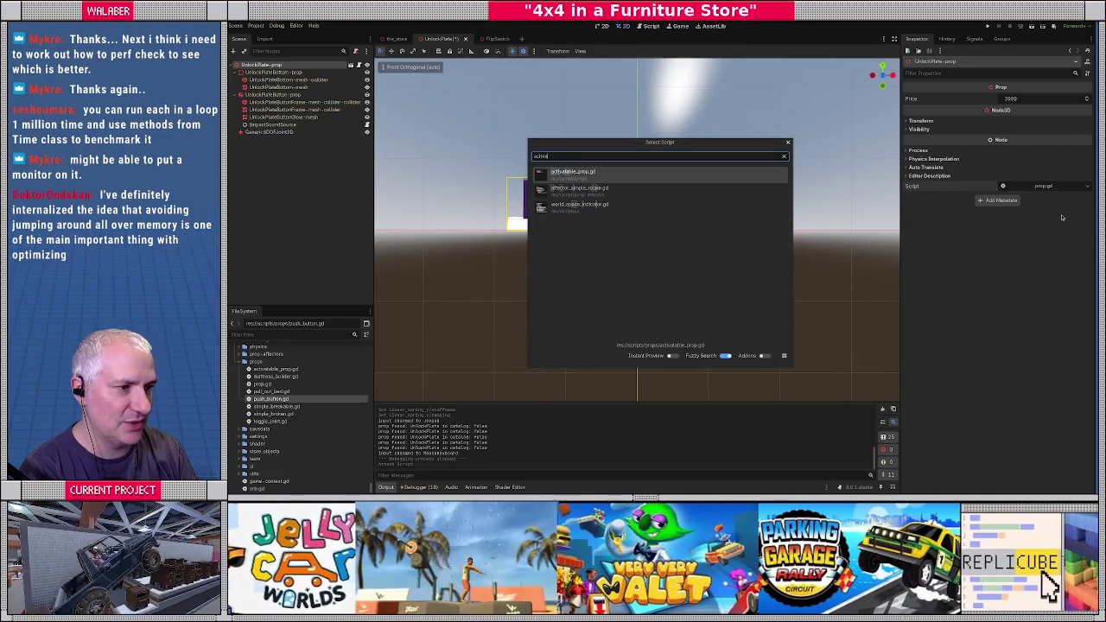
key(Return)
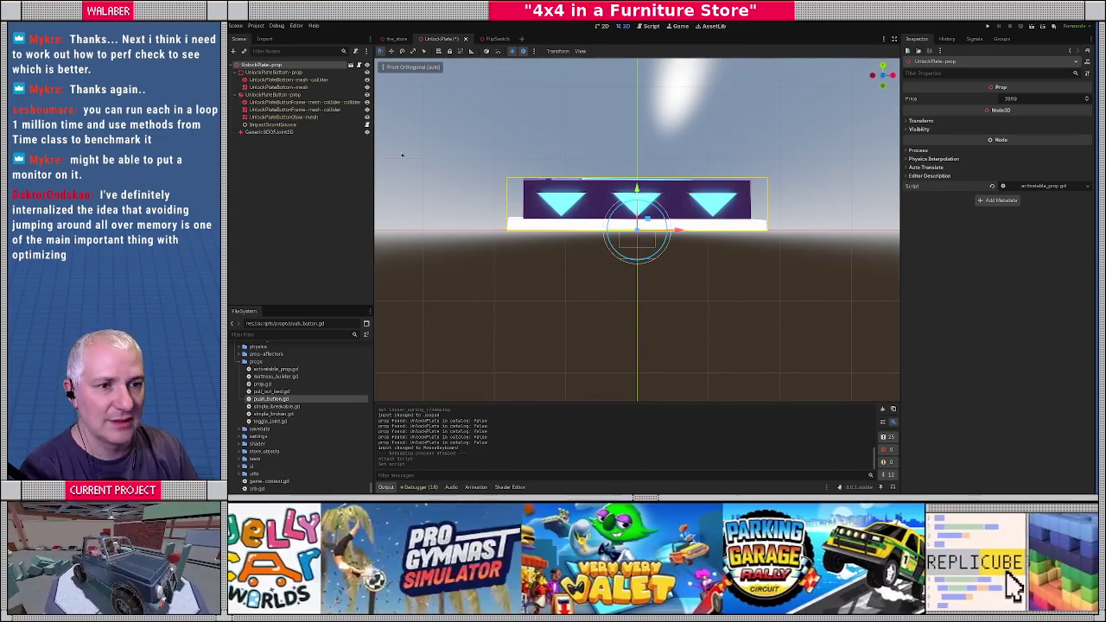
right_click(275, 73)
- Add a PushButton node and link it to Generic6DOFJoint3D on the Y axis
click(292, 84)
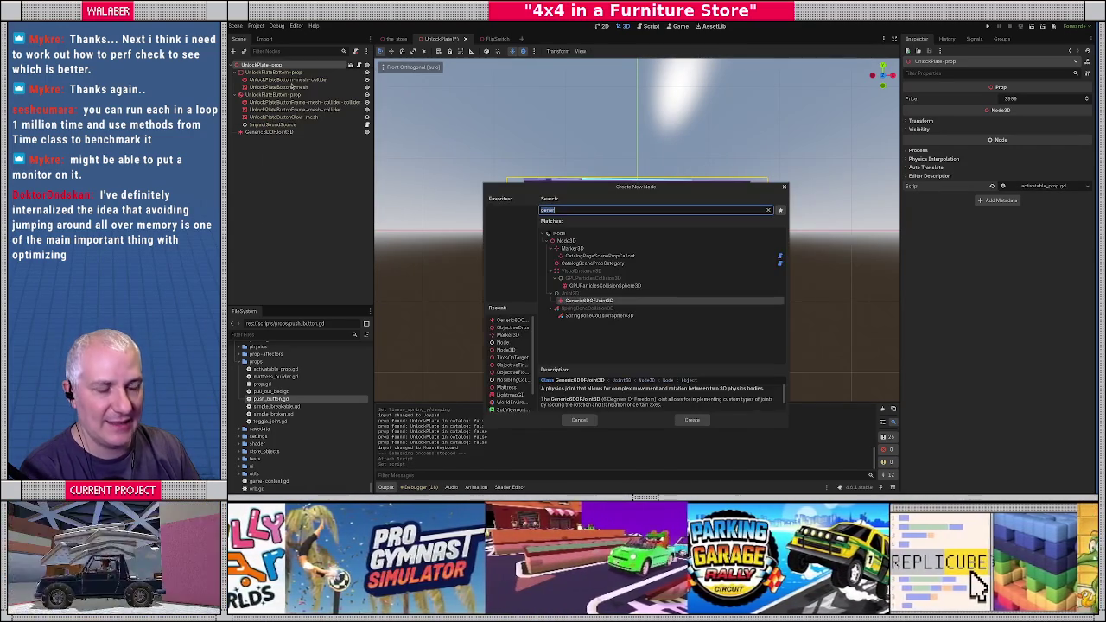
text(pushbutton)
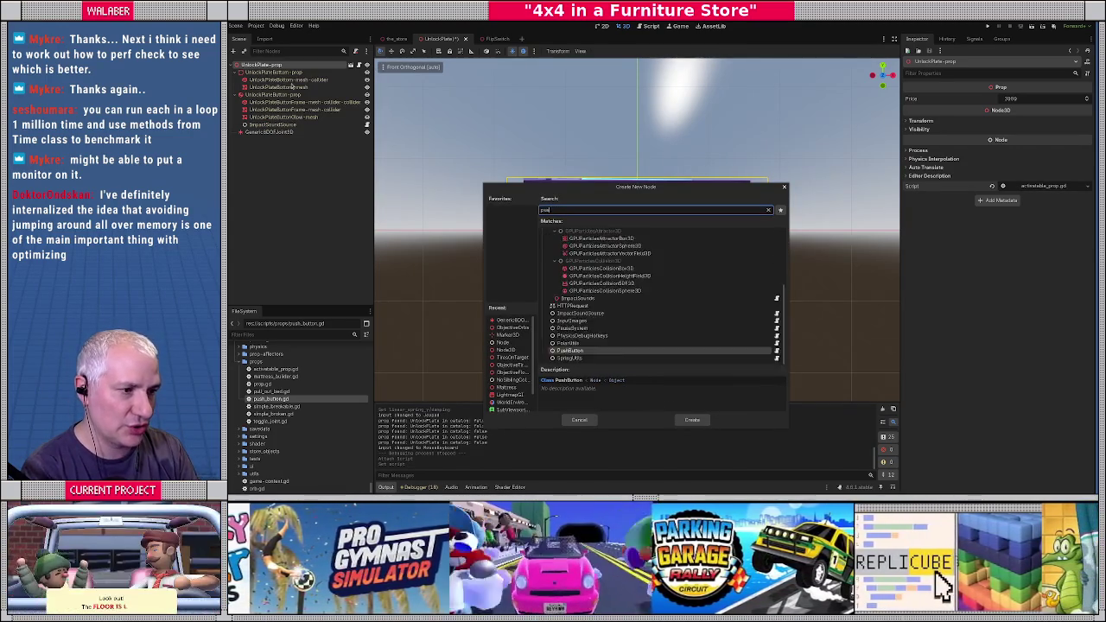
key(Return)
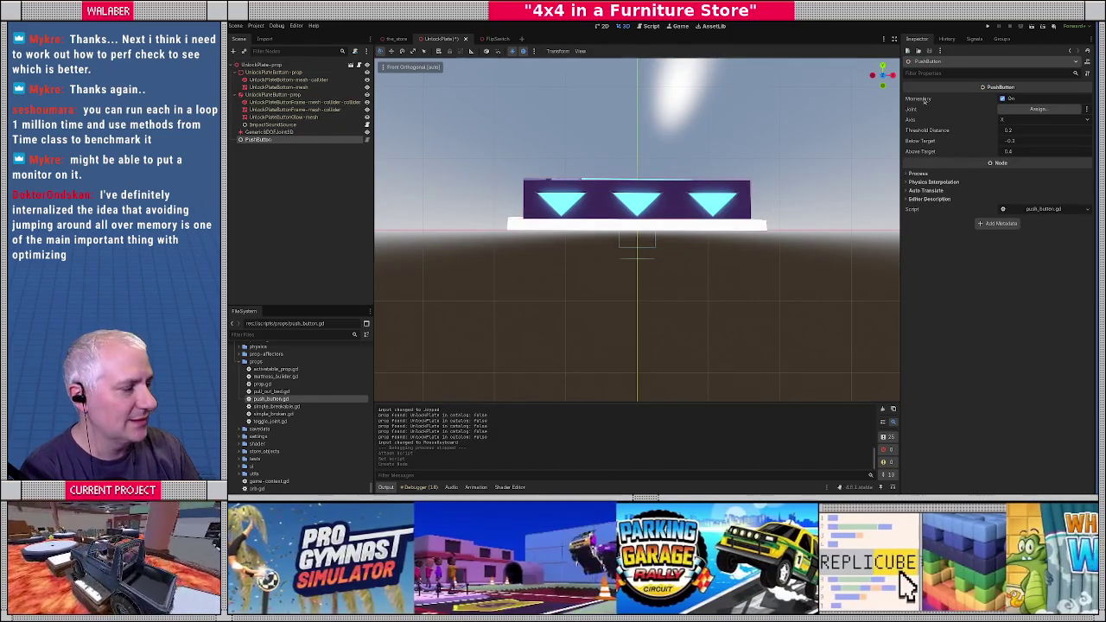
click(1024, 113)
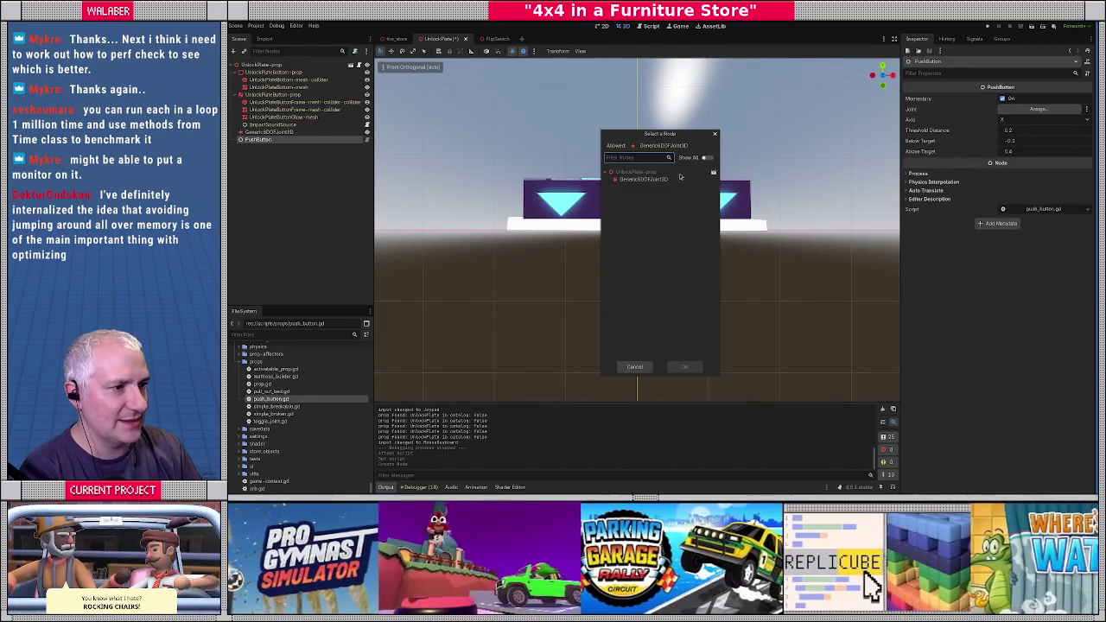
double_click(634, 180)
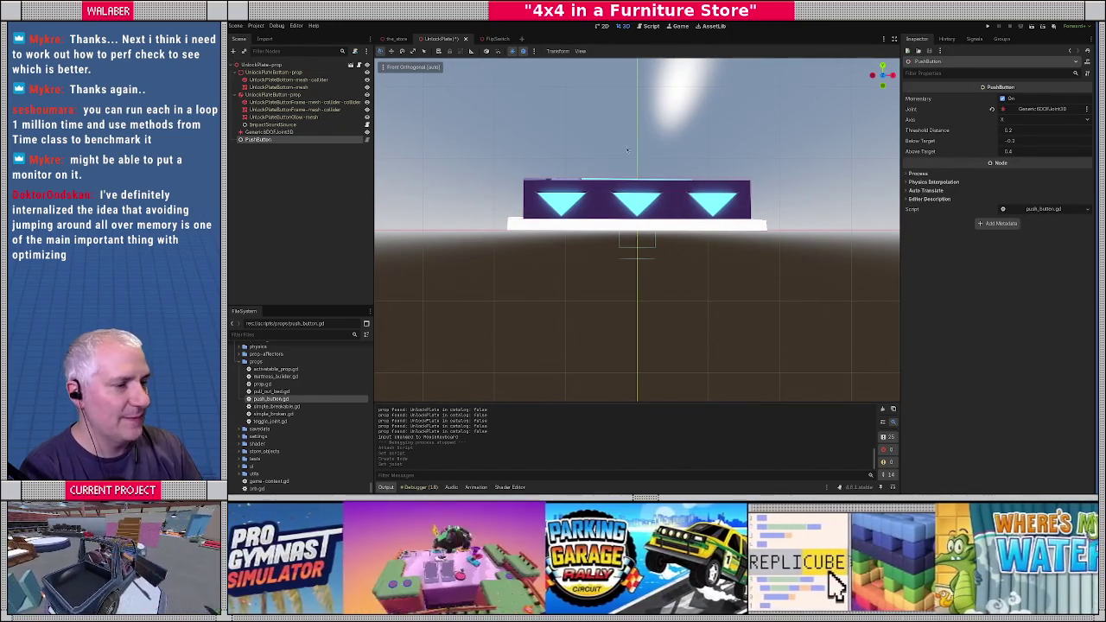
click(1023, 121)
click(1017, 140)
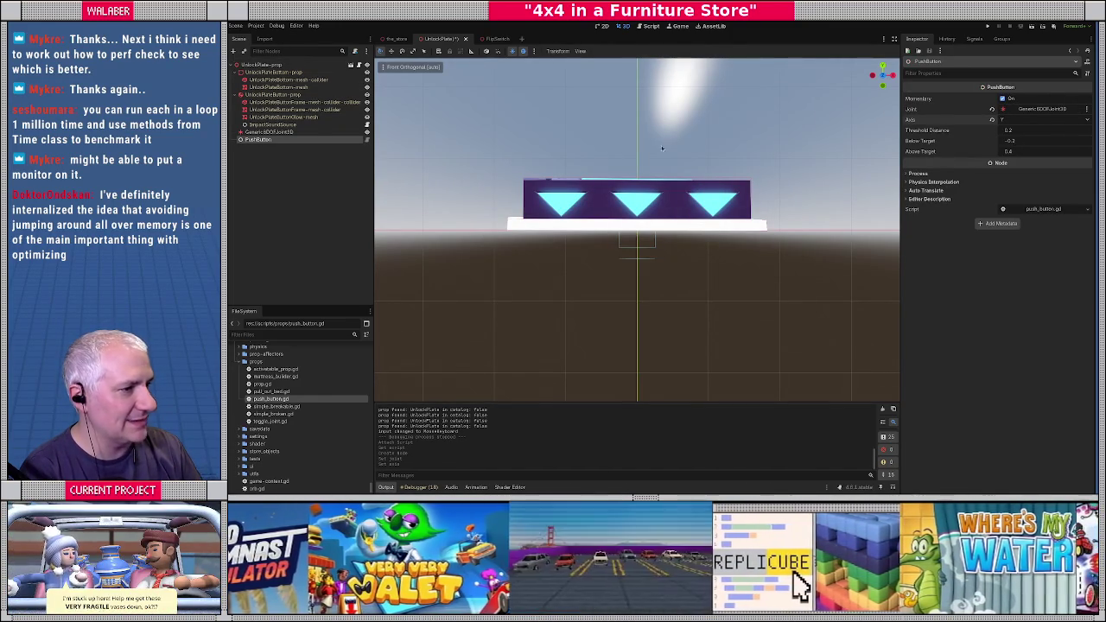
- Review the joint's Linear Limit Y spring settings, then return to the PushButton's Above Target
click(270, 132)
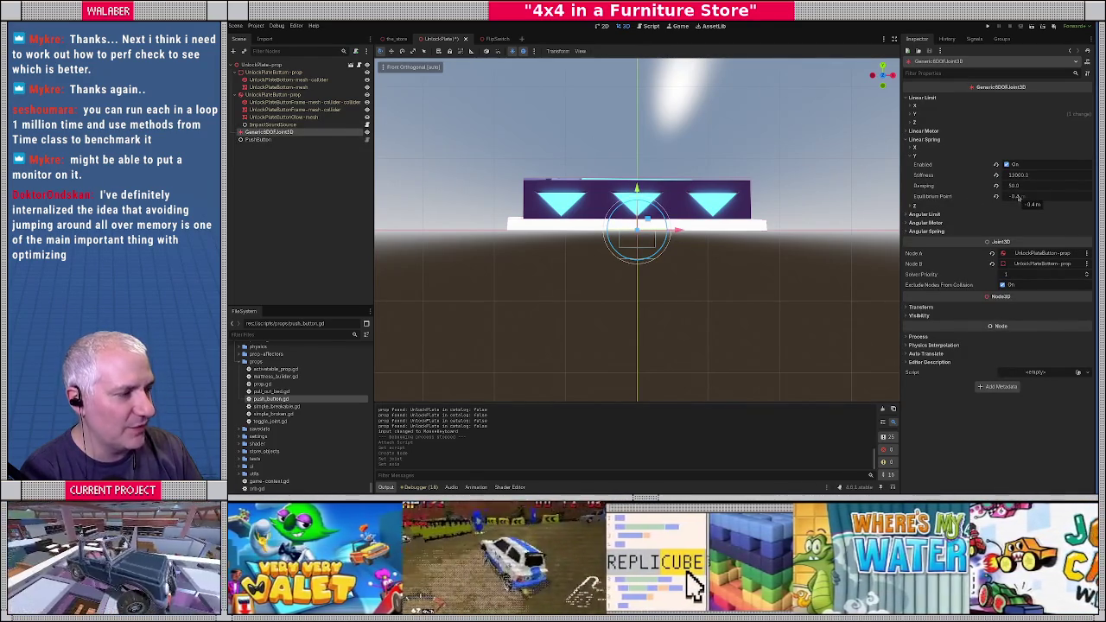
click(912, 115)
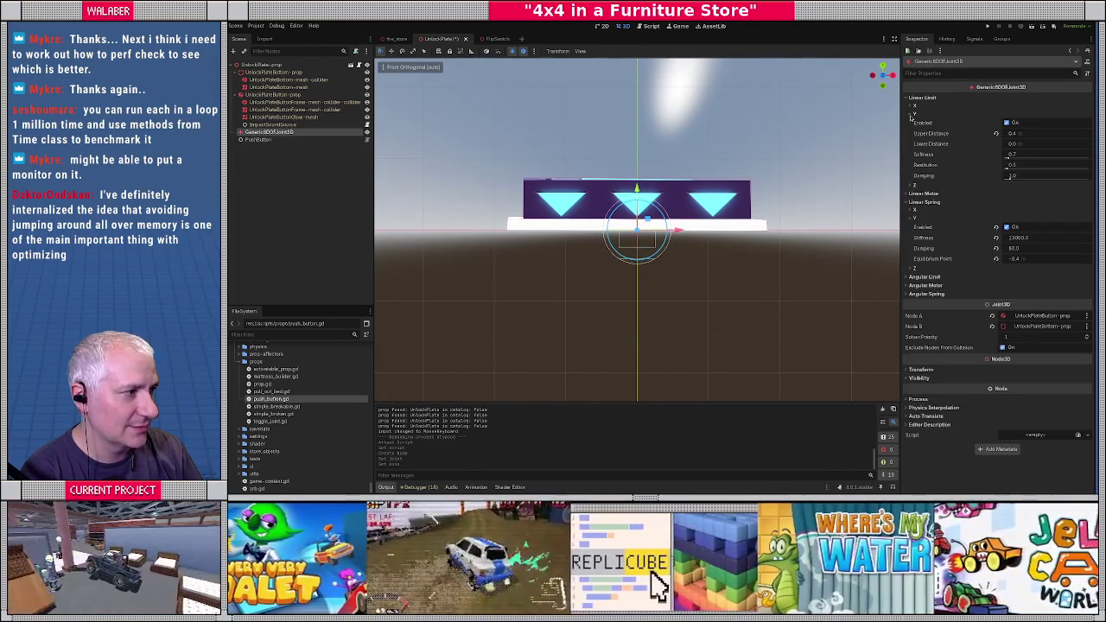
click(260, 139)
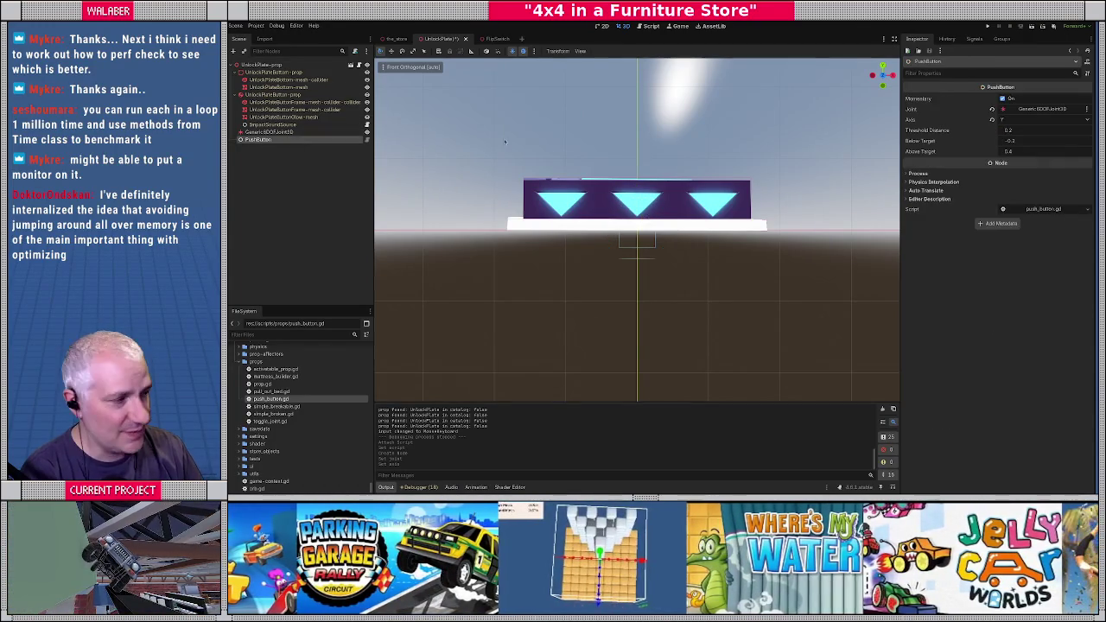
click(1030, 151)
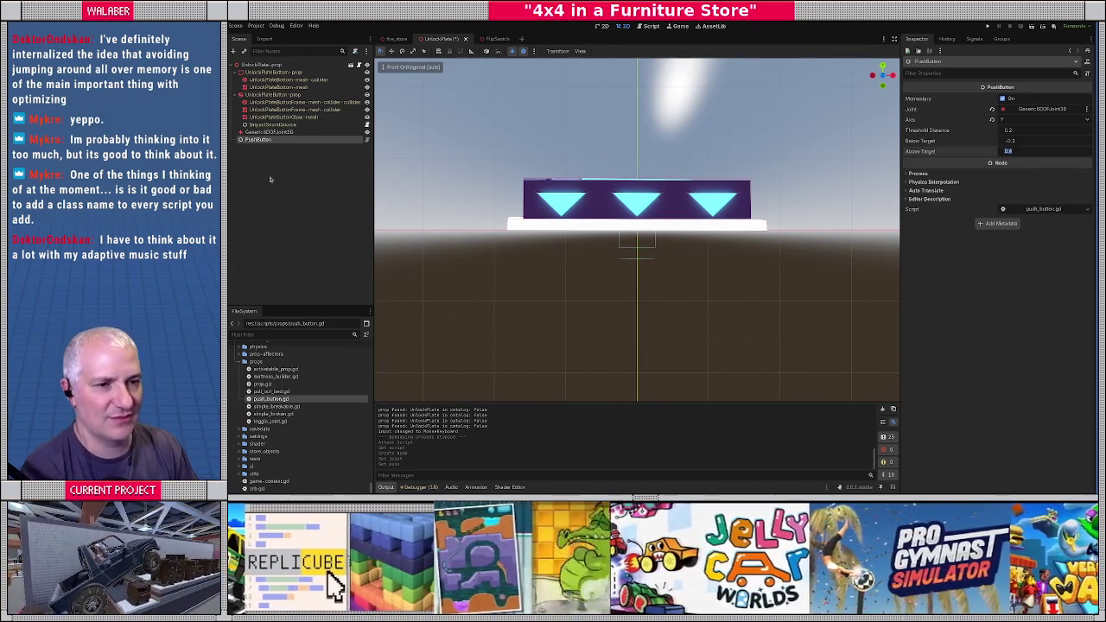
key(ctrl+s)
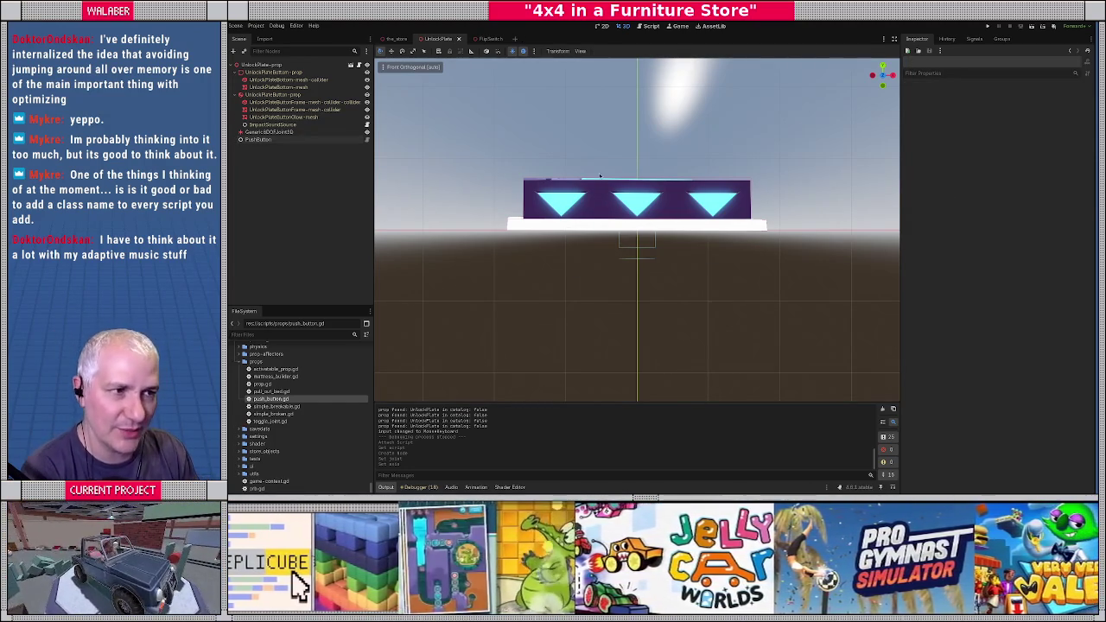
- Run and close the game from the_store scene, then return to UnlockPlate's joint
click(396, 39)
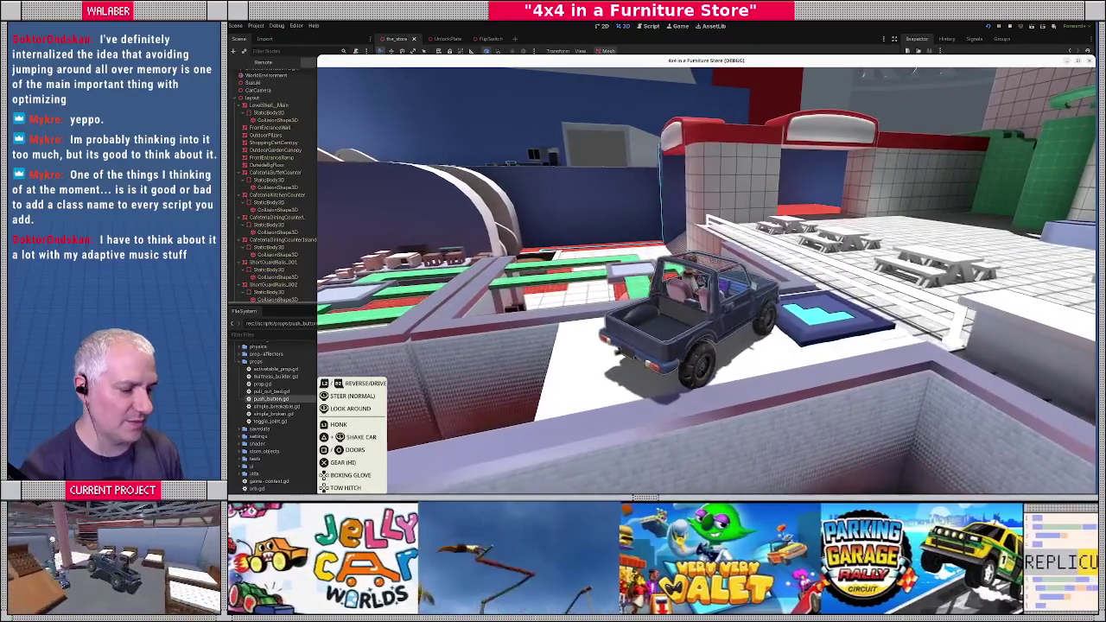
key(F8)
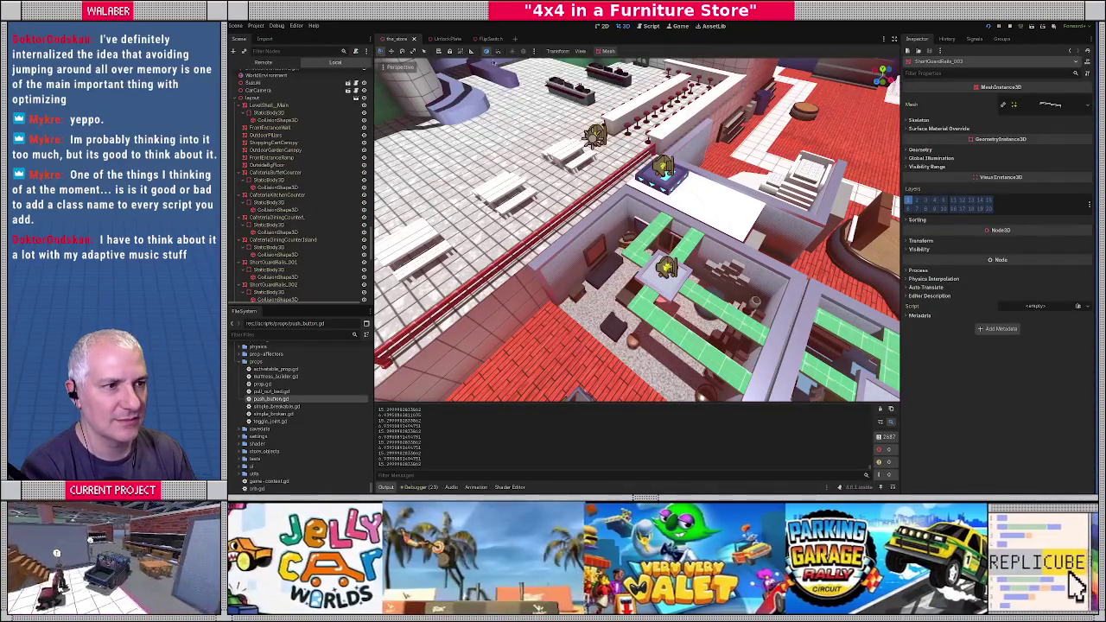
click(446, 38)
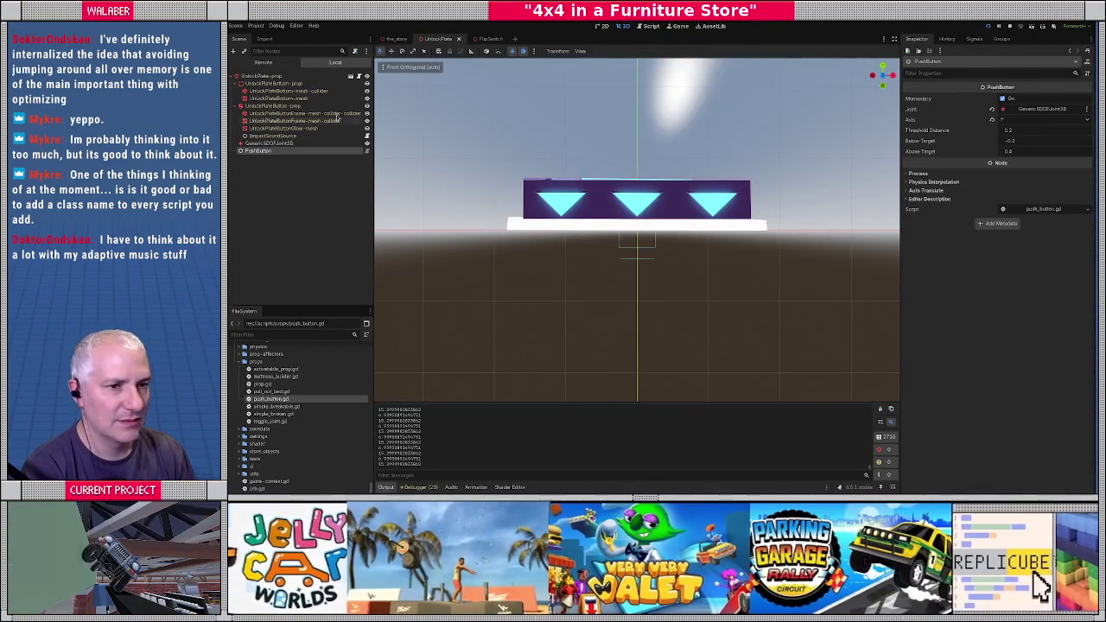
click(277, 142)
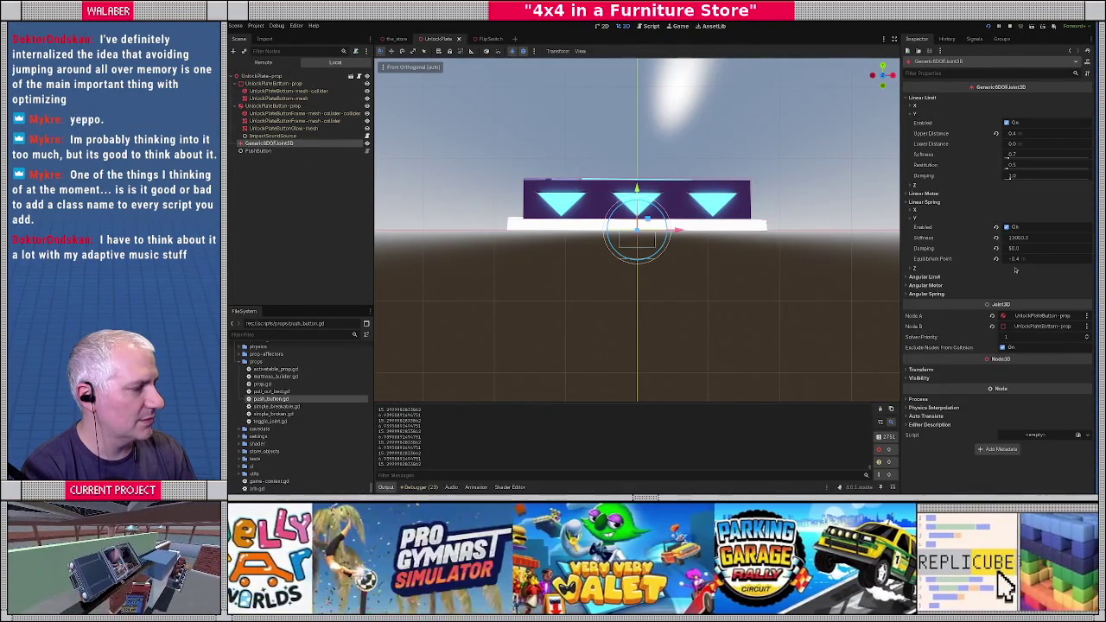
- Test-run the game driving the jeep forward along the ledge, then stop it
key(F5)
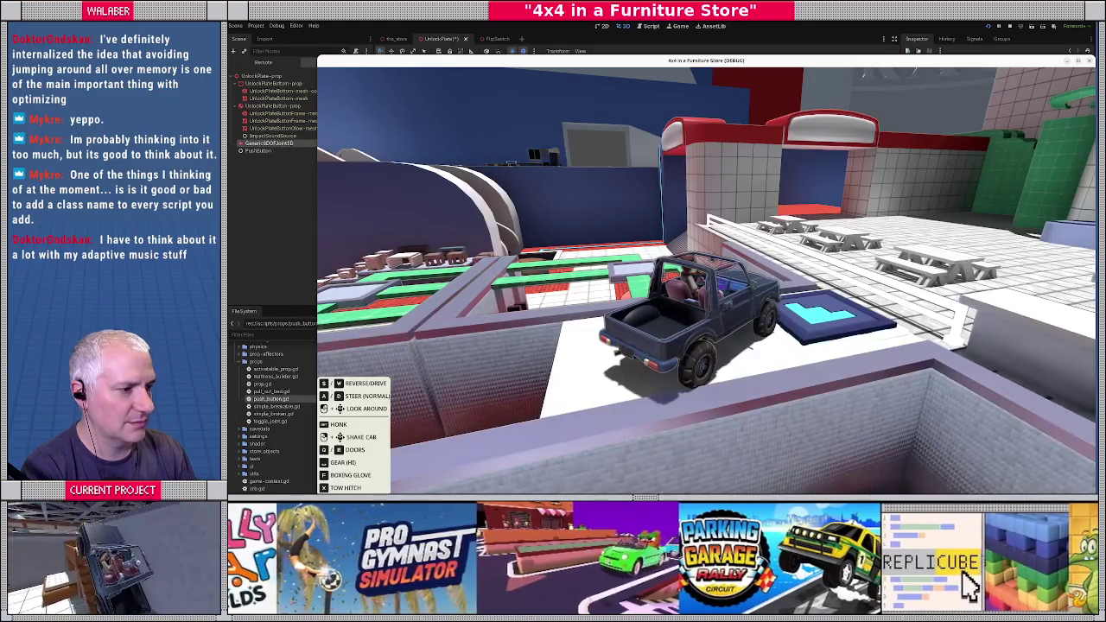
key(w)
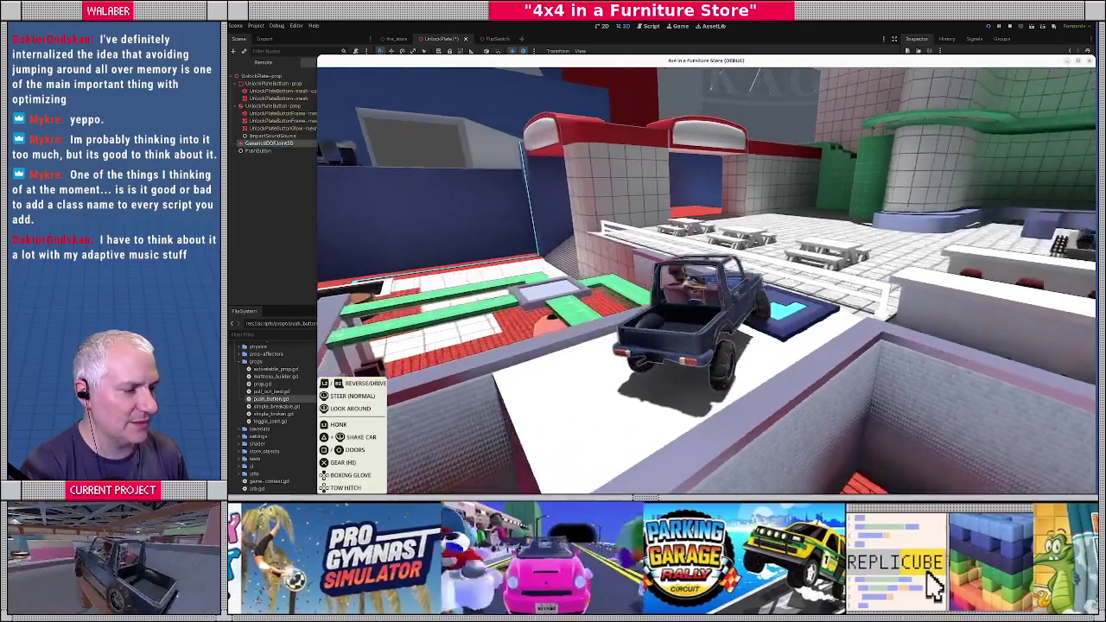
key(w)
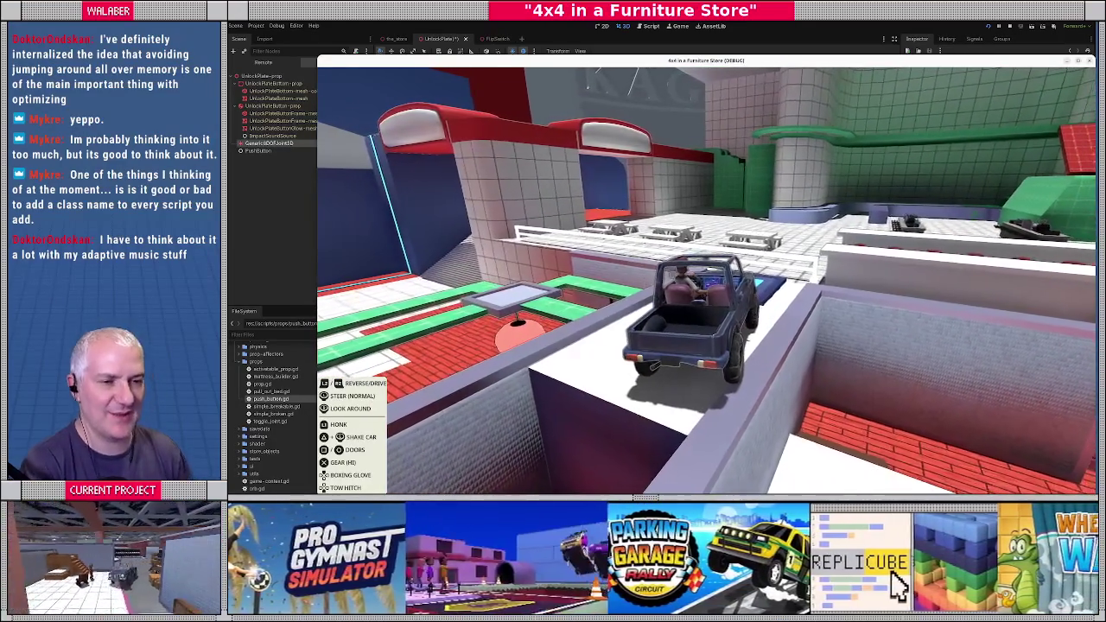
key(F8)
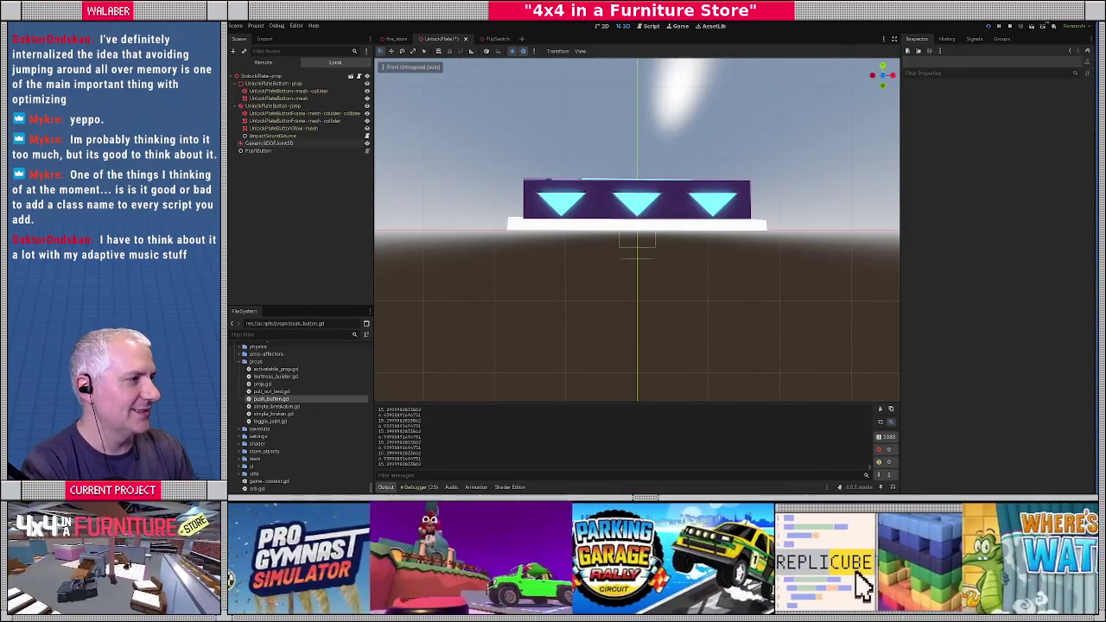
click(258, 139)
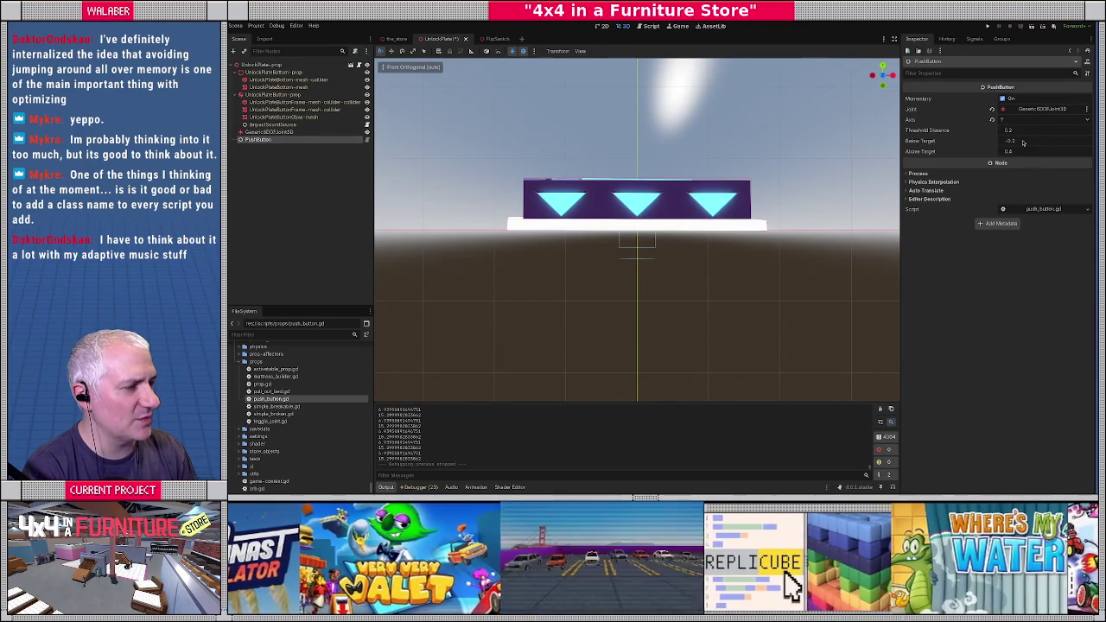
- Set the PushButton's Threshold Distance to 0.05 and save the UnlockPlate scene
click(1024, 130)
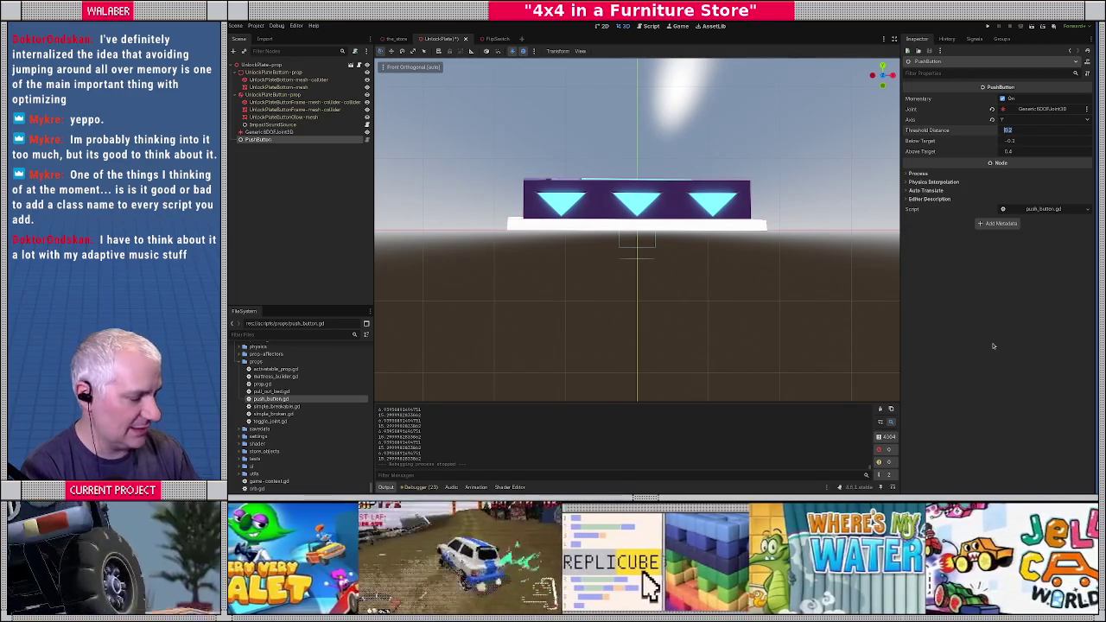
text(0.05)
key(Return)
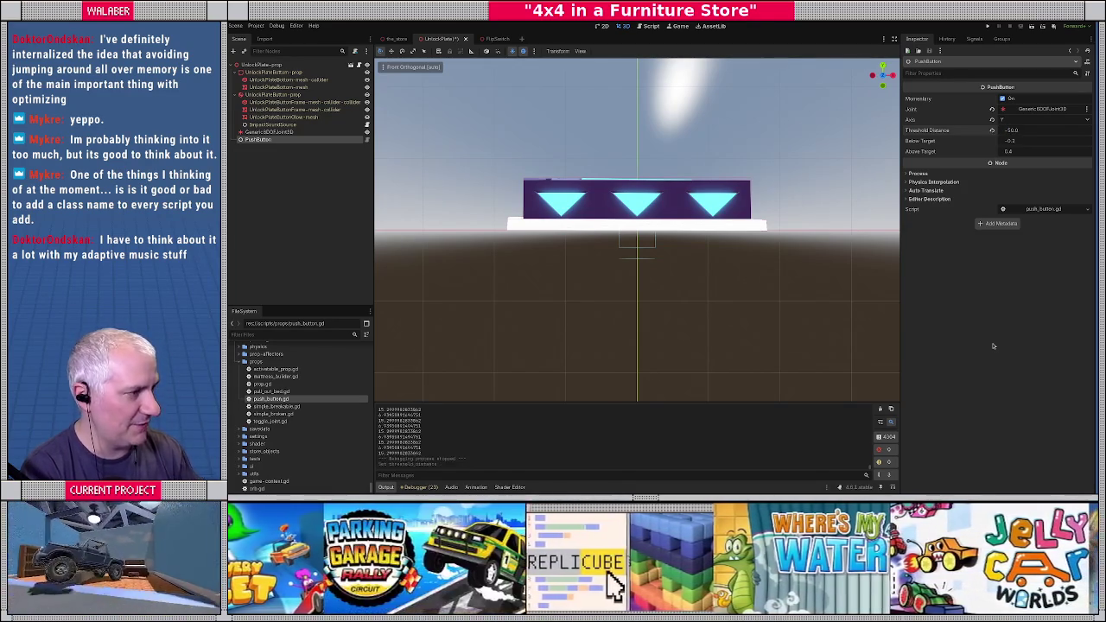
key(ctrl+s)
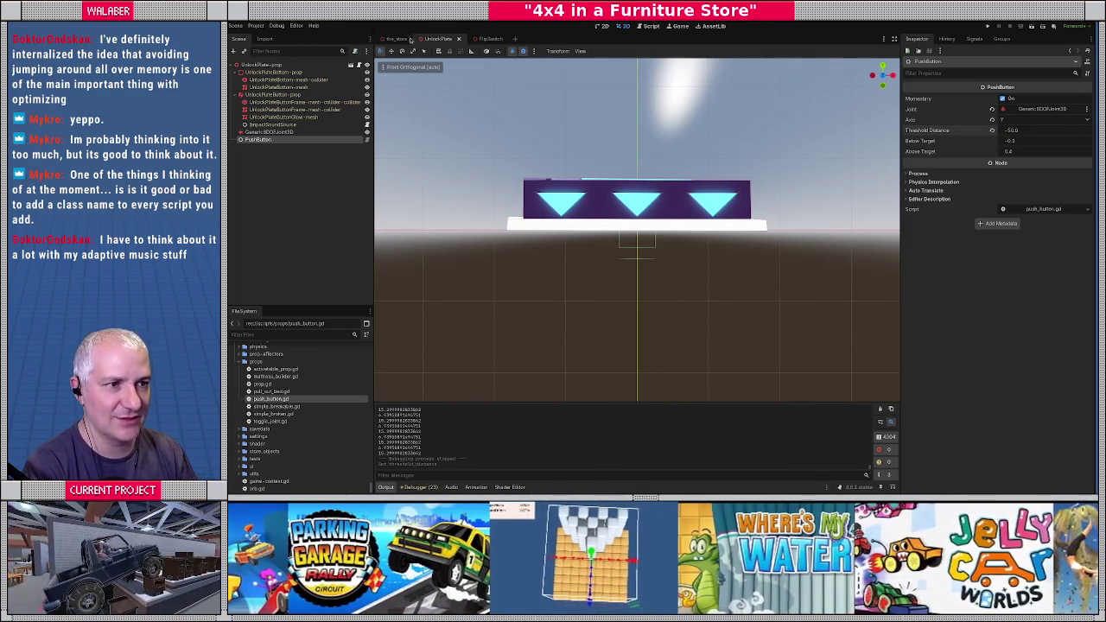
click(393, 39)
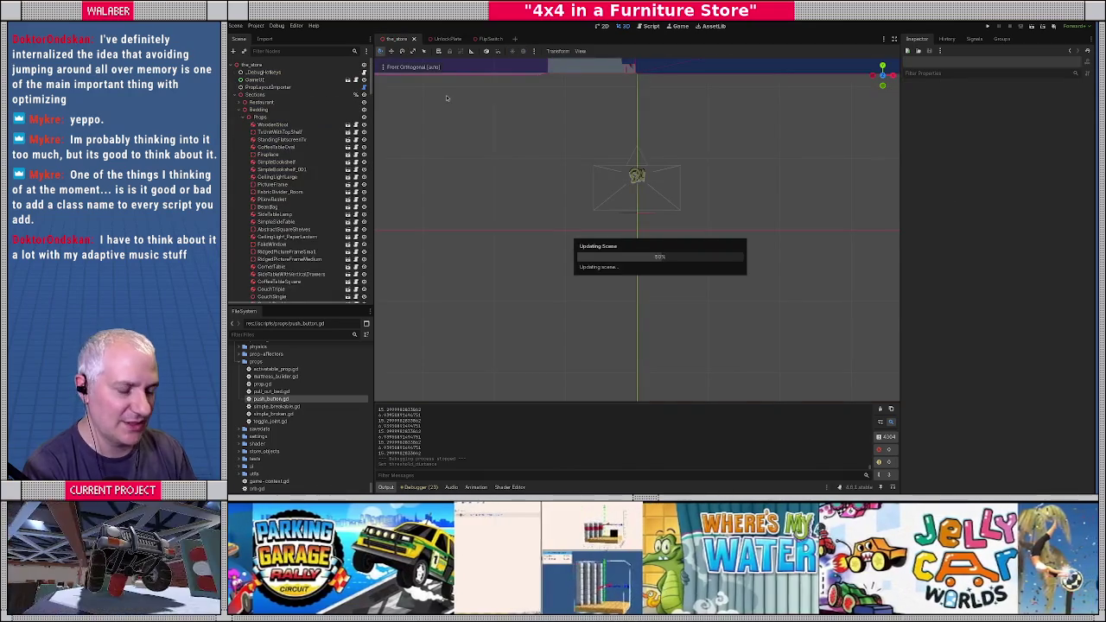
key(F6)
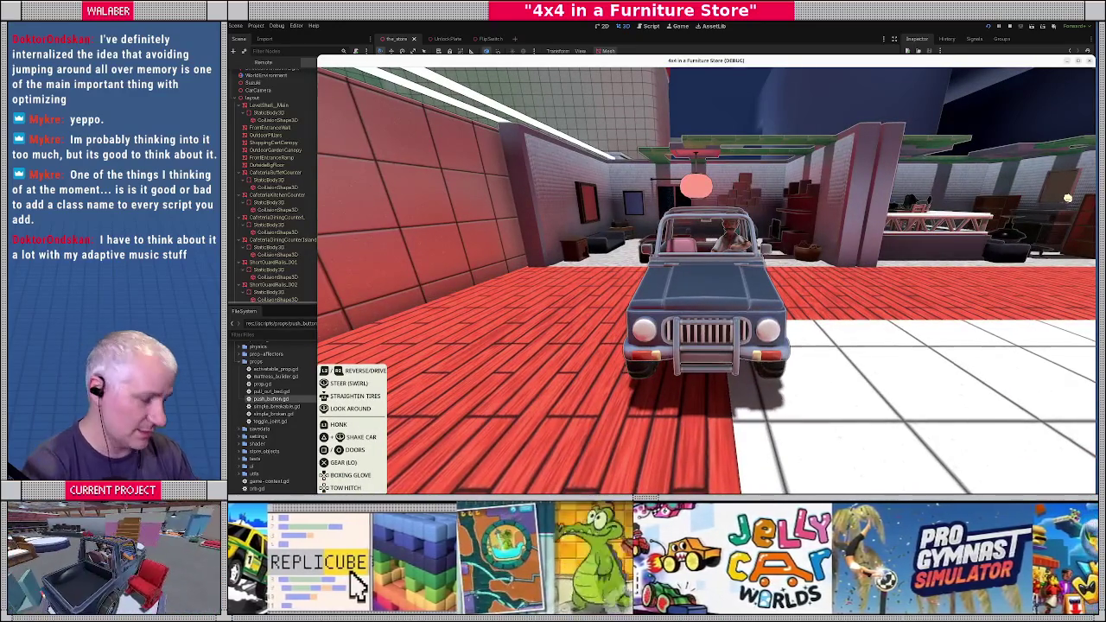
key(Escape)
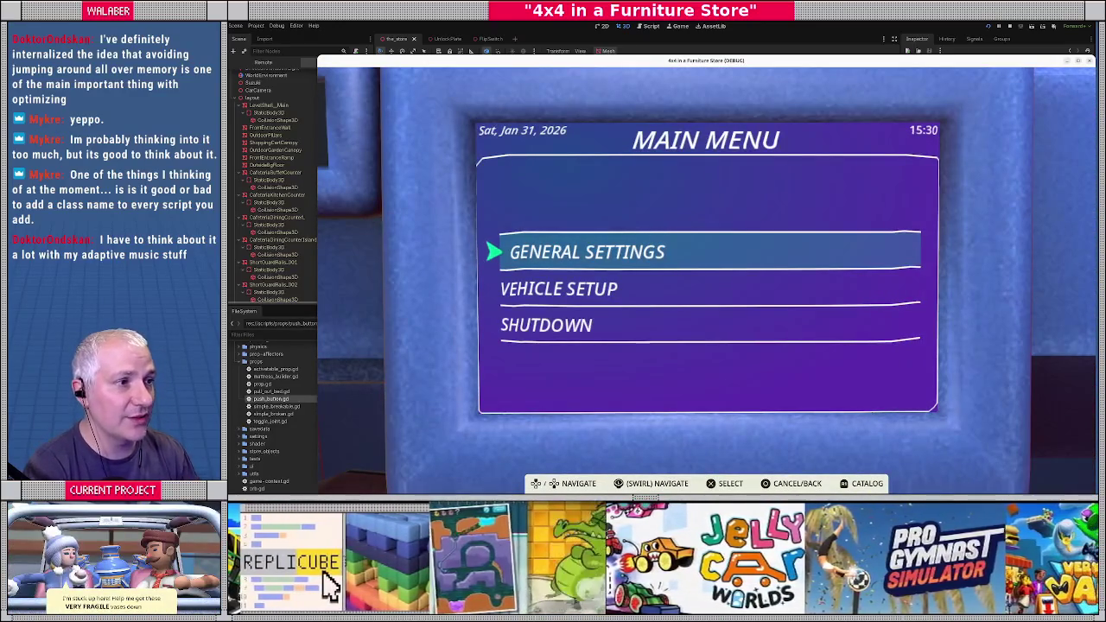
key(Return)
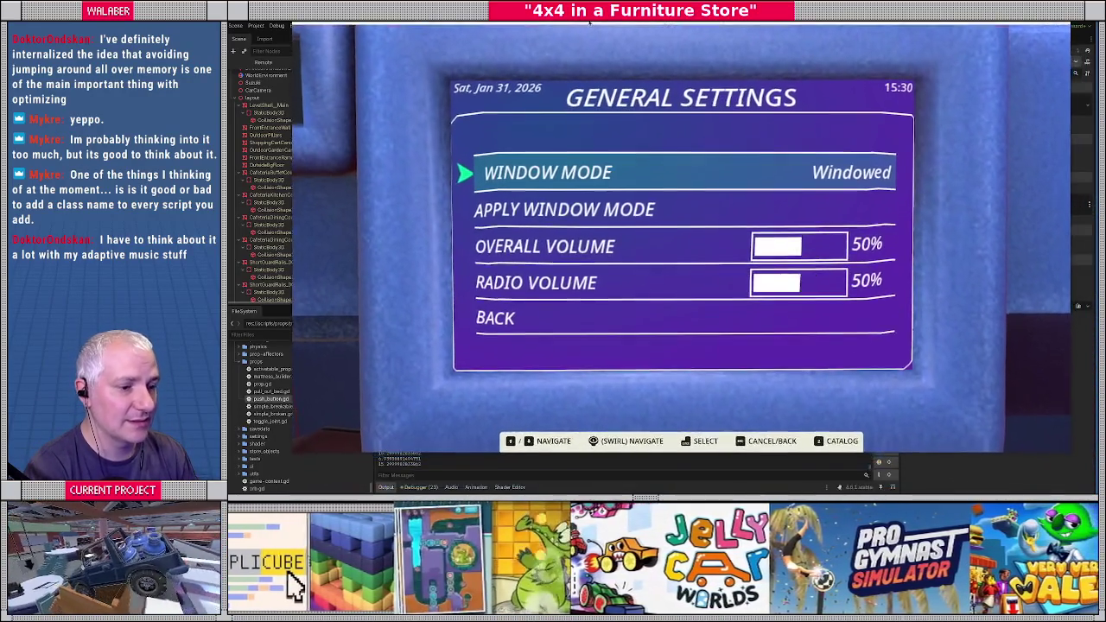
double_click(614, 62)
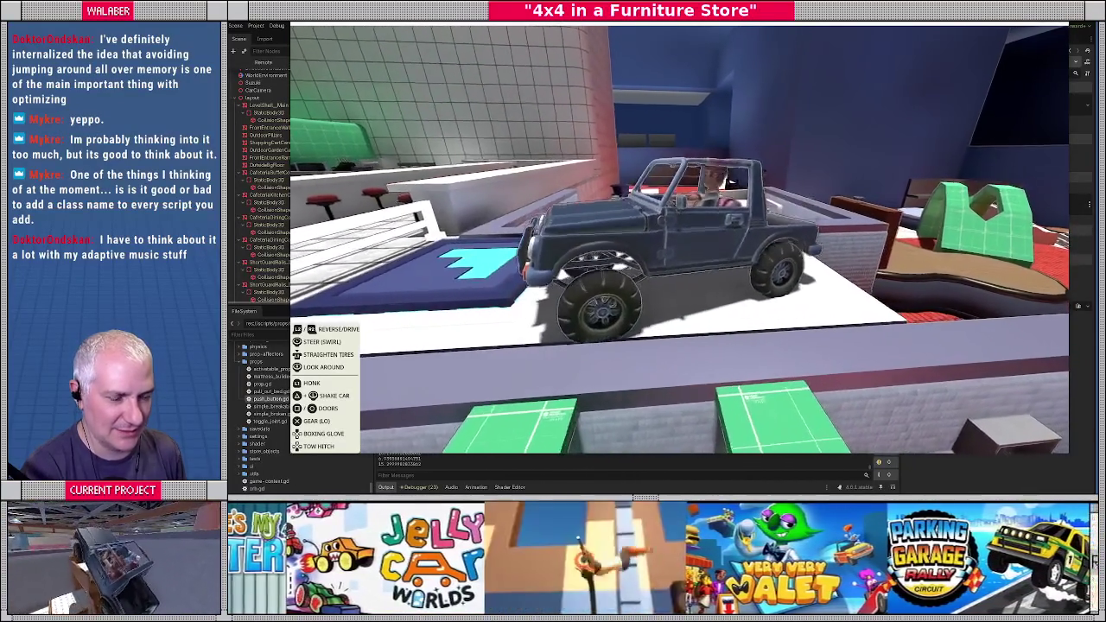
key(F8)
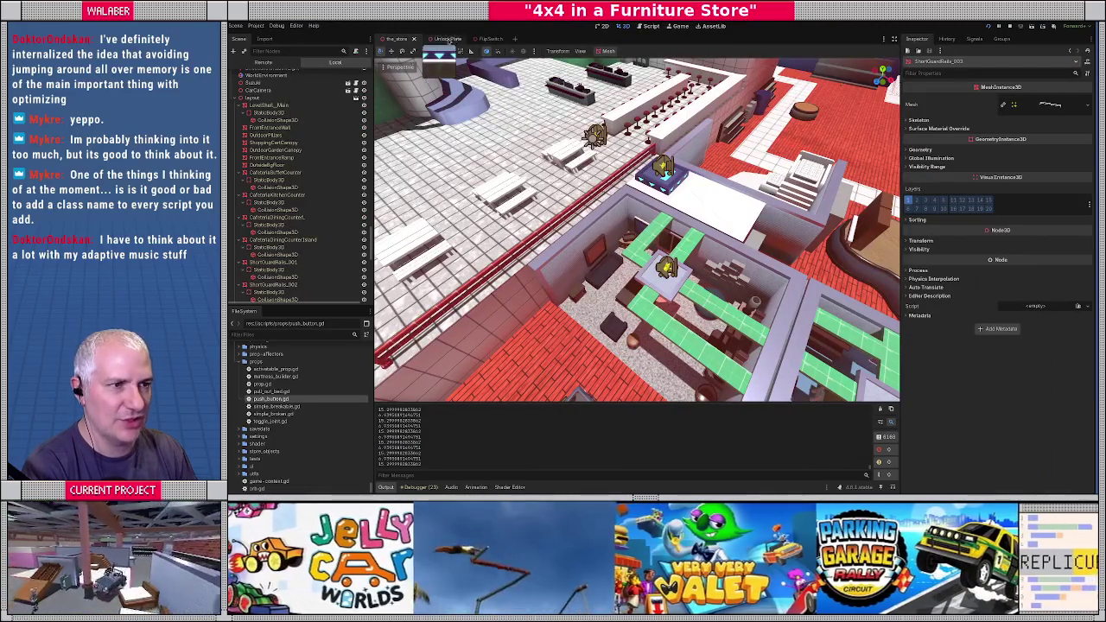
- Back in UnlockPlate, give the PushButton -0.4 for both Below Target and Above Target
click(663, 173)
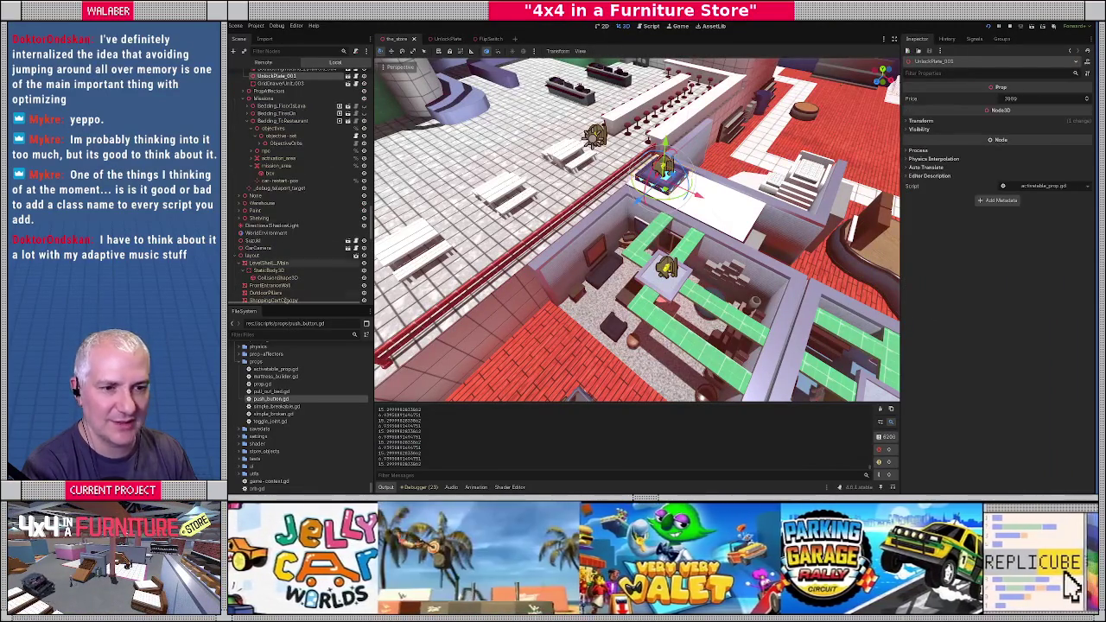
click(464, 41)
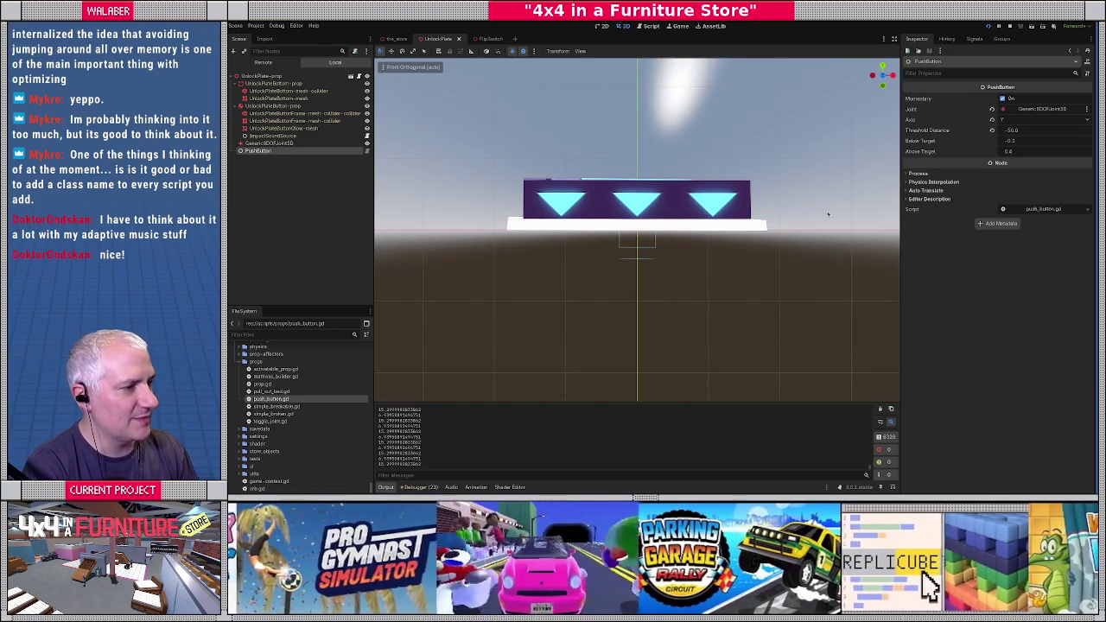
click(1027, 143)
text(-)
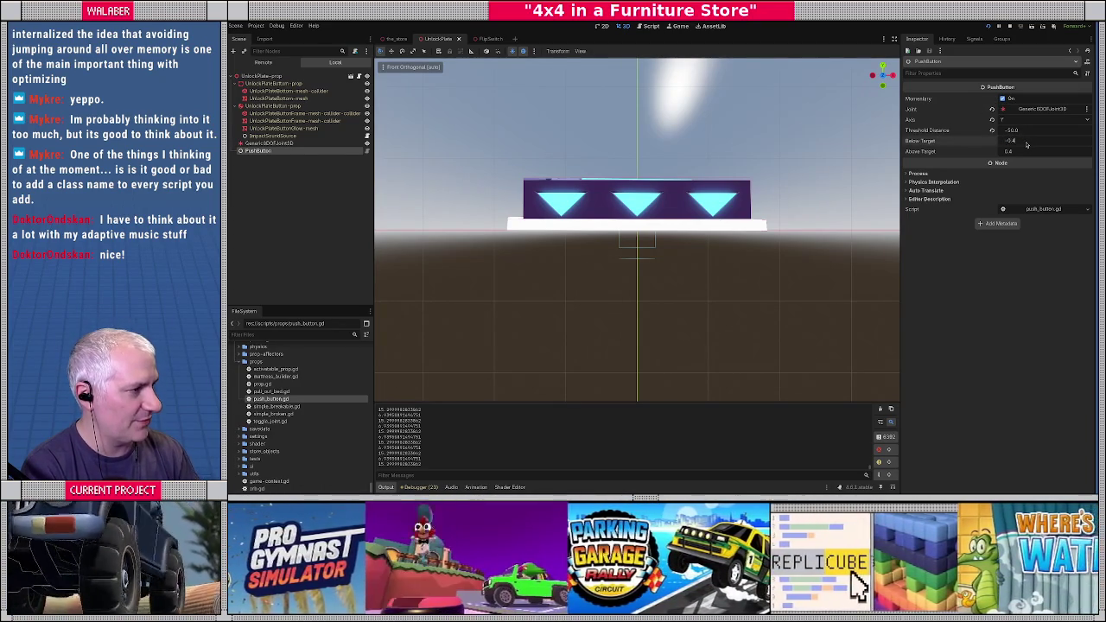
key(Tab)
text(-)
- Save and test-run the game, then stop it and select the joint
key(F5)
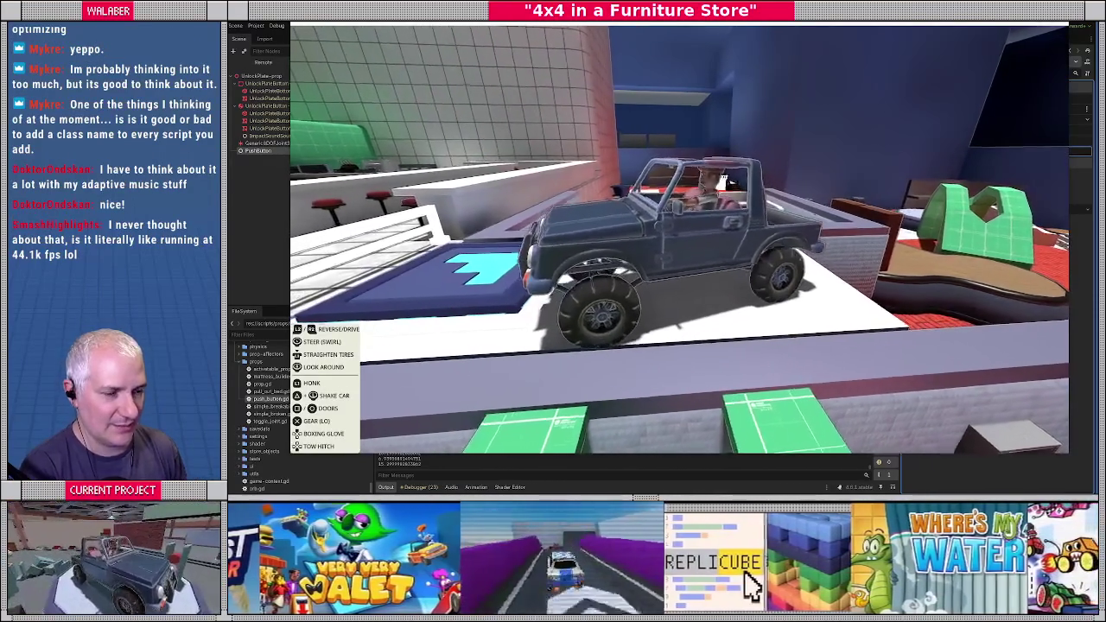
key(F8)
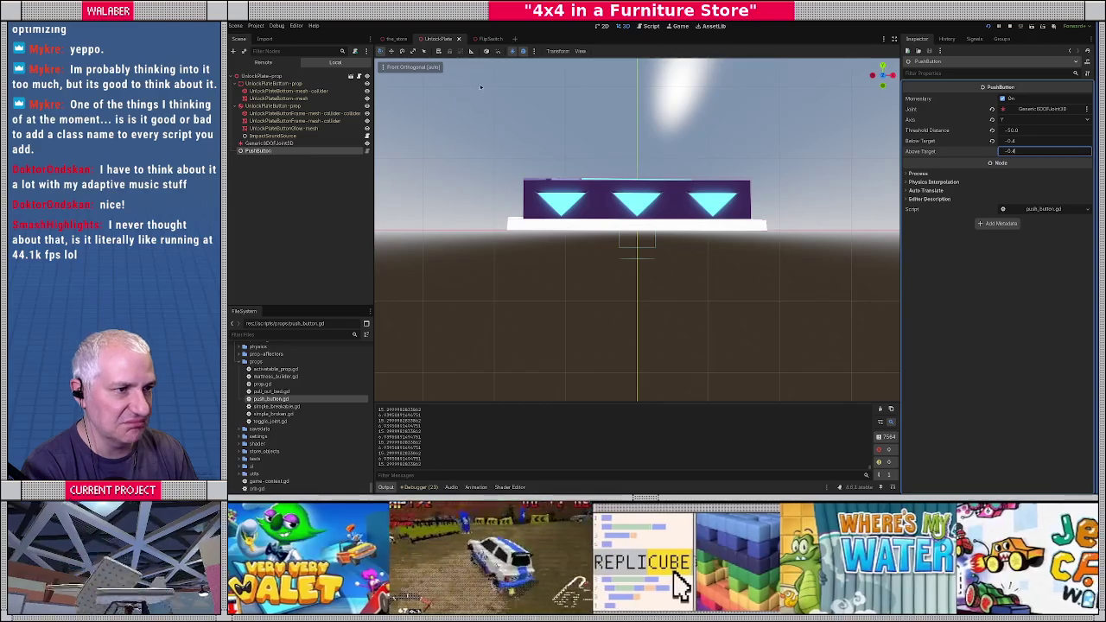
click(280, 143)
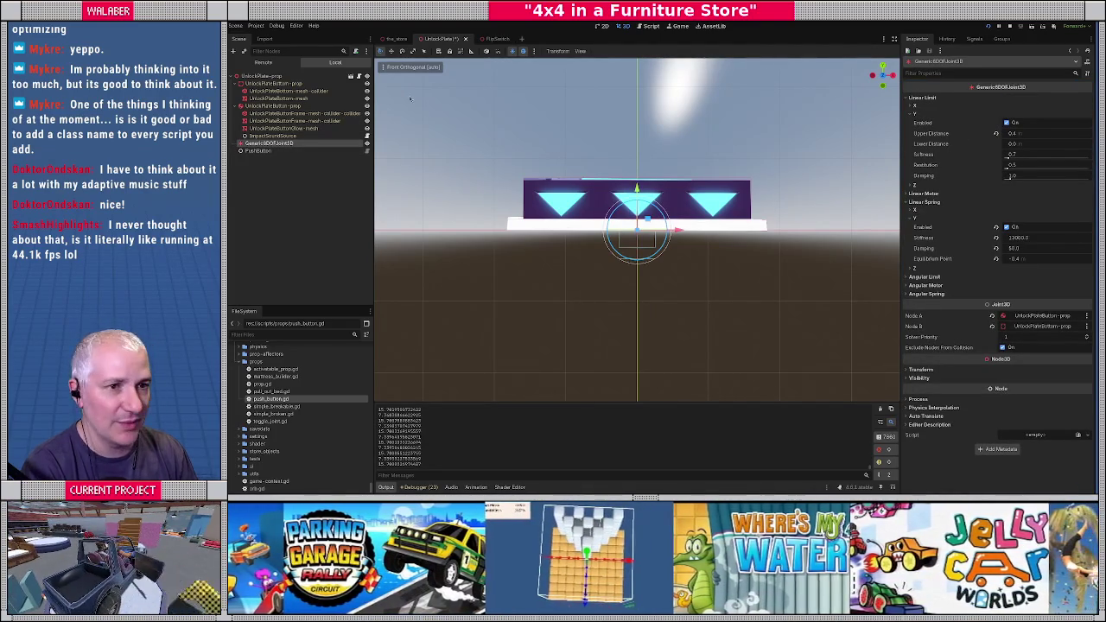
- Switch the Scene dock to Remote, filter the_store's live tree by 'button', and inspect UnlockPlateButton-prop
click(263, 62)
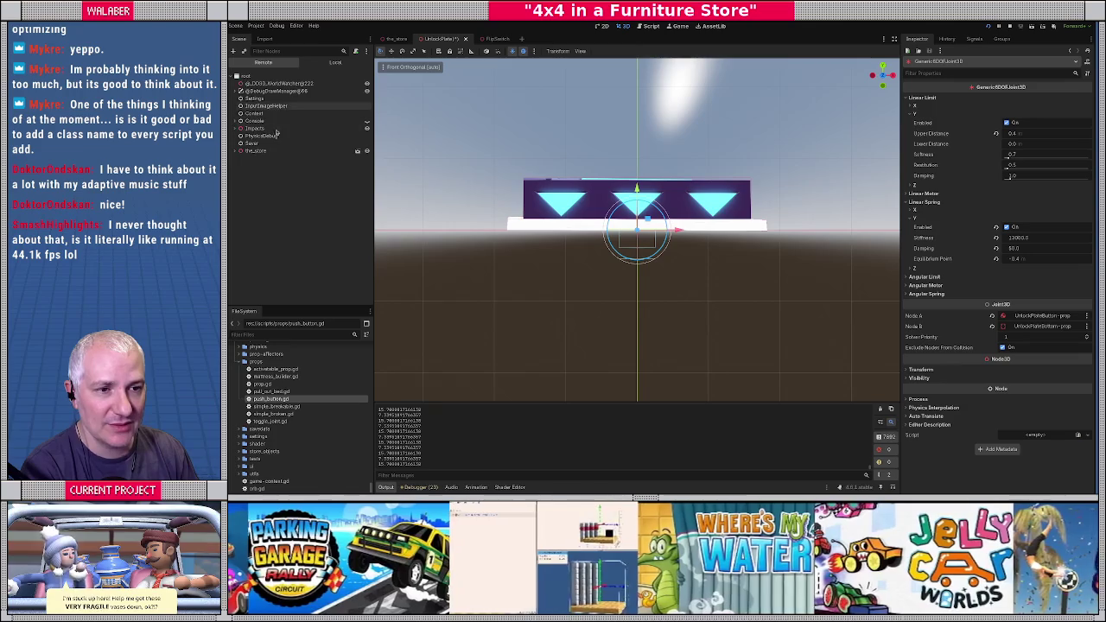
click(237, 150)
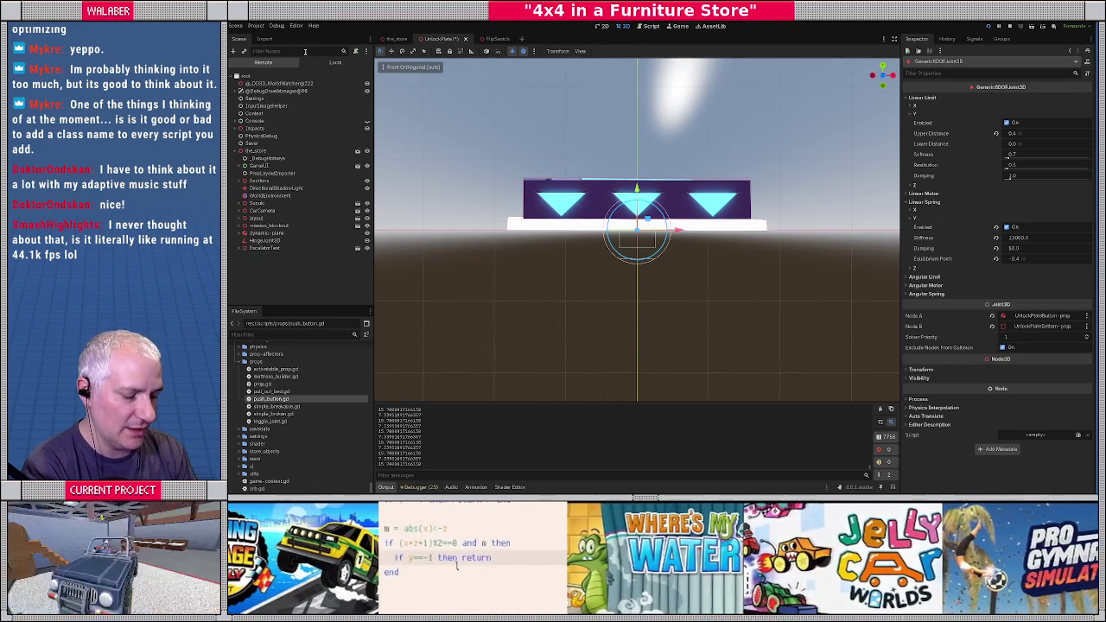
click(305, 52)
text(pro)
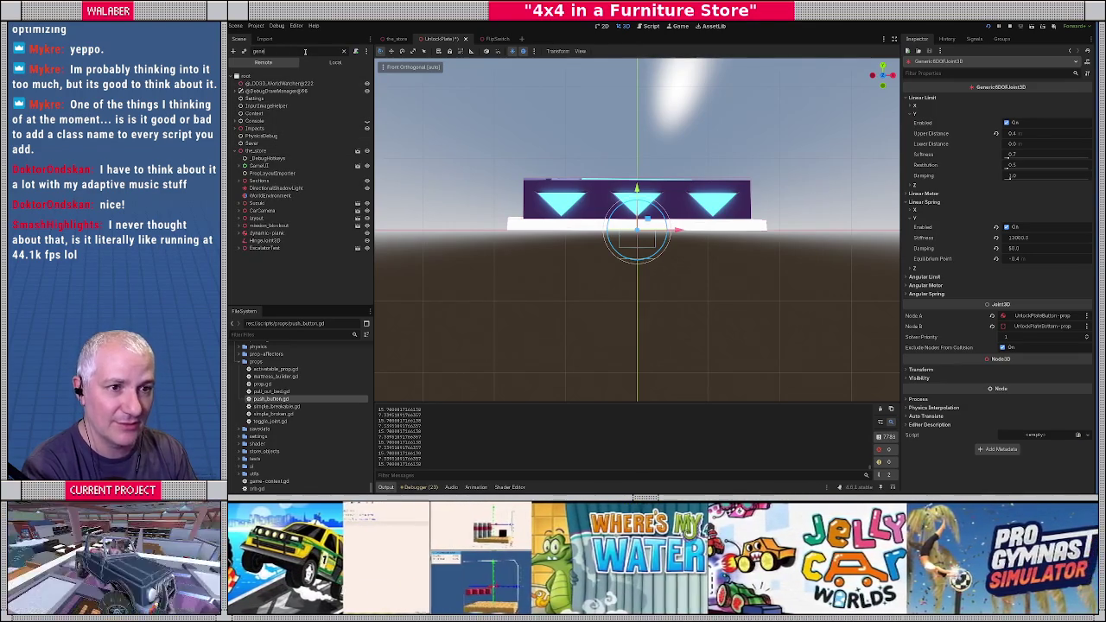
text(c)
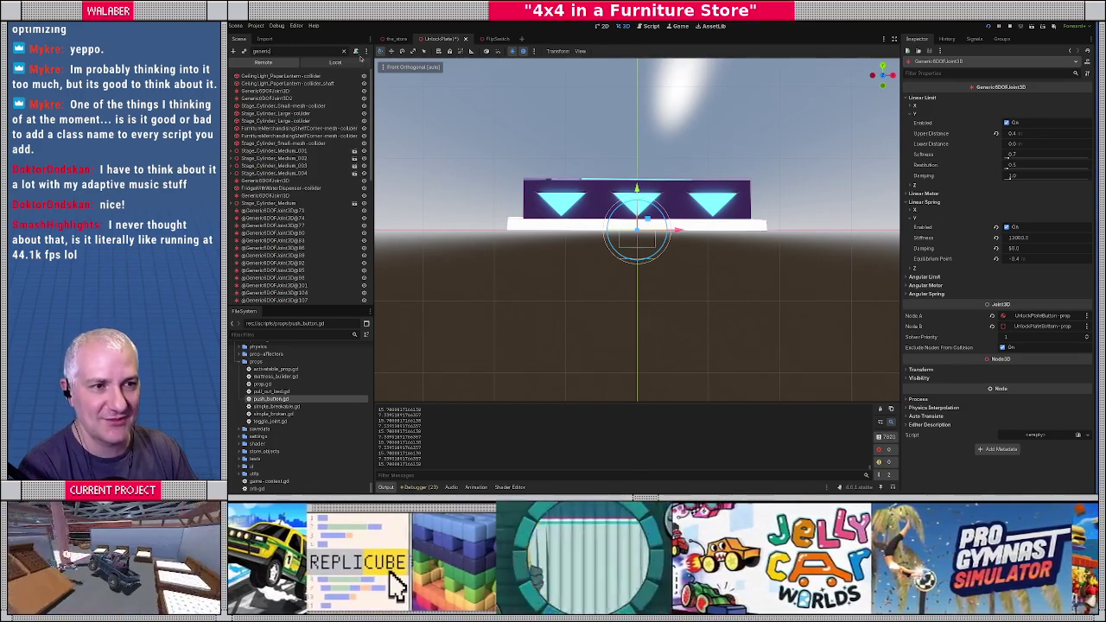
click(344, 52)
text(butt)
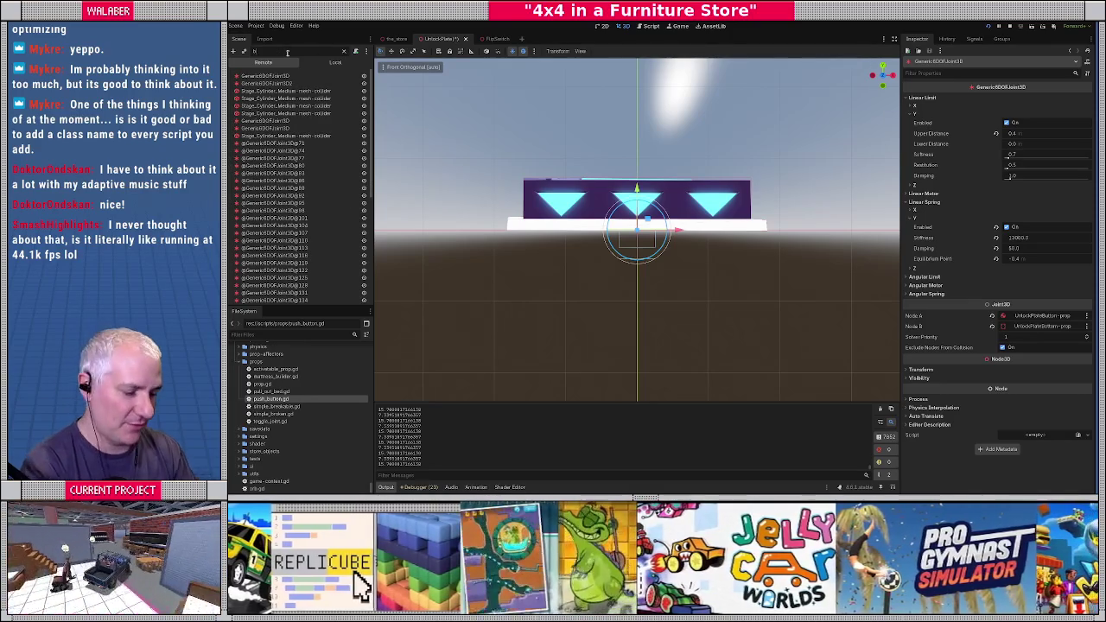
text(on)
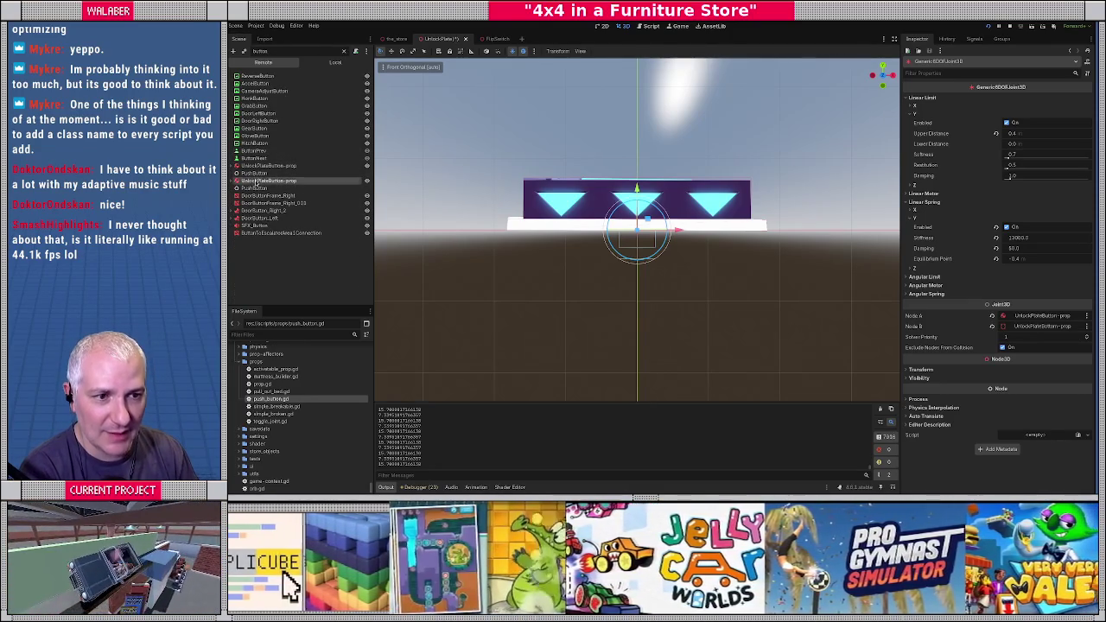
click(561, 197)
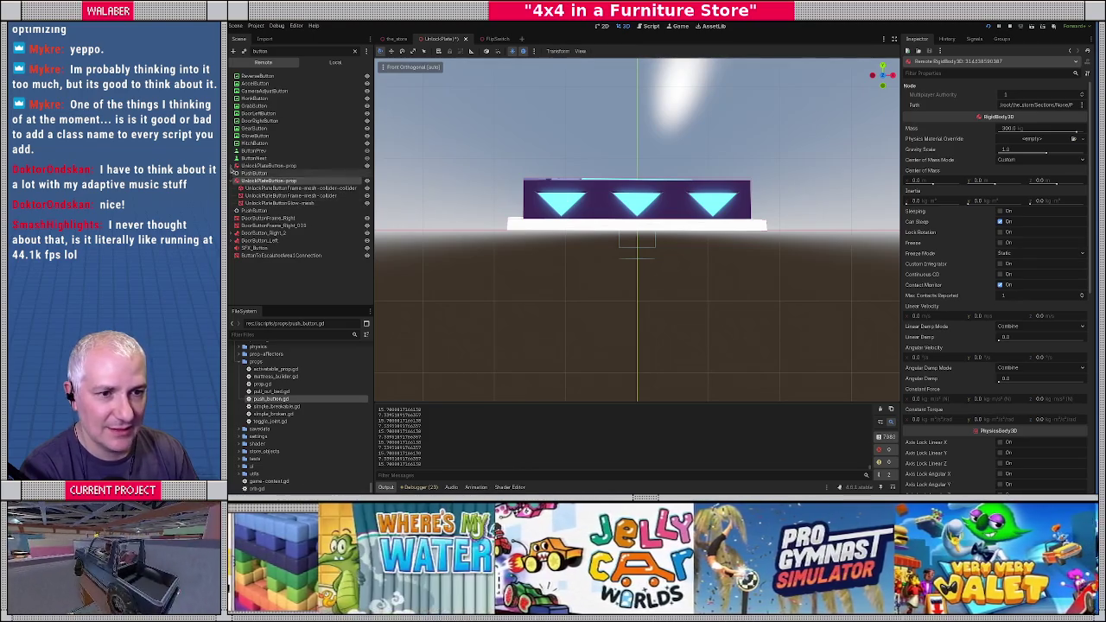
click(237, 165)
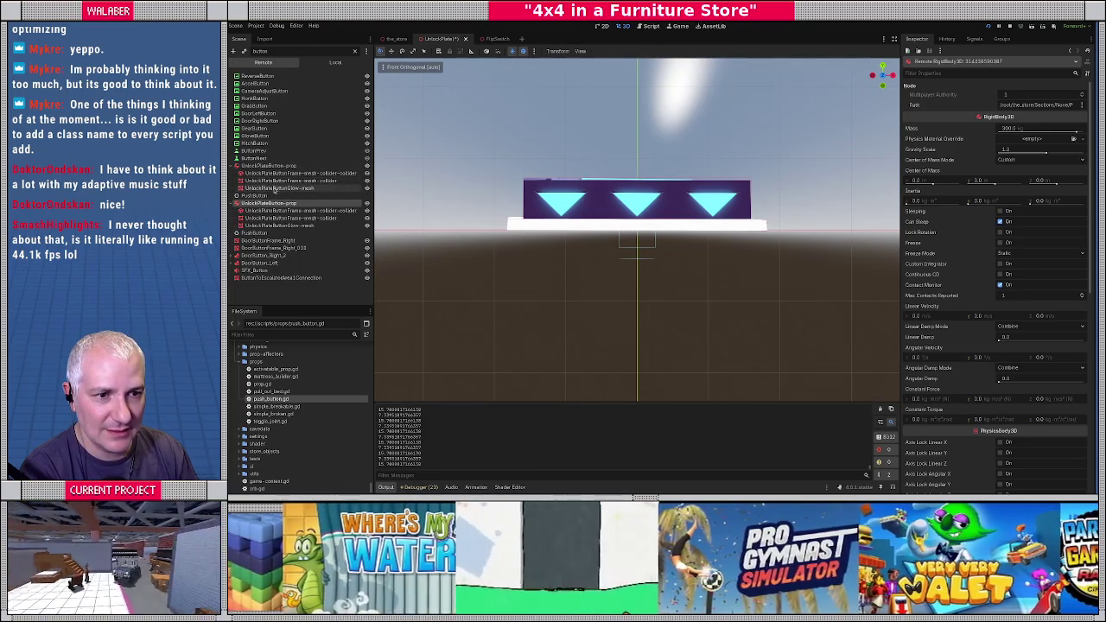
- Clear the Remote filter, review the live joint's linear springs, and confirm PushButton's targets read -0.4
key(ctrl+a)
key(BackSpace)
scroll(343, 187, down, 4)
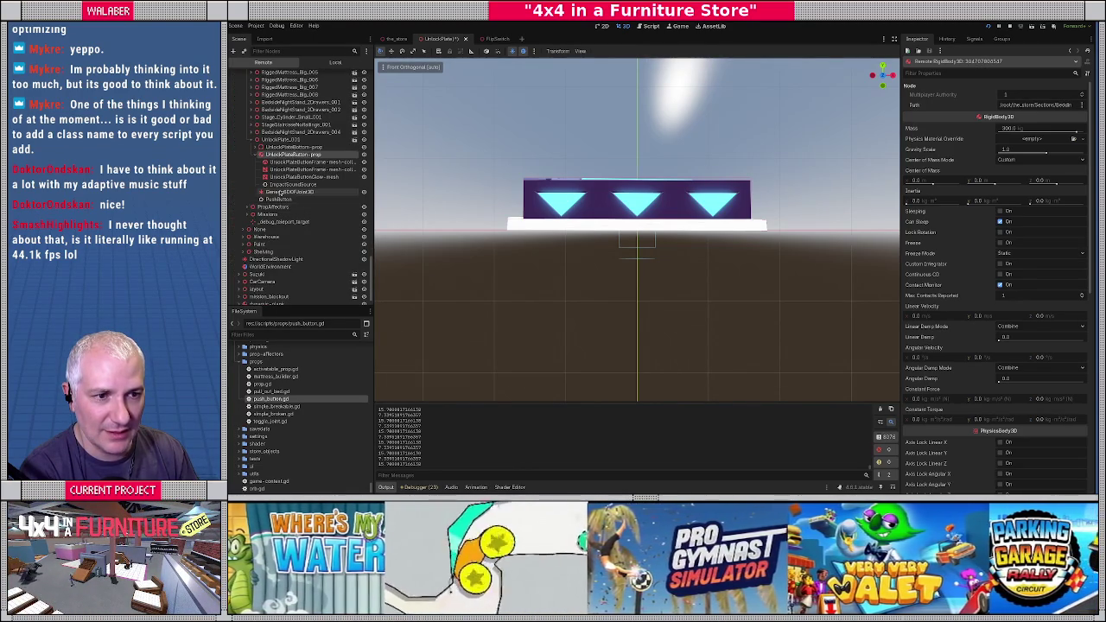
click(257, 192)
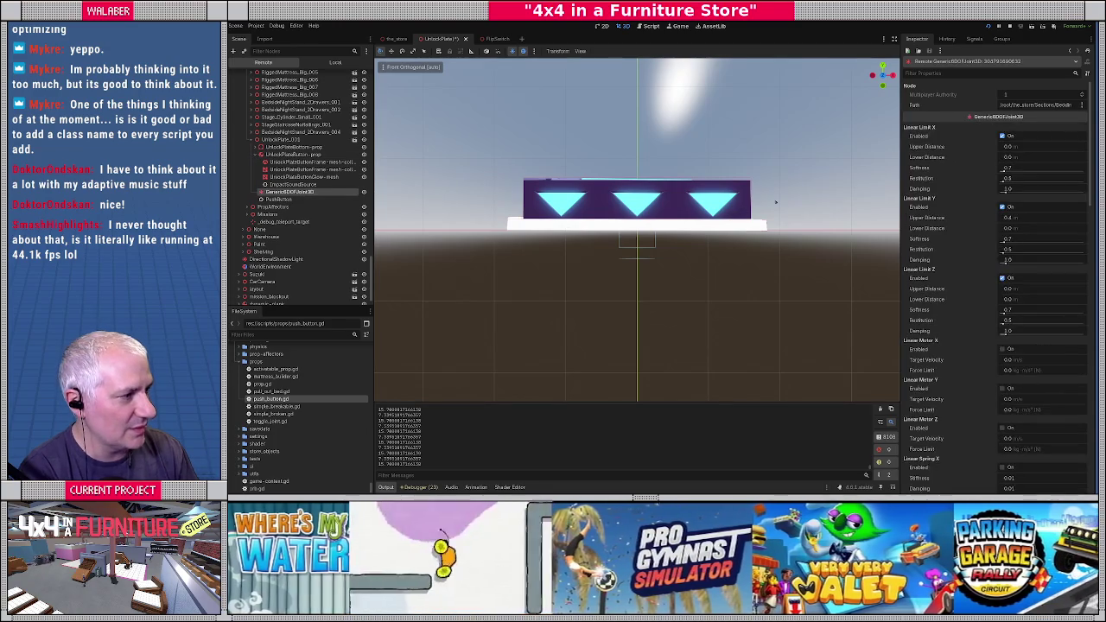
scroll(959, 277, down, 5)
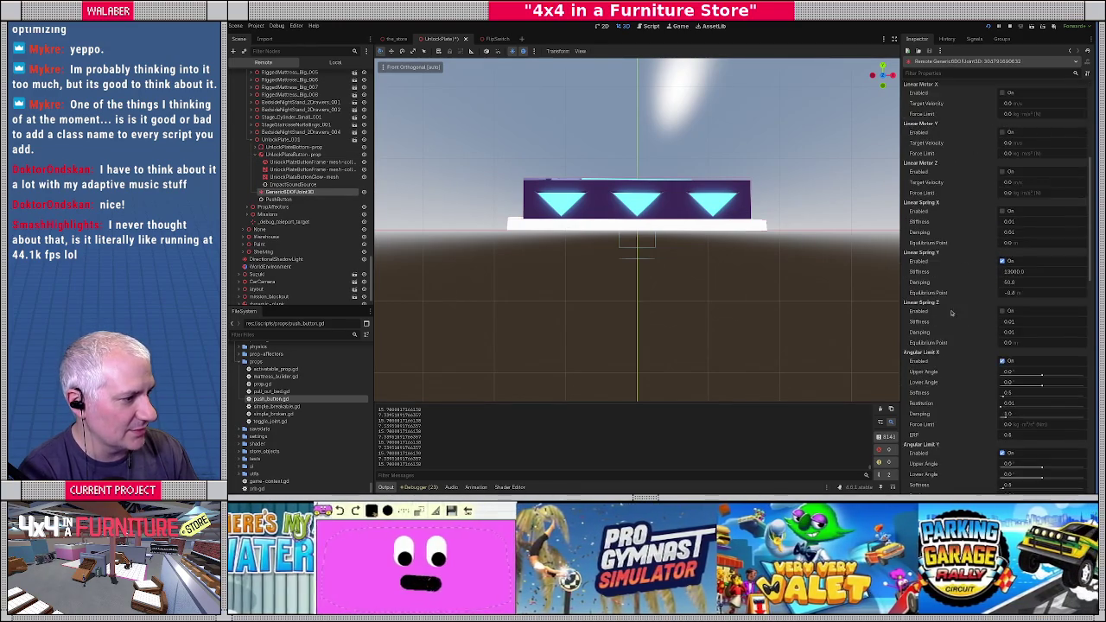
scroll(950, 301, down, 5)
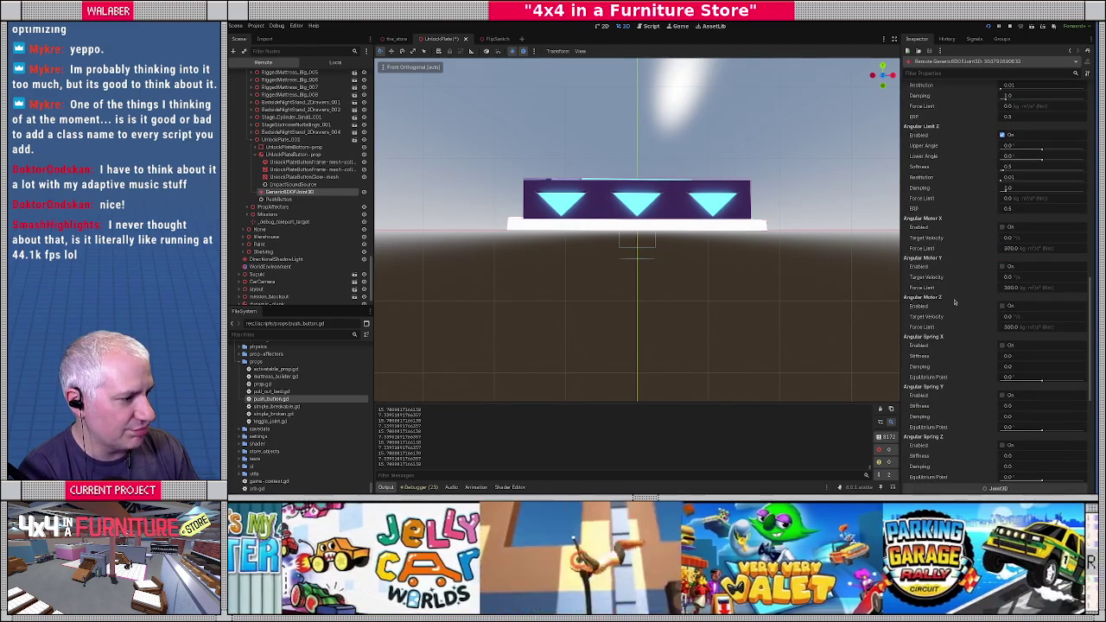
scroll(954, 302, up, 15)
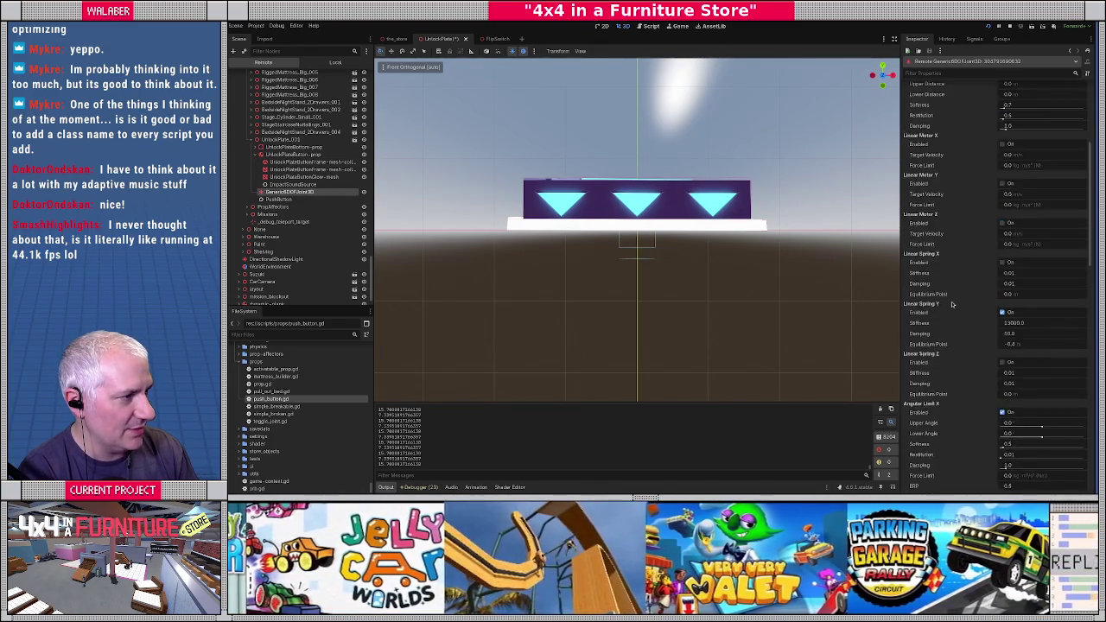
scroll(949, 325, down, 2)
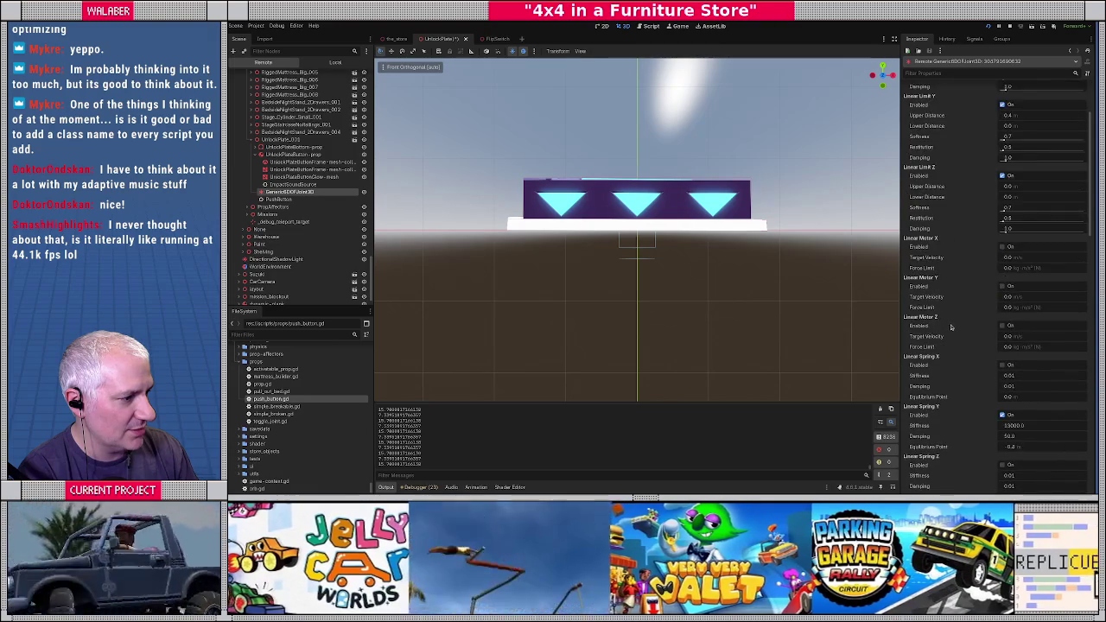
scroll(952, 328, down, 2)
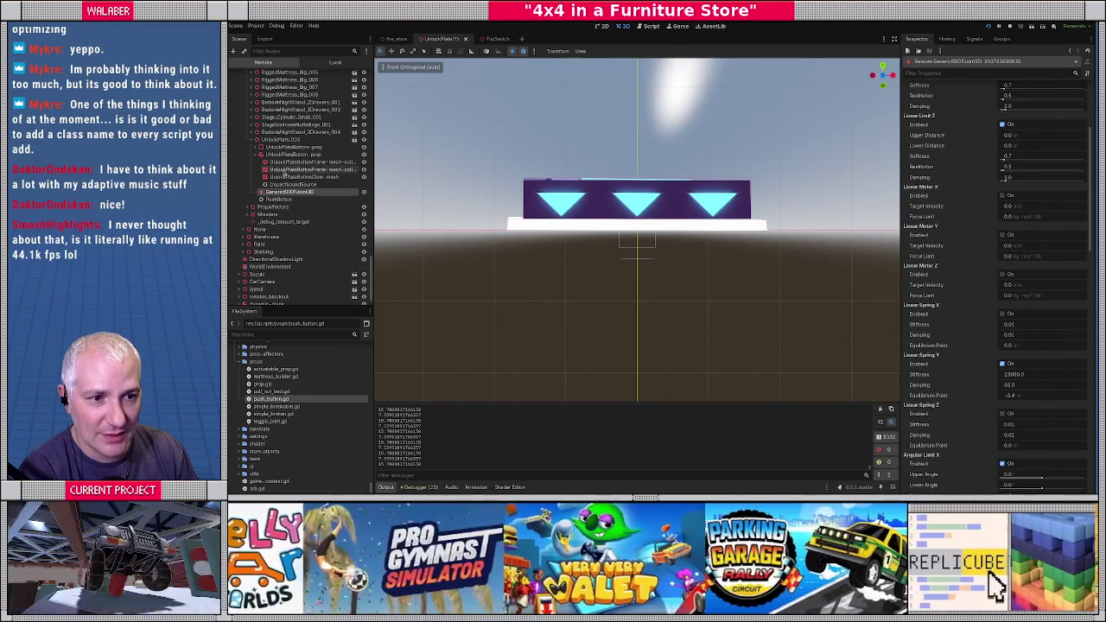
scroll(289, 178, up, 10)
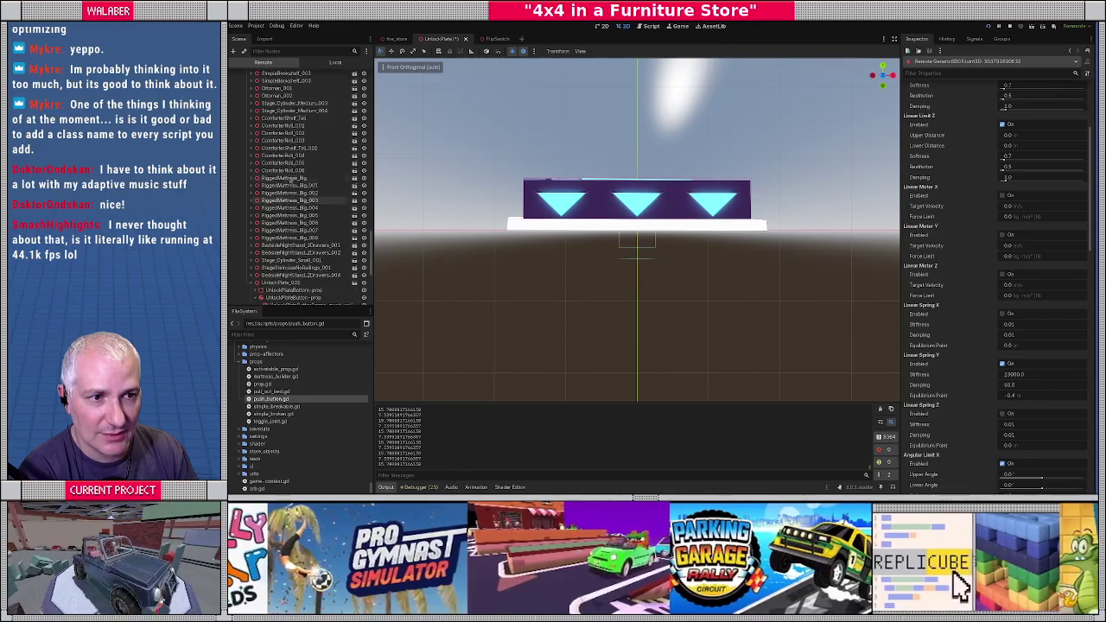
scroll(289, 181, up, 3)
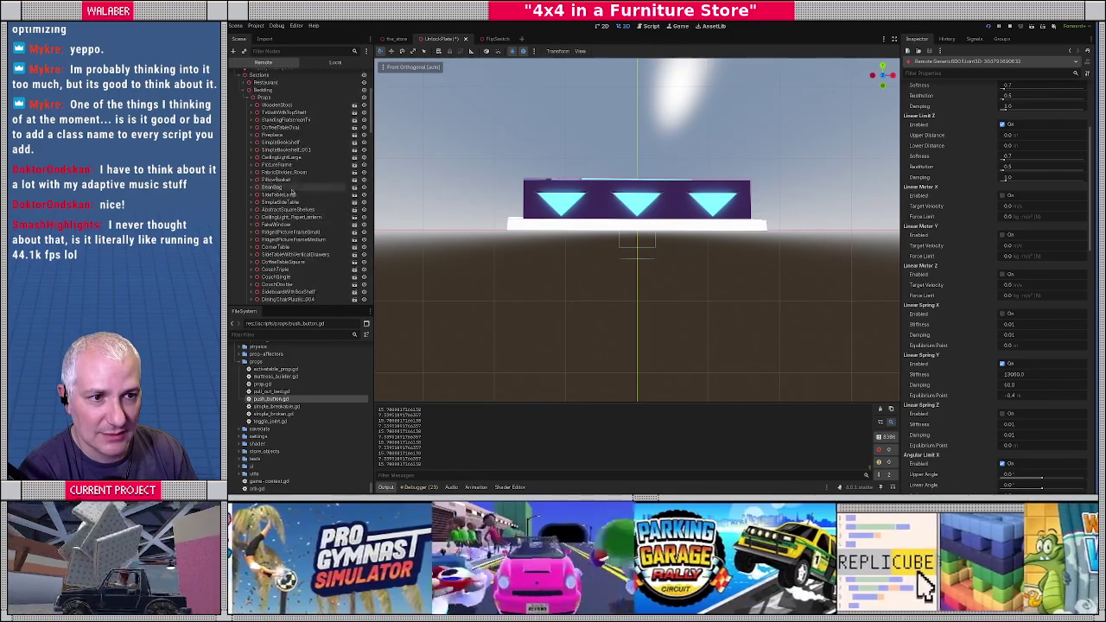
scroll(292, 203, down, 10)
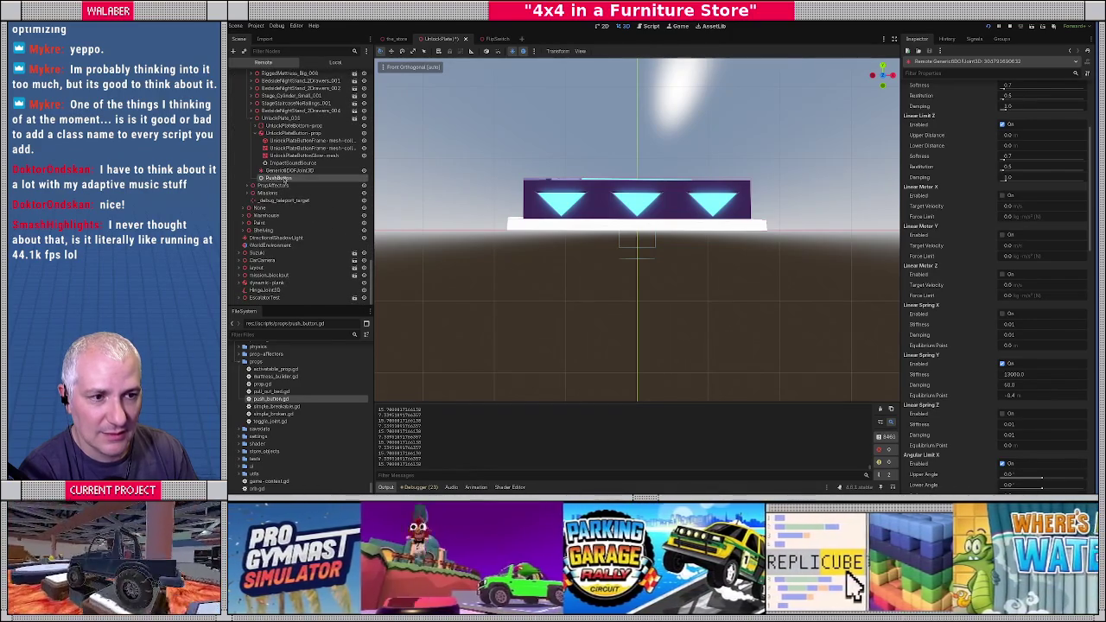
click(278, 178)
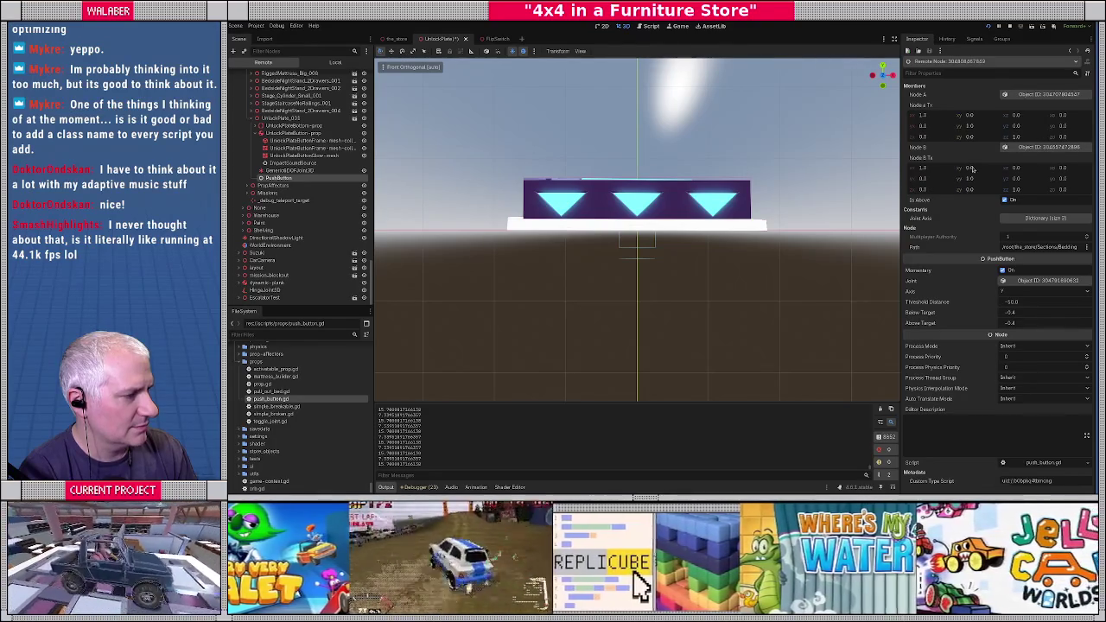
- Stop the running game and view push_button.gd full-width in distraction-free mode
click(652, 27)
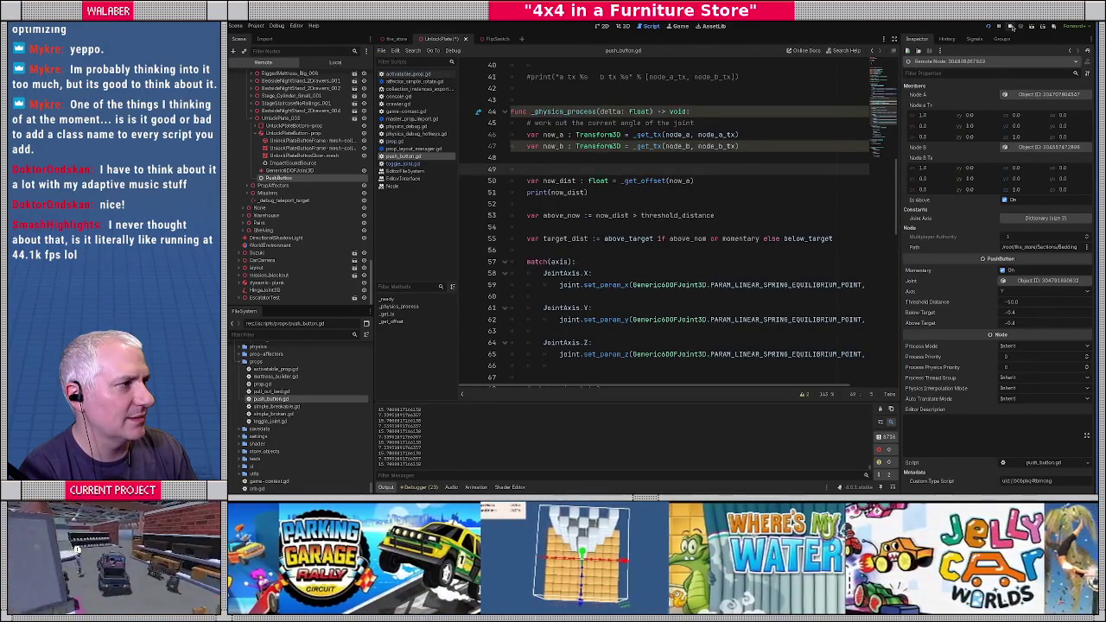
click(1010, 27)
click(894, 39)
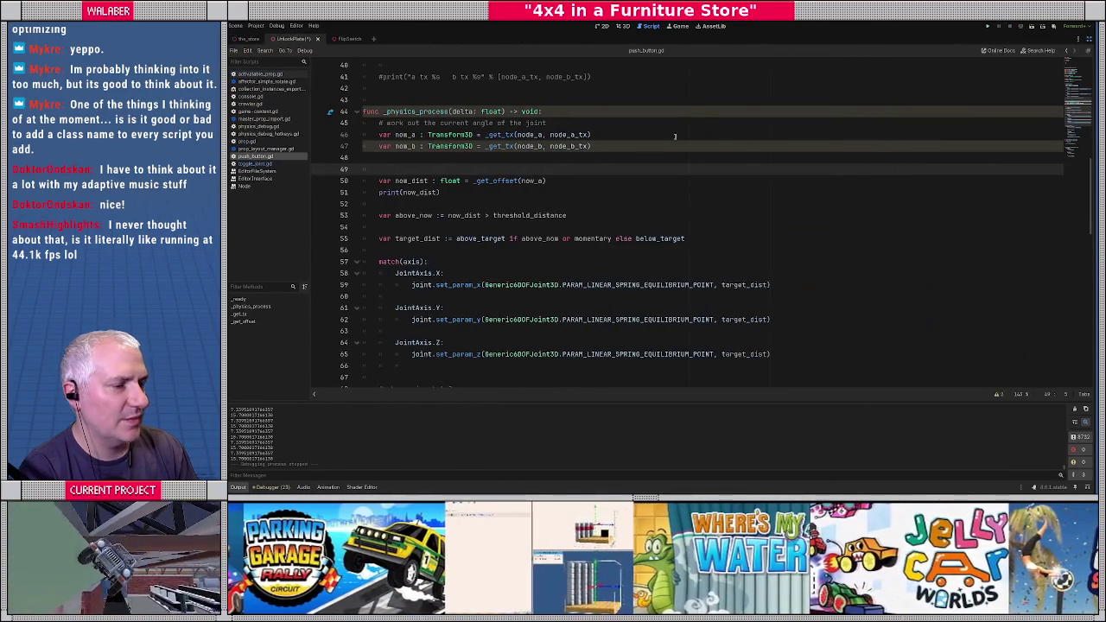
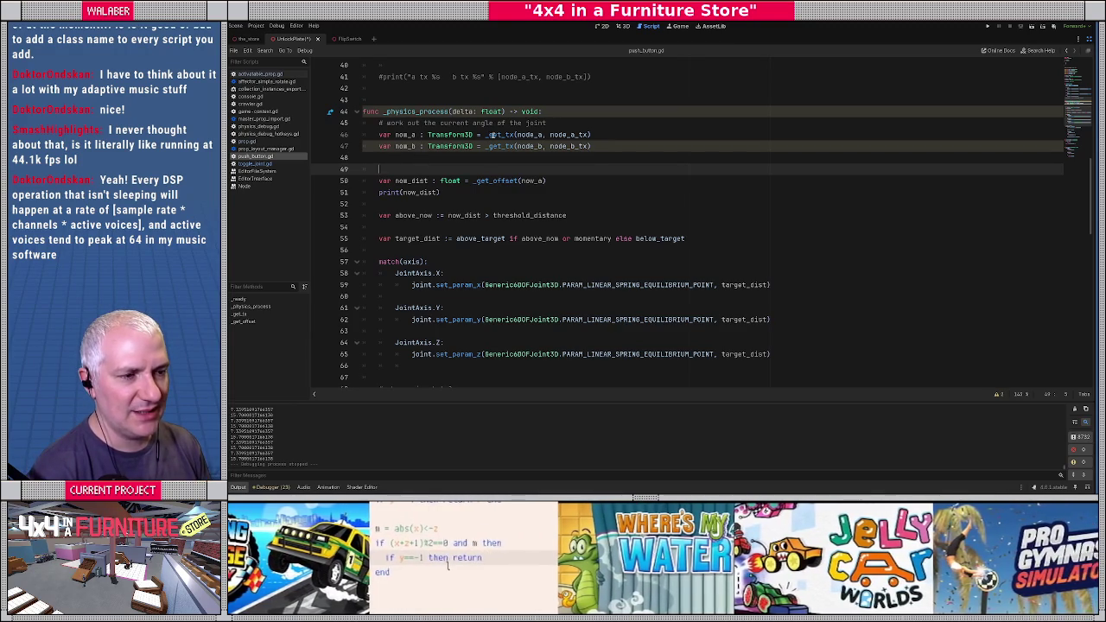
- Check the PushButton and Generic6DOFJoint3D node properties, then hide the side panels again
drag(394, 135, 579, 135)
click(1089, 39)
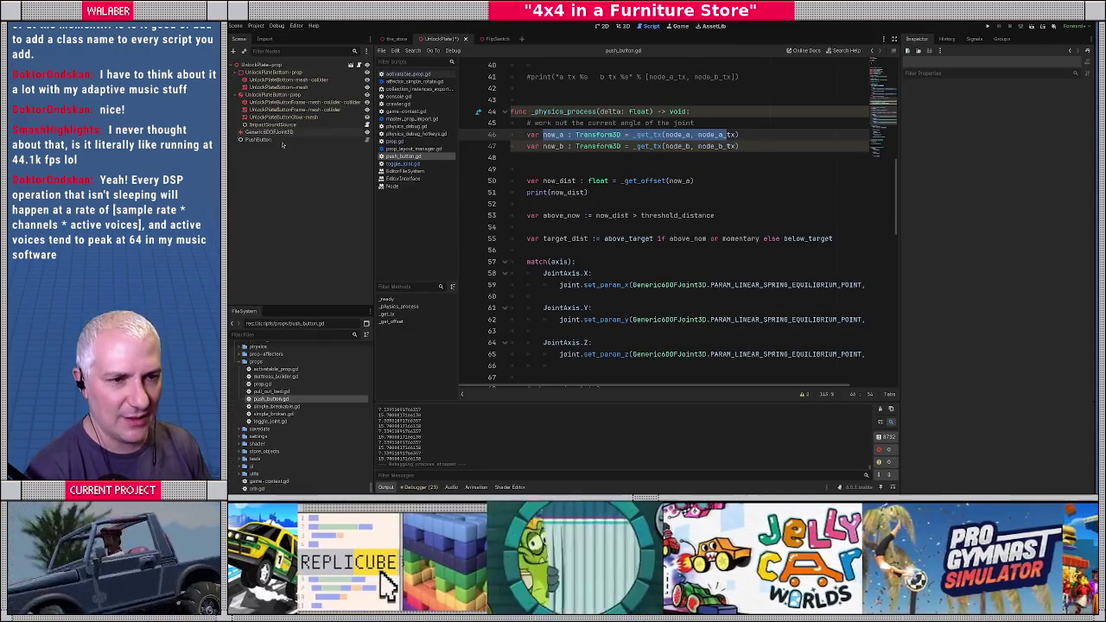
click(259, 140)
click(270, 132)
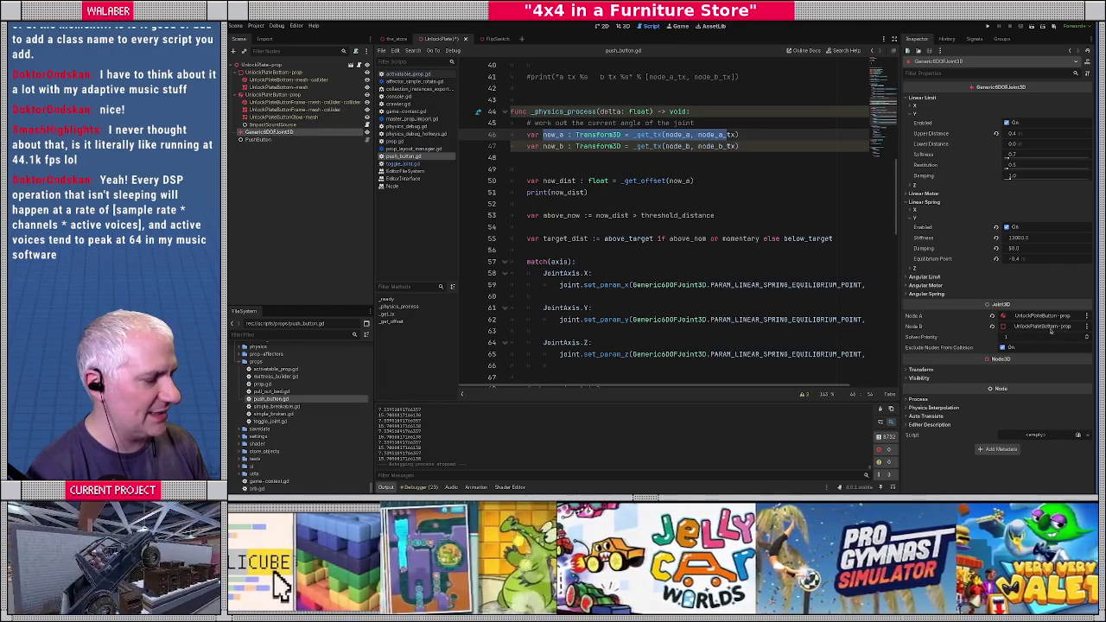
click(894, 39)
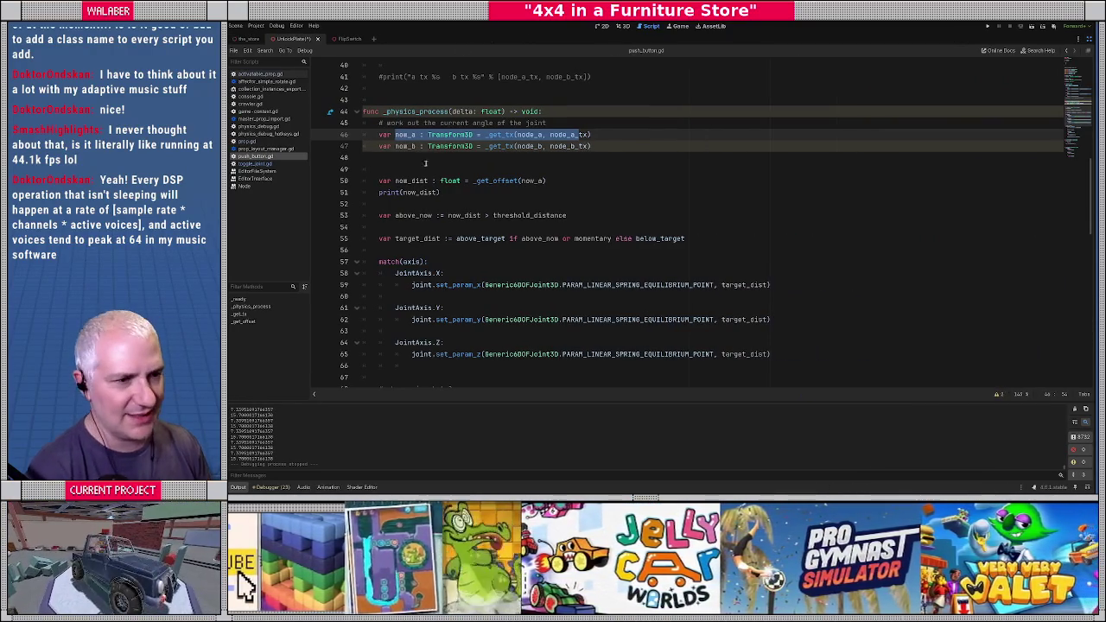
- Move the now_b transform line above the now_a line in _physics_process
click(397, 153)
click(381, 147)
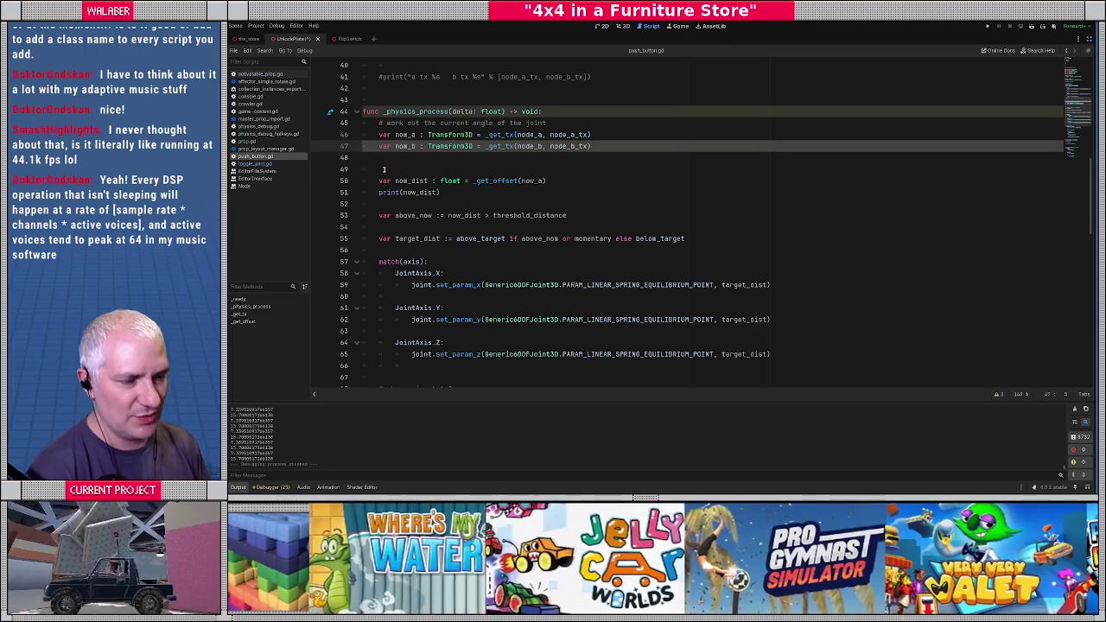
key(alt+Up)
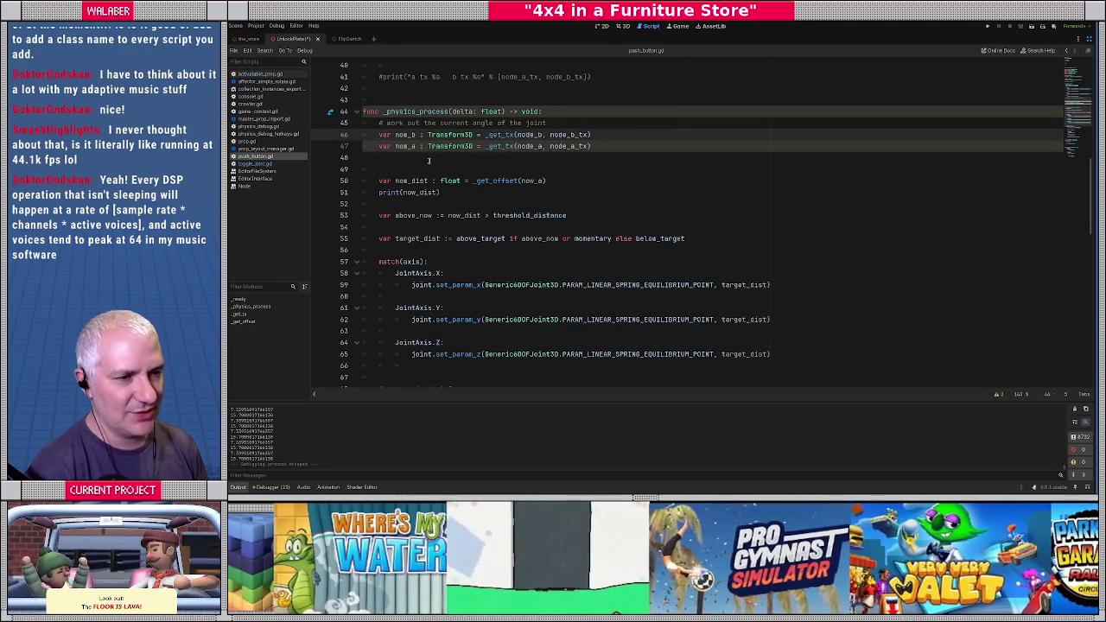
drag(380, 134, 600, 134)
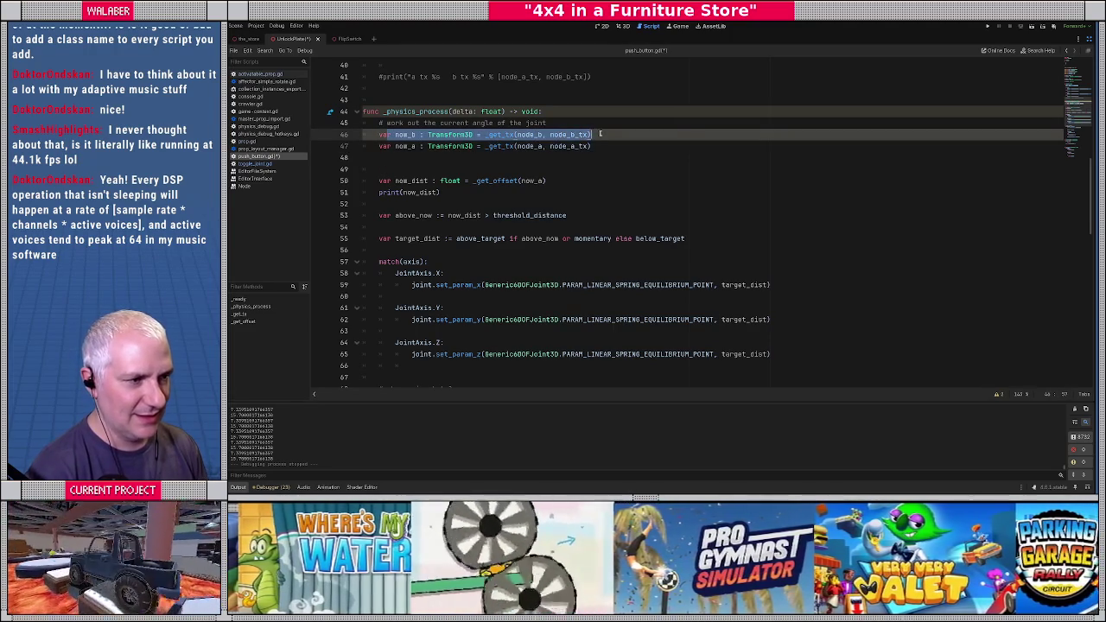
click(382, 147)
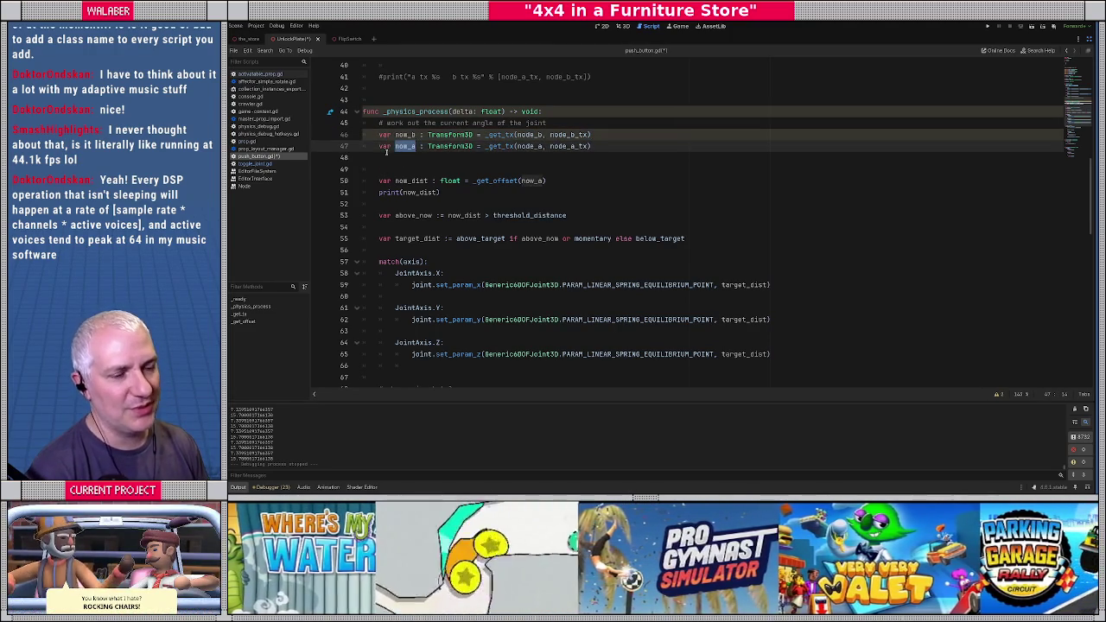
- Undo a trial rename of now_a and begin a 'var local_a : Tran' line below it
double_click(402, 146)
text(local_a)
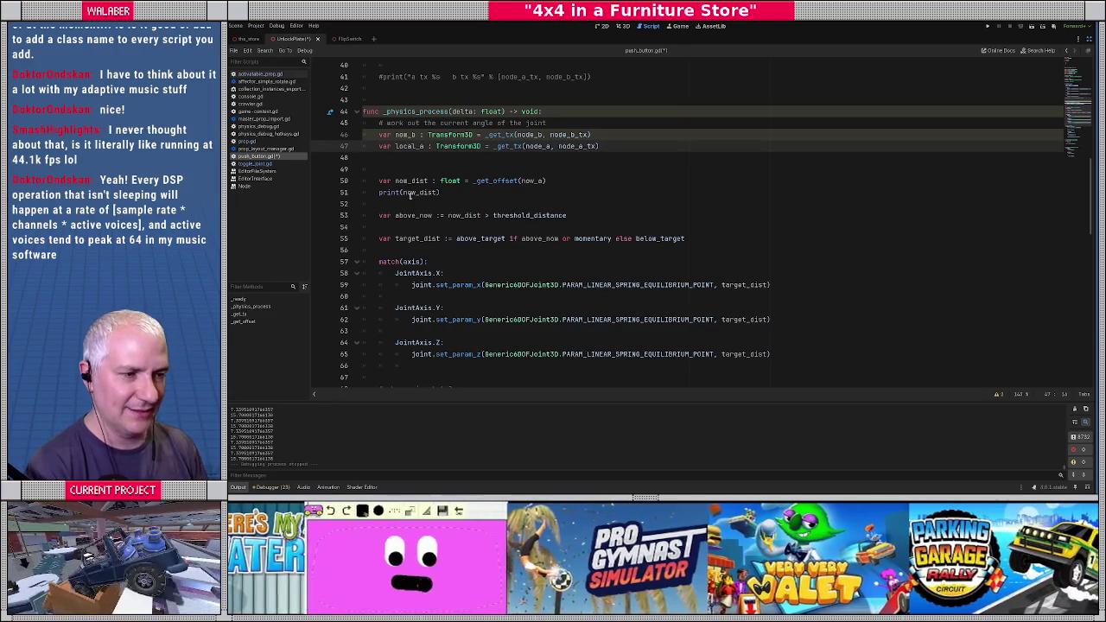
drag(493, 146, 619, 148)
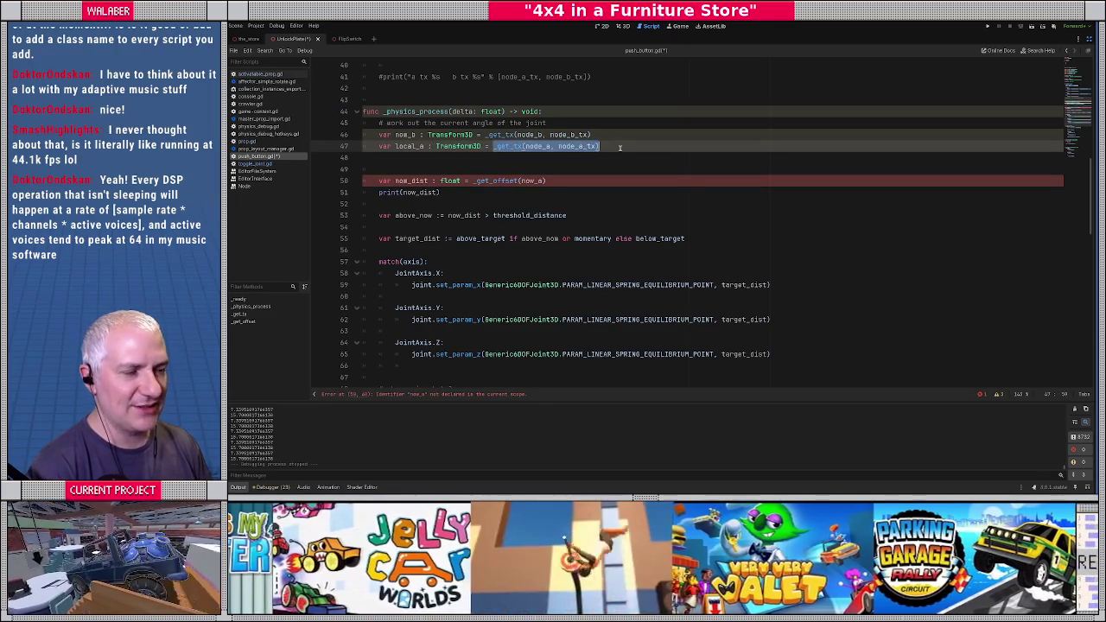
key(BackSpace)
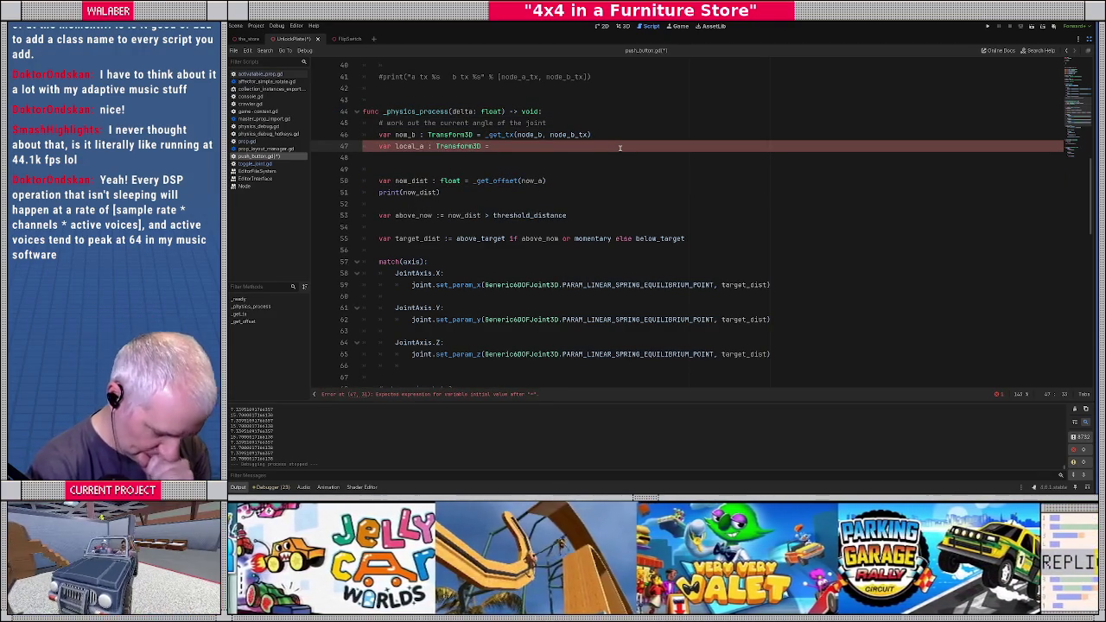
key(ctrl+z)
key(ctrl+z)
key(ctrl+z)
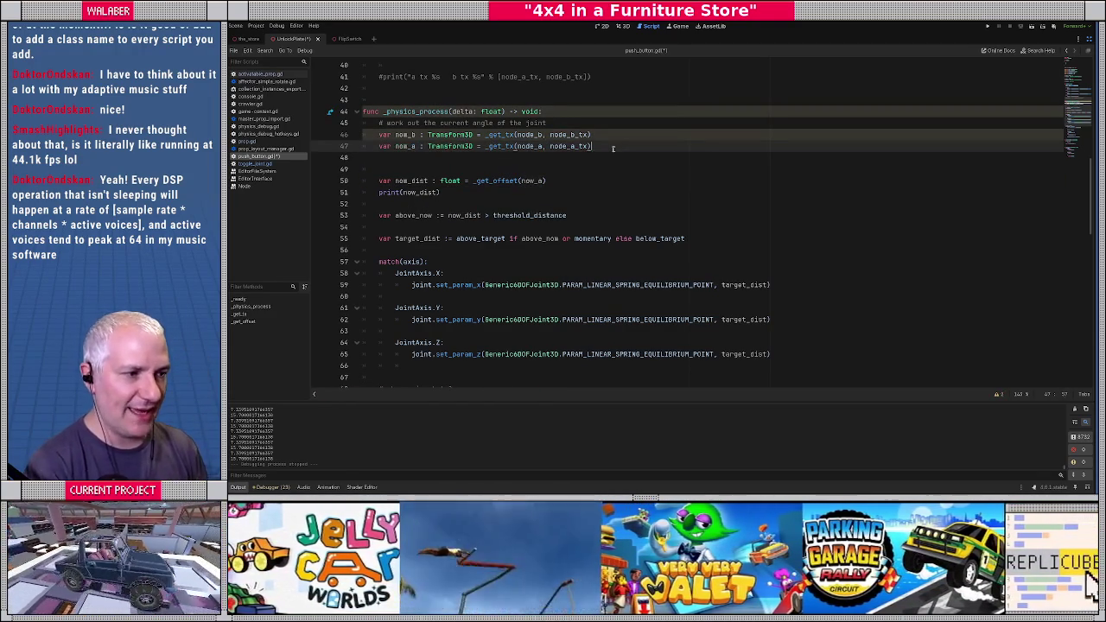
key(Return)
key(Return)
text(var local_)
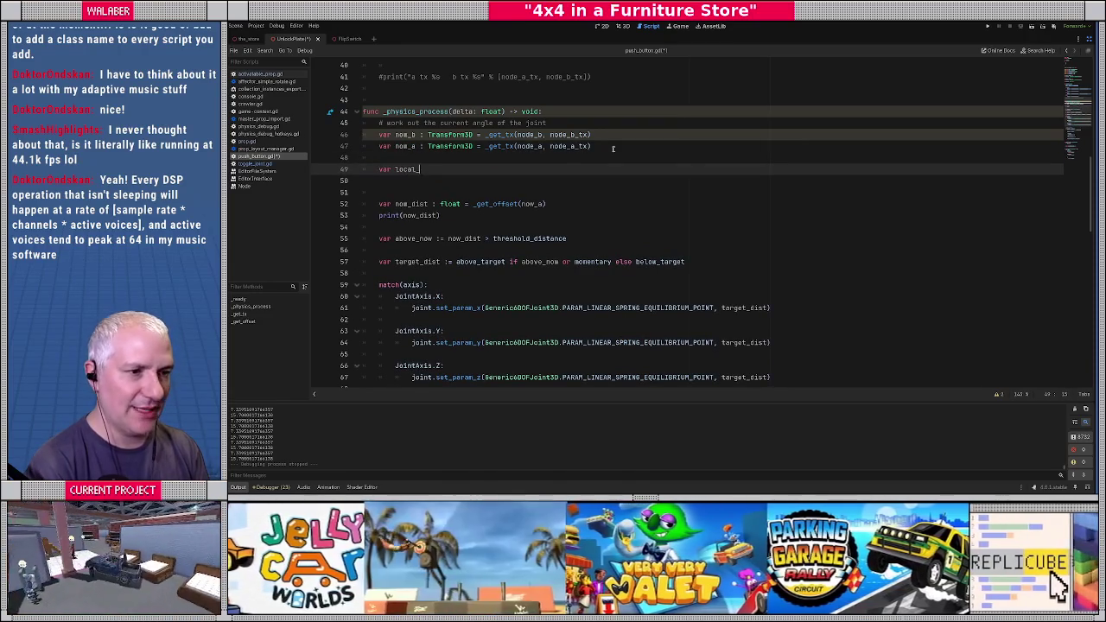
text(a : Tra)
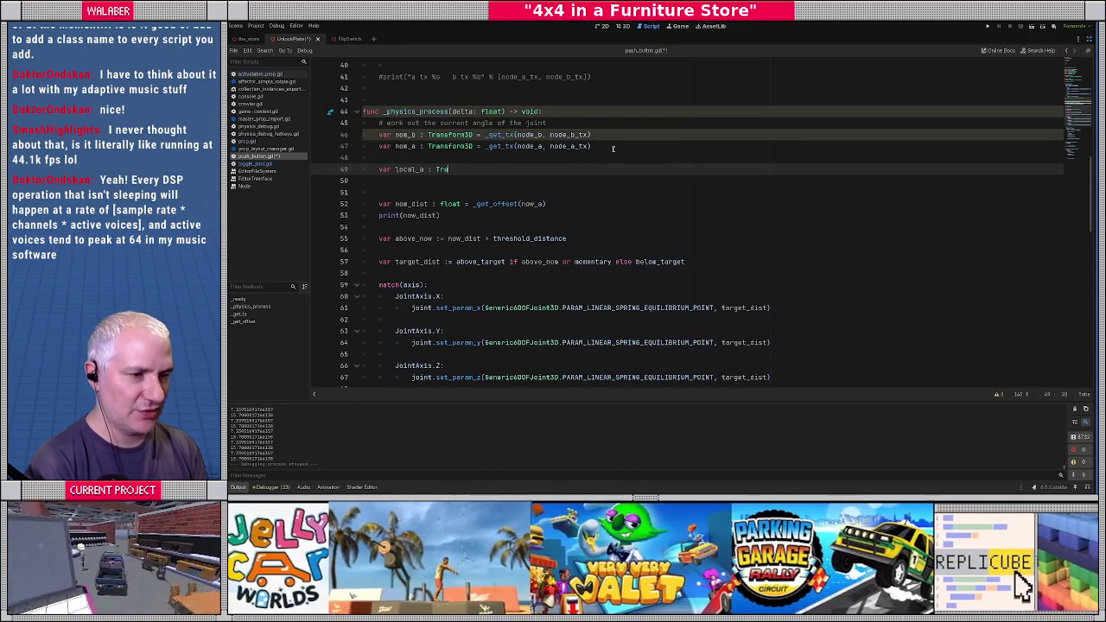
text(n)
- Complete the declaration 'var local_a : Transform3D = now_b.inverse() * now_a'
key(Down)
key(Return)
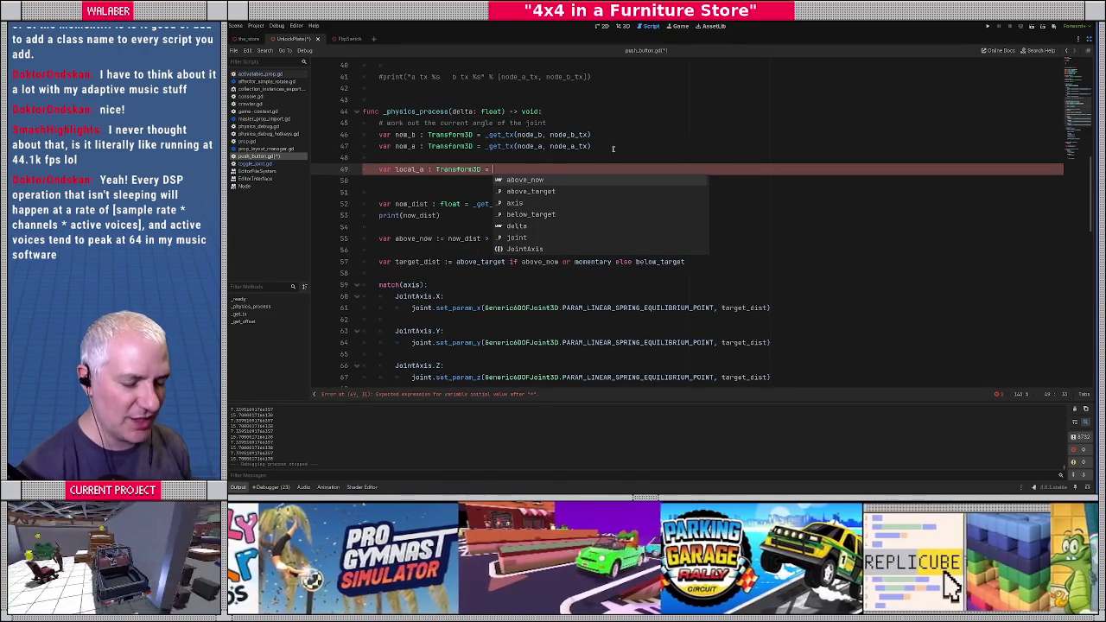
double_click(405, 146)
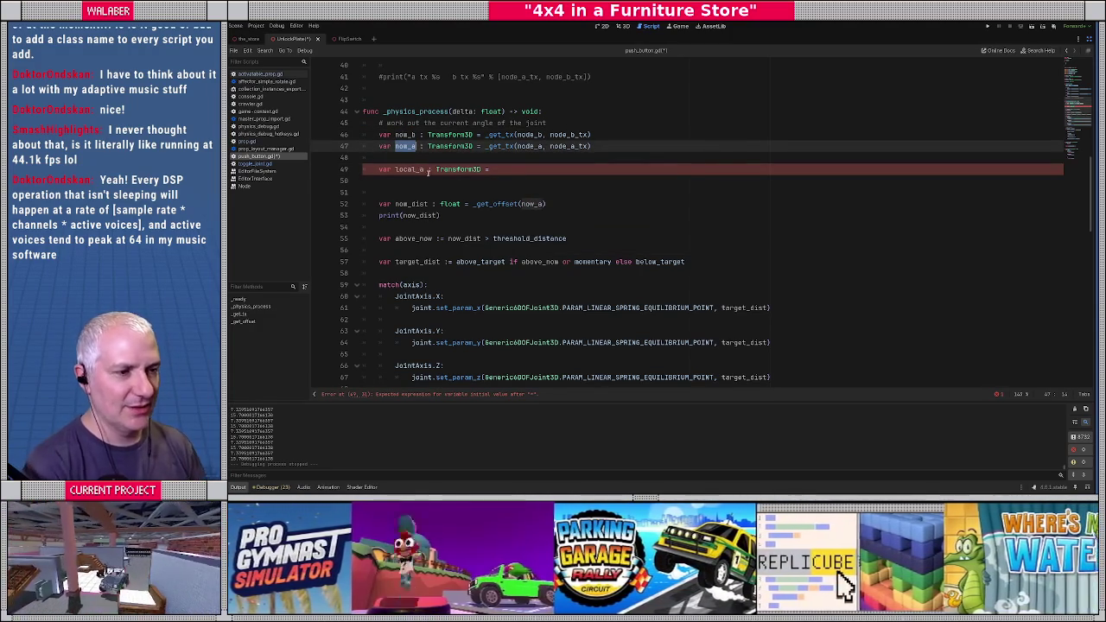
click(520, 171)
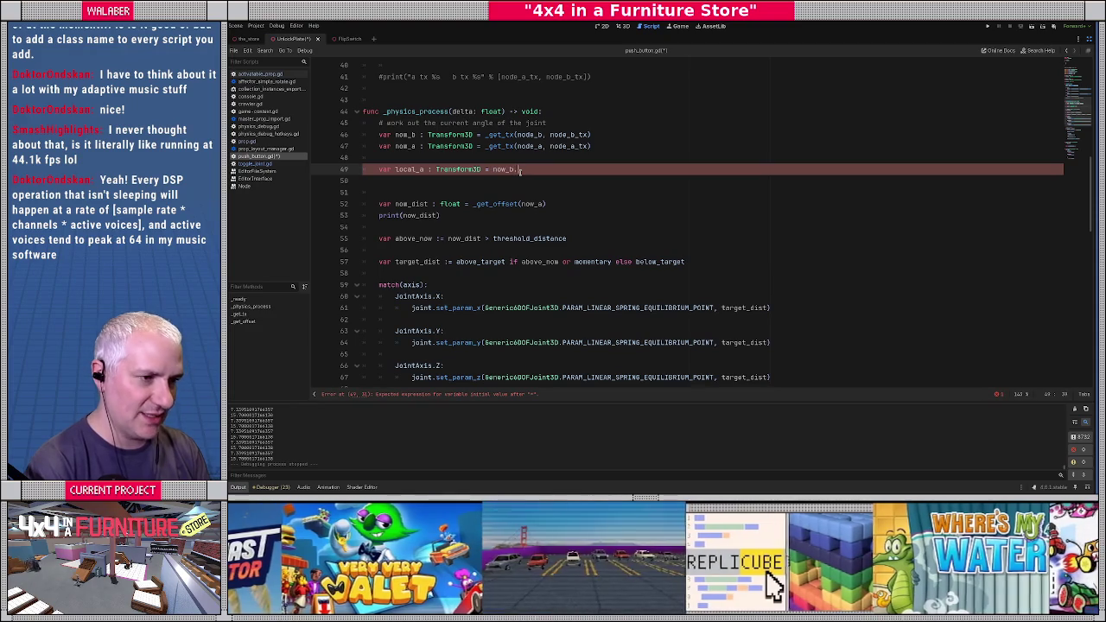
text(in)
key(Down)
key(Return)
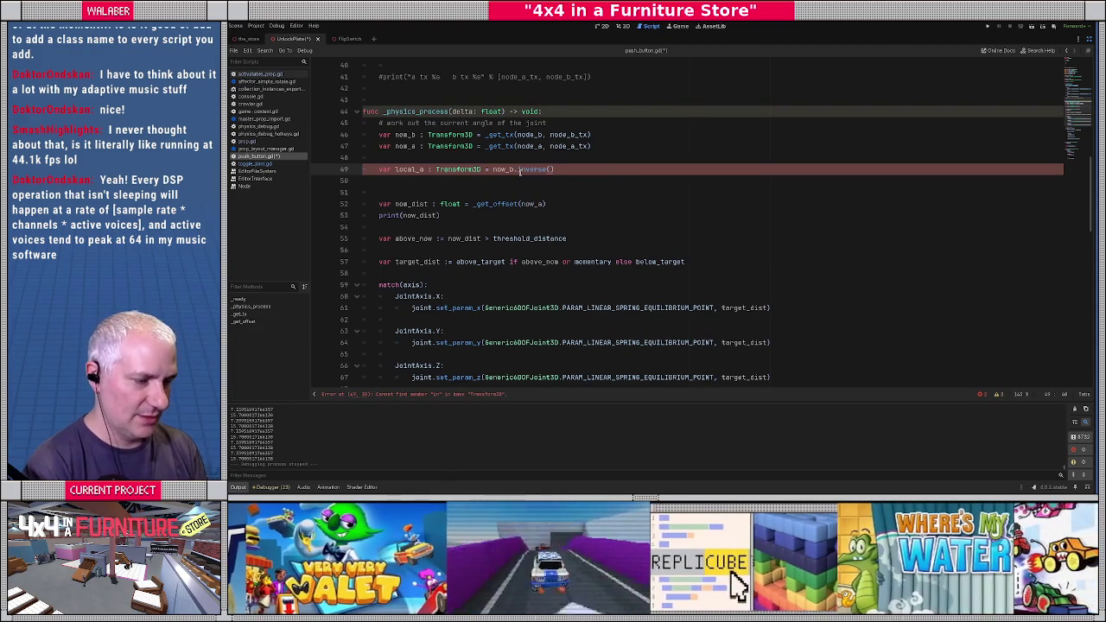
text(a)
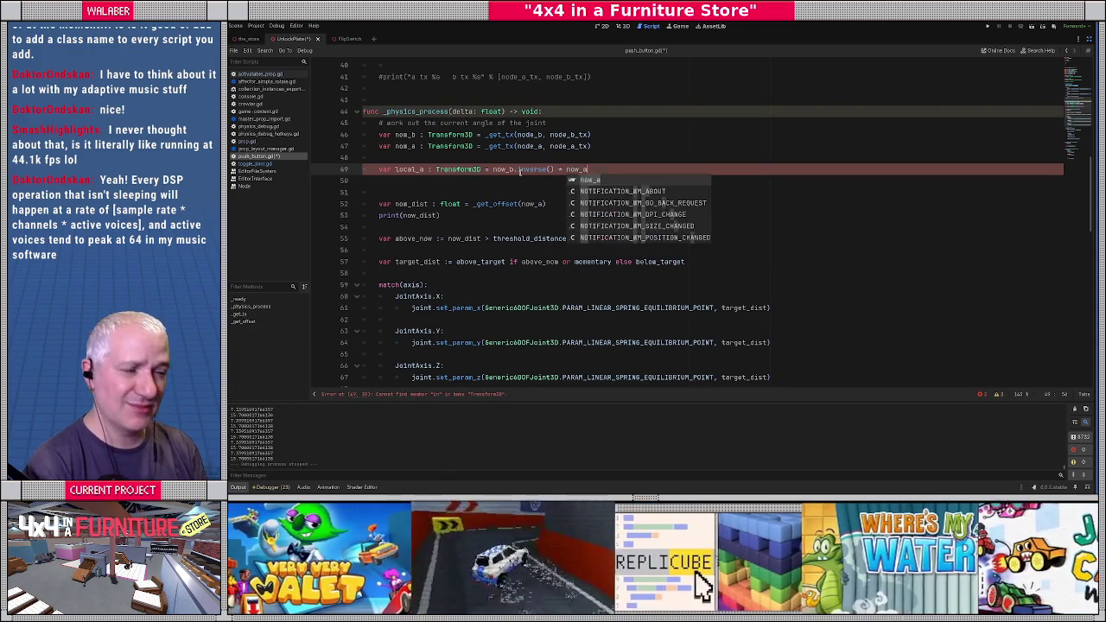
key(Escape)
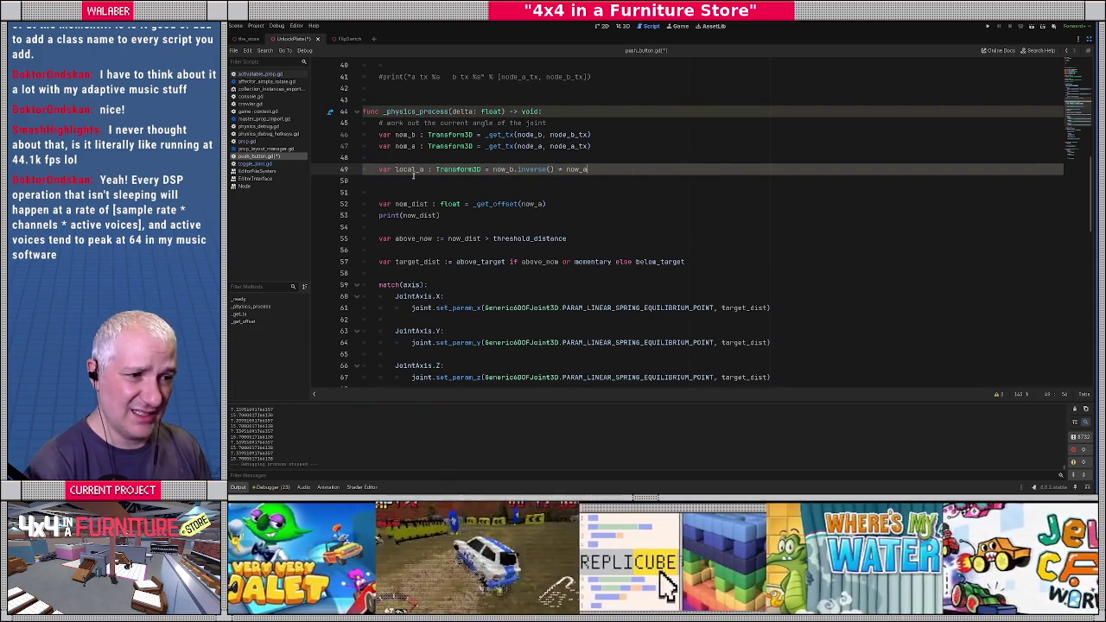
- Change now_dist to use _get_offset(local_a) and save push_button.gd
double_click(408, 169)
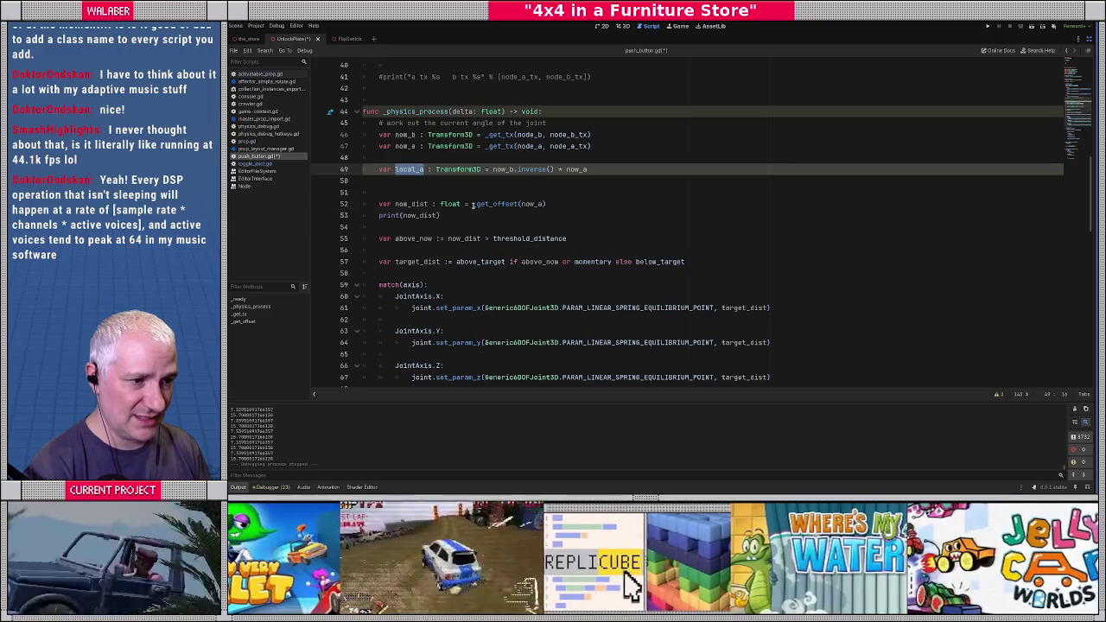
drag(473, 204, 582, 205)
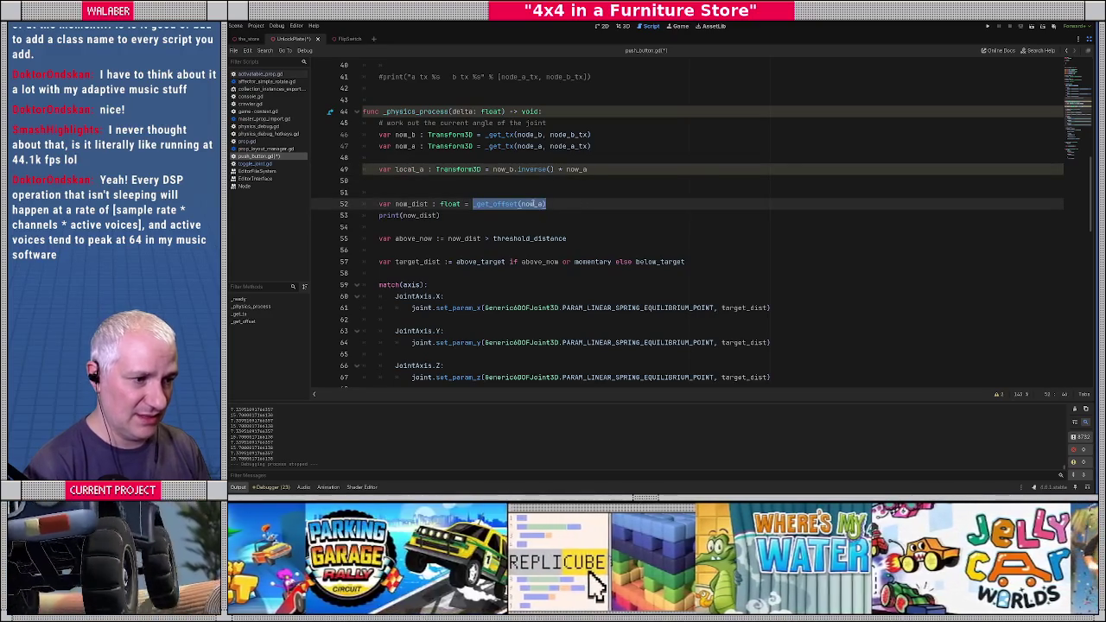
ctrl+click(495, 204)
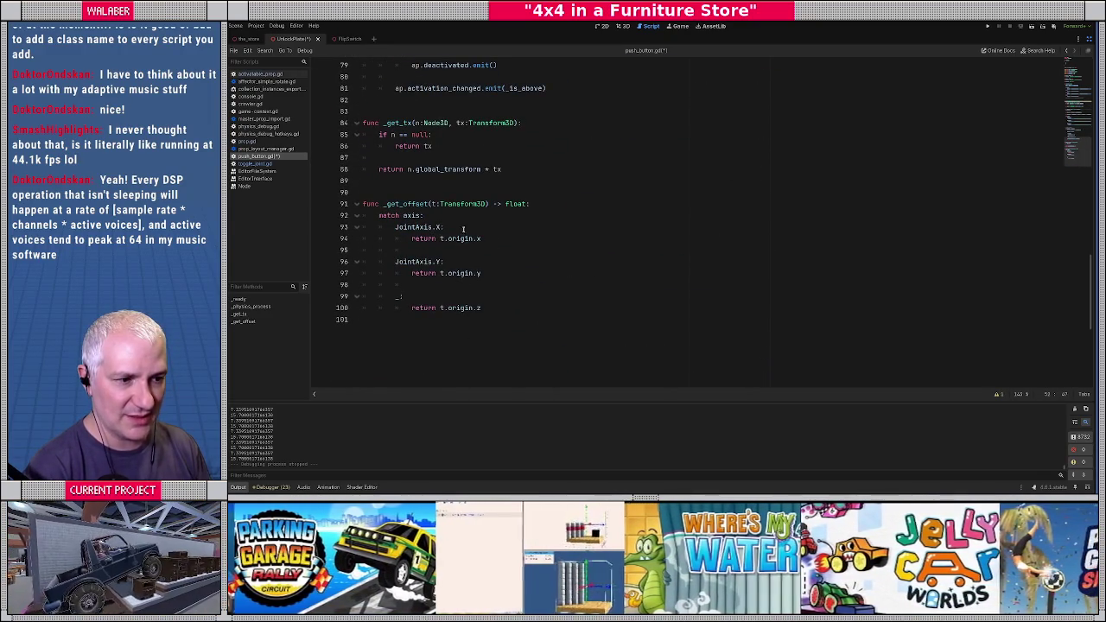
scroll(515, 233, up, 10)
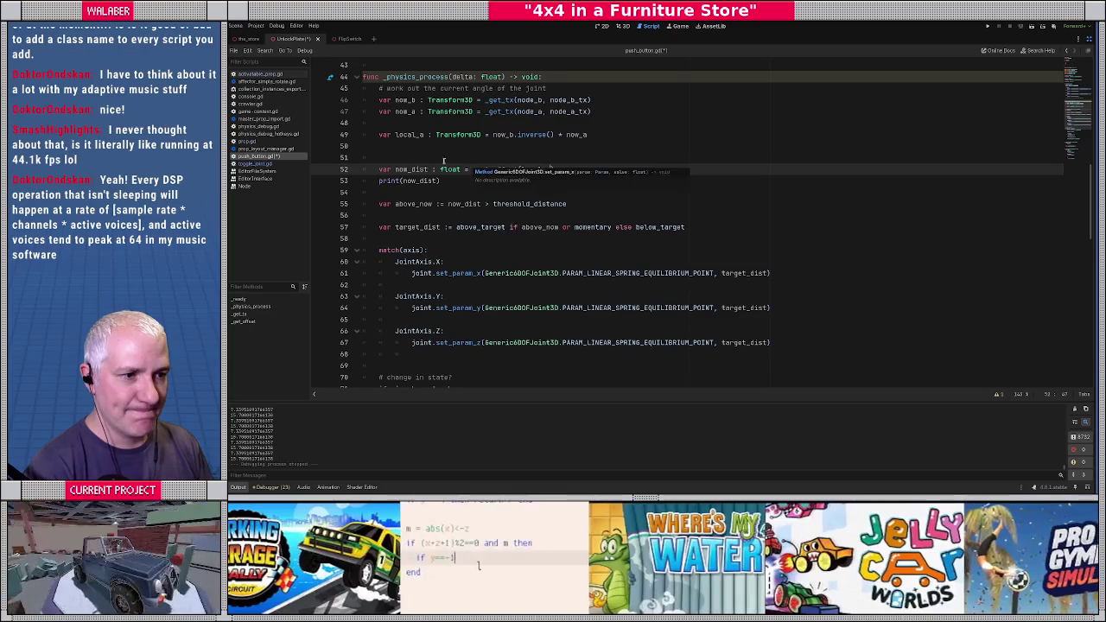
click(423, 159)
key(ctrl+s)
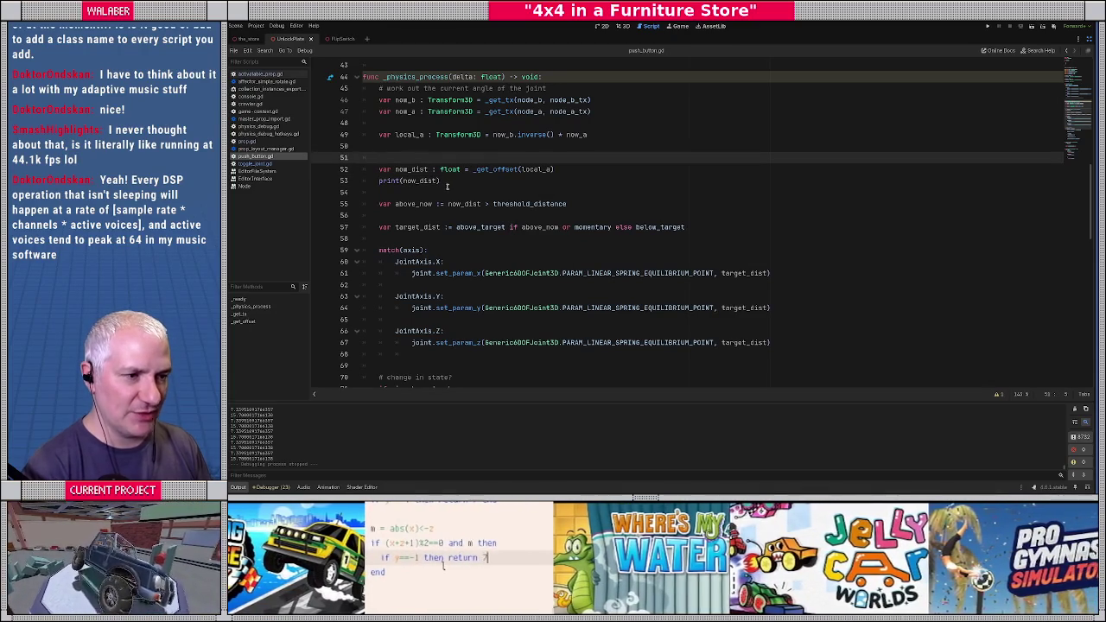
scroll(440, 187, down, 2)
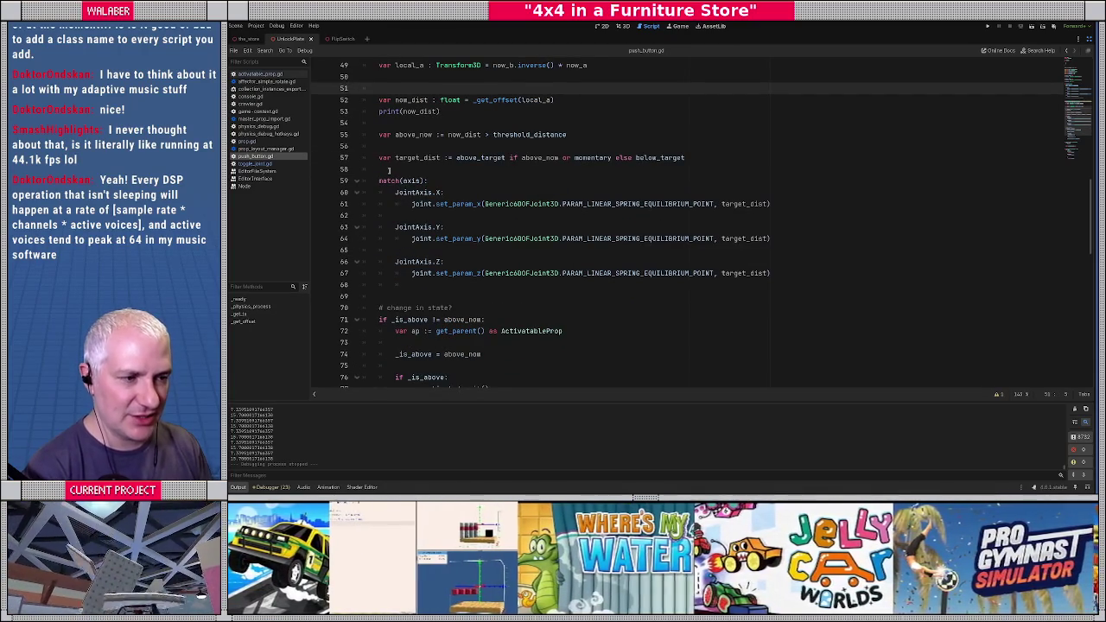
- Comment out the whole match(axis) block that sets the spring equilibrium point
click(389, 170)
click(388, 204)
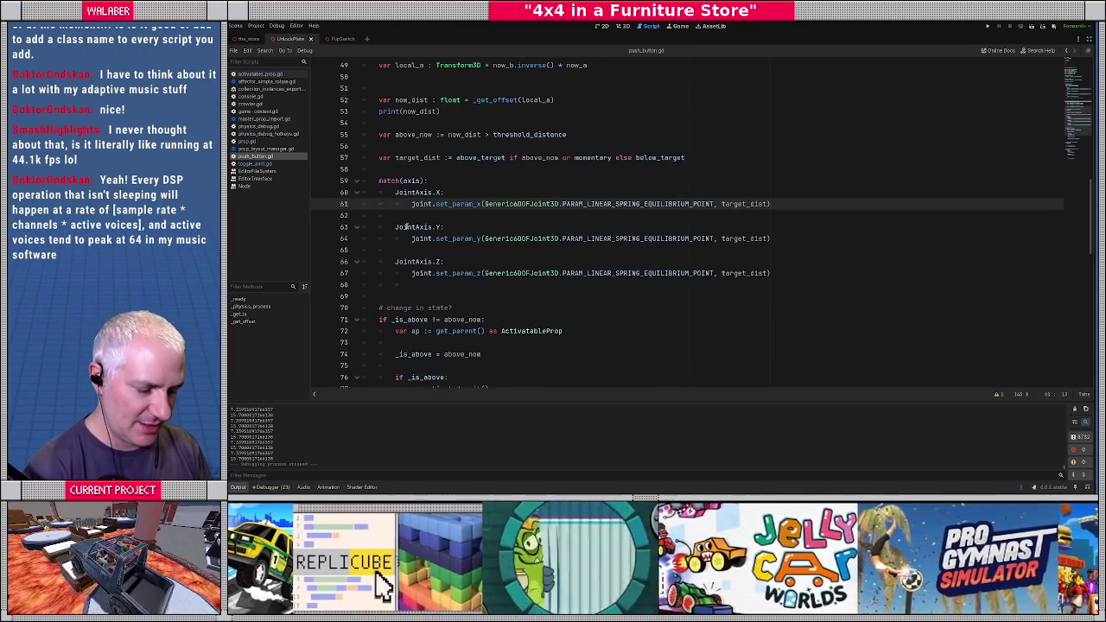
mouse_move(381, 182)
mouse_down()
mouse_move(406, 200)
mouse_move(414, 281)
mouse_up()
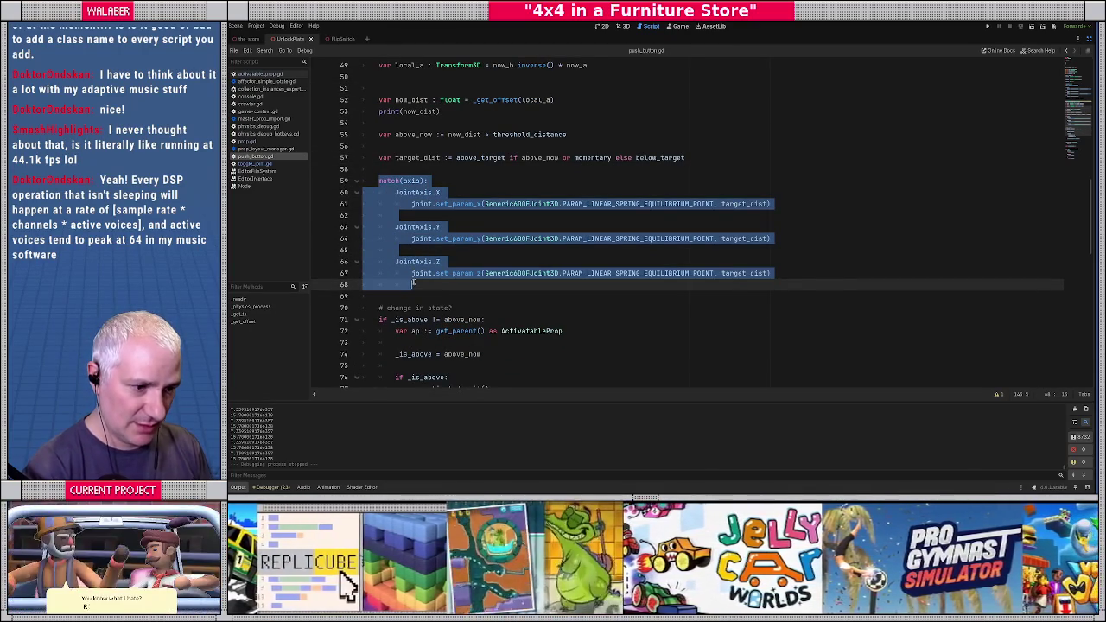
key(ctrl+k)
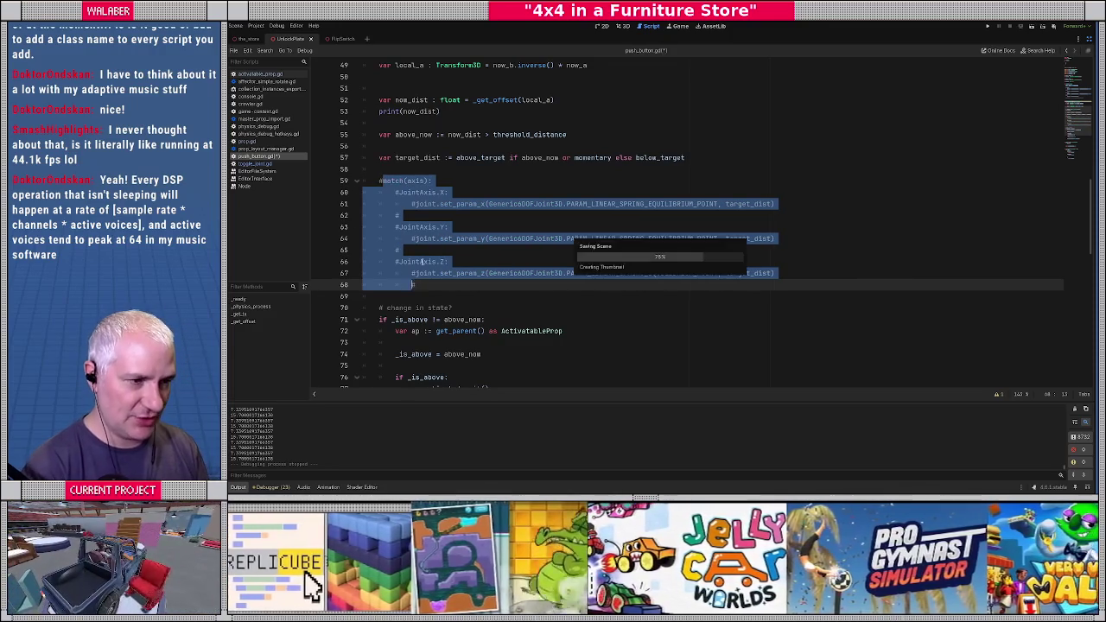
click(522, 167)
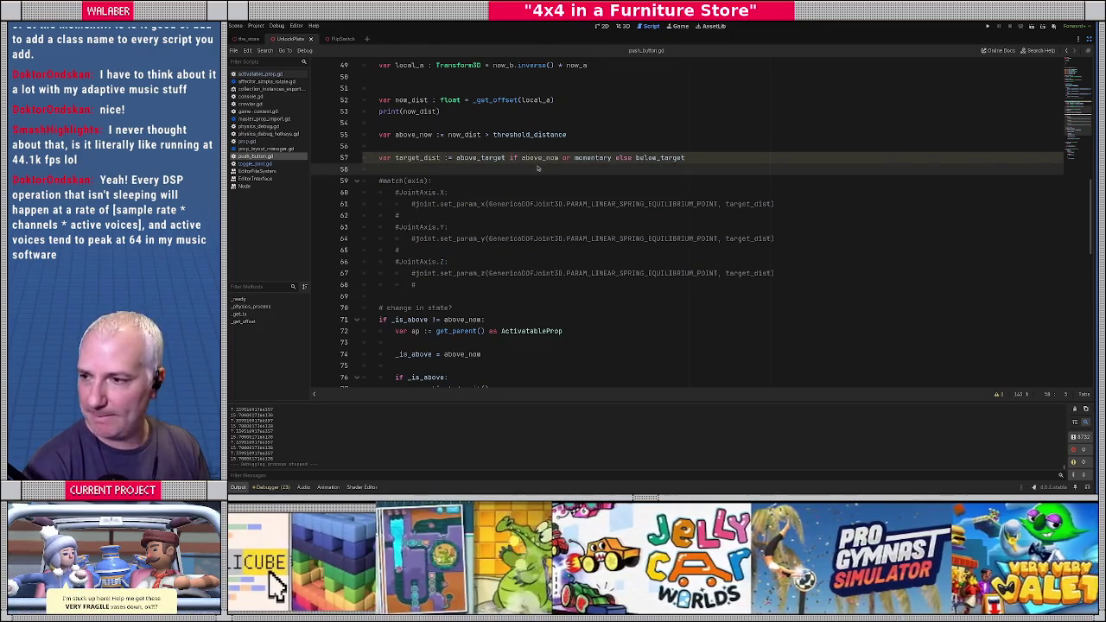
- Return from Blender to Godot, restore the side docks, and run the game
key(alt+Tab)
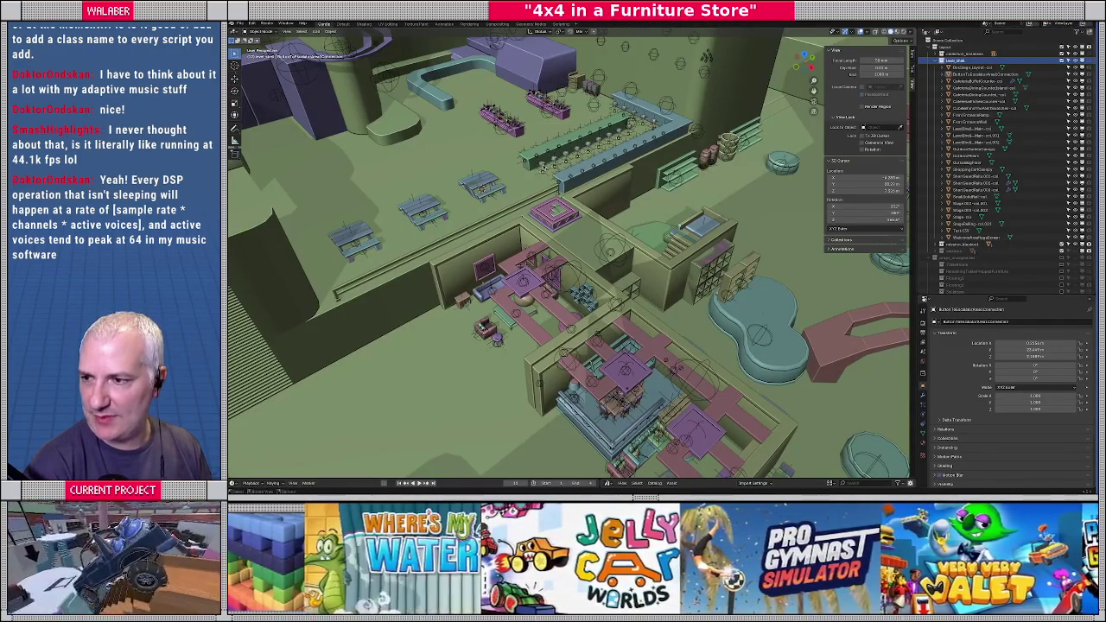
key(alt+Tab)
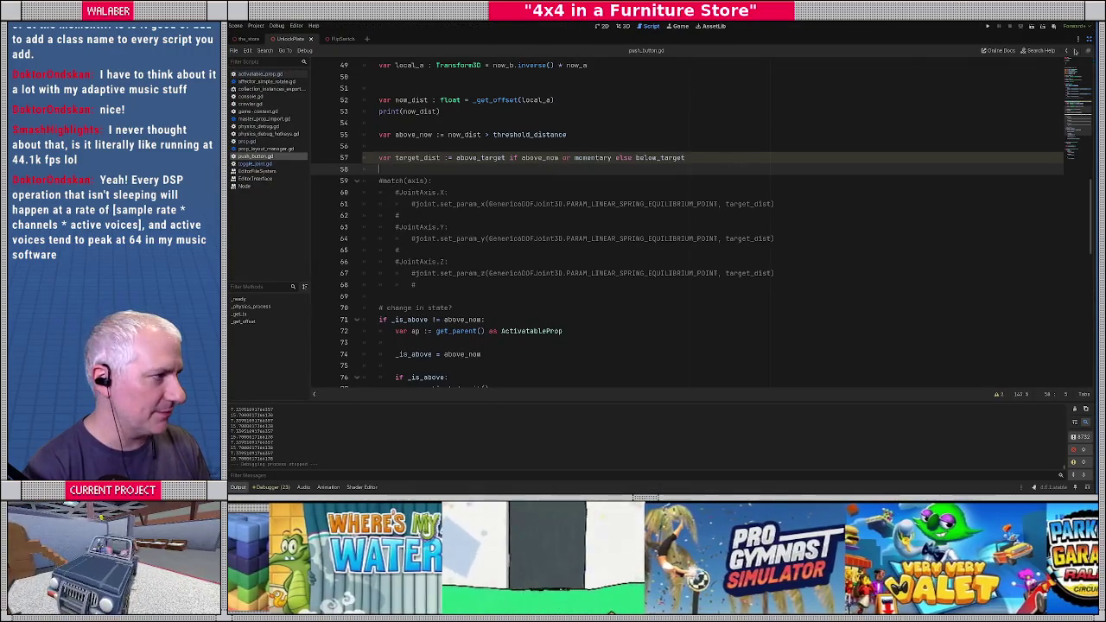
click(1089, 39)
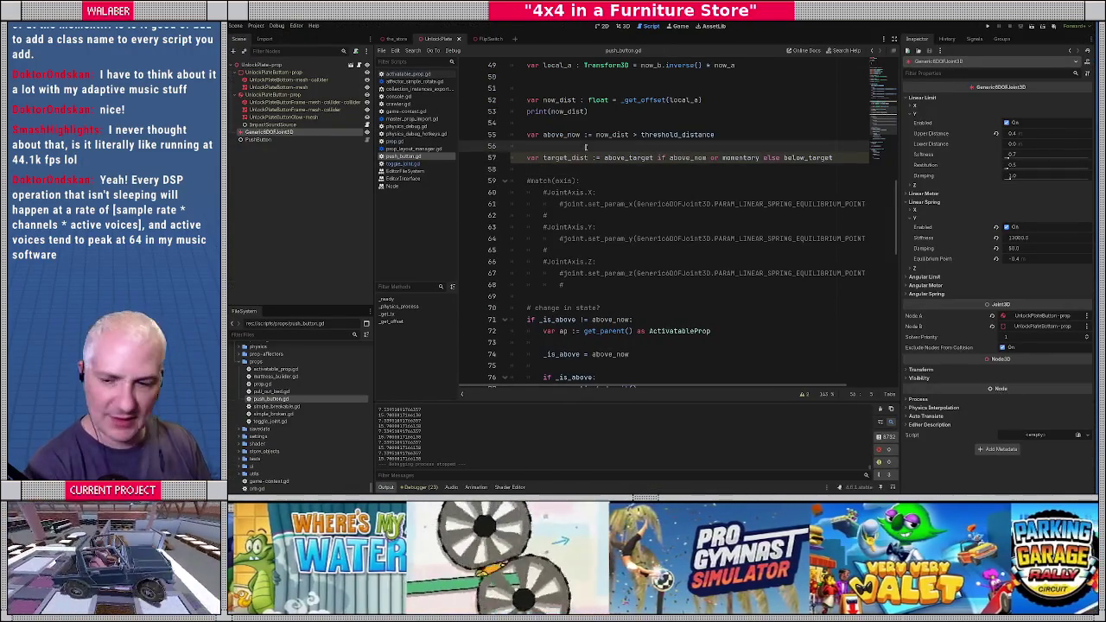
key(F5)
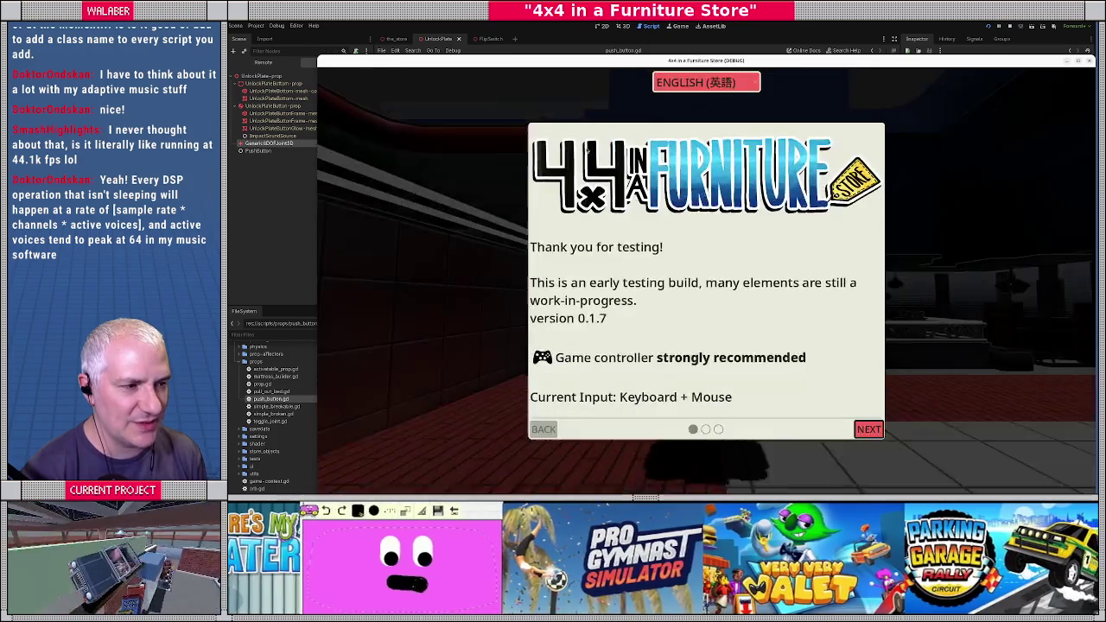
key(Return)
key(Return)
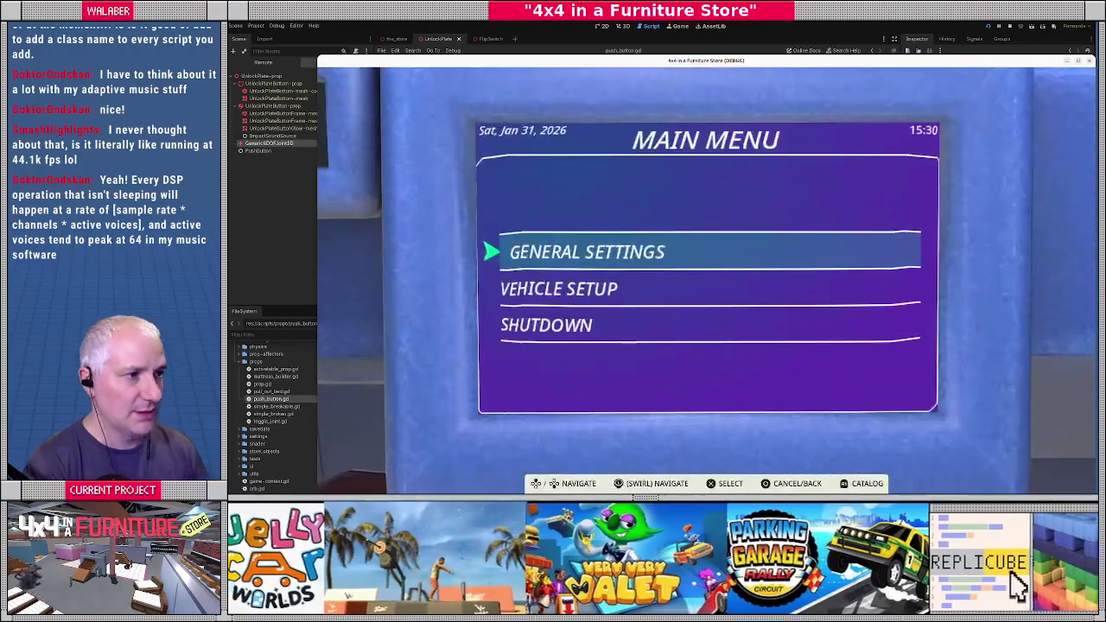
key(Return)
mouse_move(577, 61)
mouse_down()
mouse_move(507, 33)
mouse_move(529, 23)
mouse_move(515, 20)
mouse_move(545, 21)
mouse_up()
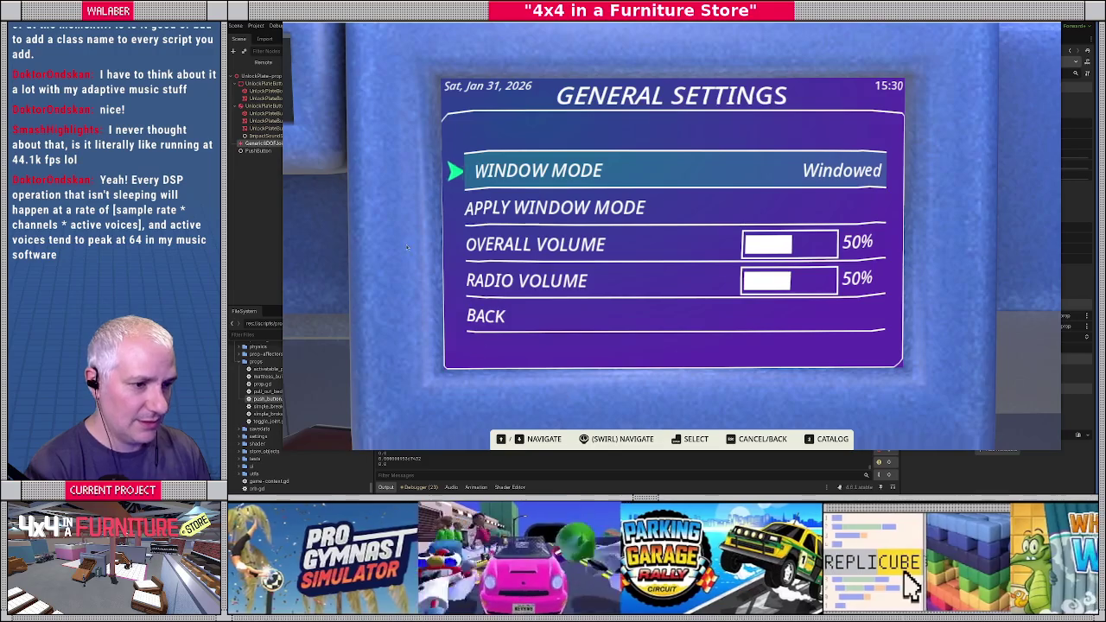
key(Escape)
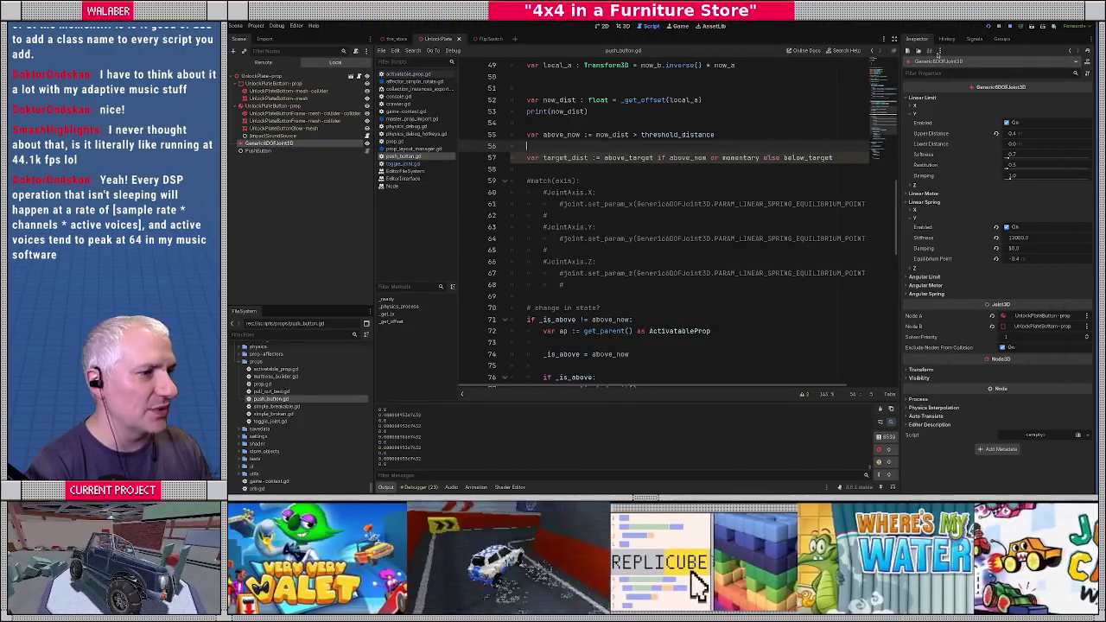
- Rotate the UnlockPlate's Generic6DOFJoint3D 180° in the 3D view
click(626, 26)
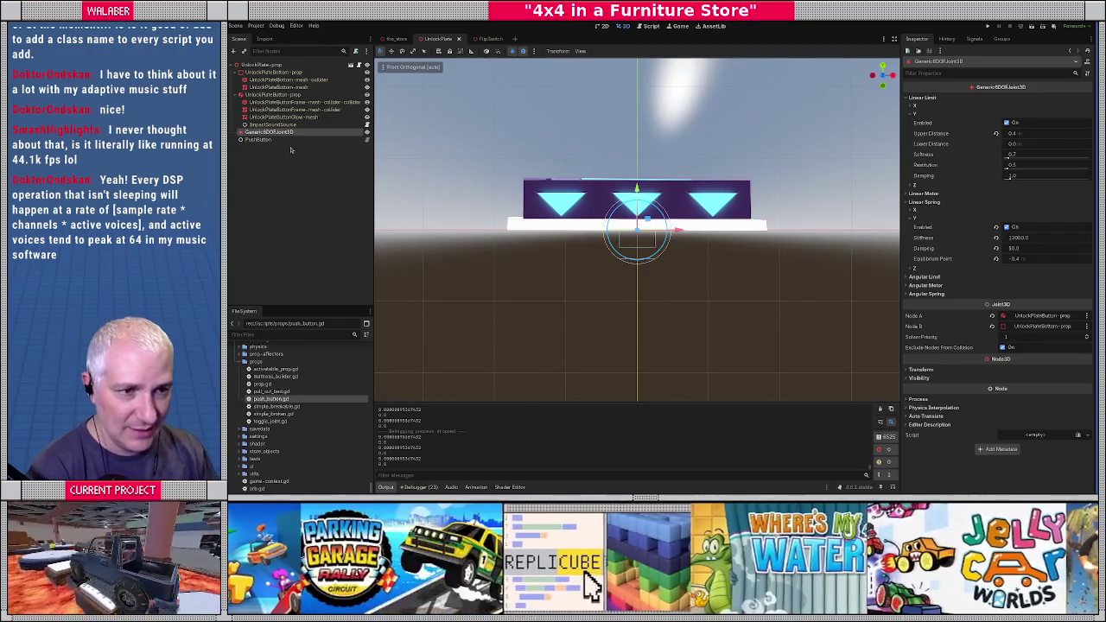
mouse_move(615, 210)
mouse_down()
mouse_move(665, 211)
mouse_move(676, 246)
mouse_move(663, 282)
mouse_up()
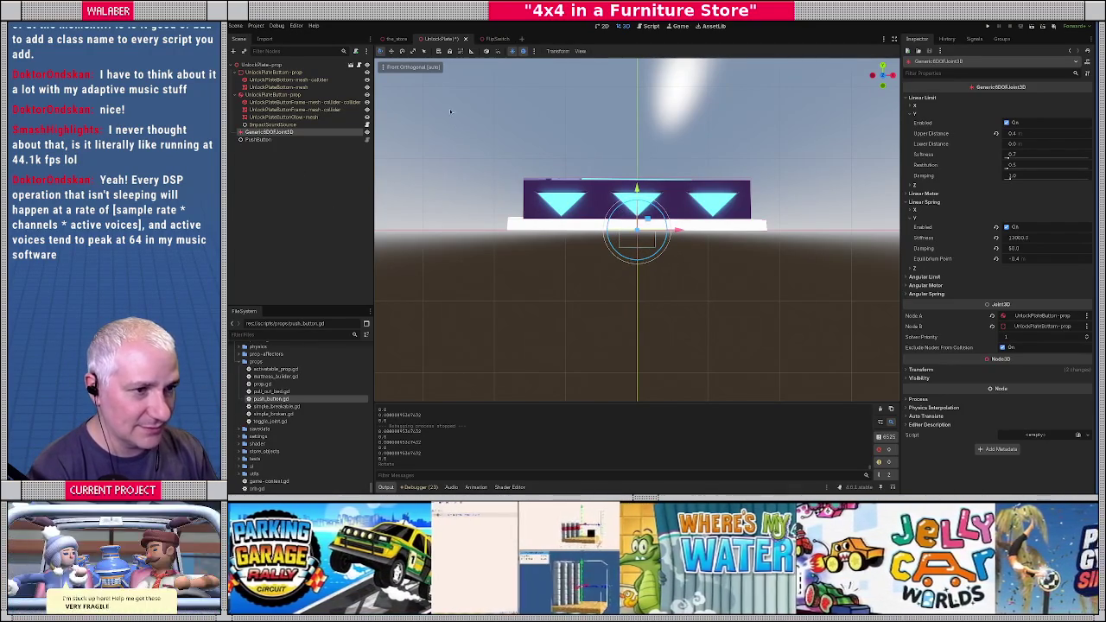
click(484, 52)
scroll(644, 248, up, 3)
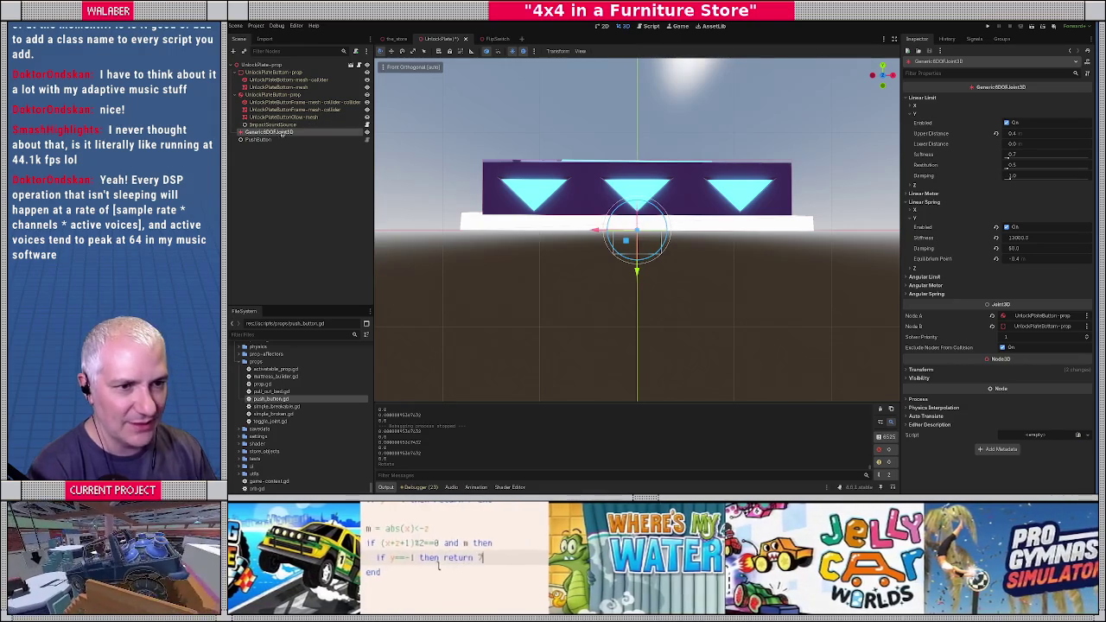
- Set joint Y limits to upper 0.0 and lower -0.4, spring equilibrium 0.4, and save
click(1031, 136)
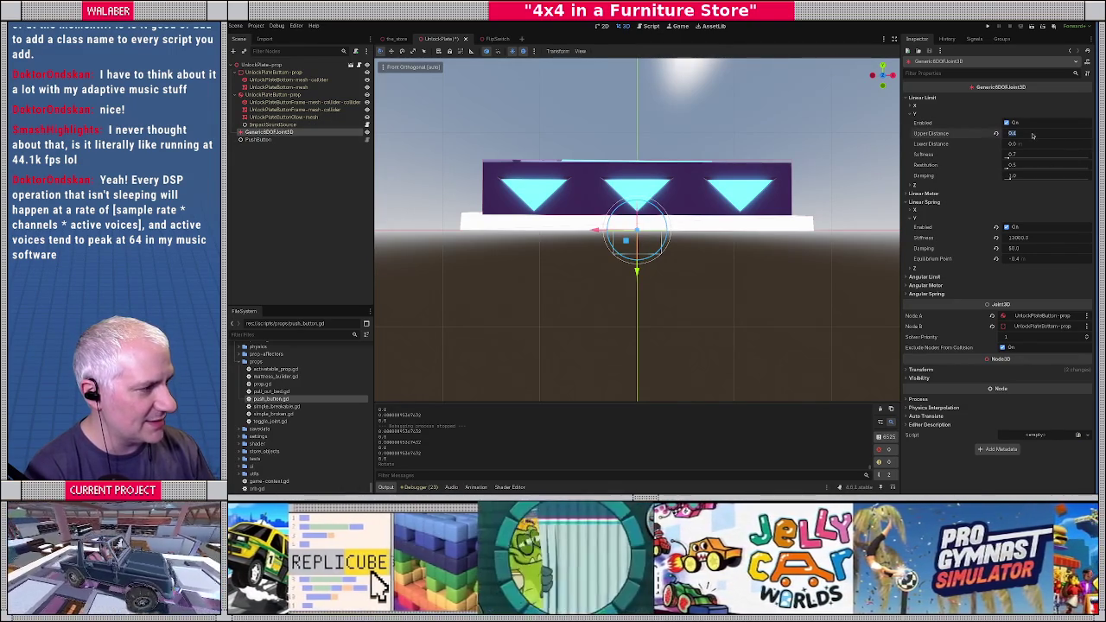
key(Tab)
key(Return)
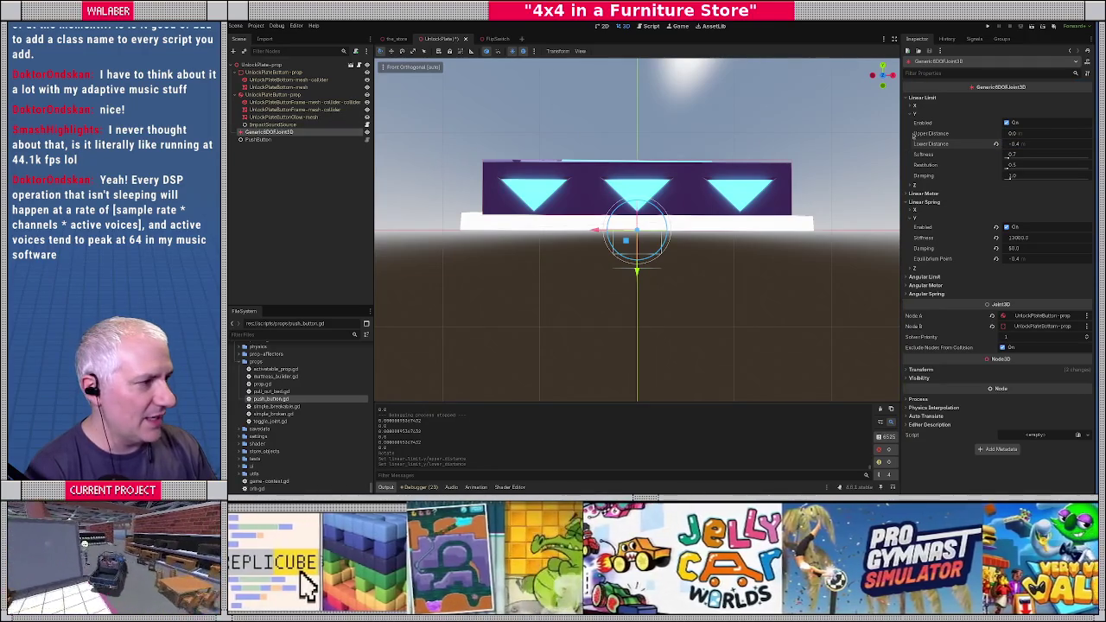
click(1045, 261)
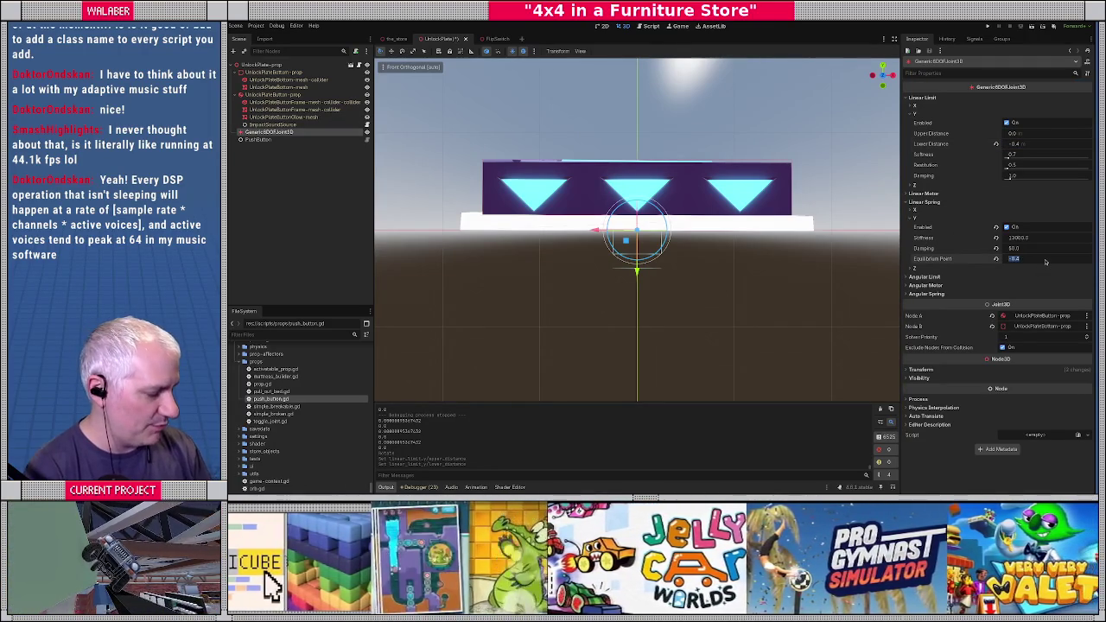
text(0.4)
key(Return)
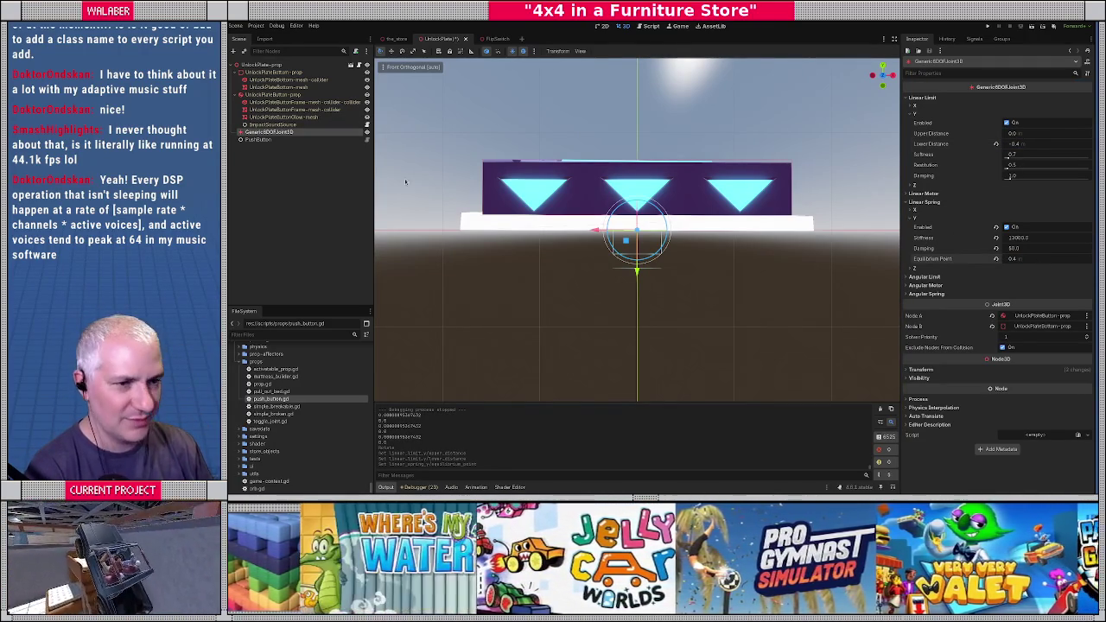
click(301, 179)
key(ctrl+s)
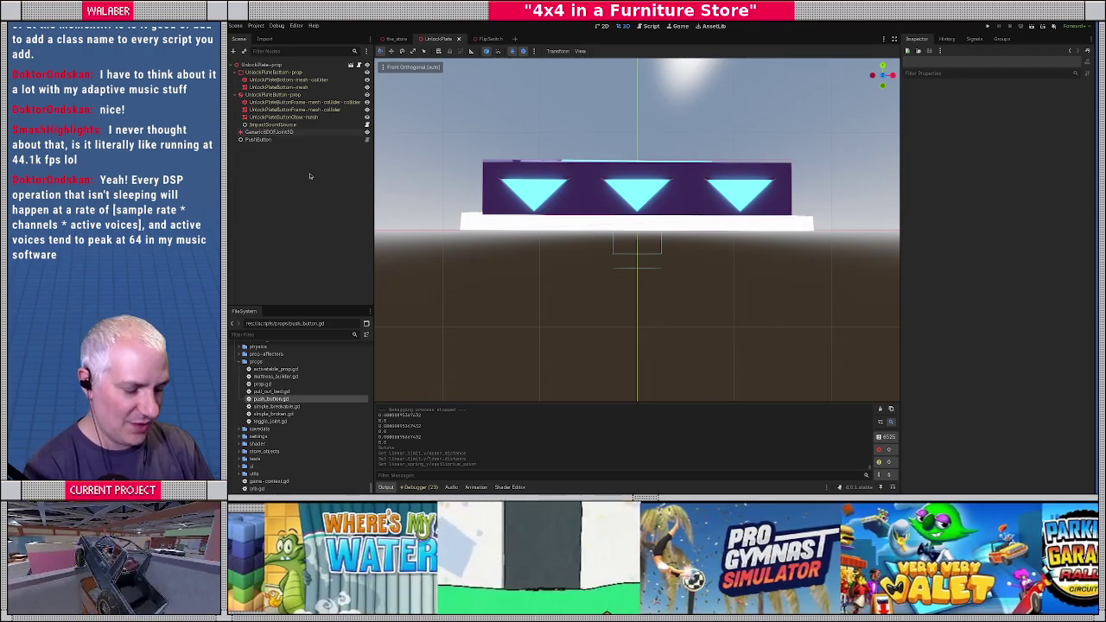
key(F5)
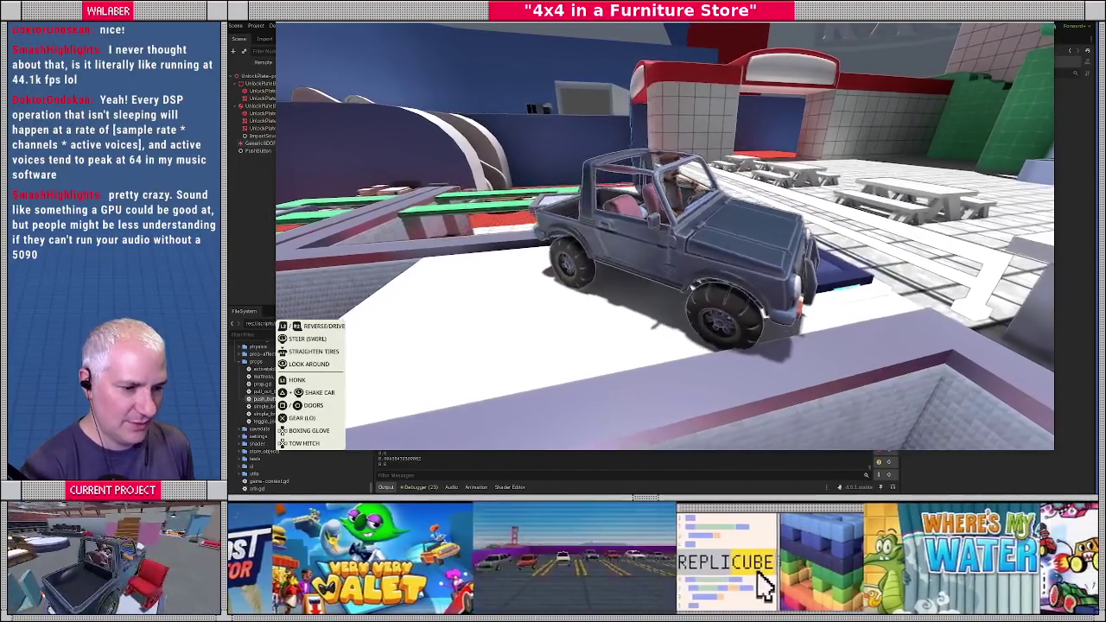
key(Escape)
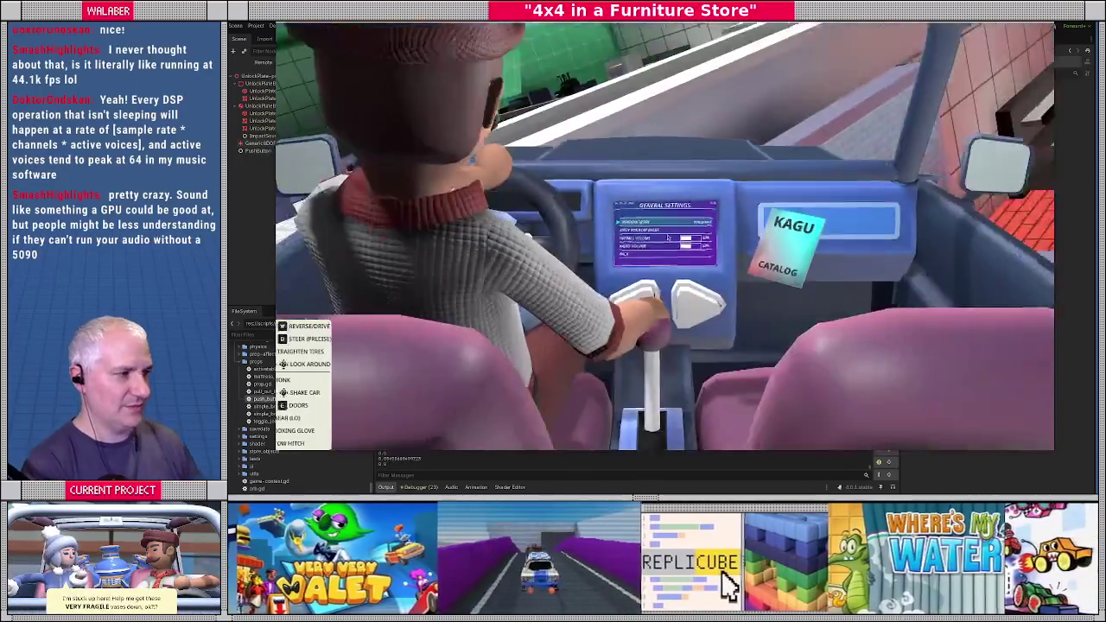
key(F8)
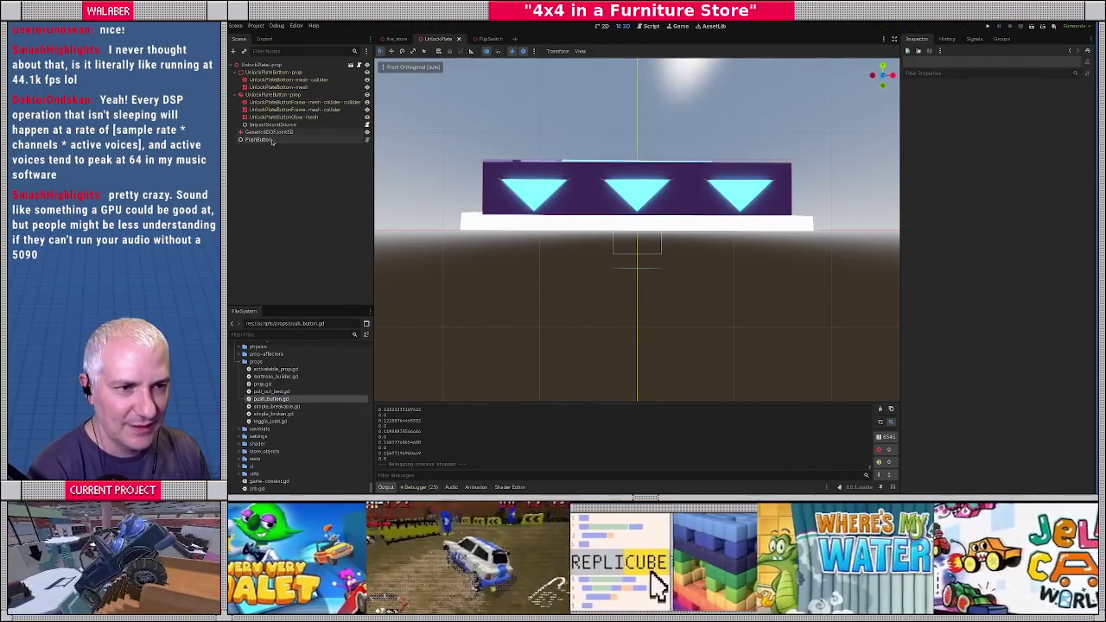
- Give PushButton Threshold Distance 0.2 and Above Target 0.4, then save the scene
click(256, 140)
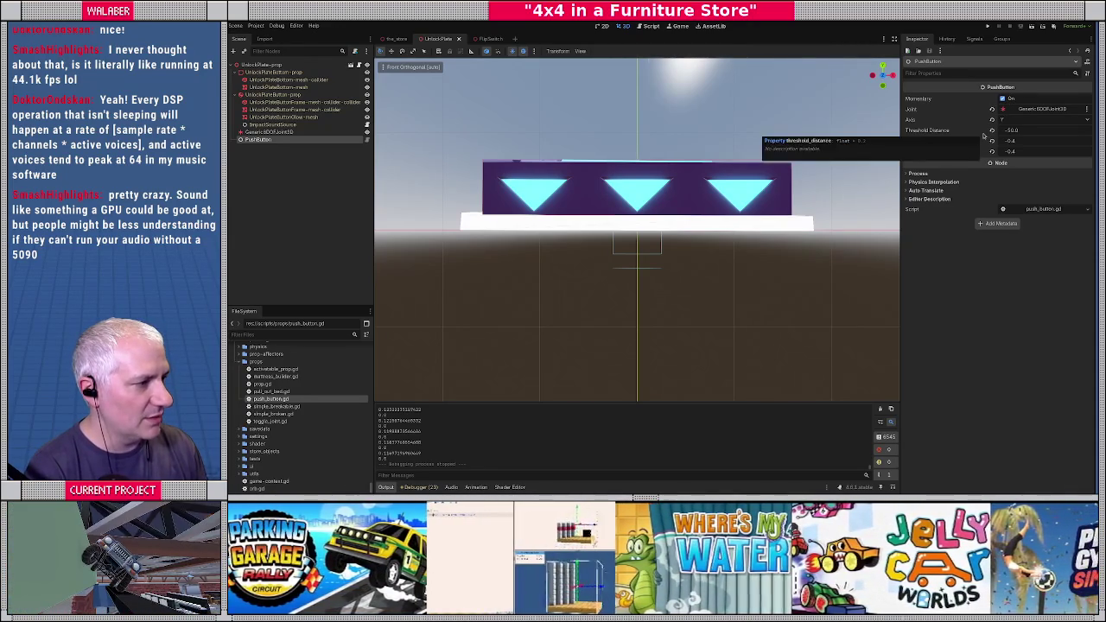
click(1011, 129)
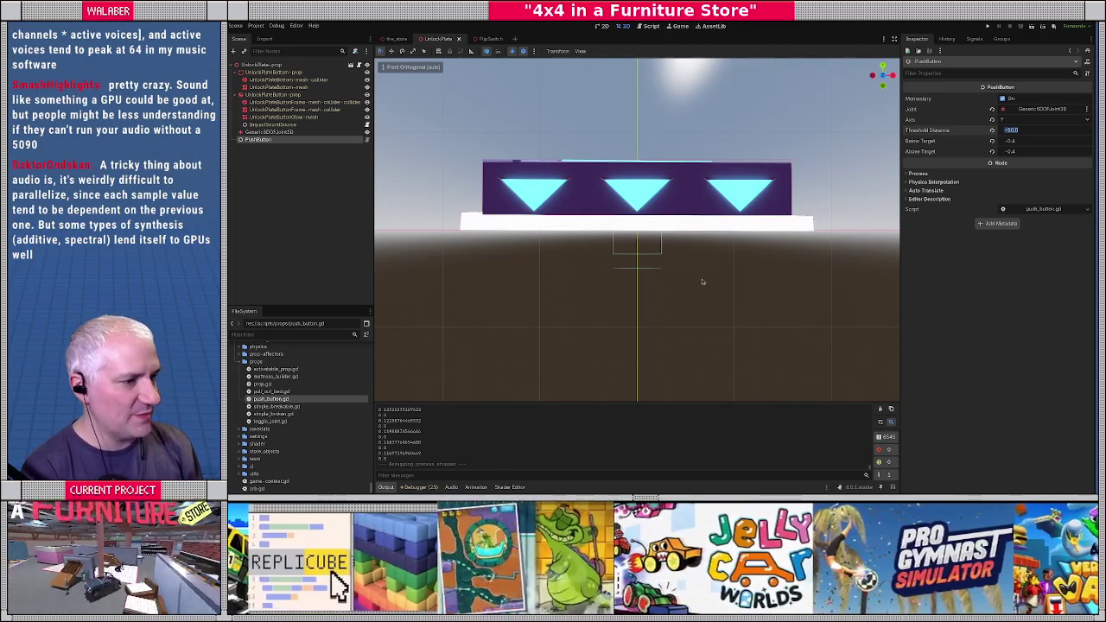
text(0)
key(Return)
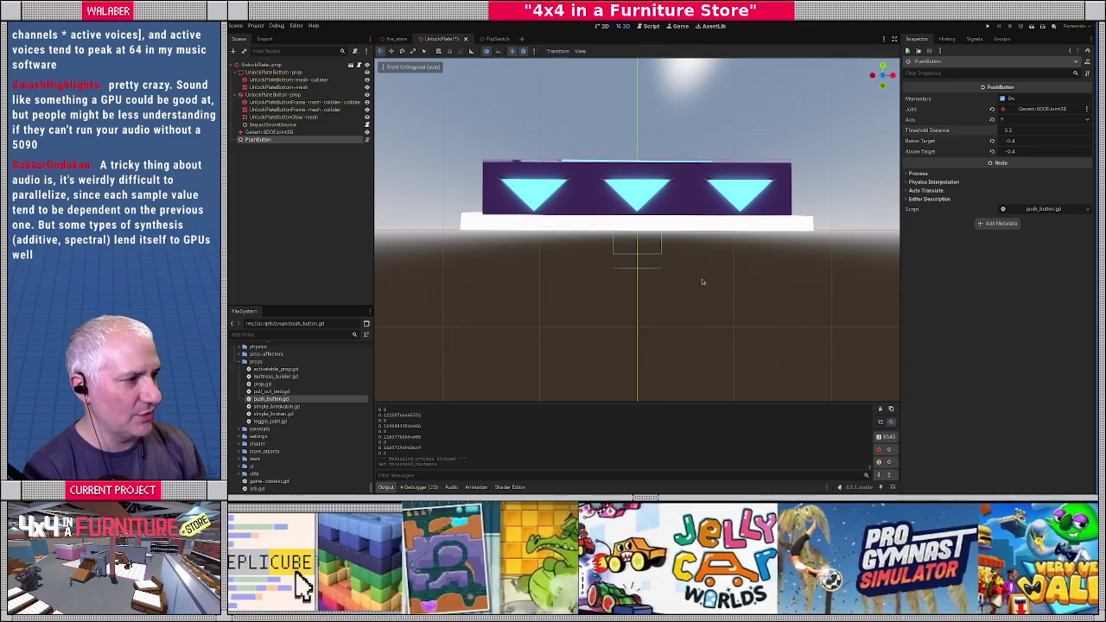
key(Tab)
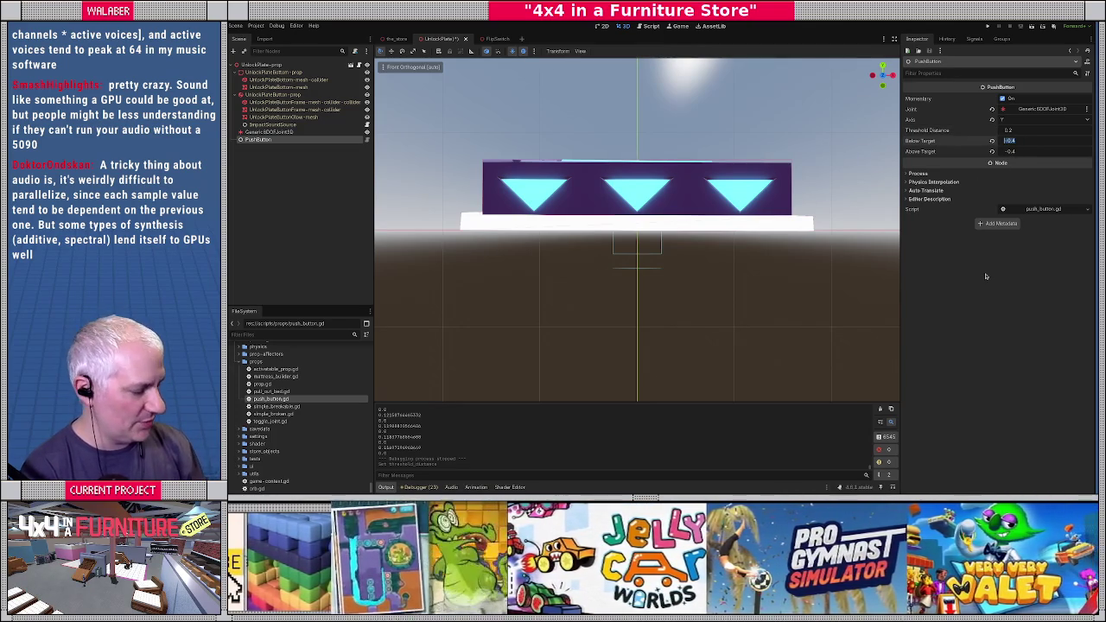
key(Tab)
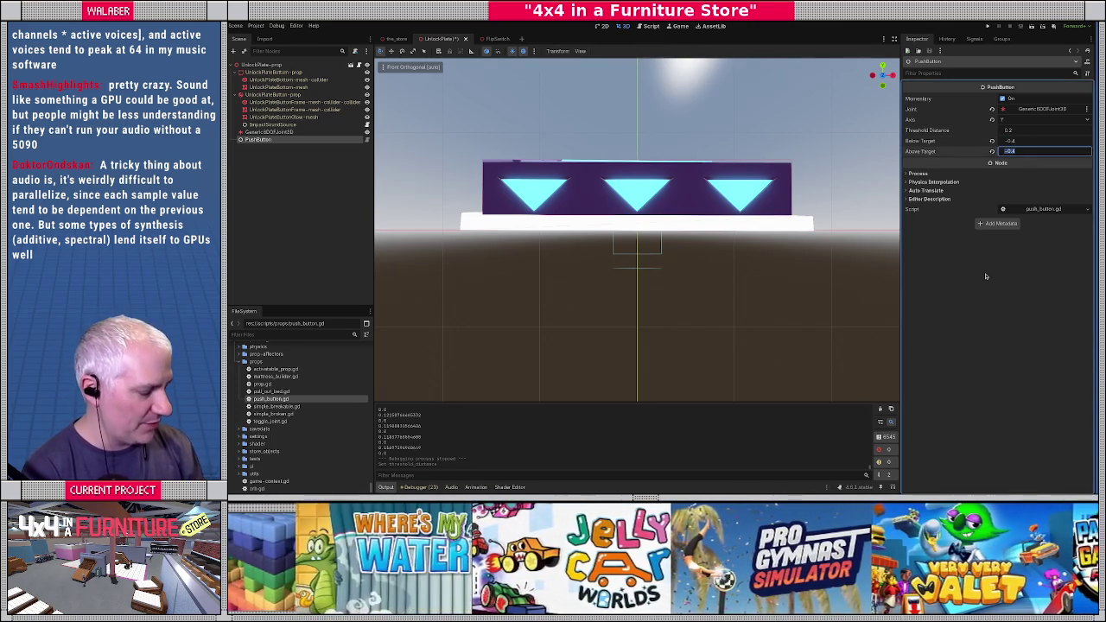
text(0.4)
key(Return)
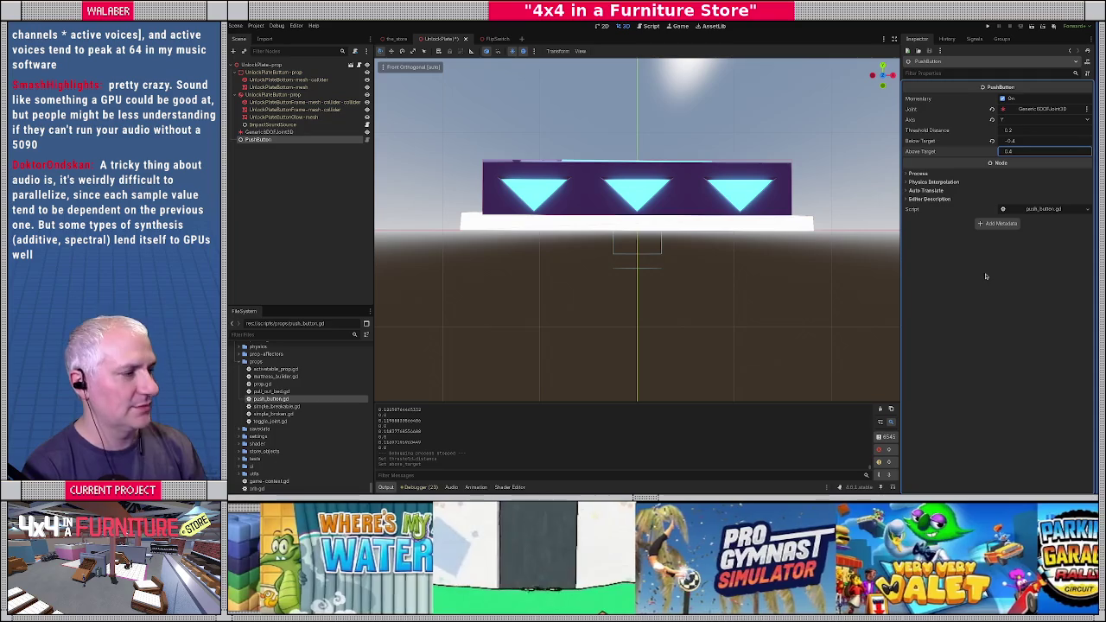
click(311, 195)
key(ctrl+s)
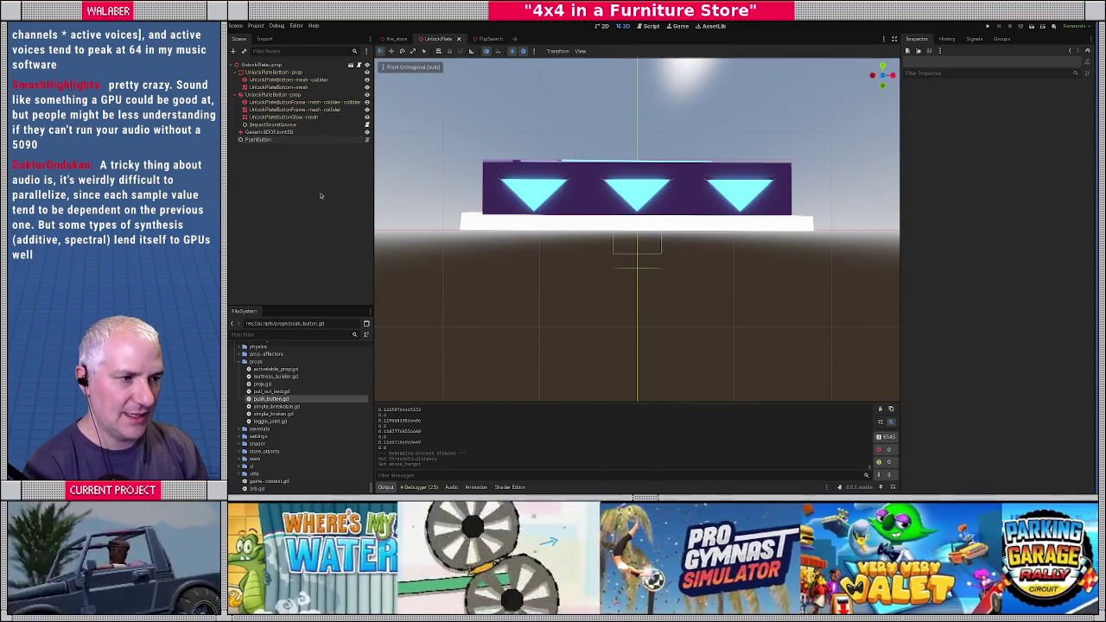
- Toggle PushButton's Momentary setting, save, and switch to the the_store scene
click(301, 140)
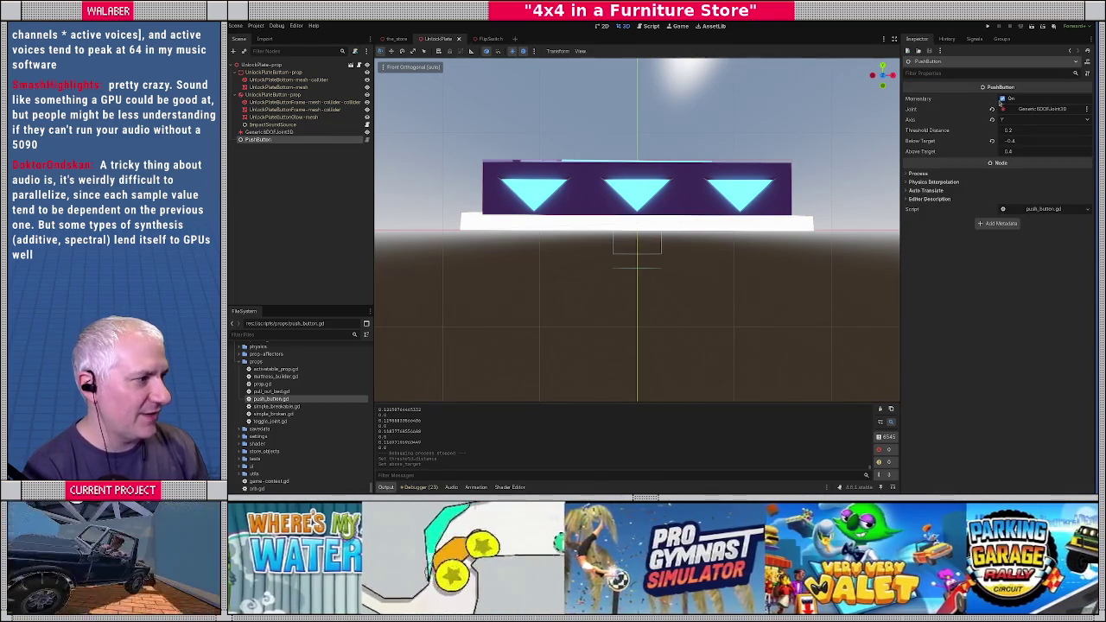
click(1002, 100)
click(288, 172)
key(ctrl+s)
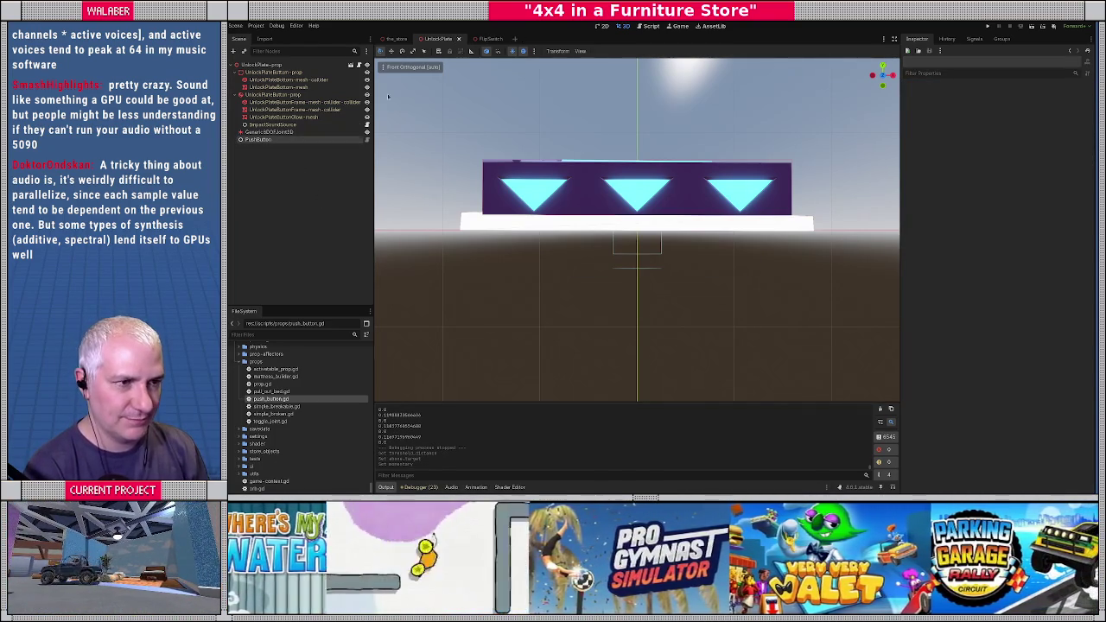
click(399, 40)
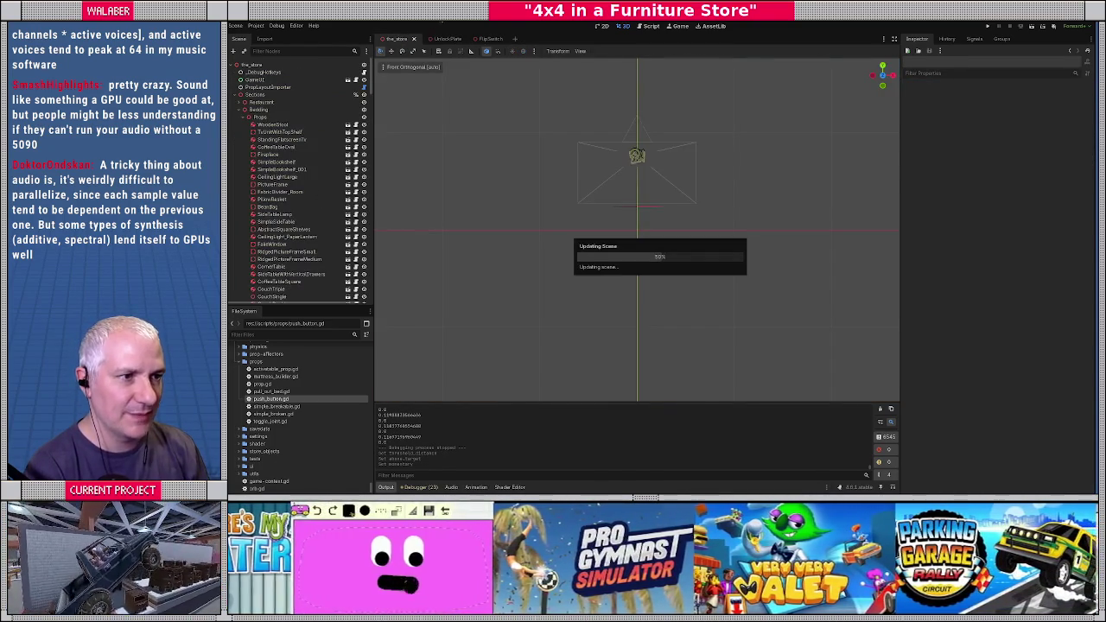
- Run the store level, dismiss the welcome screen, drive onto the unlock plate, then stop the game
key(F5)
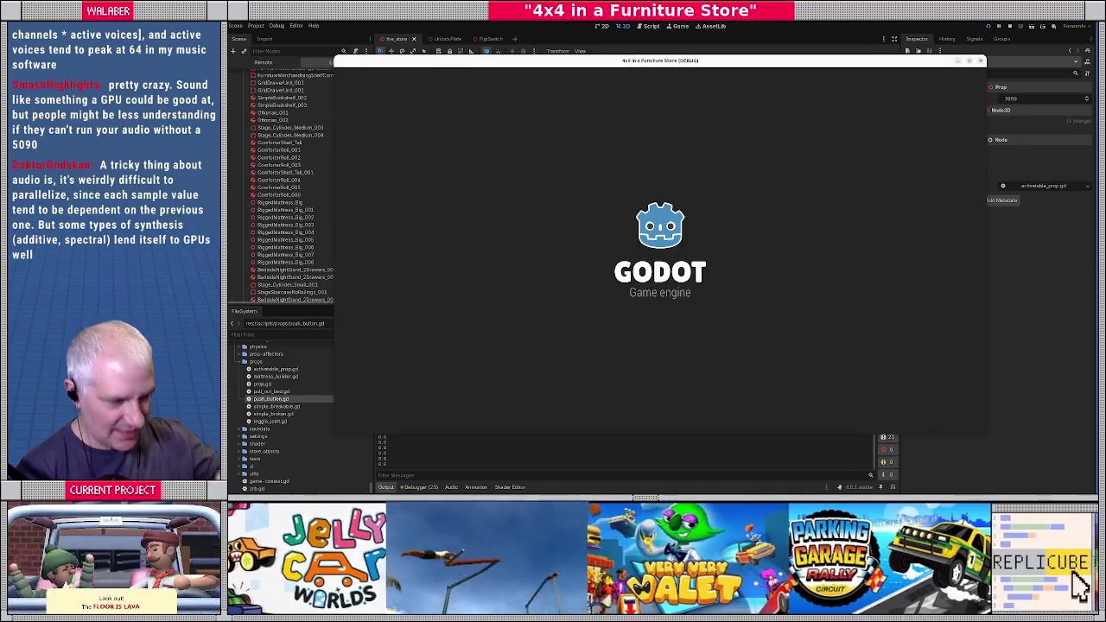
key(Return)
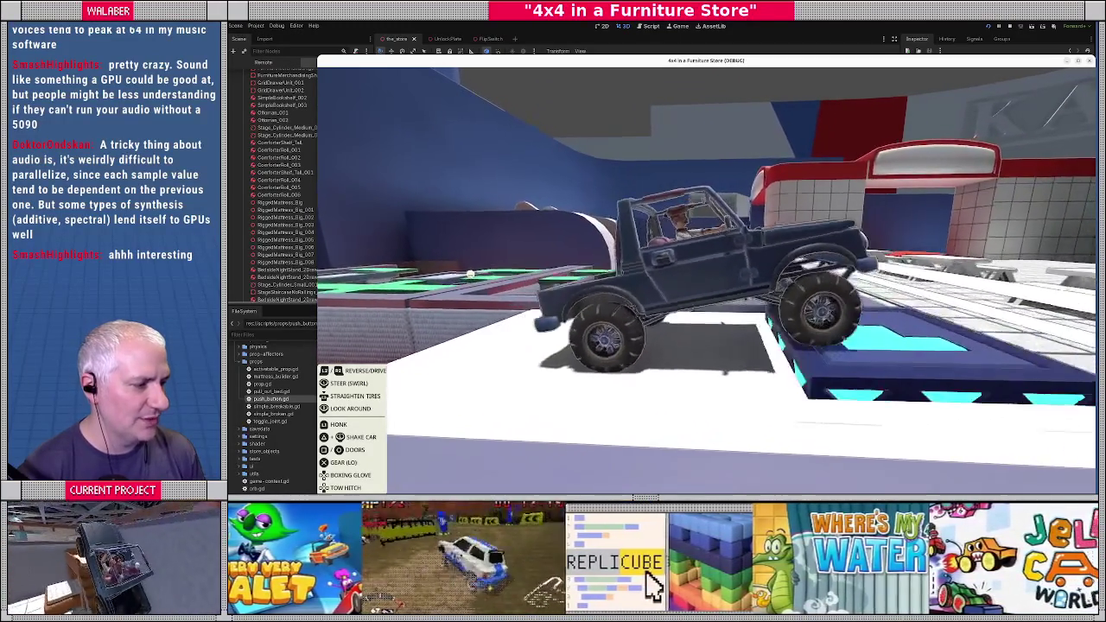
key(F8)
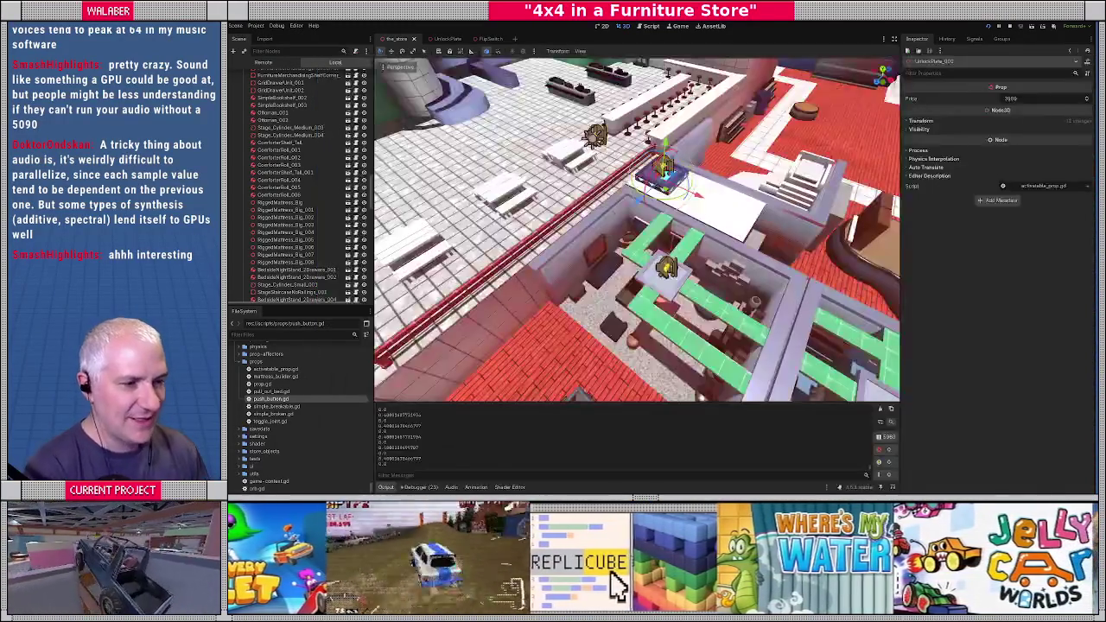
- Review the match(axis) block in push_button.gd and run a quick game test
click(654, 27)
drag(526, 180, 544, 228)
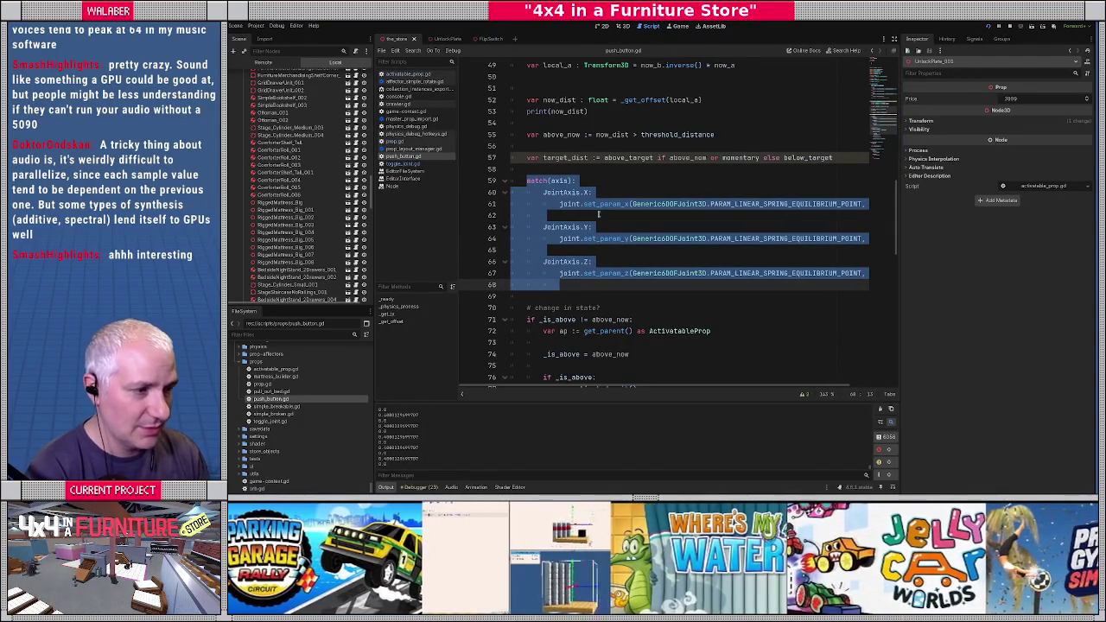
key(F5)
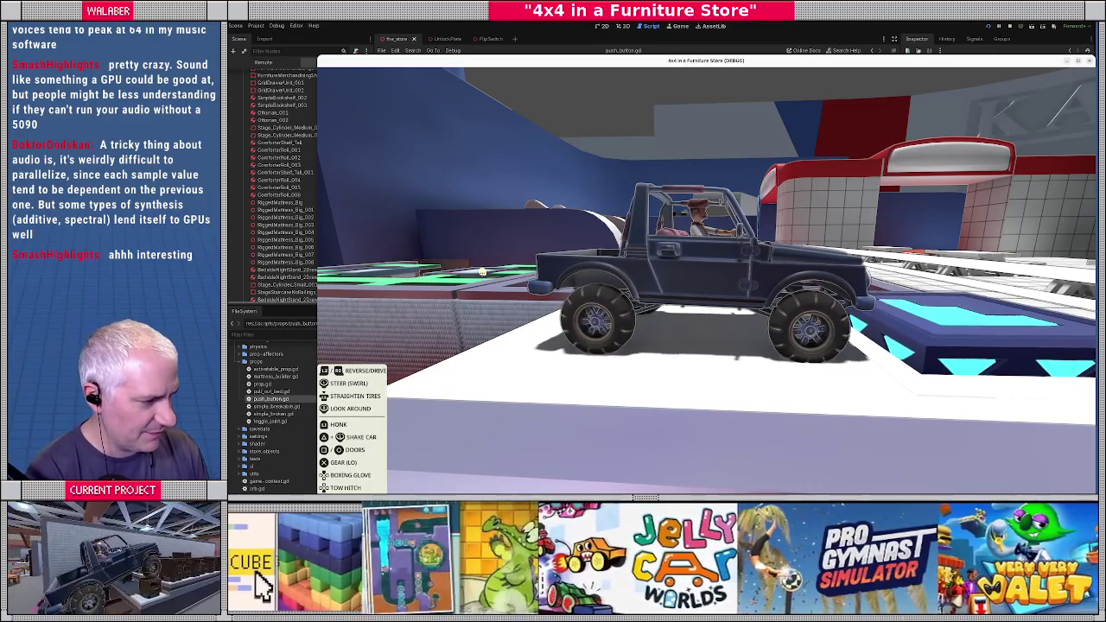
key(F8)
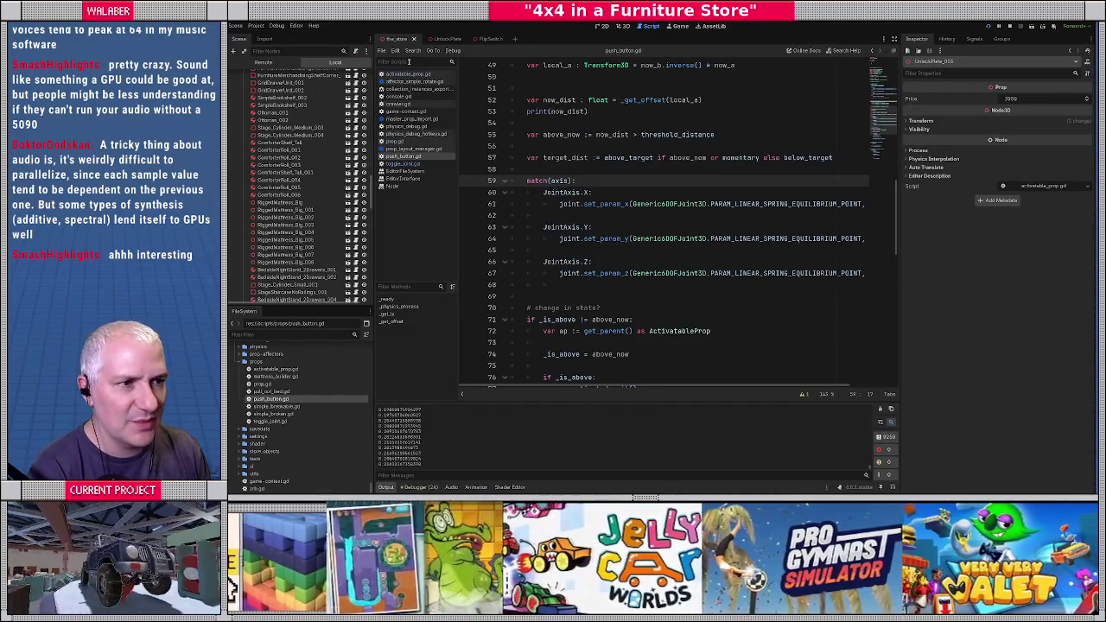
- Set PushButton Below Target to 0.4 and Above Target to -0.4, then test in-game
click(438, 39)
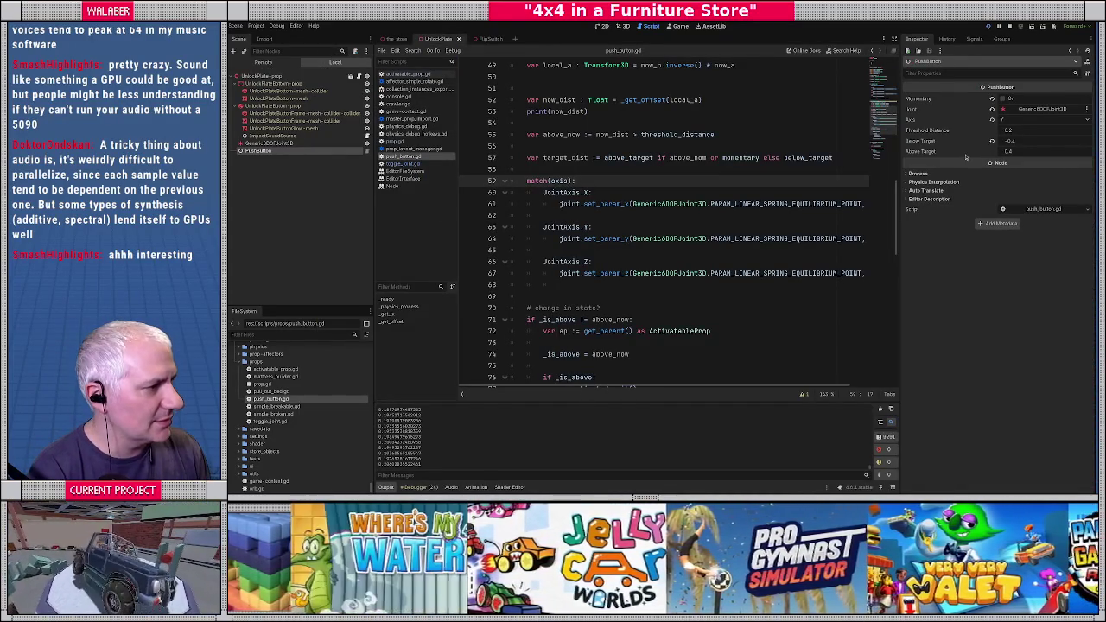
click(1030, 144)
key(Tab)
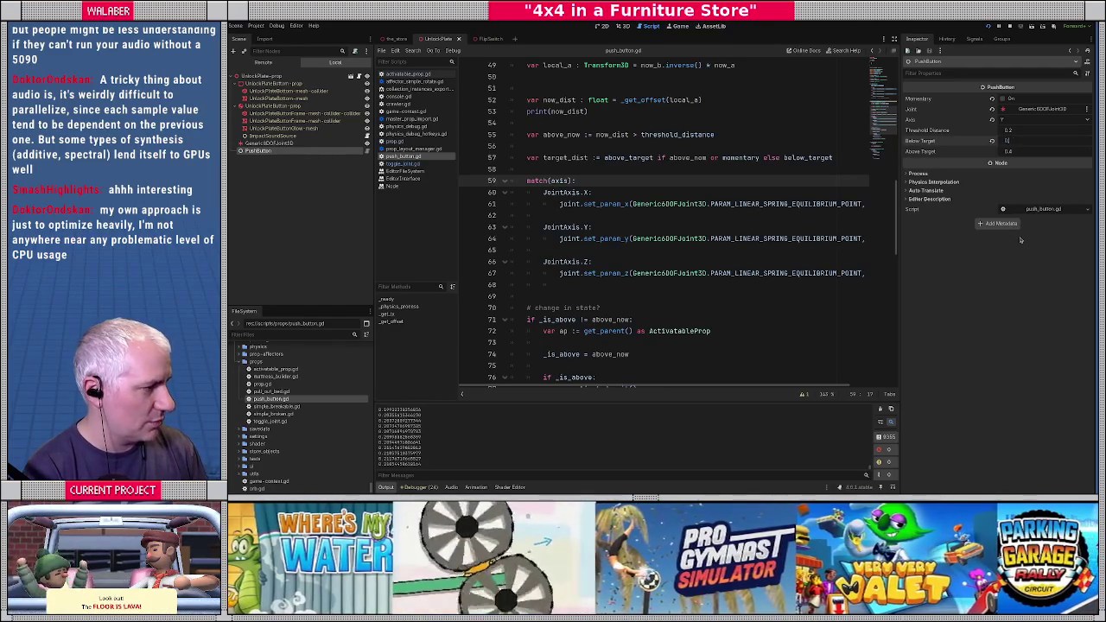
text(-0.4)
key(alt+Tab)
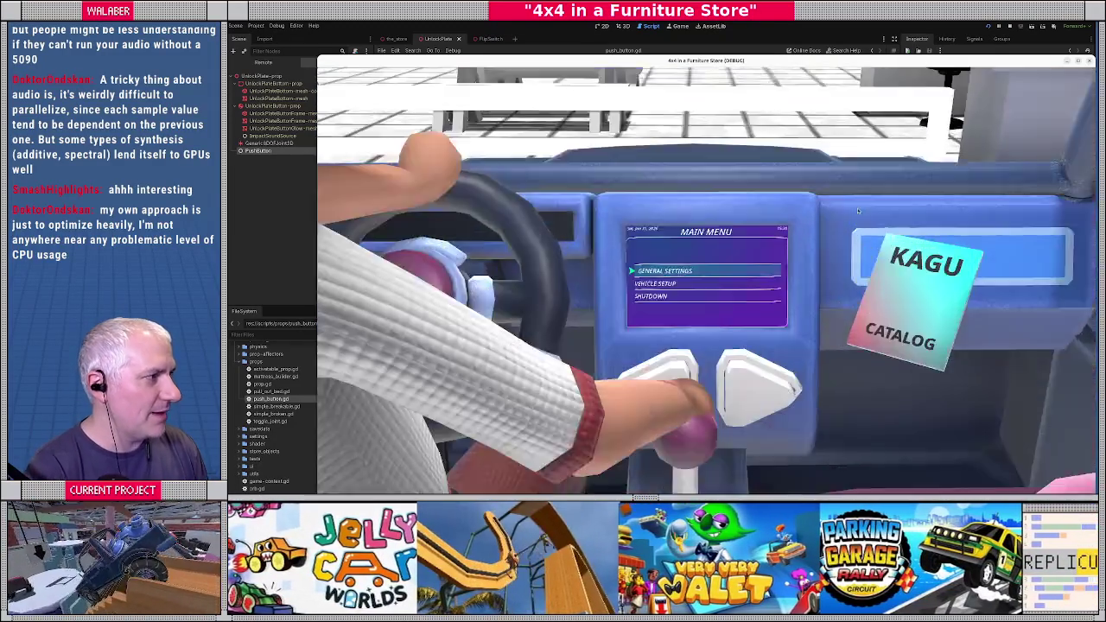
key(F8)
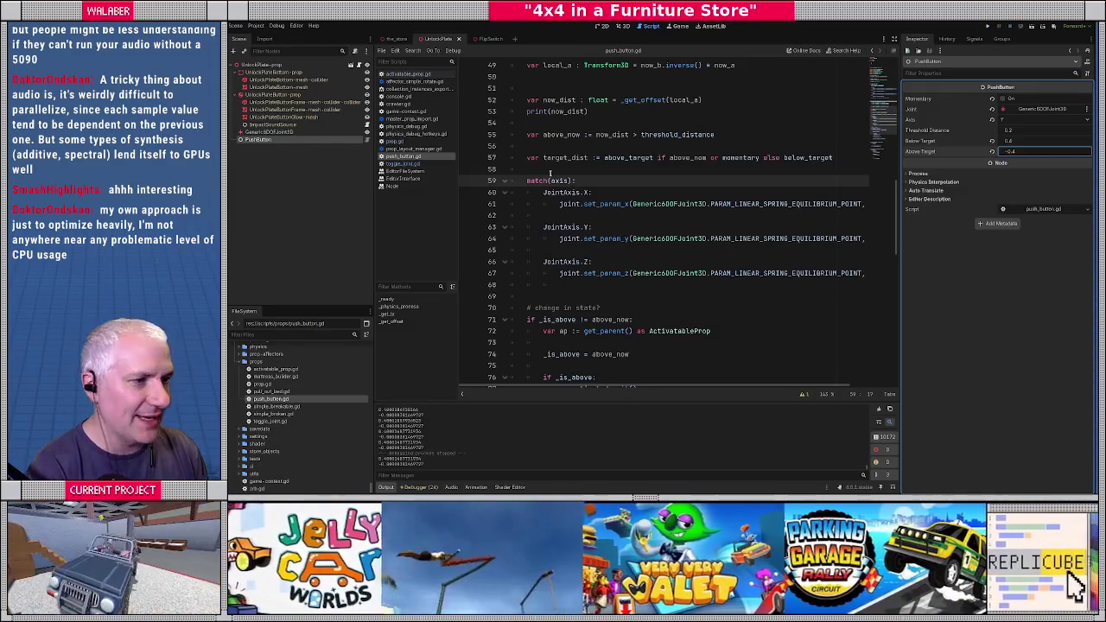
click(554, 168)
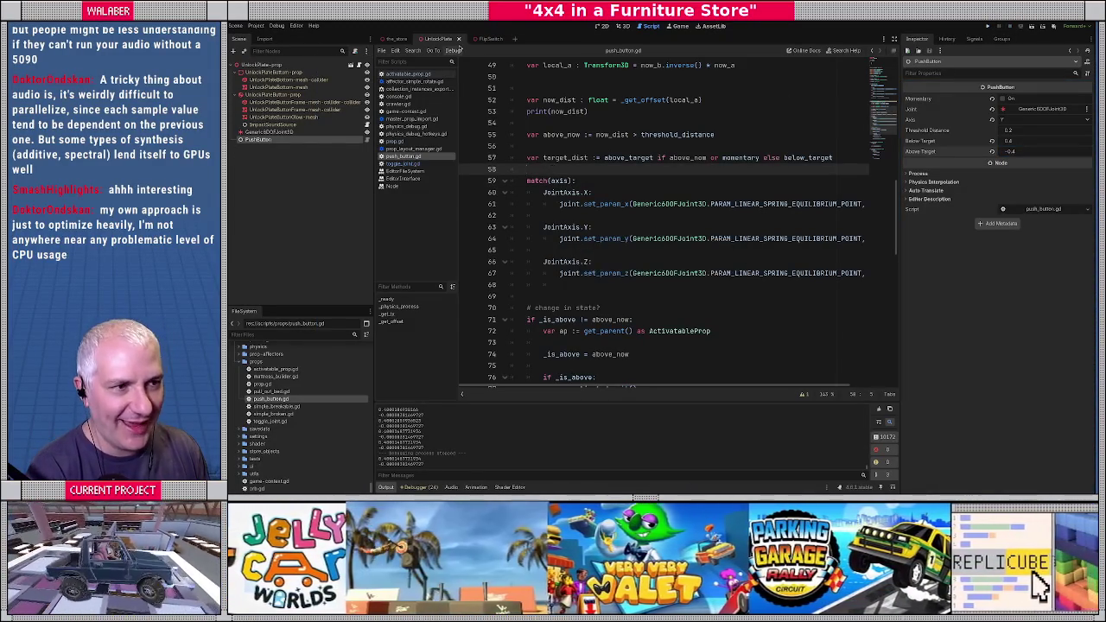
- Close the UnlockPlate and FlipSwitch scene tabs and collapse the Bedding branch
click(459, 40)
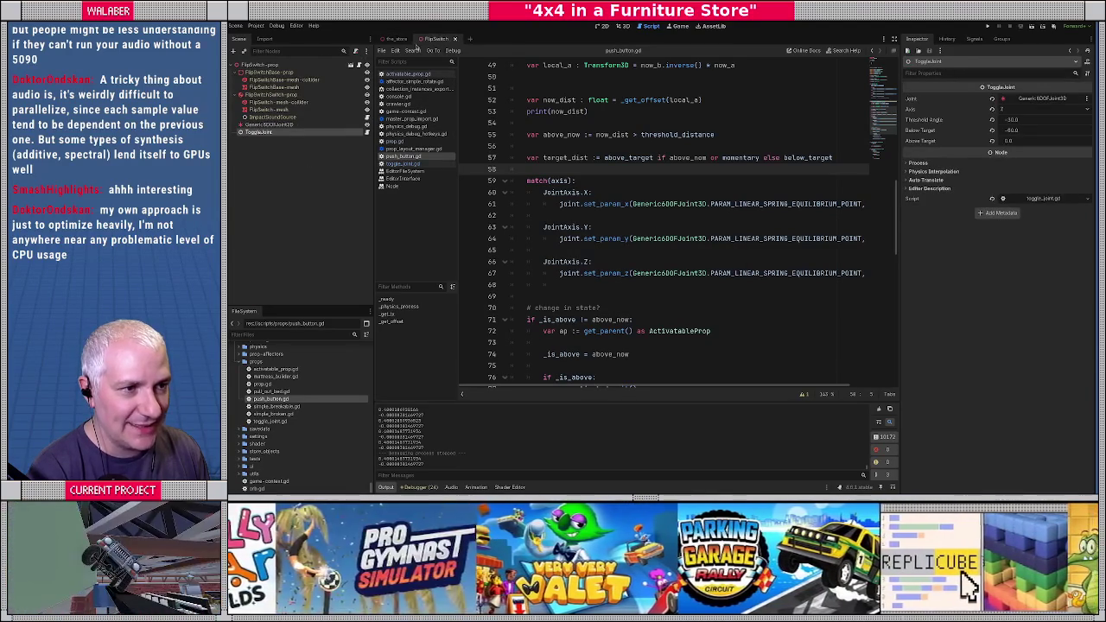
middle_click(415, 46)
drag(371, 188, 376, 58)
click(244, 110)
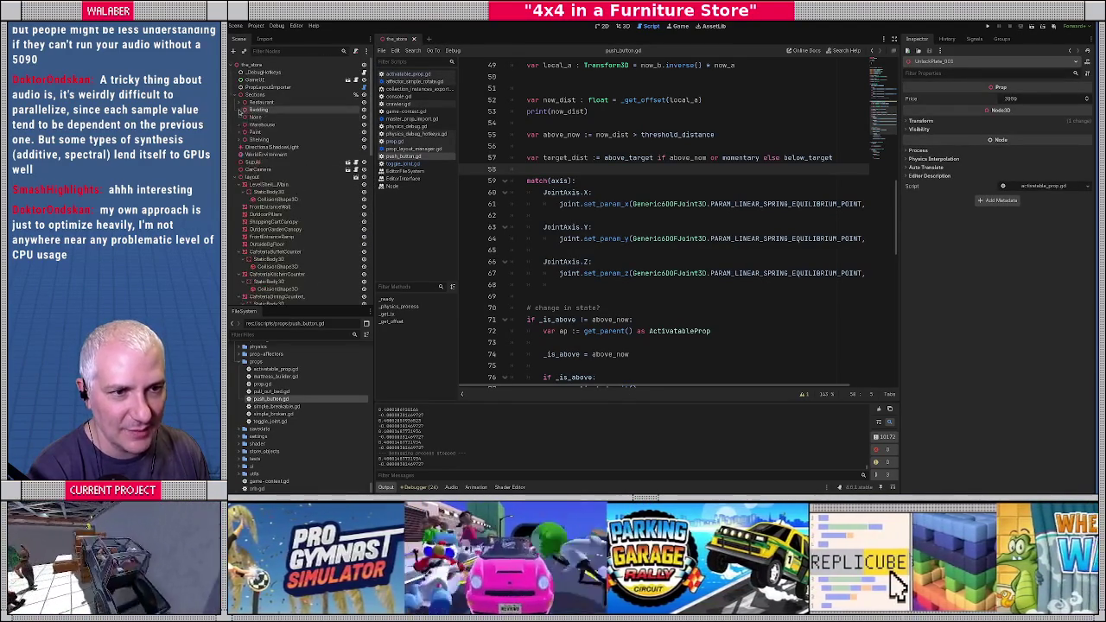
key(alt+Tab)
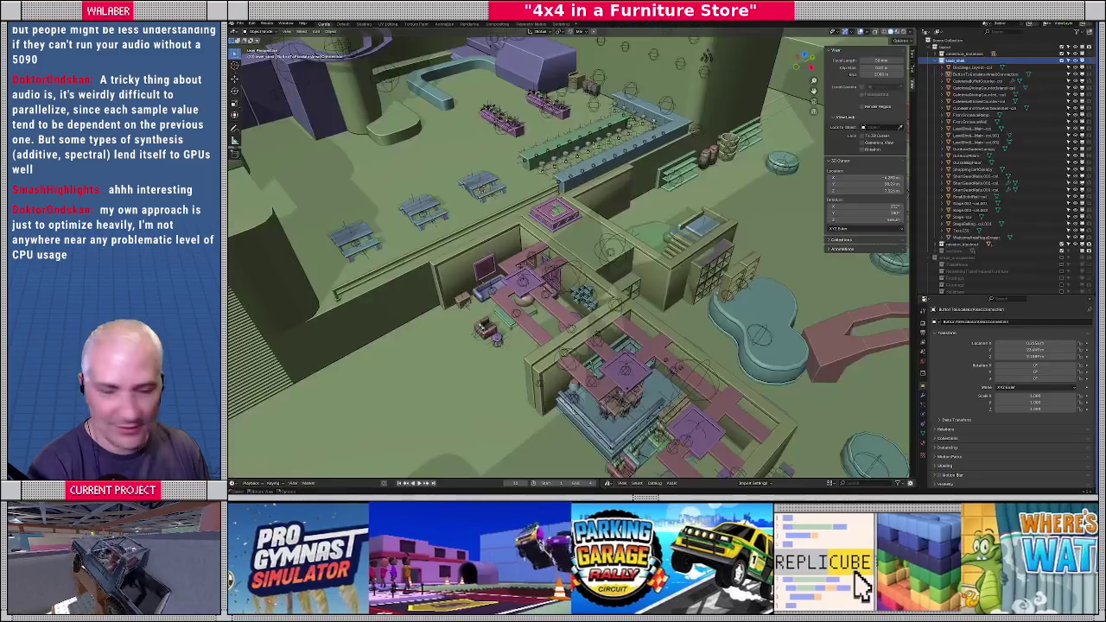
- Orbit through top-down and low views of the store, then hide the store layout collection
scroll(532, 191, up, 5)
drag(531, 191, 594, 154)
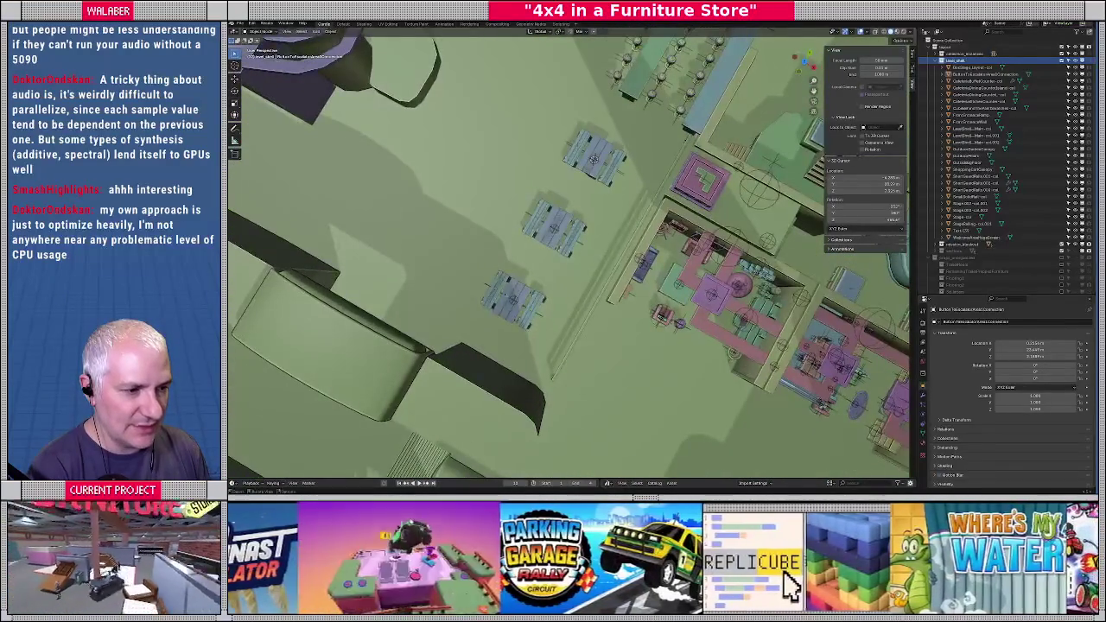
click(513, 298)
drag(513, 298, 566, 246)
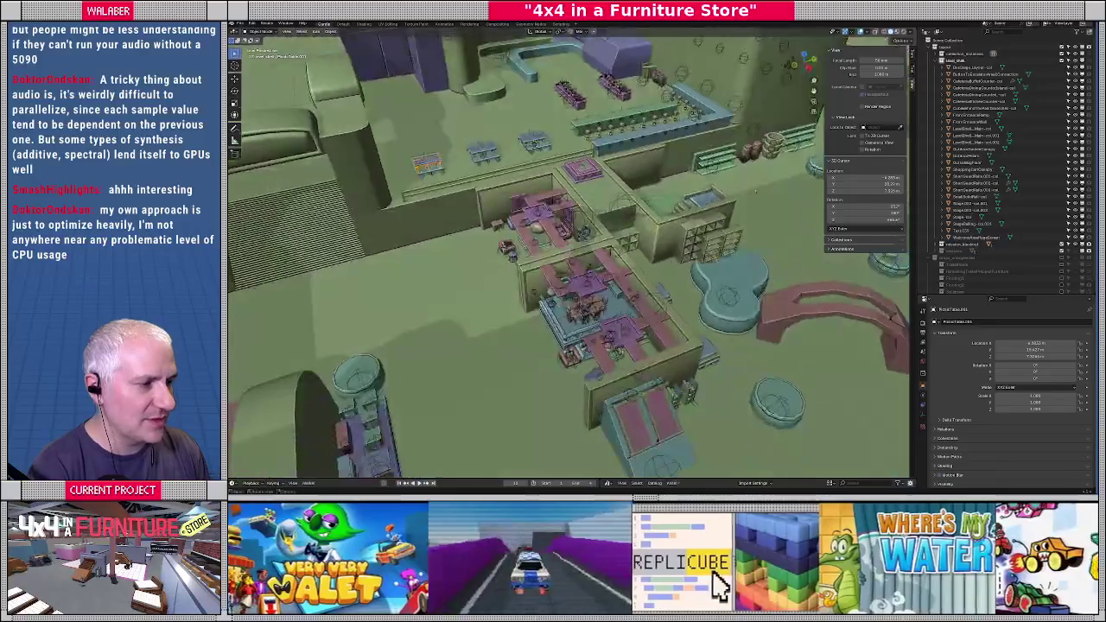
mouse_move(466, 173)
mouse_down()
mouse_move(540, 184)
mouse_move(518, 190)
mouse_up()
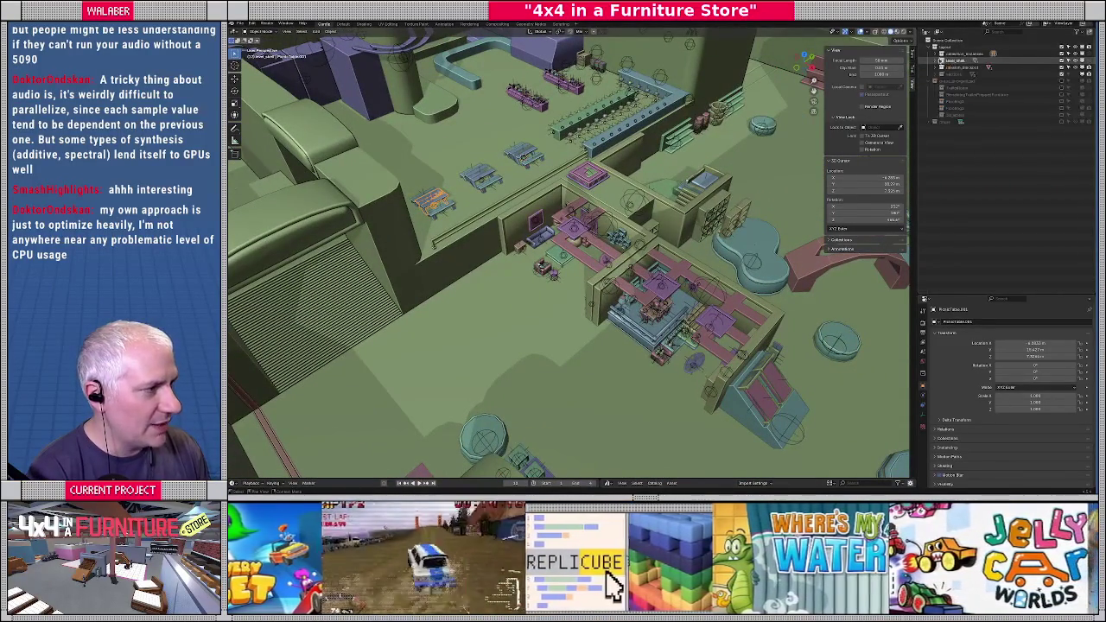
click(1061, 81)
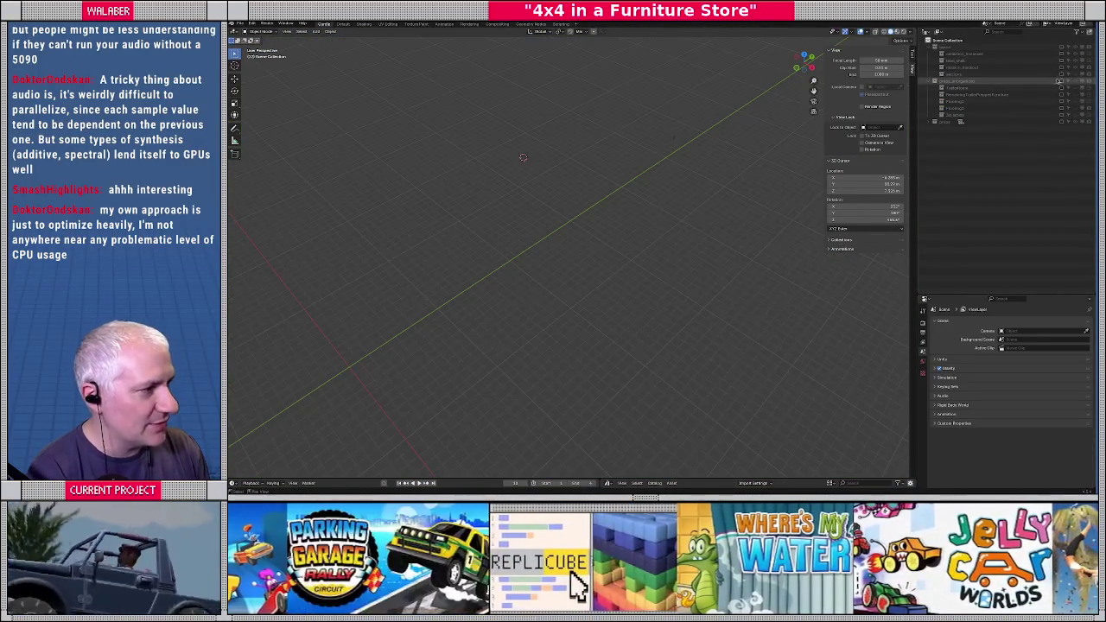
- Expand the next collection in the Outliner and make the whole furniture assembly visible
click(934, 81)
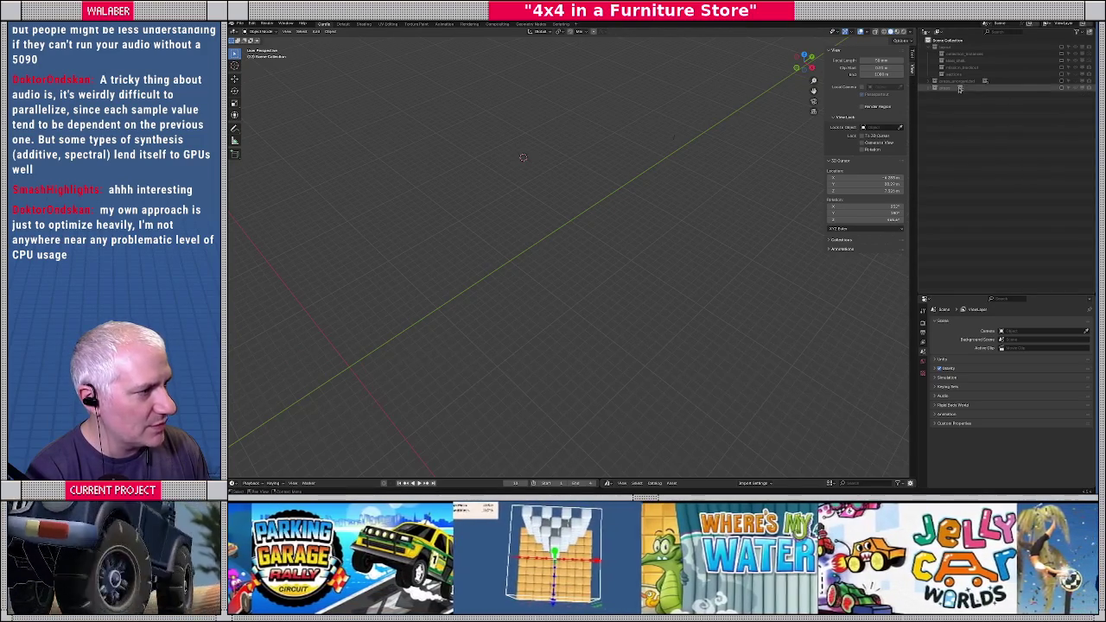
click(1062, 88)
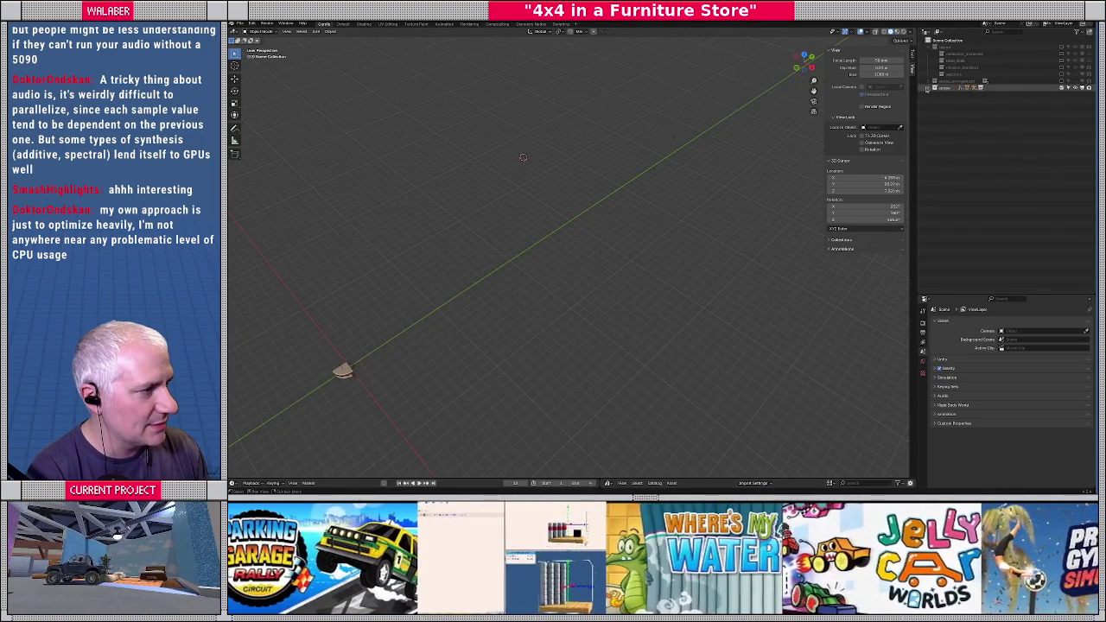
click(934, 88)
click(1076, 95)
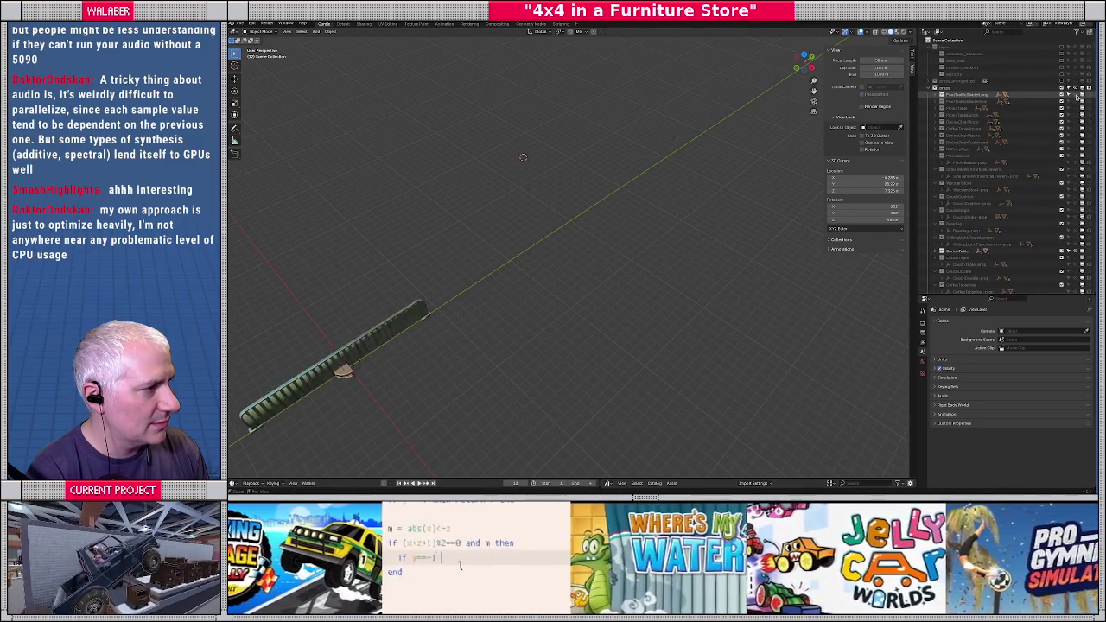
click(1075, 95)
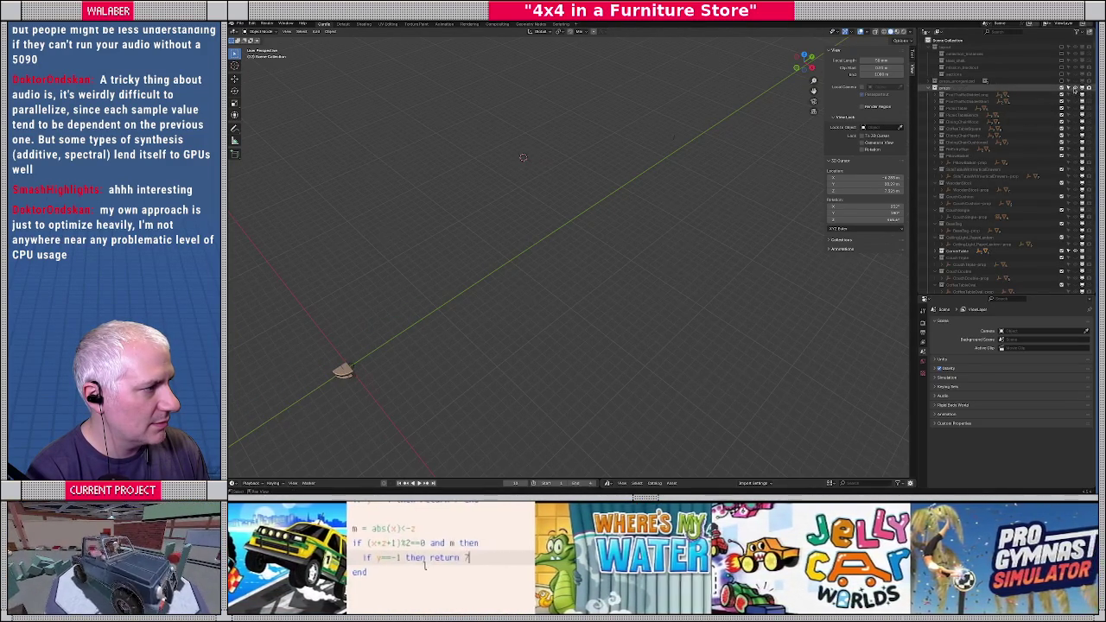
click(1076, 89)
shift+click(1076, 89)
- Create a new collection and name it ShoppingCartBlockerPylon
right_click(924, 88)
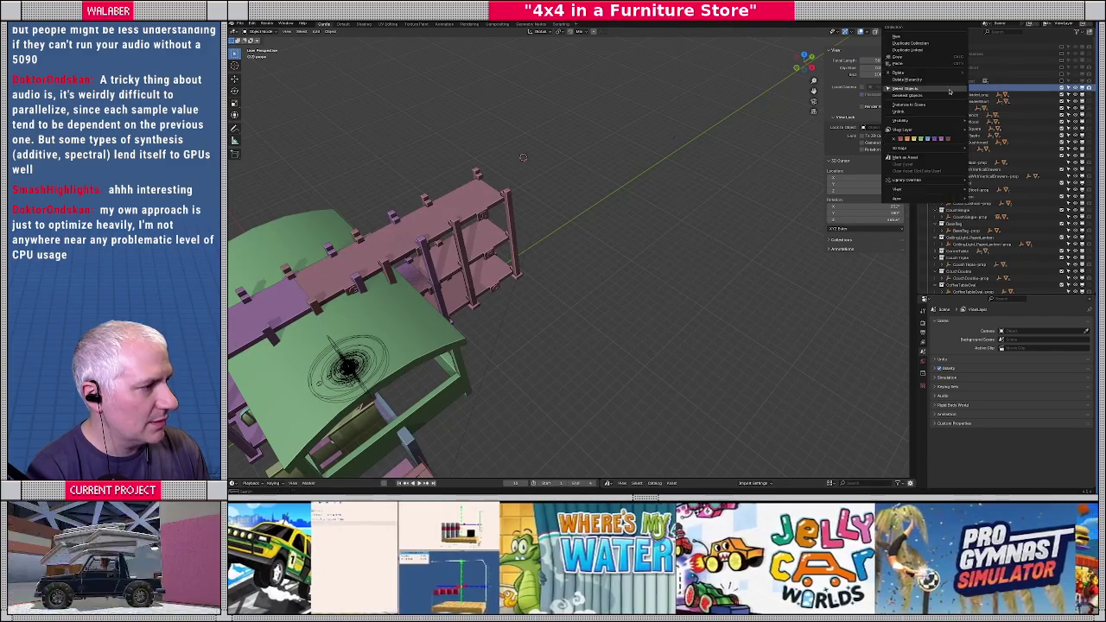
click(923, 43)
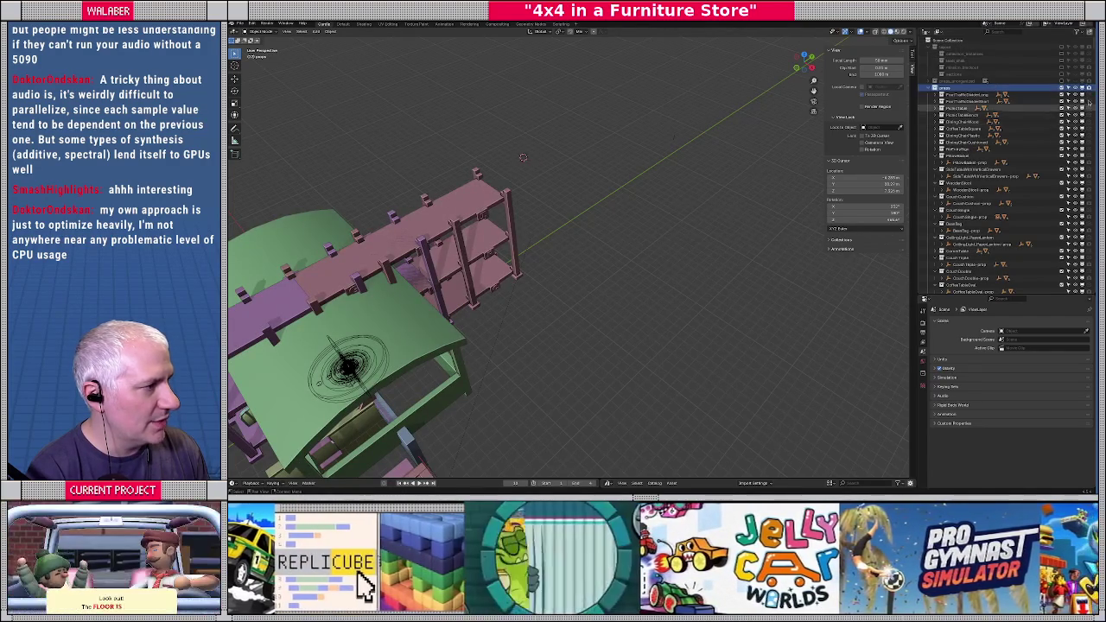
scroll(993, 286, down, 10)
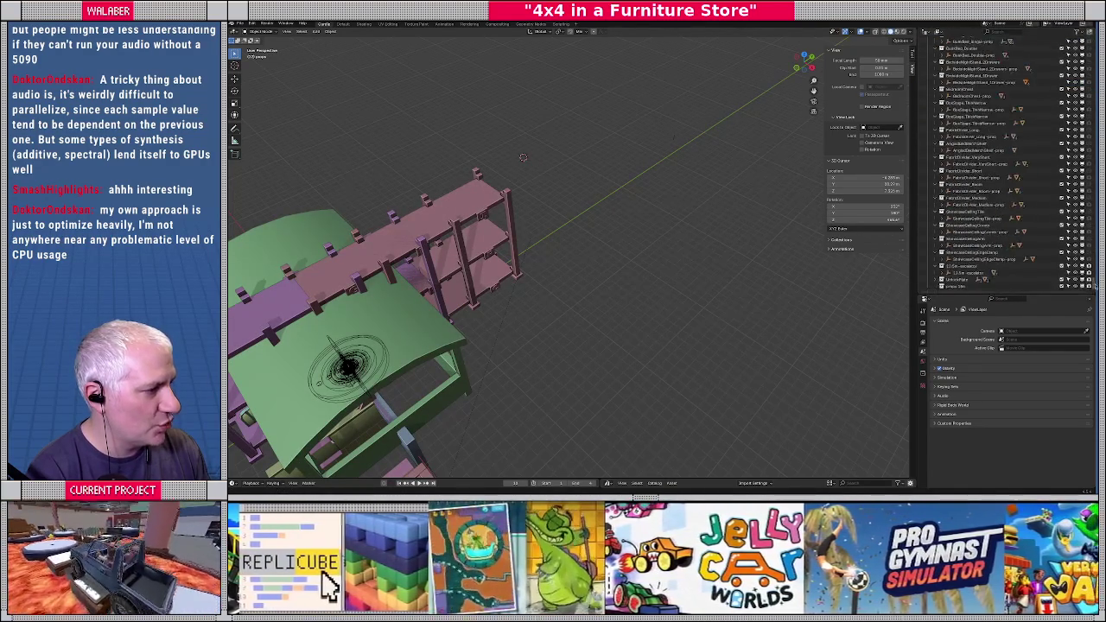
double_click(955, 286)
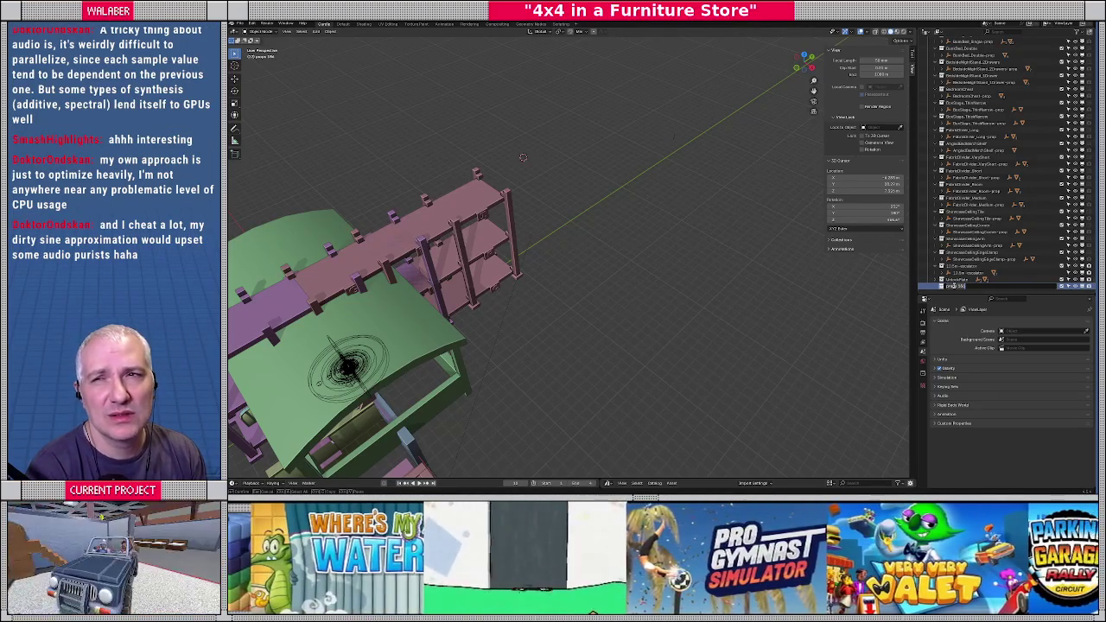
text(Sh)
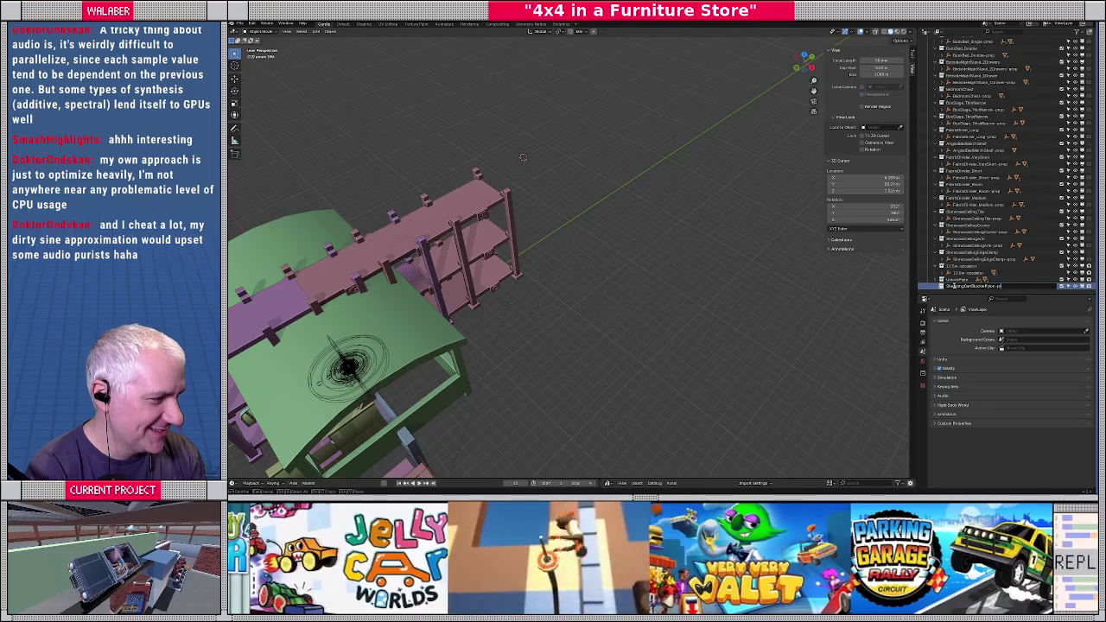
key(Return)
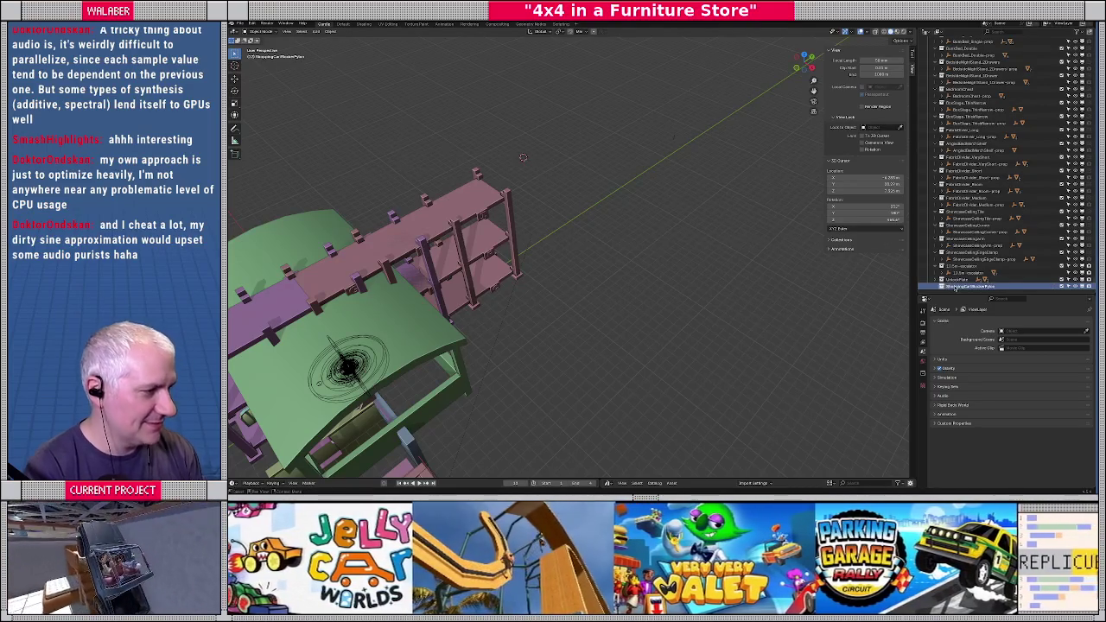
- Isolate the pylon object via Visibility > Isolate, hiding everything else
right_click(955, 288)
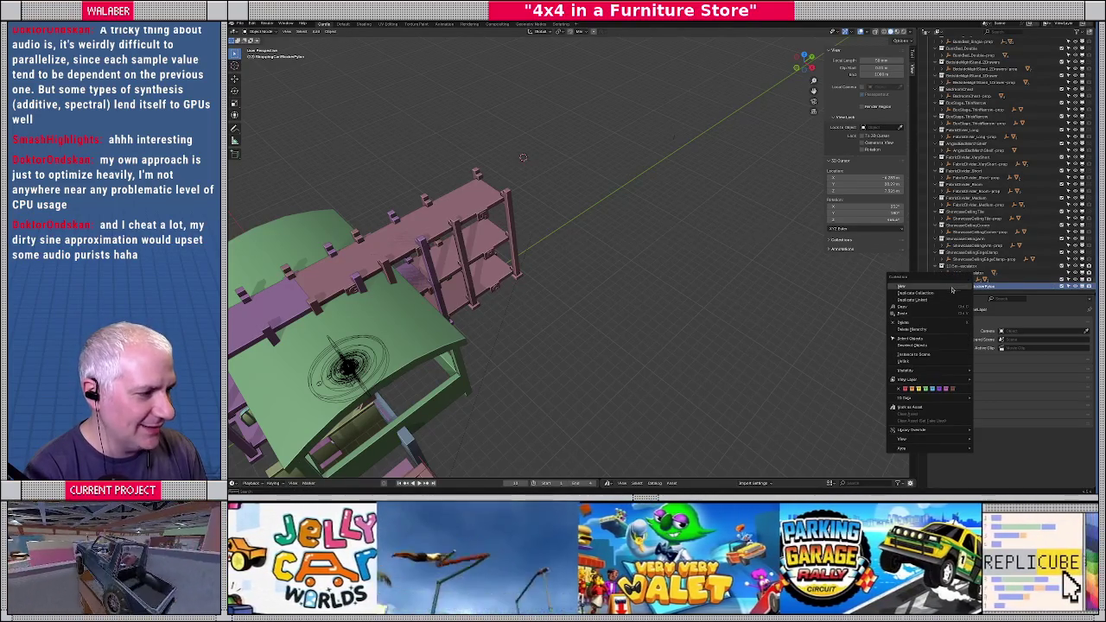
right_click(997, 288)
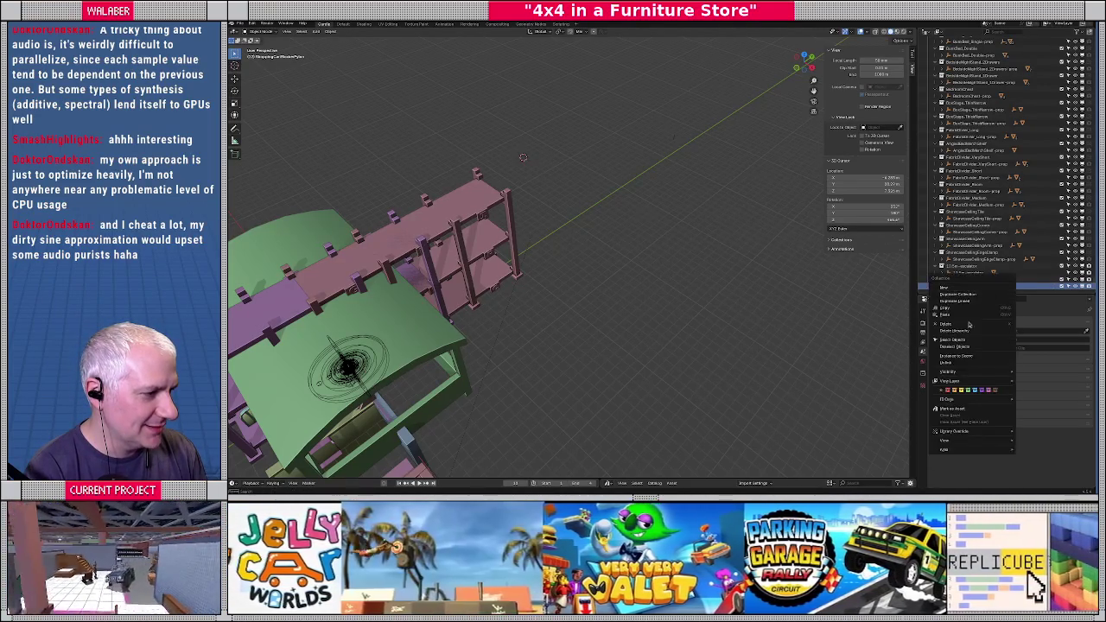
mouse_move(996, 374)
click(892, 376)
- Set the 3D cursor location to 0 and add a Sphere empty at the origin
click(862, 178)
text(0)
key(Return)
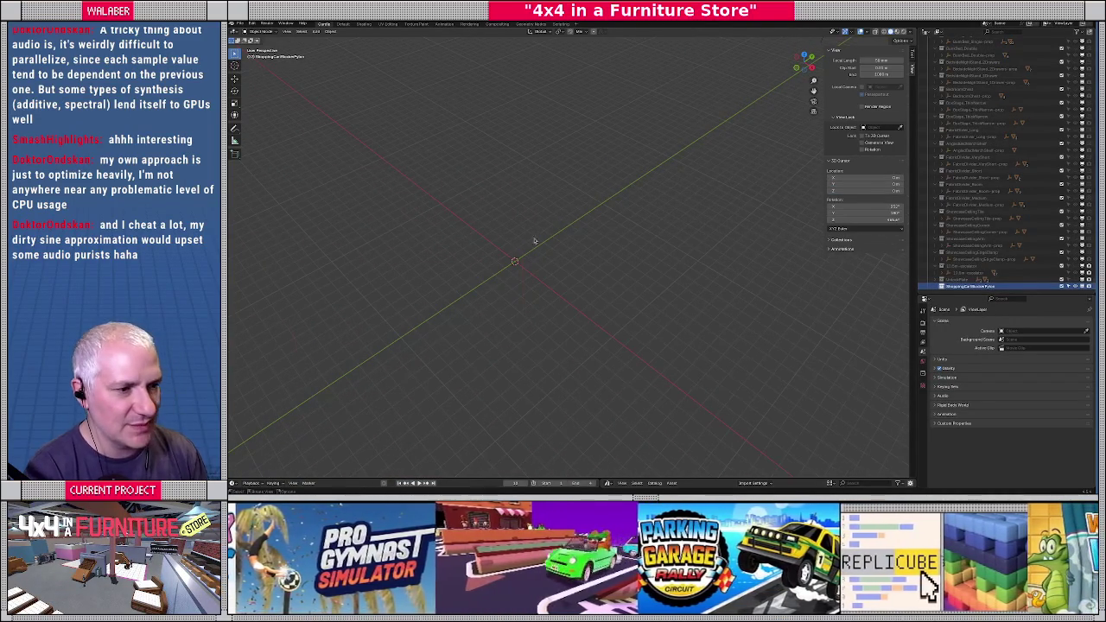
click(317, 32)
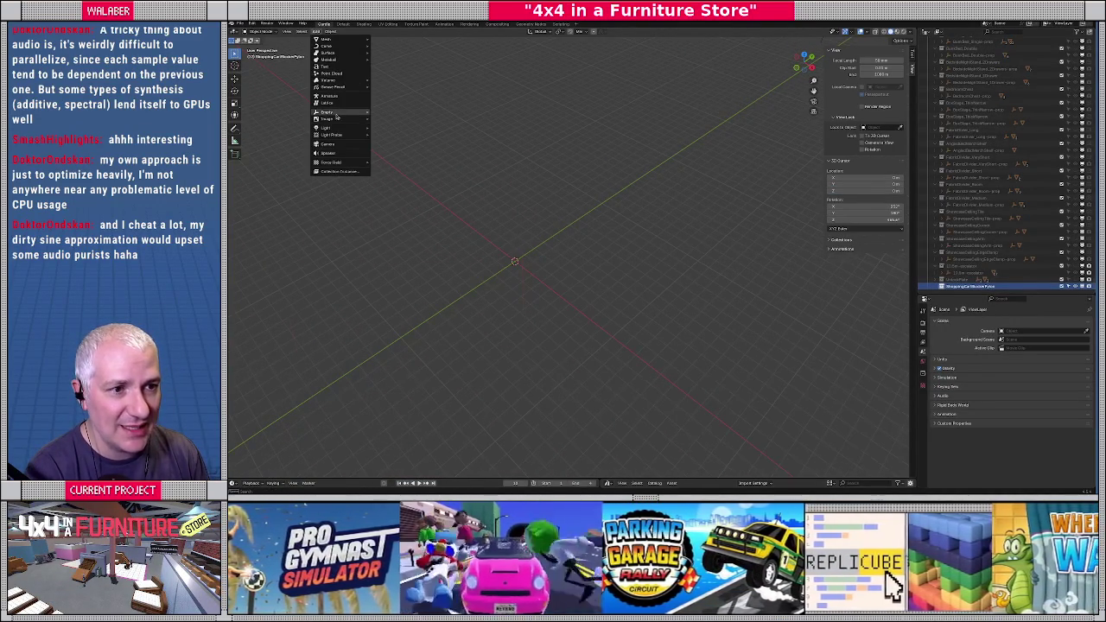
mouse_move(337, 114)
click(389, 148)
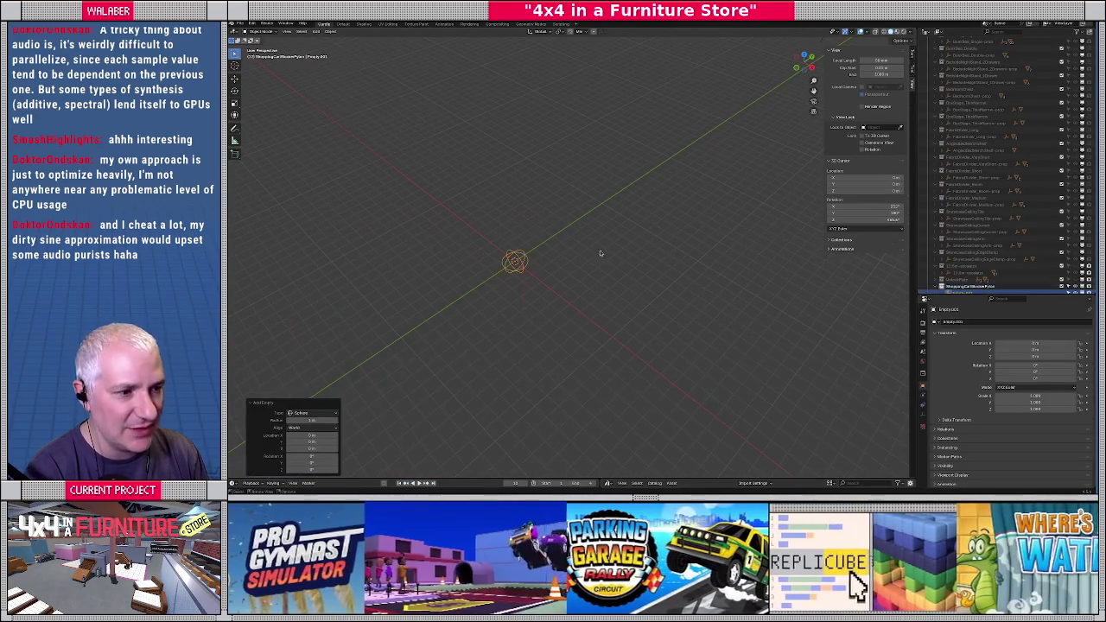
- Rename the empty to ShoppingCartBlockerPylon-prop in the Outliner
scroll(994, 259, down, 1)
double_click(968, 287)
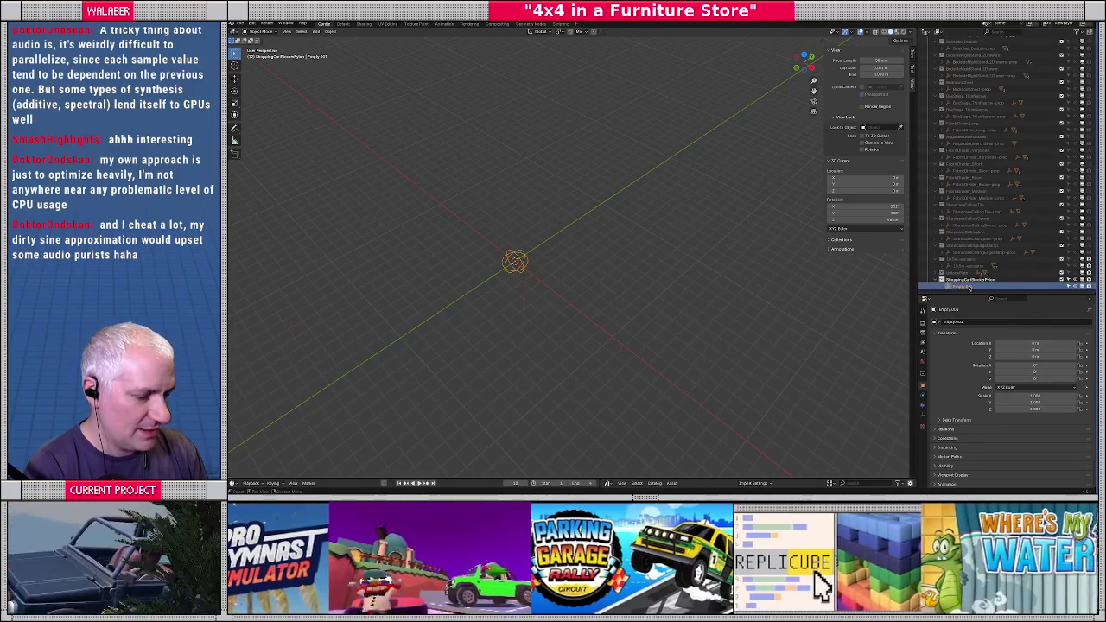
text(local)
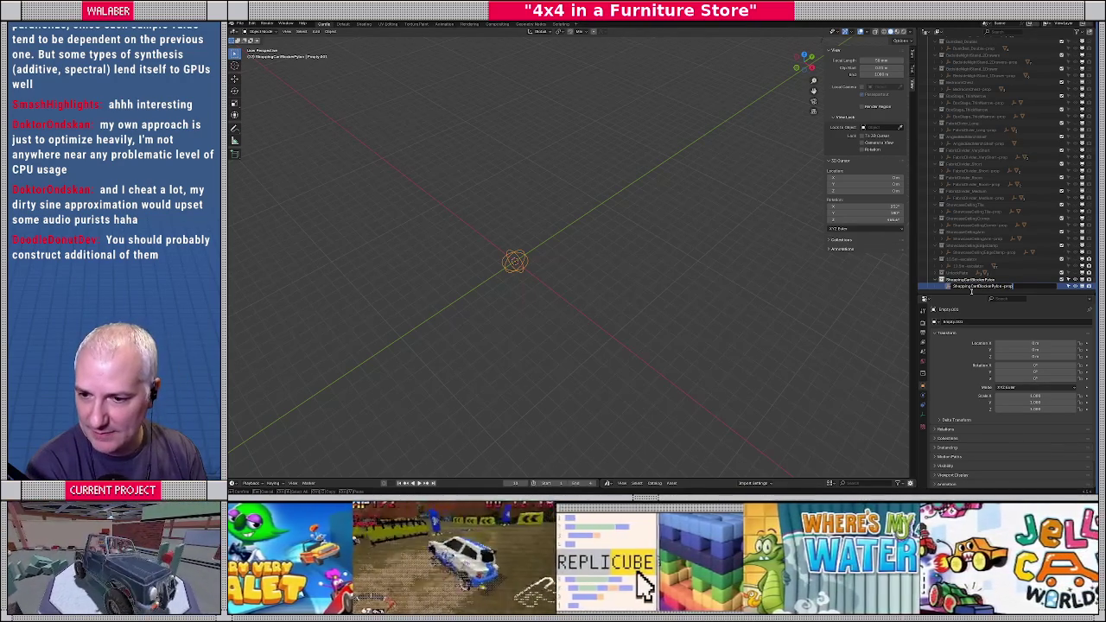
key(Return)
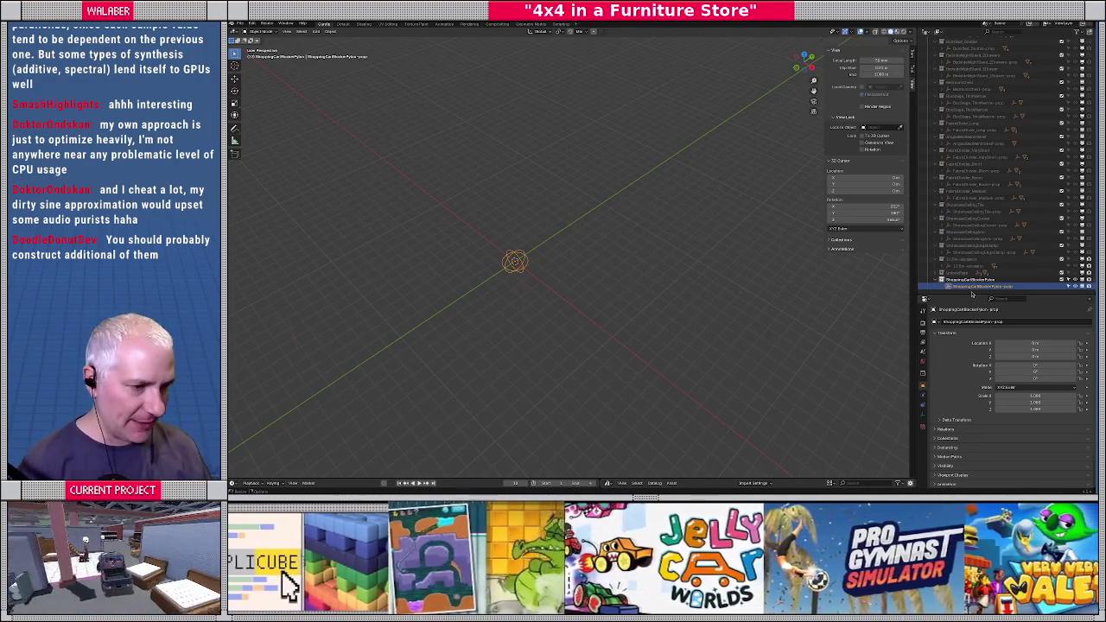
scroll(576, 335, up, 3)
- Frame the sphere empty, back out of the Add menu, and reselect the empty
key(KP_Decimal)
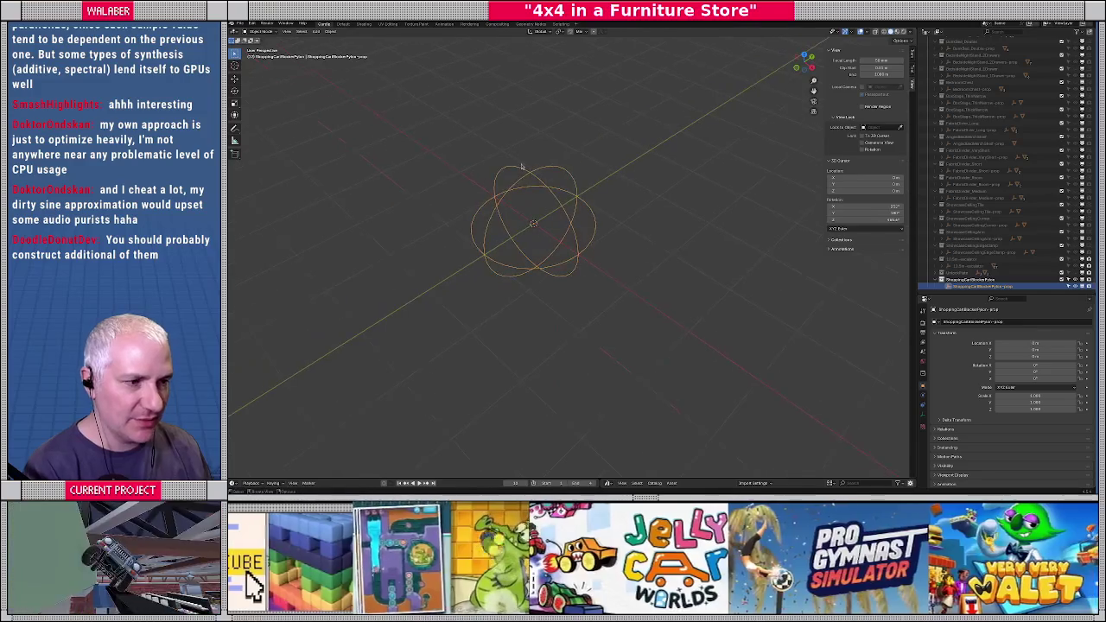
click(318, 32)
mouse_move(328, 39)
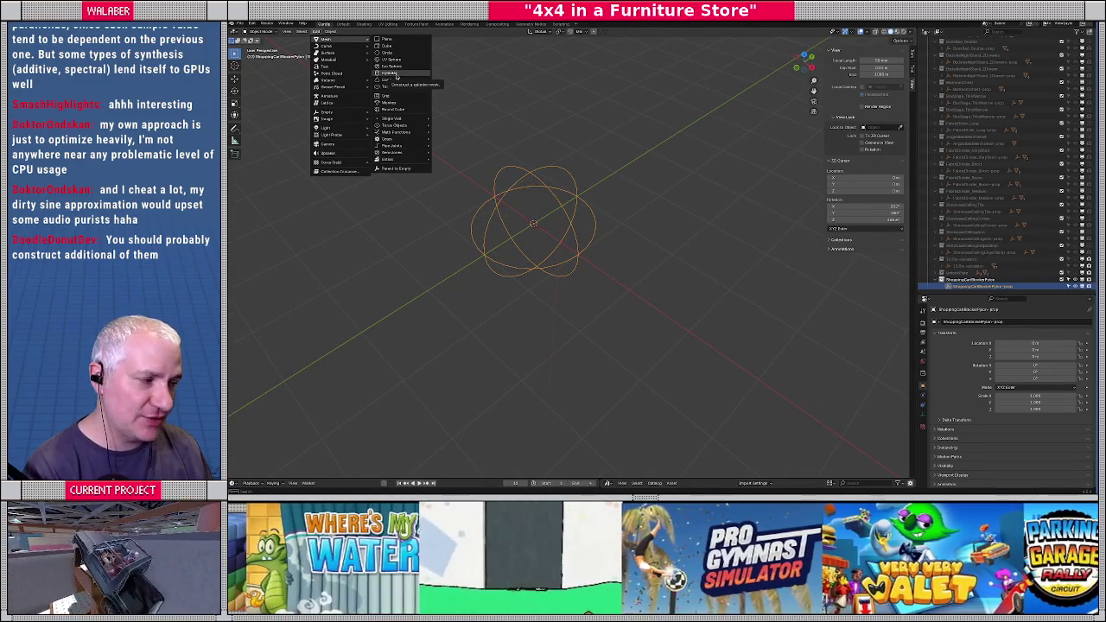
click(968, 287)
click(968, 280)
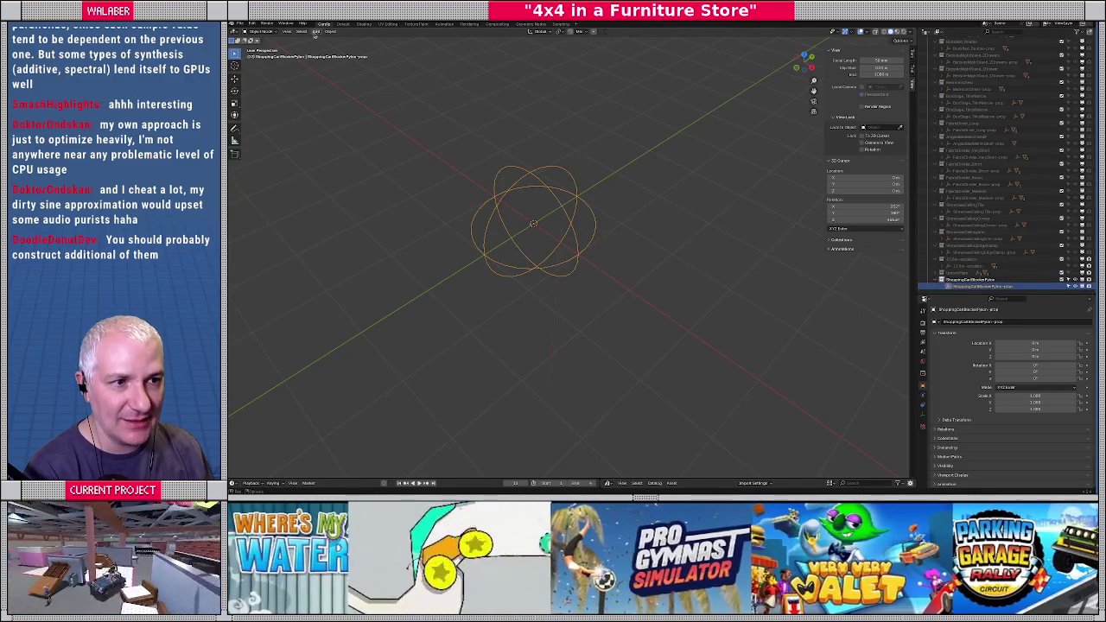
- Add a plain-axes empty and give it a ShoppingCartBlockerPylon name
click(318, 32)
mouse_move(324, 39)
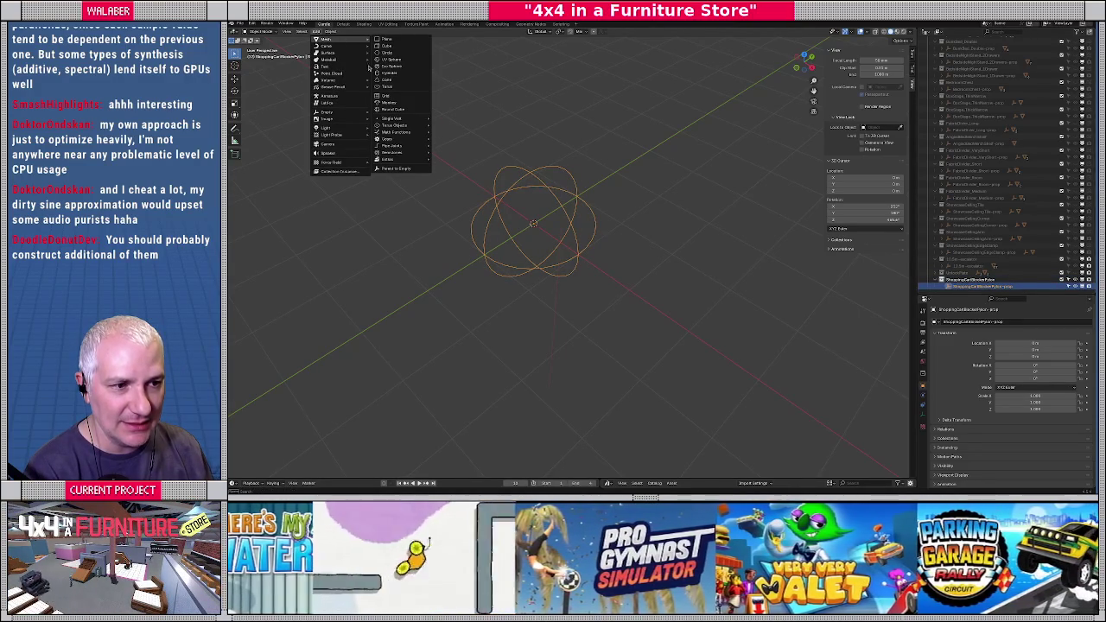
mouse_move(328, 111)
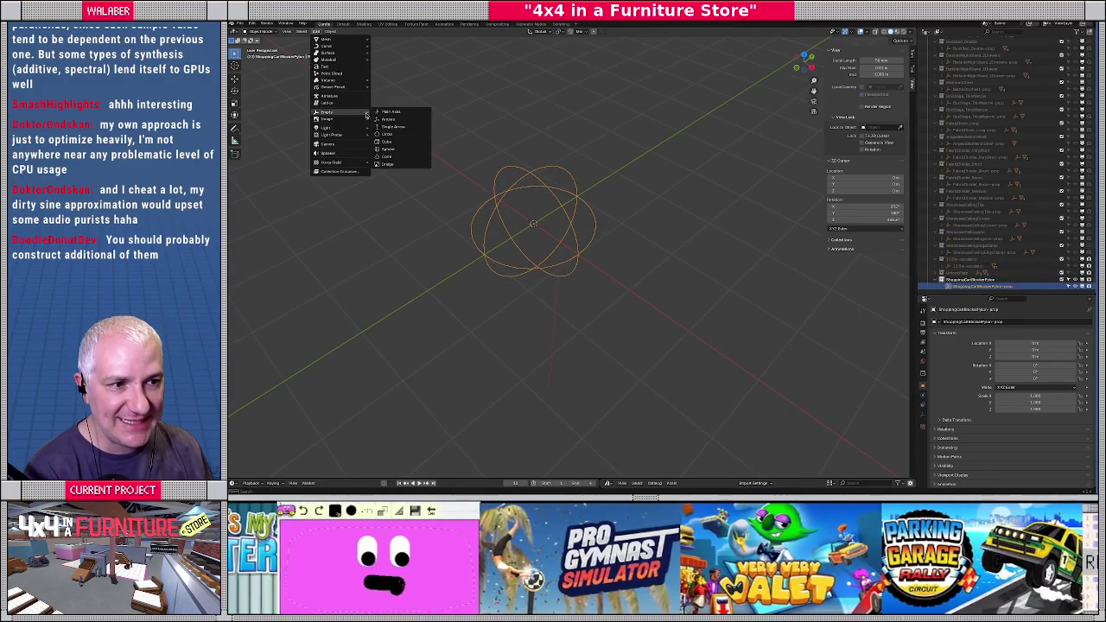
click(393, 113)
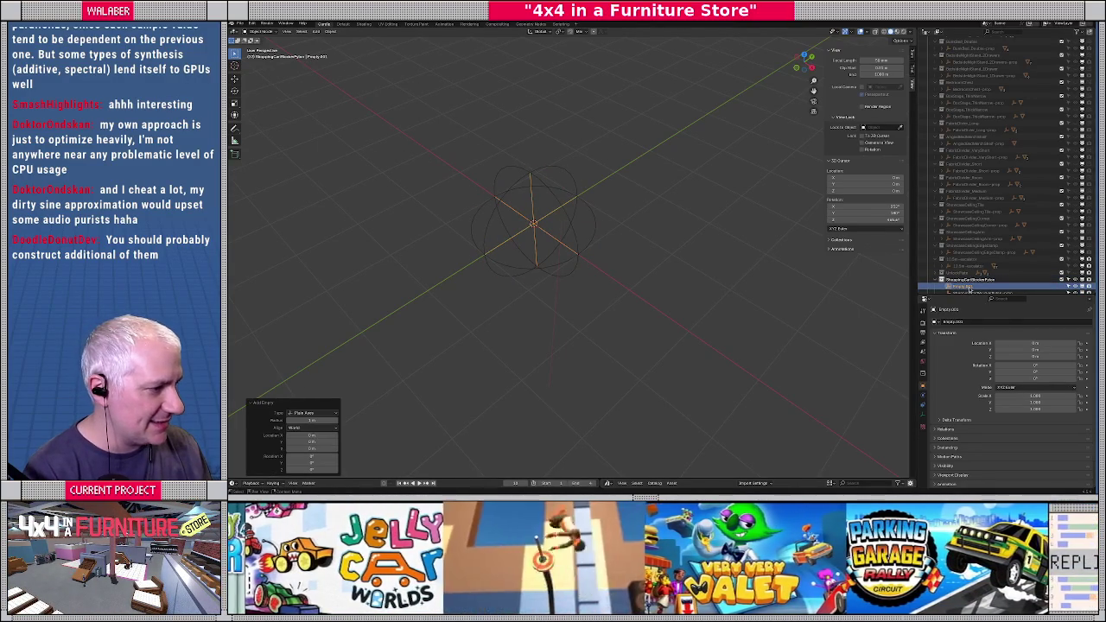
click(969, 290)
key(F2)
text(g)
text(ingC)
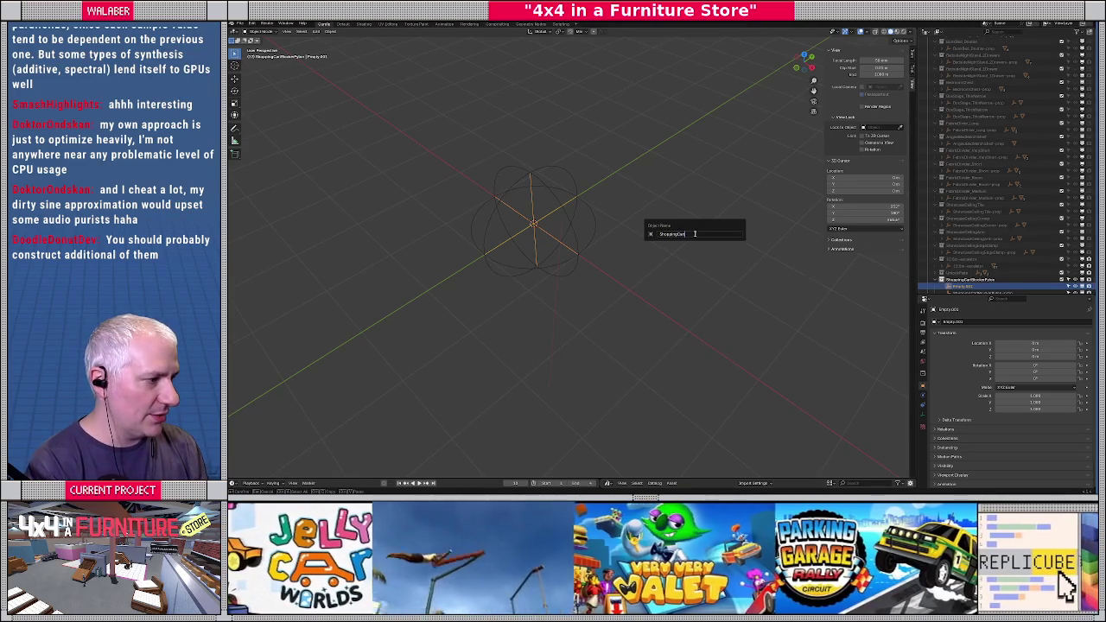
text(Bask)
text(PylonBase)
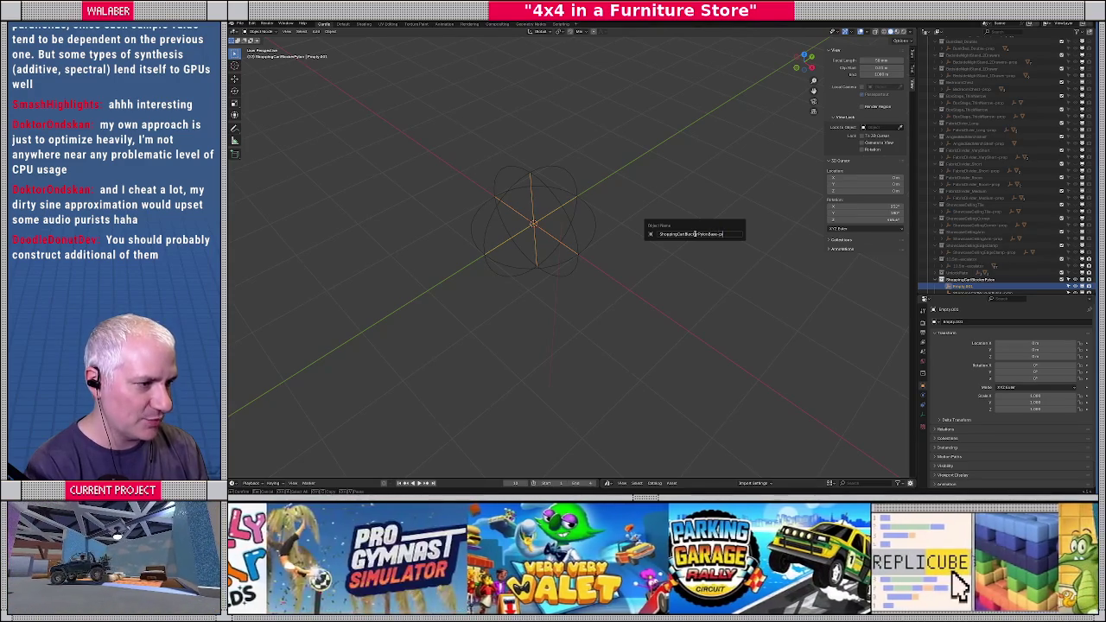
key(Return)
- Duplicate the empty in place and rename the copy ShoppingCartBlockerPylon-prop
scroll(951, 251, down, 1)
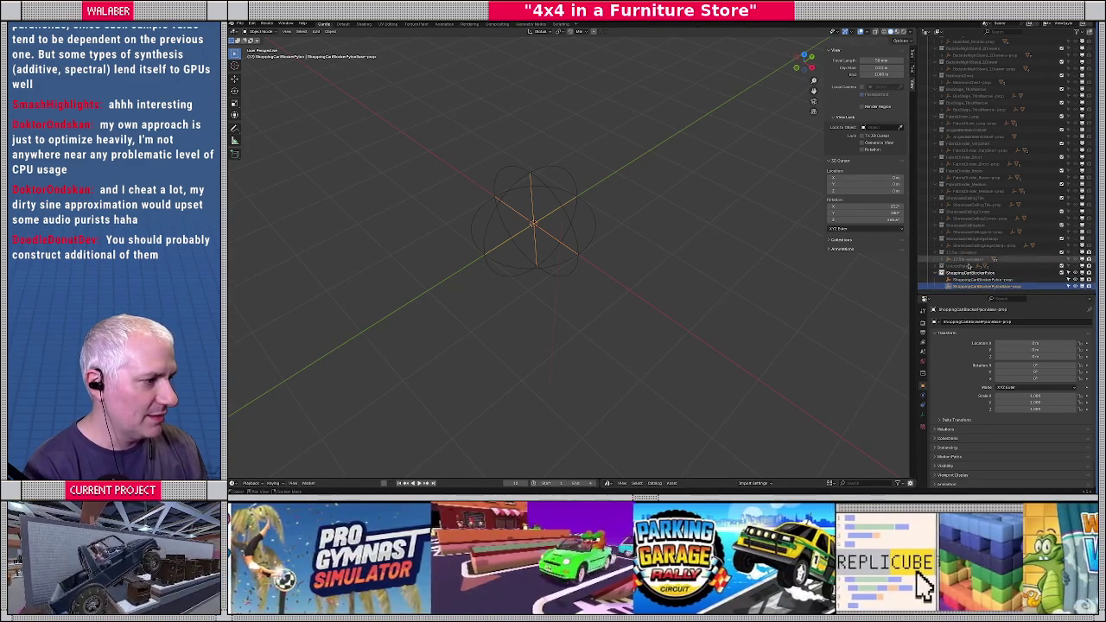
scroll(962, 285, up, 1)
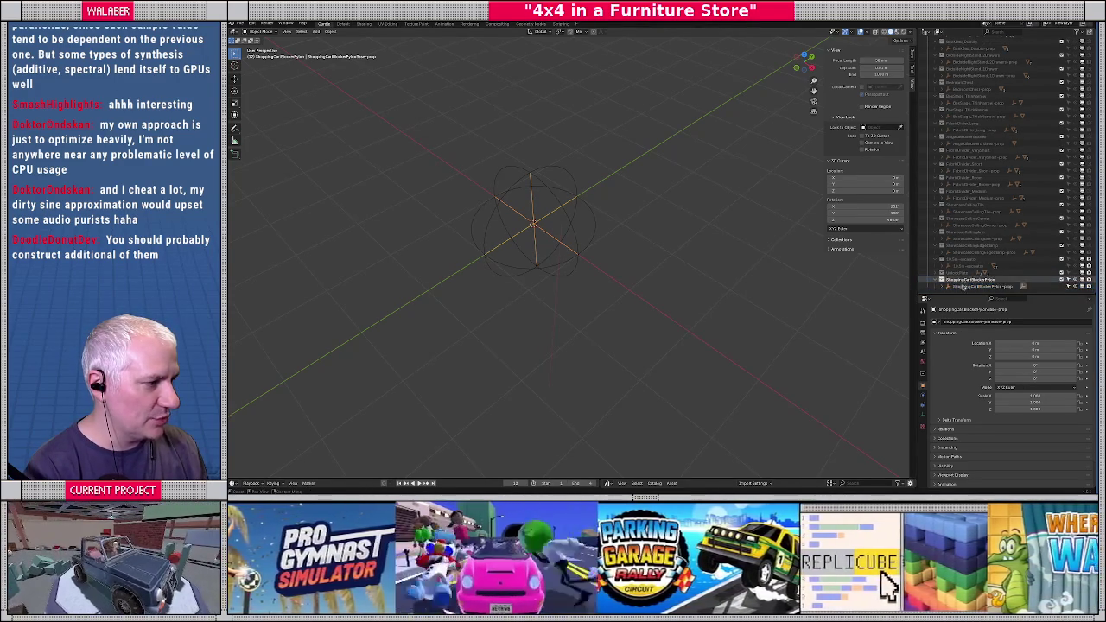
scroll(942, 285, down, 1)
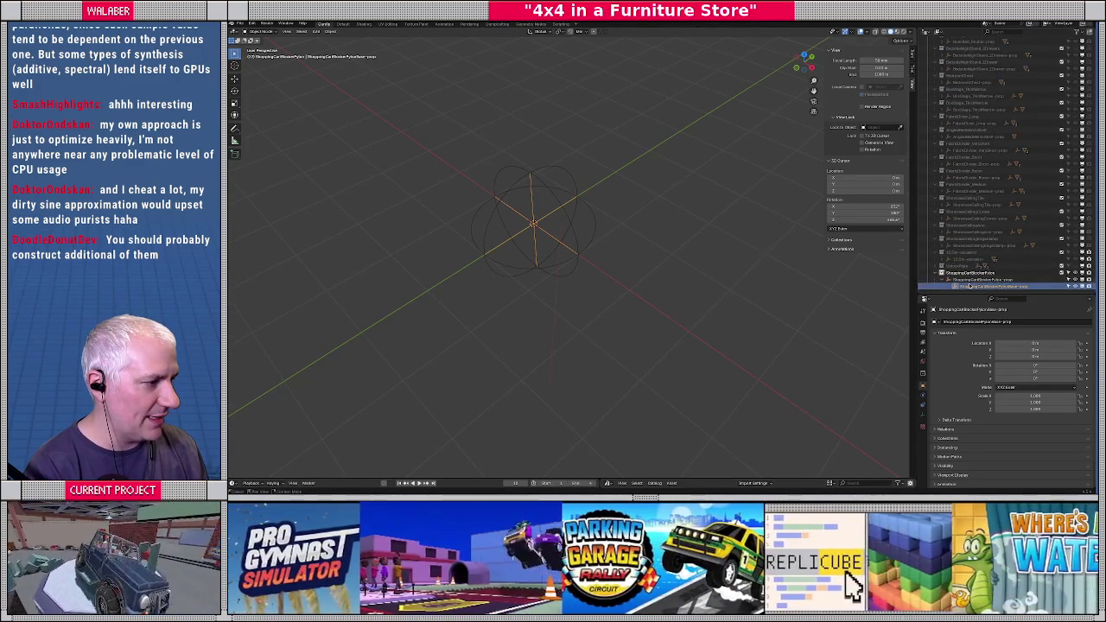
key(shift+d)
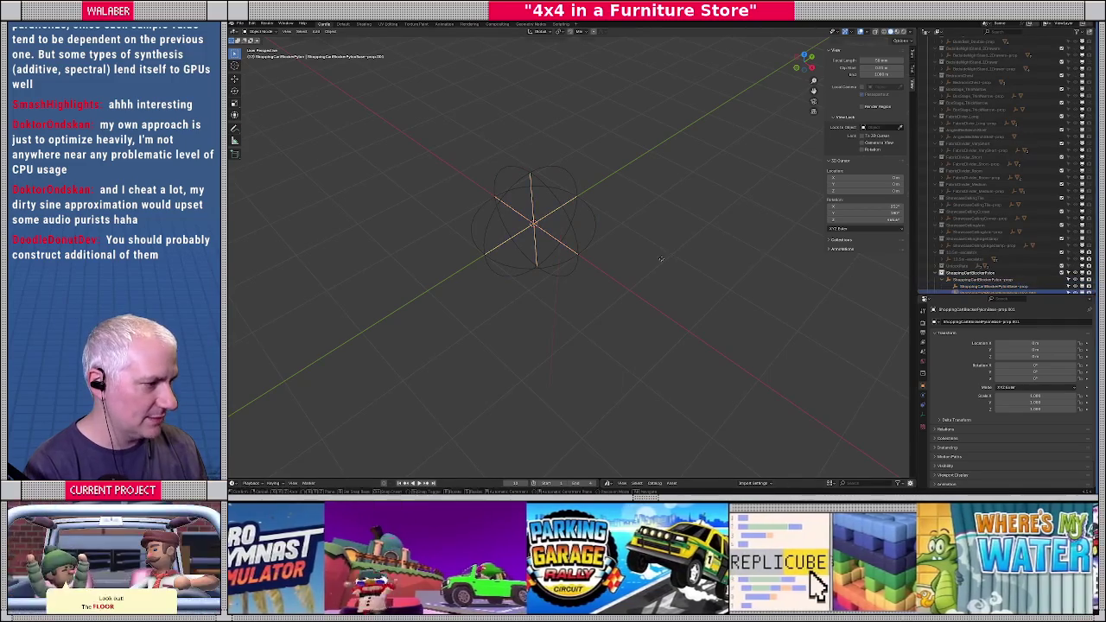
key(Escape)
key(F2)
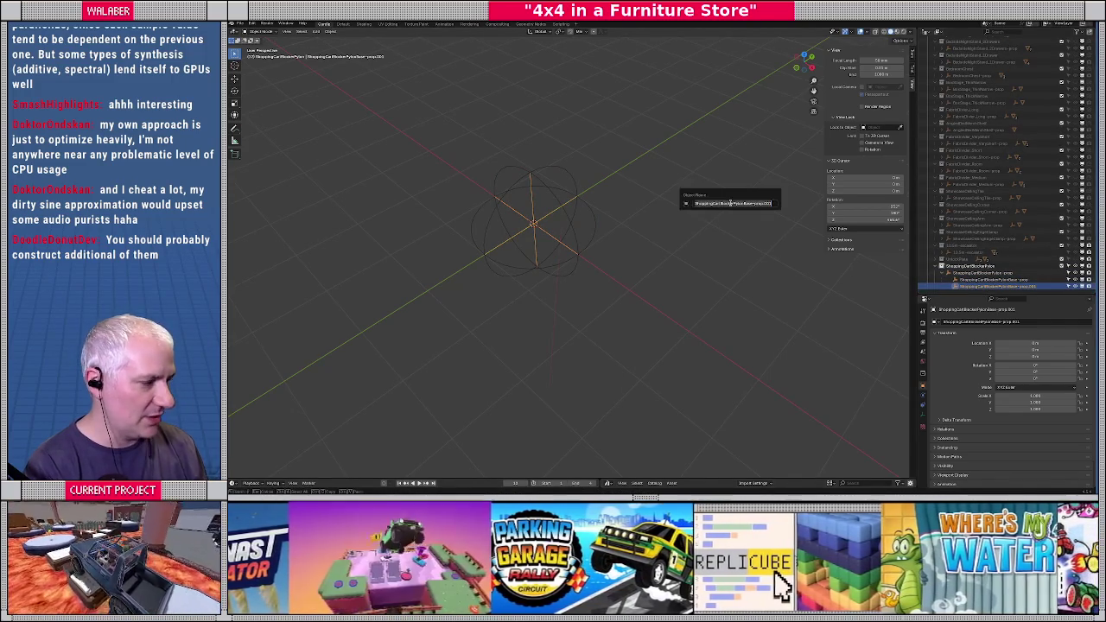
key(BackSpace)
key(BackSpace)
key(BackSpace)
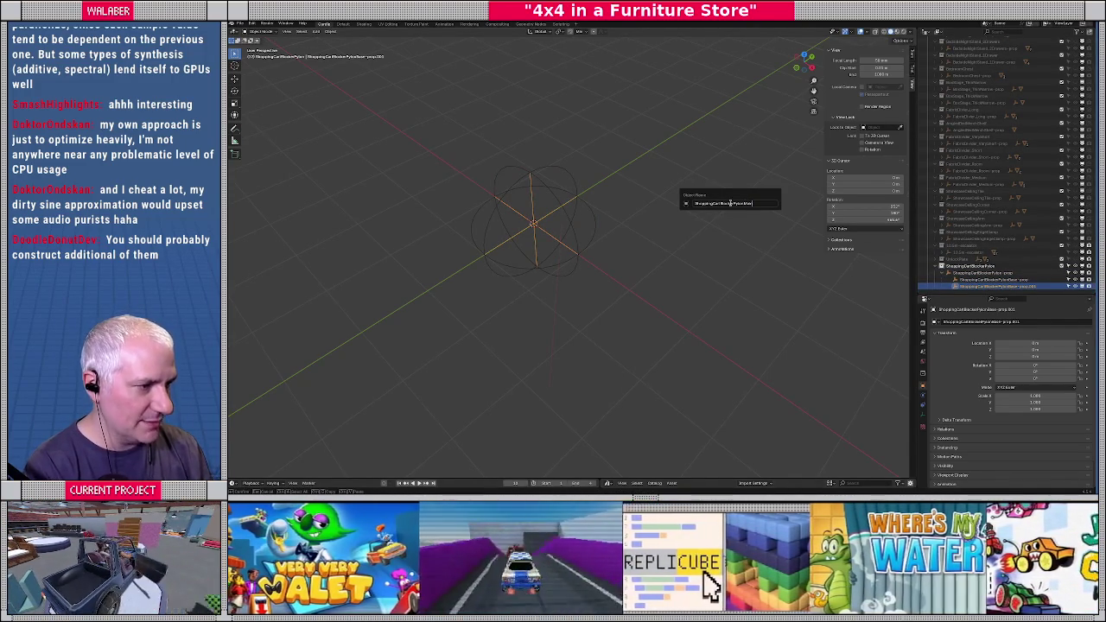
text(-prop)
key(Return)
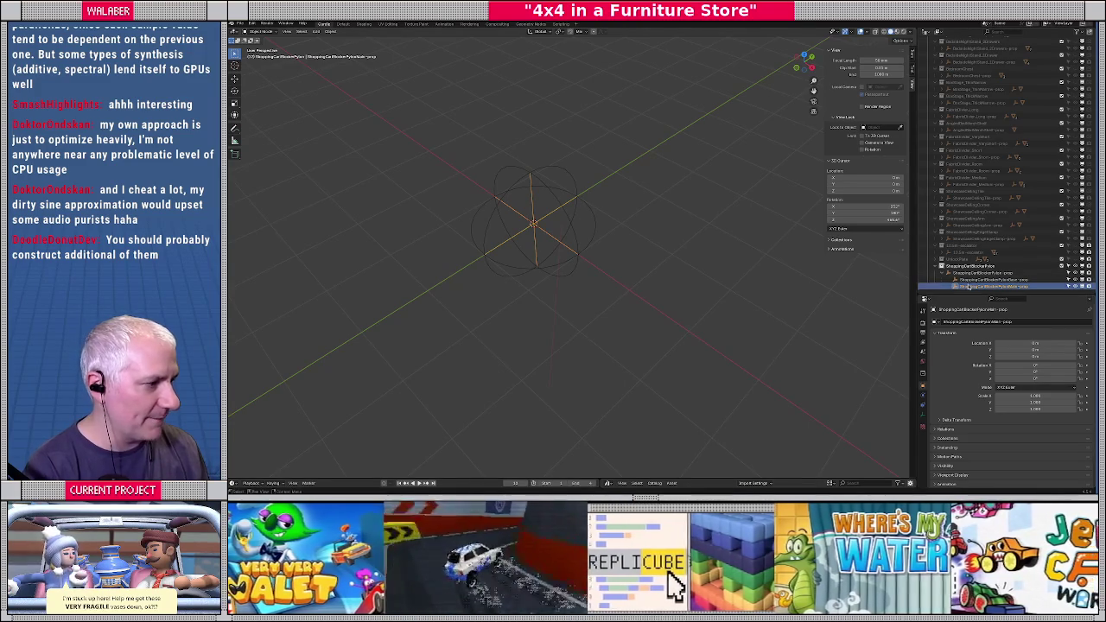
key(alt+a)
click(316, 32)
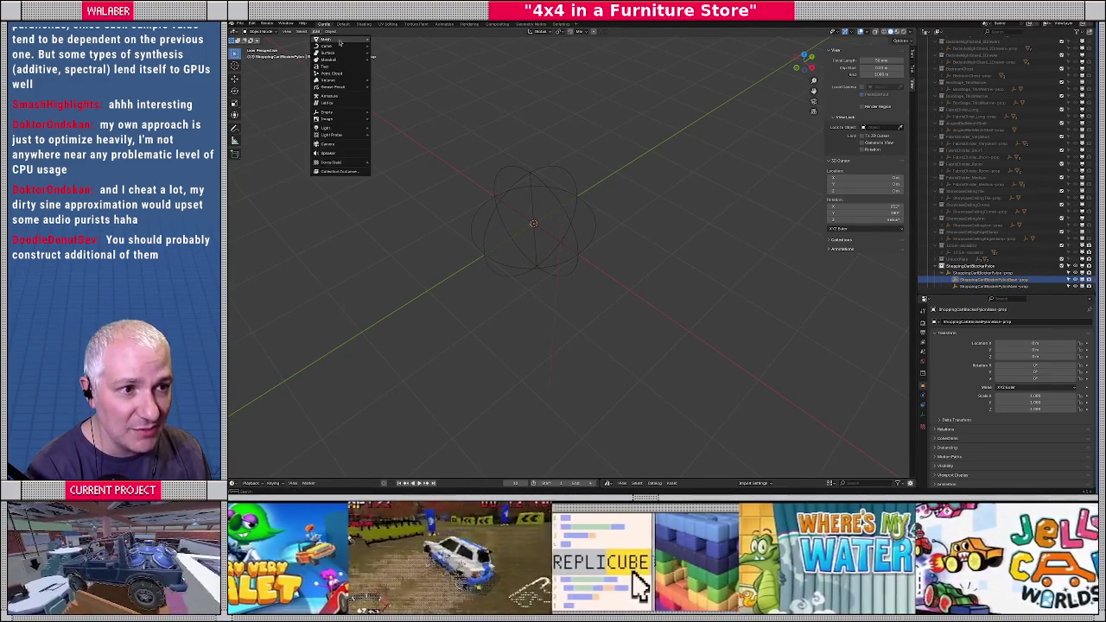
- Add a 16-sided cylinder at the 3D cursor with a narrower radius
mouse_move(331, 42)
click(393, 76)
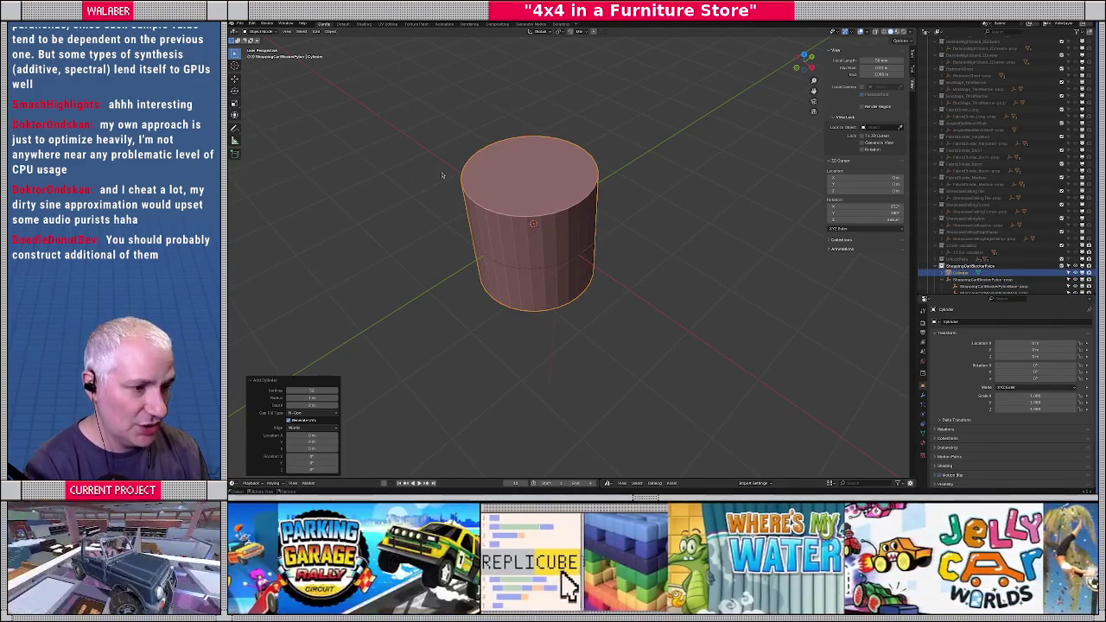
click(311, 389)
text(16)
key(Tab)
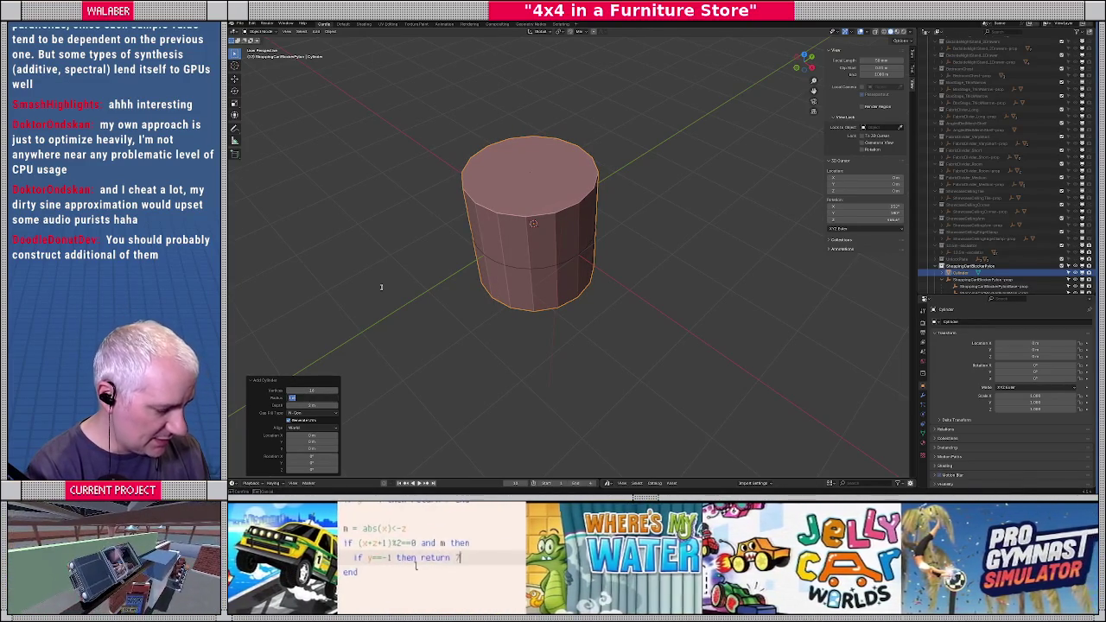
text(0)
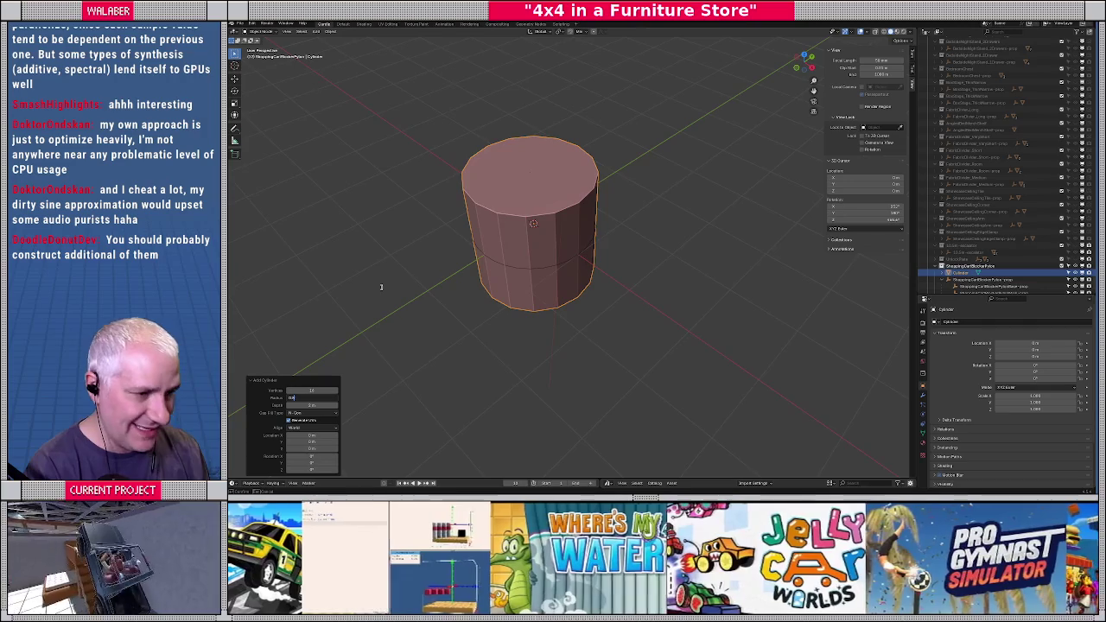
key(Return)
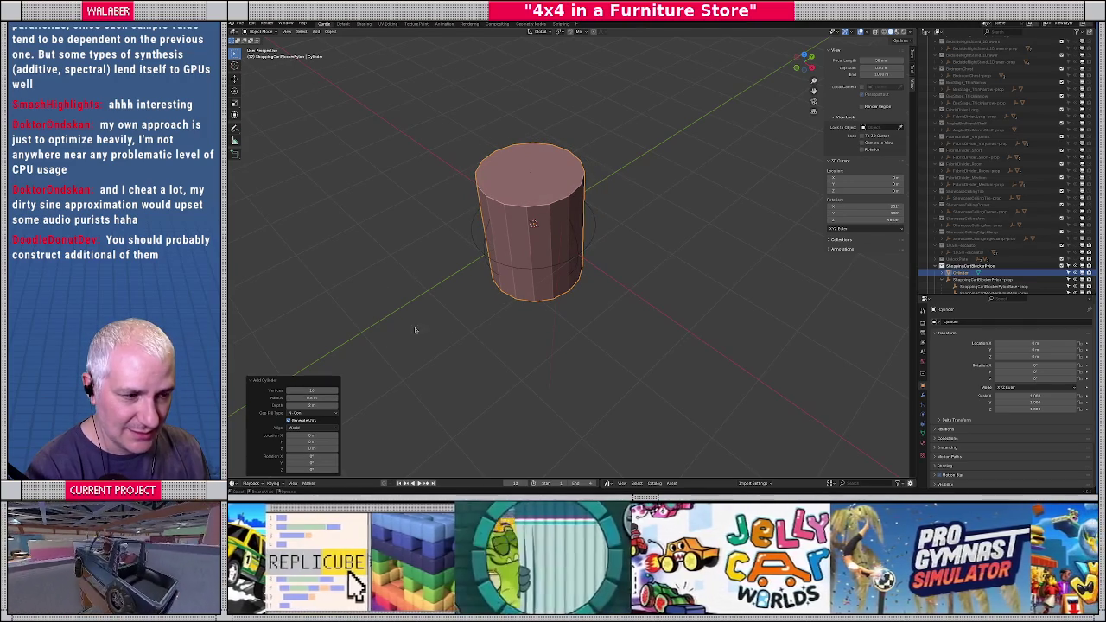
- Delete the cylinder's bottom face in Edit Mode
key(KP_1)
key(KP_Decimal)
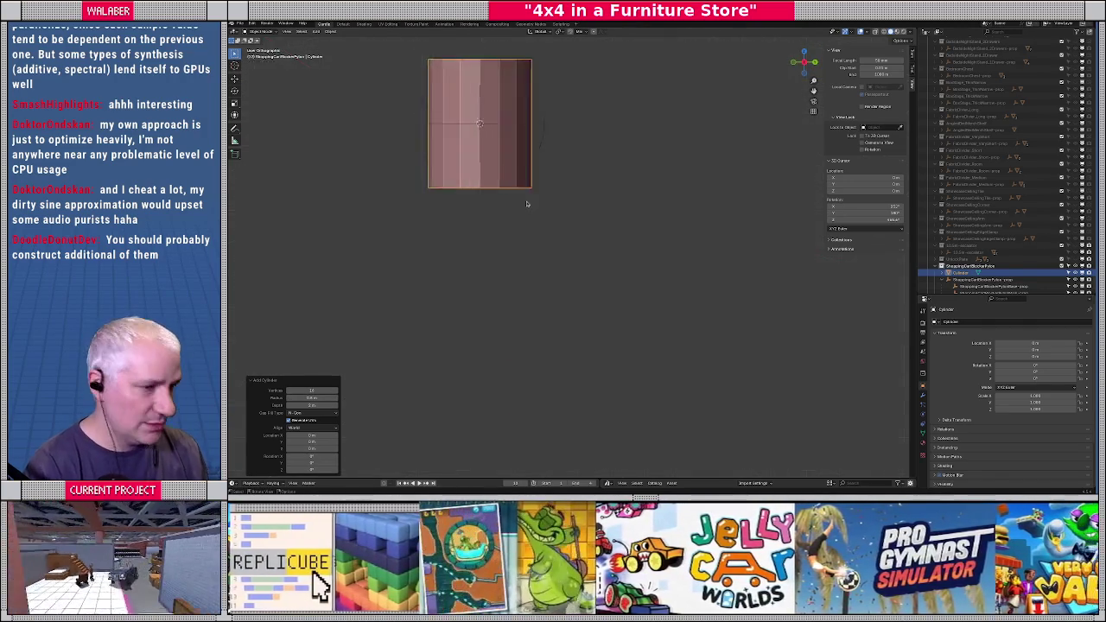
drag(525, 204, 550, 326)
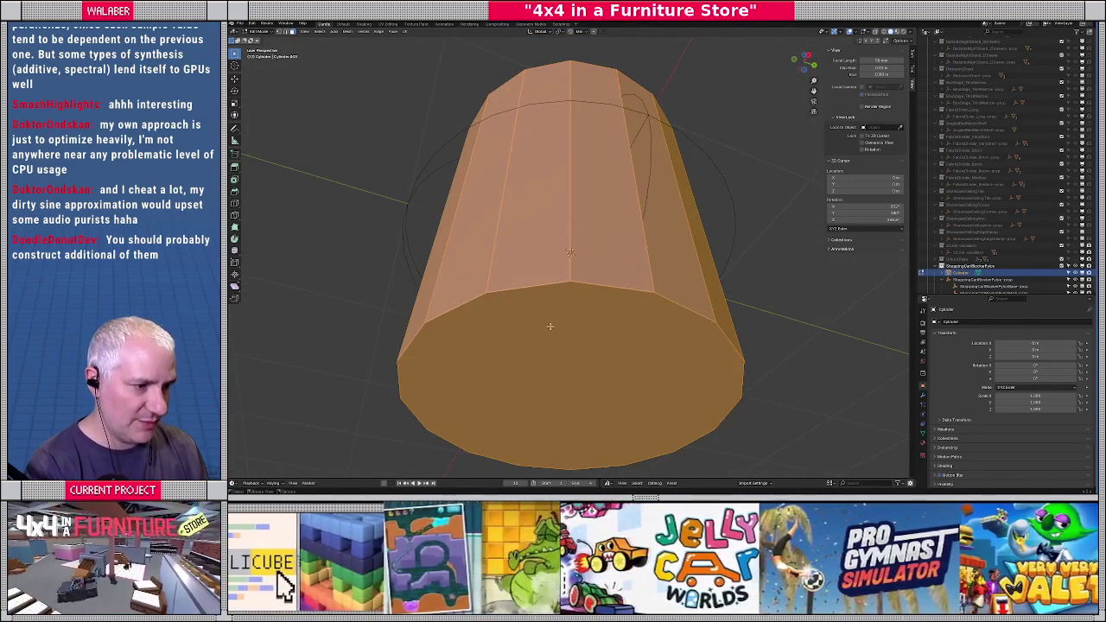
key(Tab)
key(x)
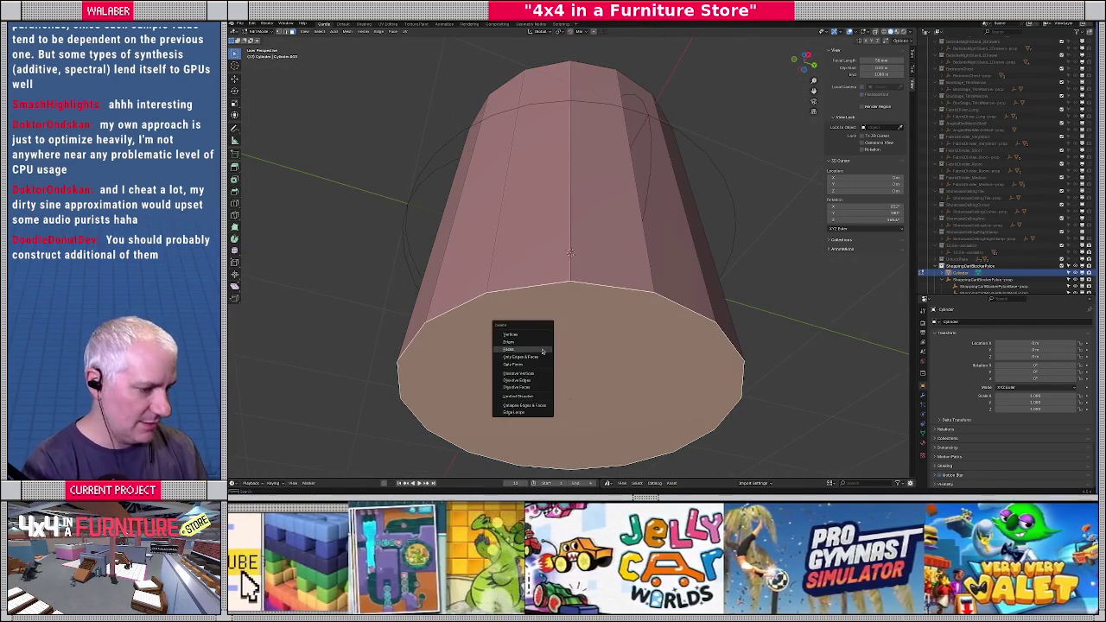
click(542, 350)
drag(541, 350, 546, 258)
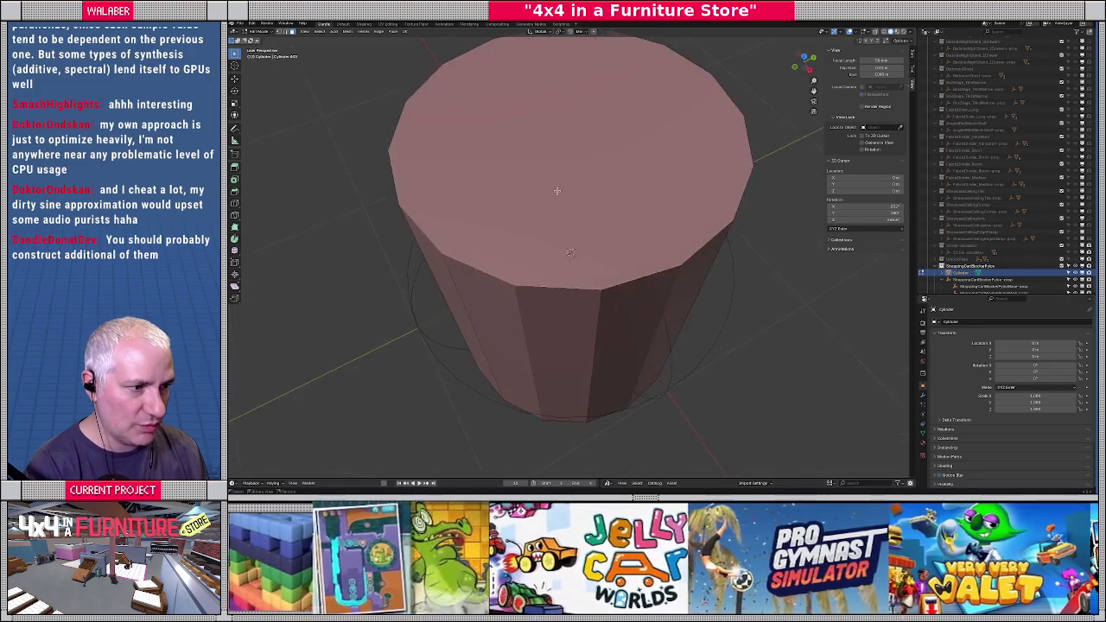
scroll(547, 258, down, 5)
scroll(563, 204, down, 2)
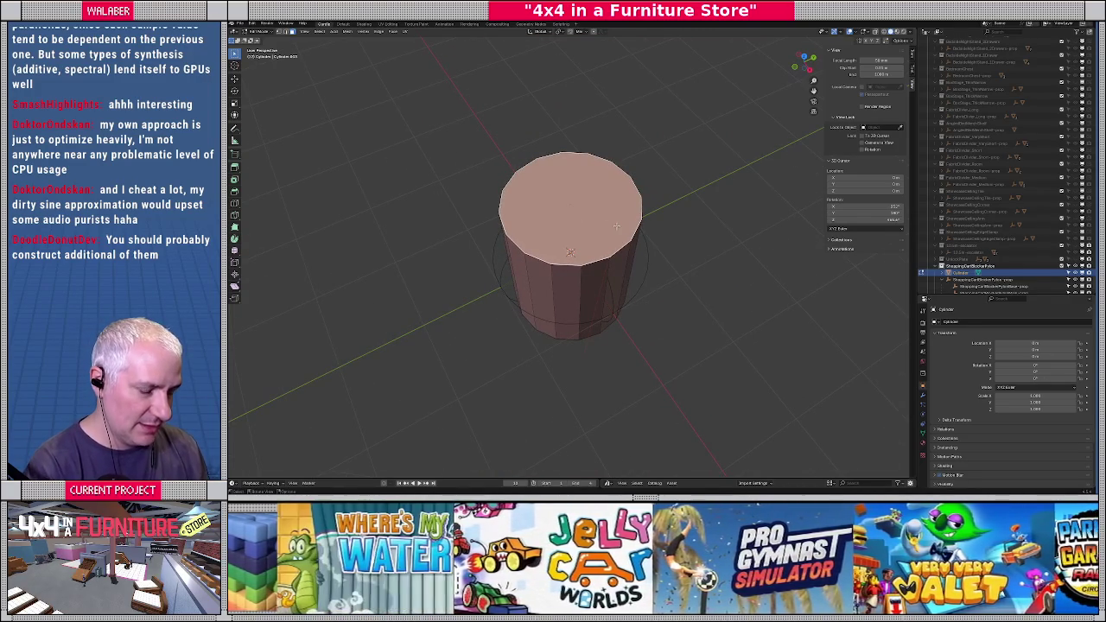
- Shrink the top face slightly and lower it along Z to shorten the shape
key(s)
key(shift+z)
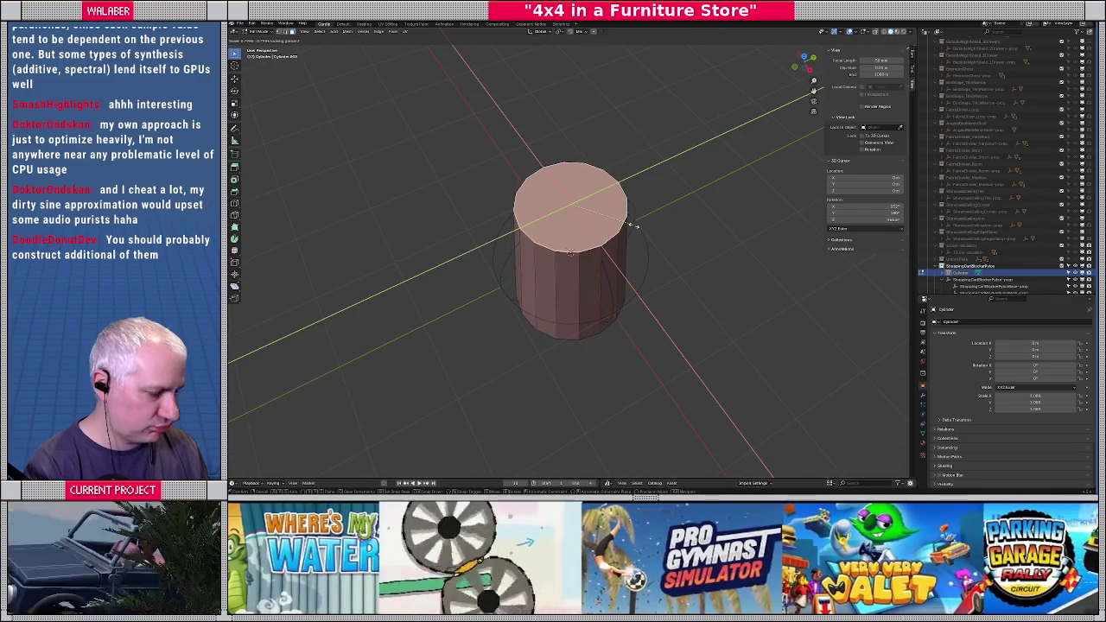
click(633, 225)
key(KP_3)
key(g)
key(z)
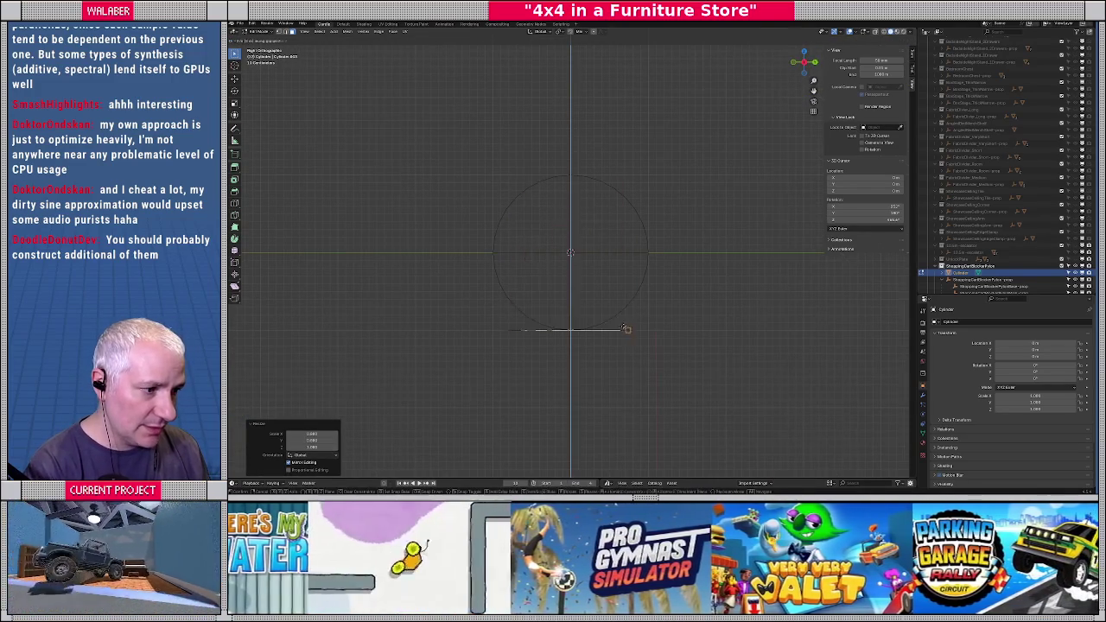
click(728, 337)
- Raise the bottom edge loop to flatten the disc, then return to Object Mode
key(Tab)
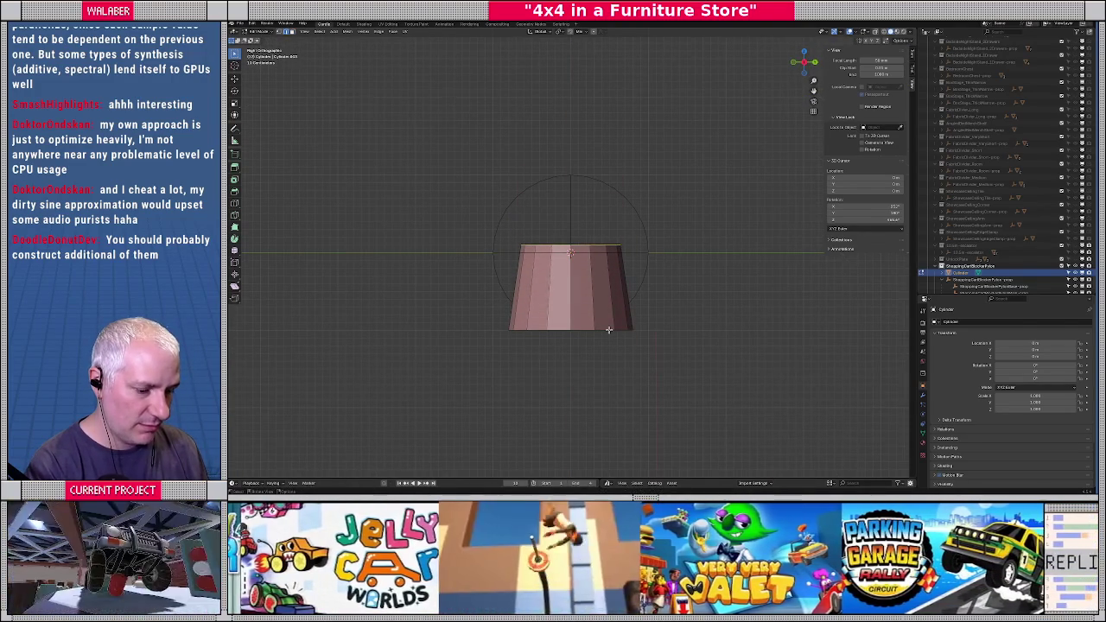
alt+click(610, 328)
key(g)
key(z)
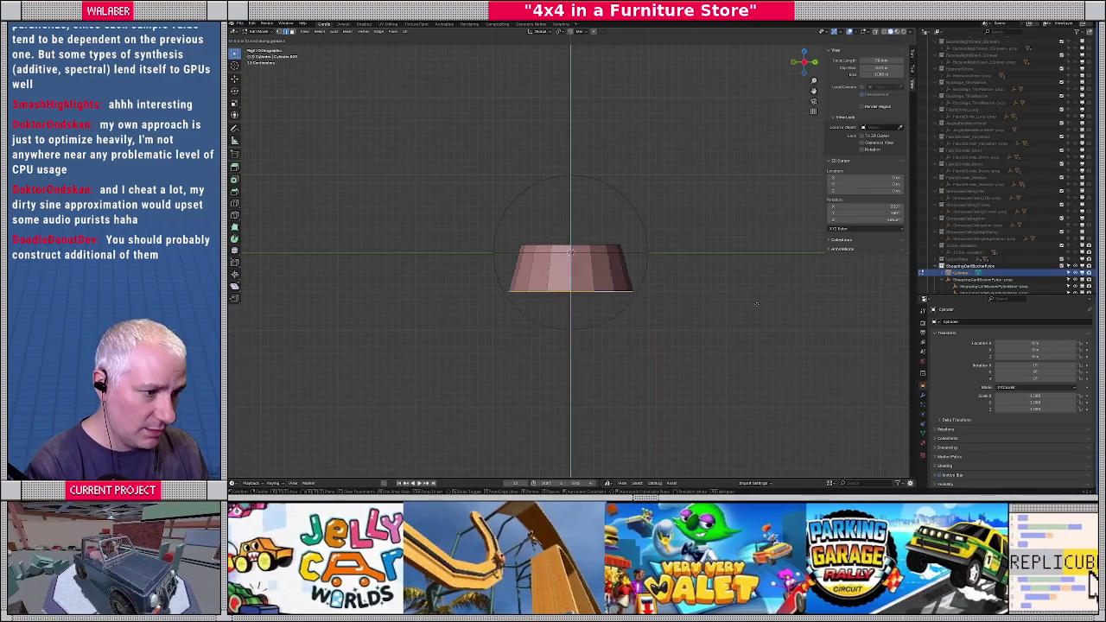
click(711, 262)
drag(711, 261, 642, 278)
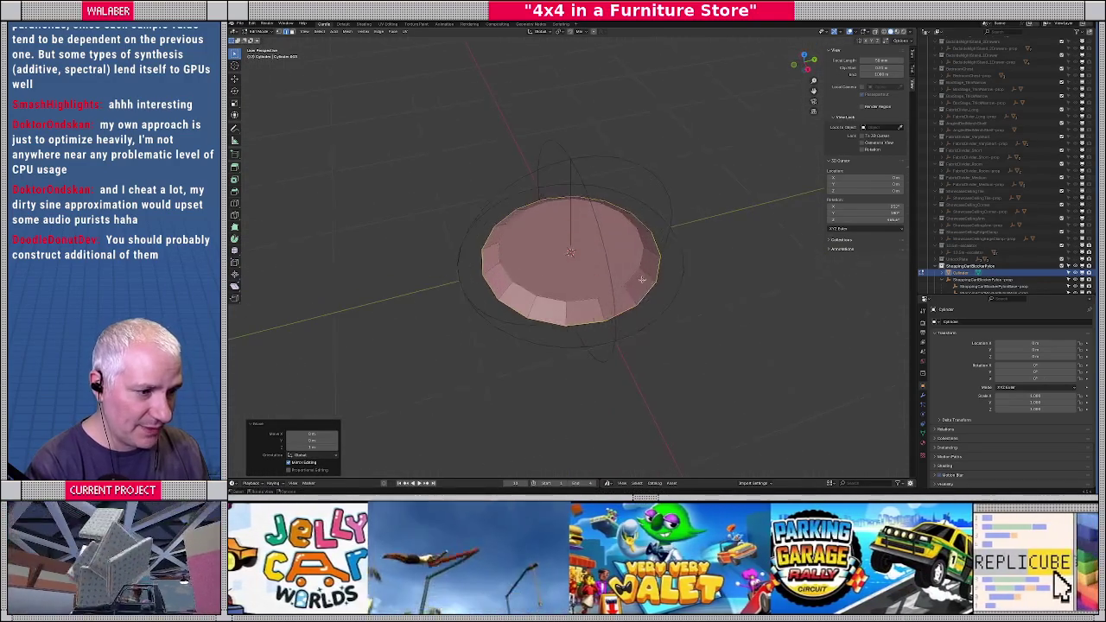
key(Tab)
scroll(648, 259, down, 5)
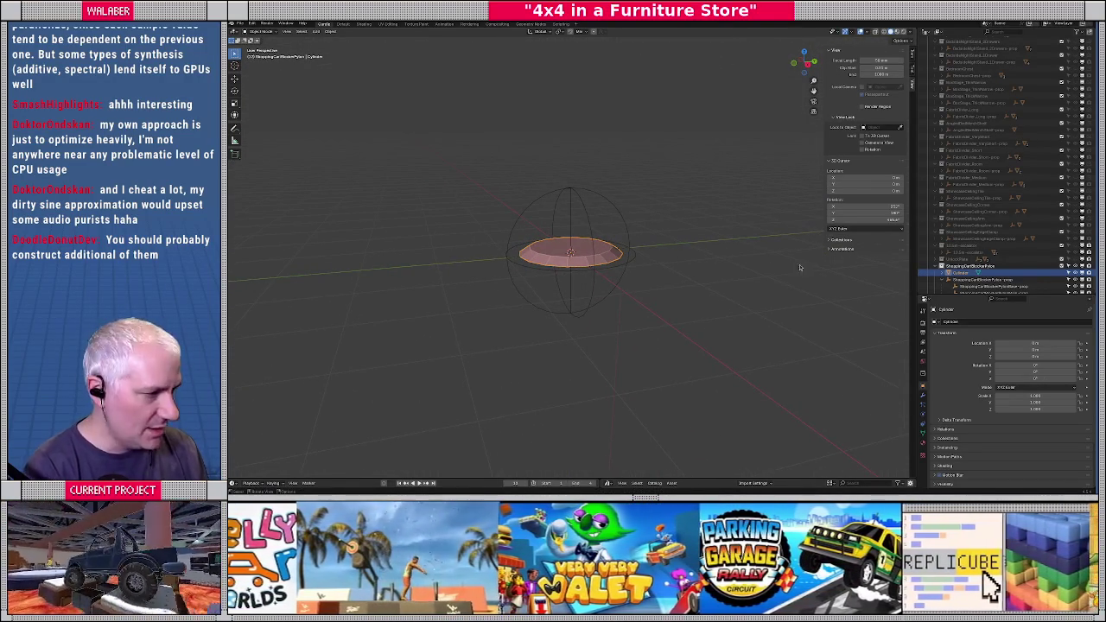
scroll(994, 263, down, 1)
click(957, 266)
key(F2)
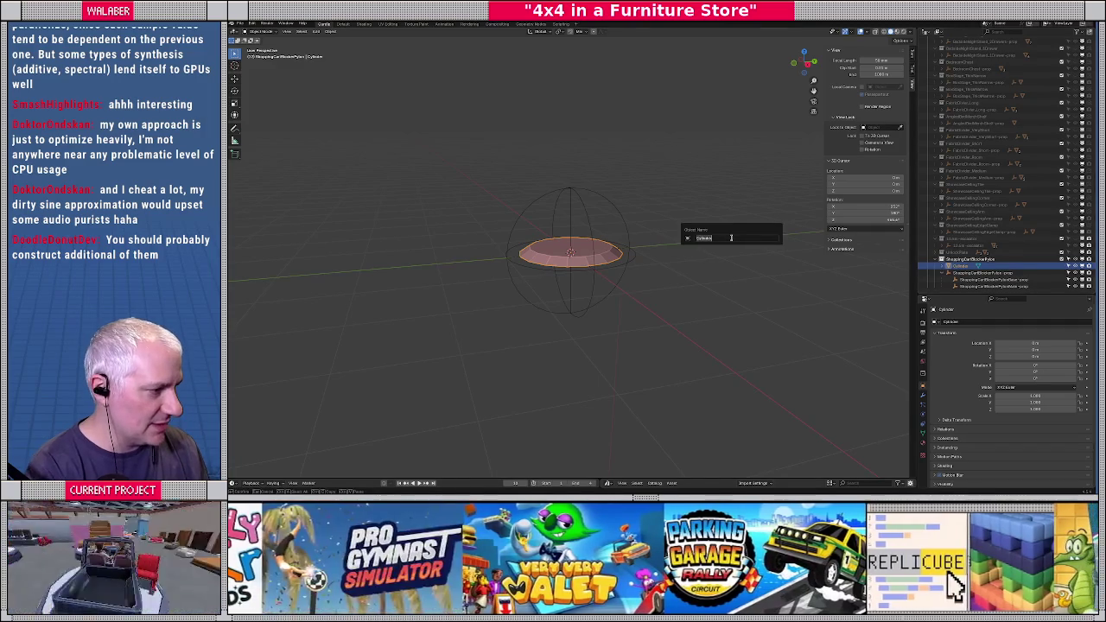
- Name the flat disc ShoppingCartBlockerPylonBase-mesh-collider
text(Shop)
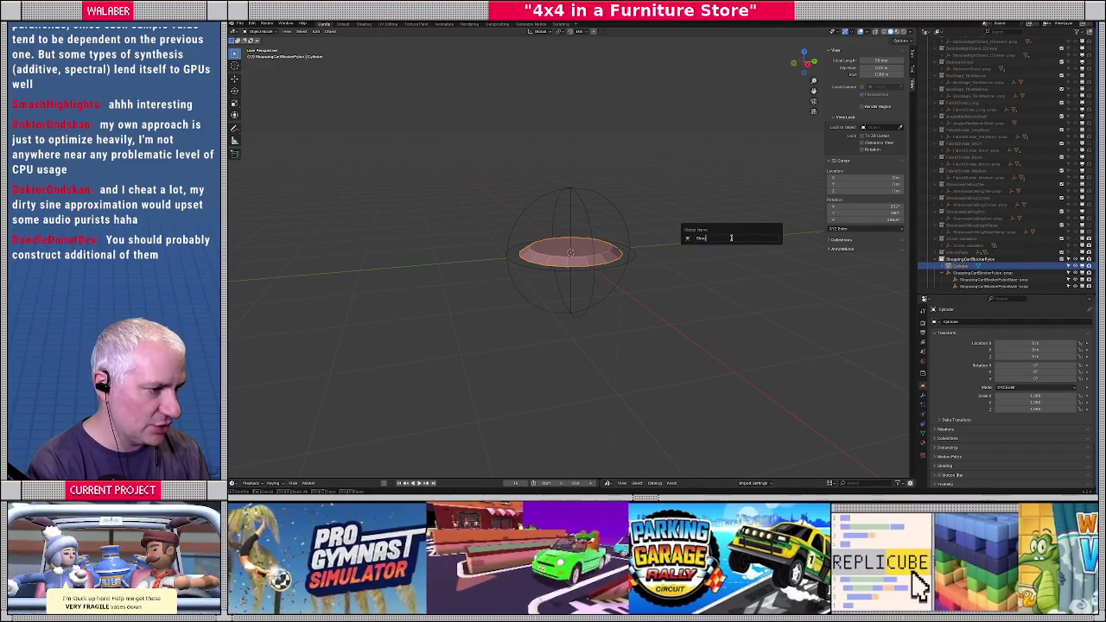
text(ping)
key(BackSpace)
key(BackSpace)
key(BackSpace)
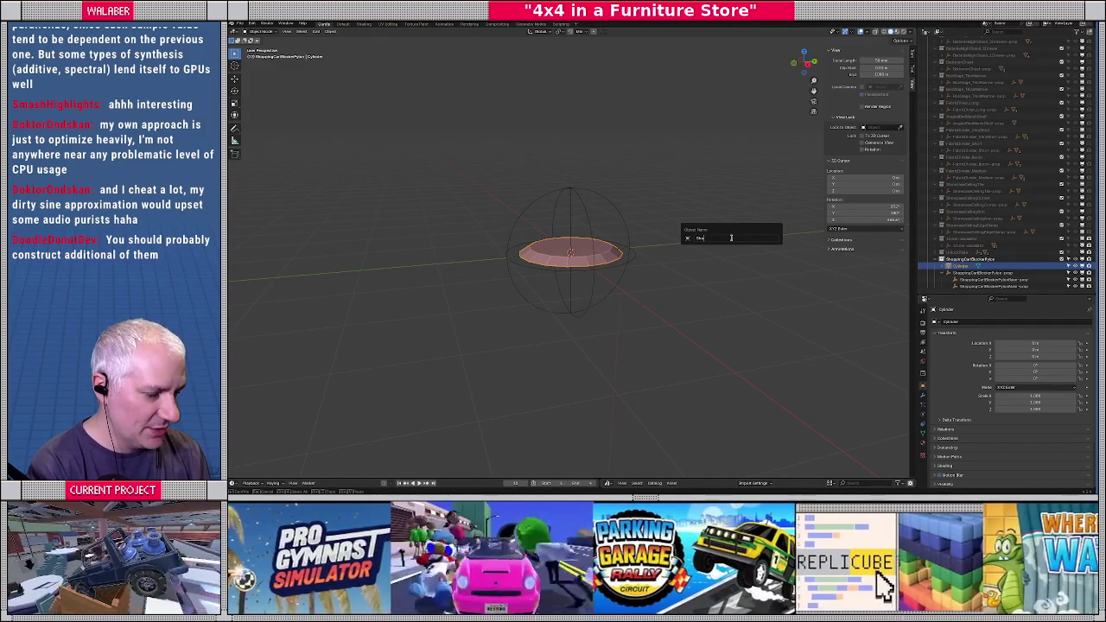
text(ingCart)
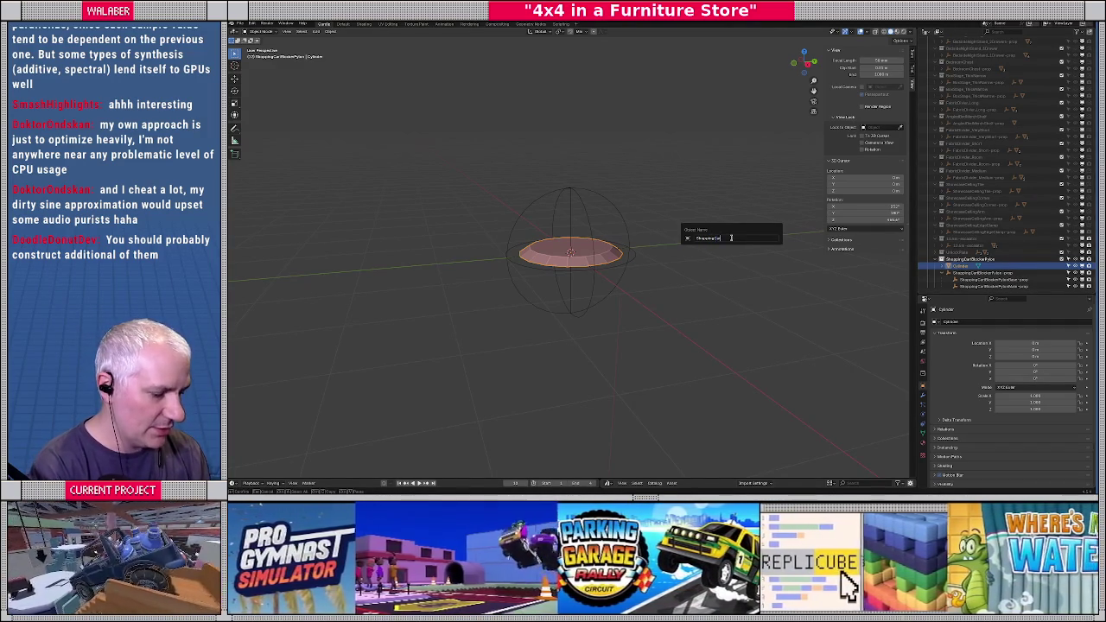
text(BlockerPy)
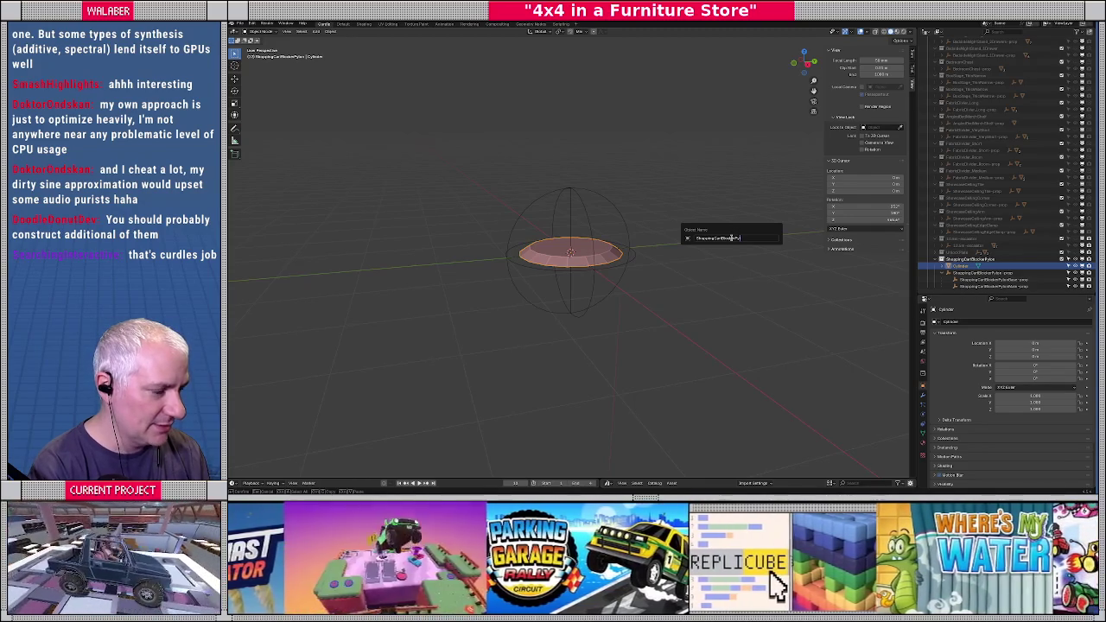
text(lonBase-mesh-)
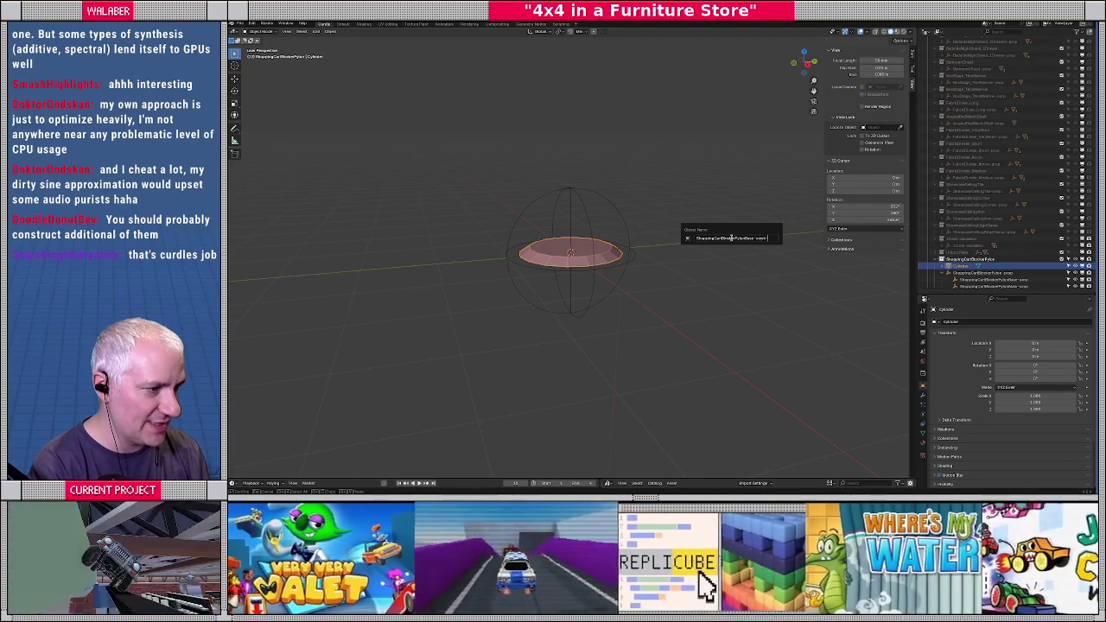
text(collid)
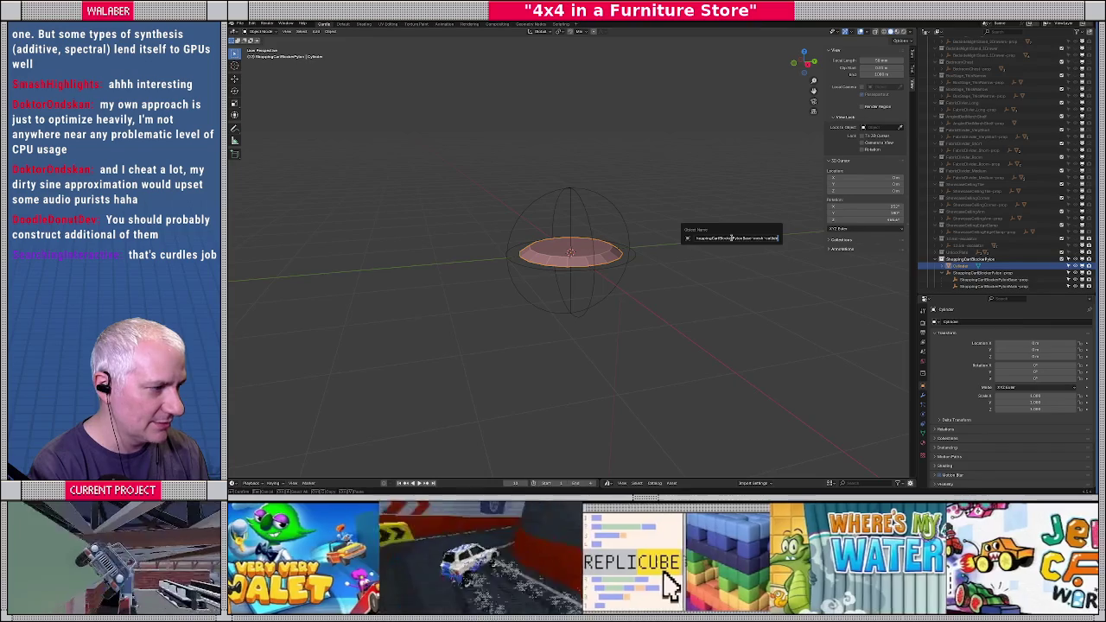
key(Return)
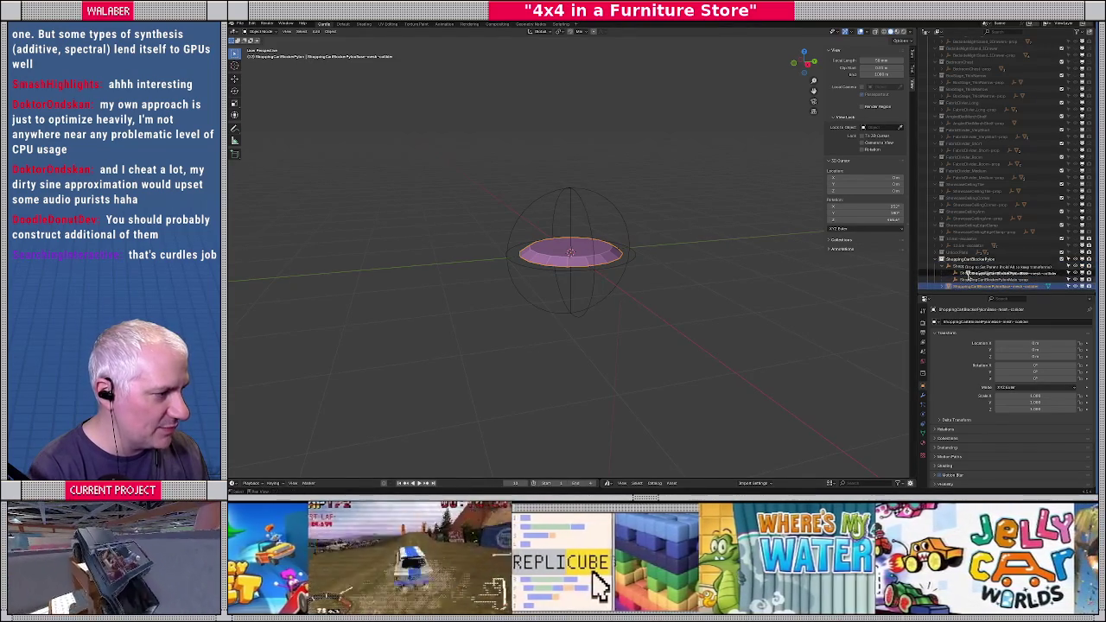
- Parent the base collider to the pylon and select the pylon's mesh object
drag(968, 273, 970, 276)
click(972, 280)
scroll(991, 468, down, 1)
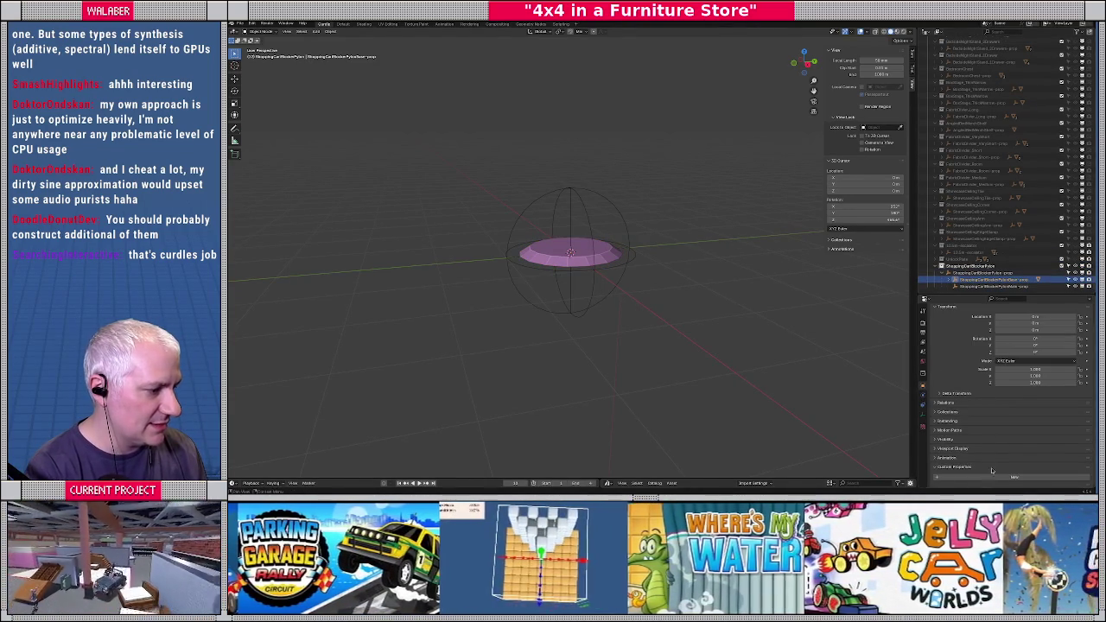
scroll(1019, 441, down, 1)
- Add a new custom property of type Boolean to the object
click(1080, 482)
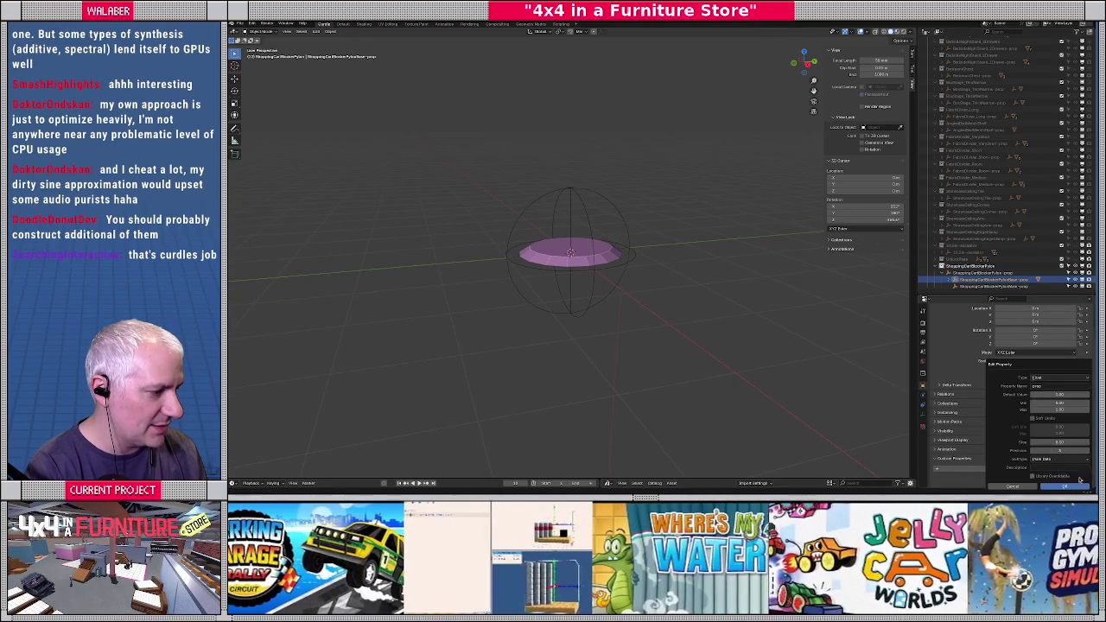
click(1046, 378)
click(1042, 415)
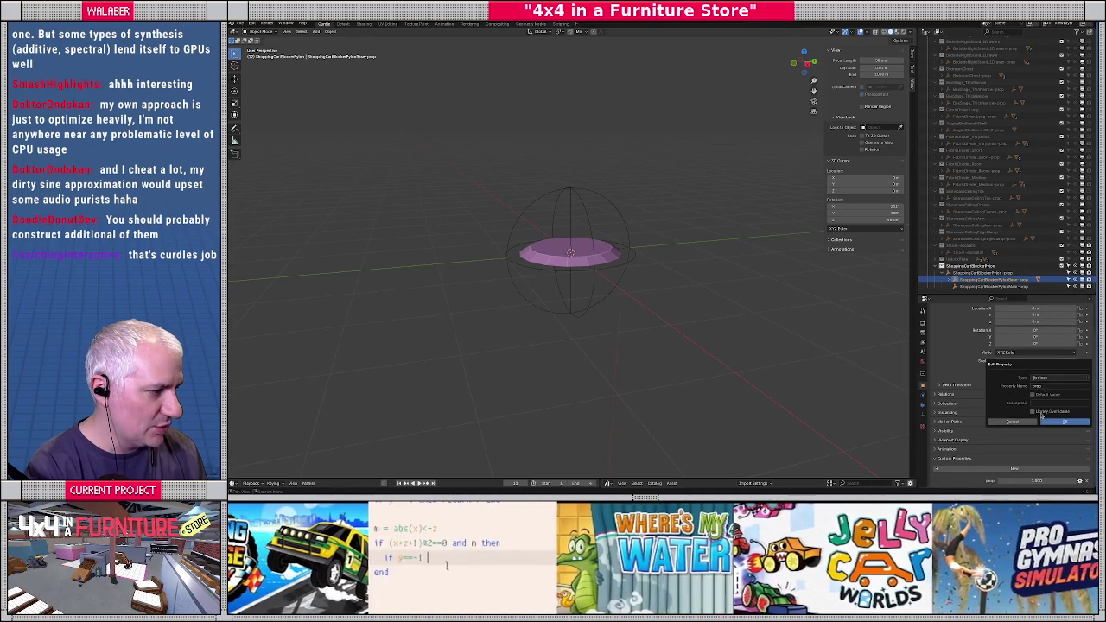
click(1042, 385)
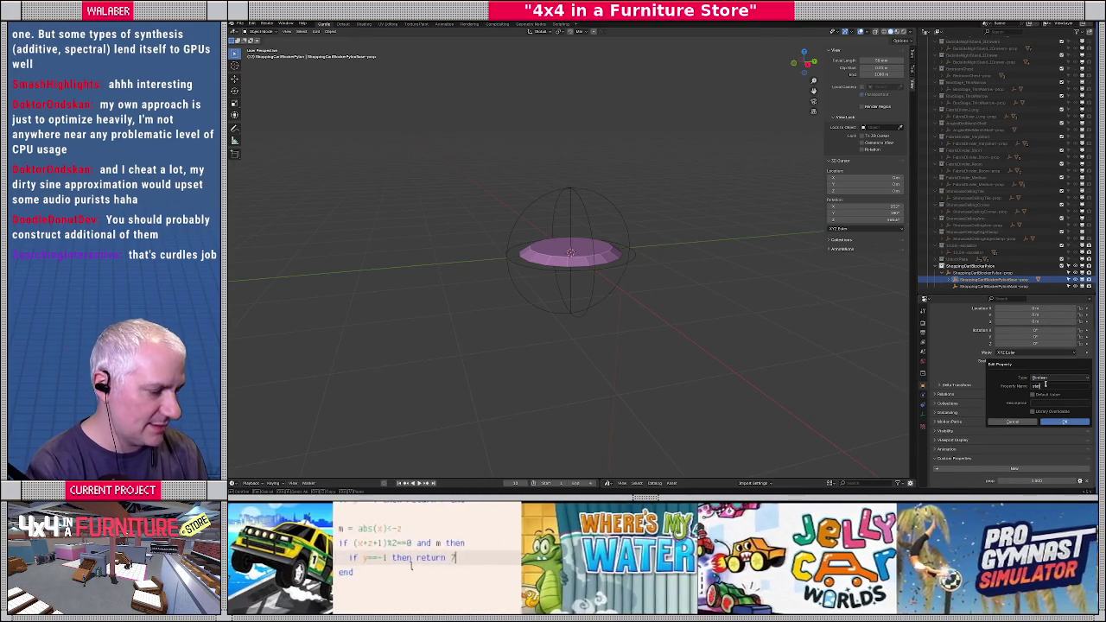
click(1054, 423)
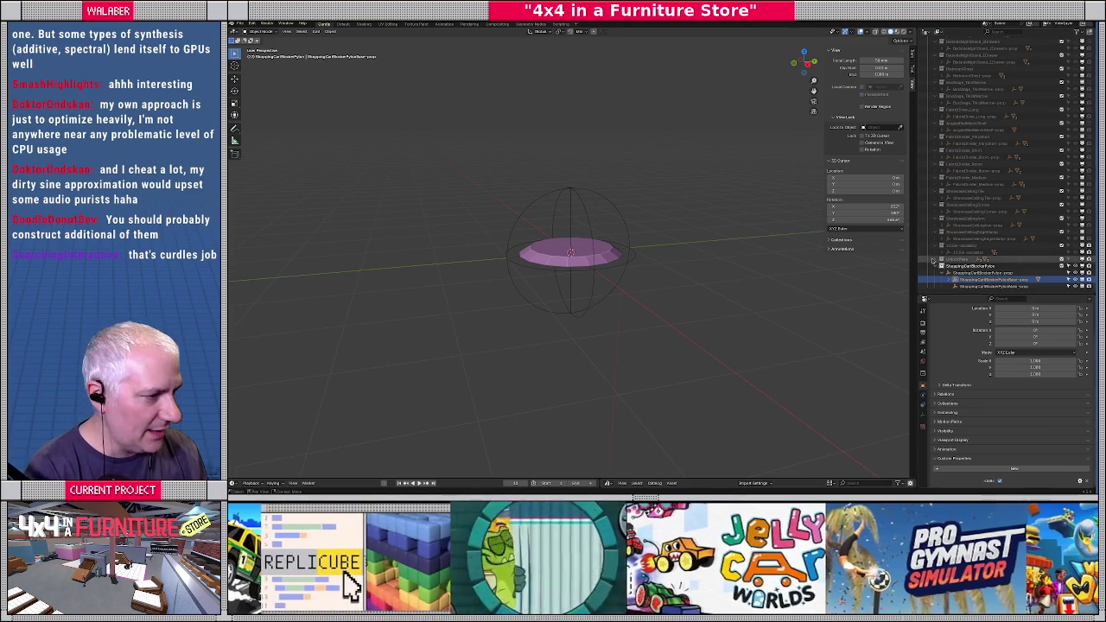
click(976, 286)
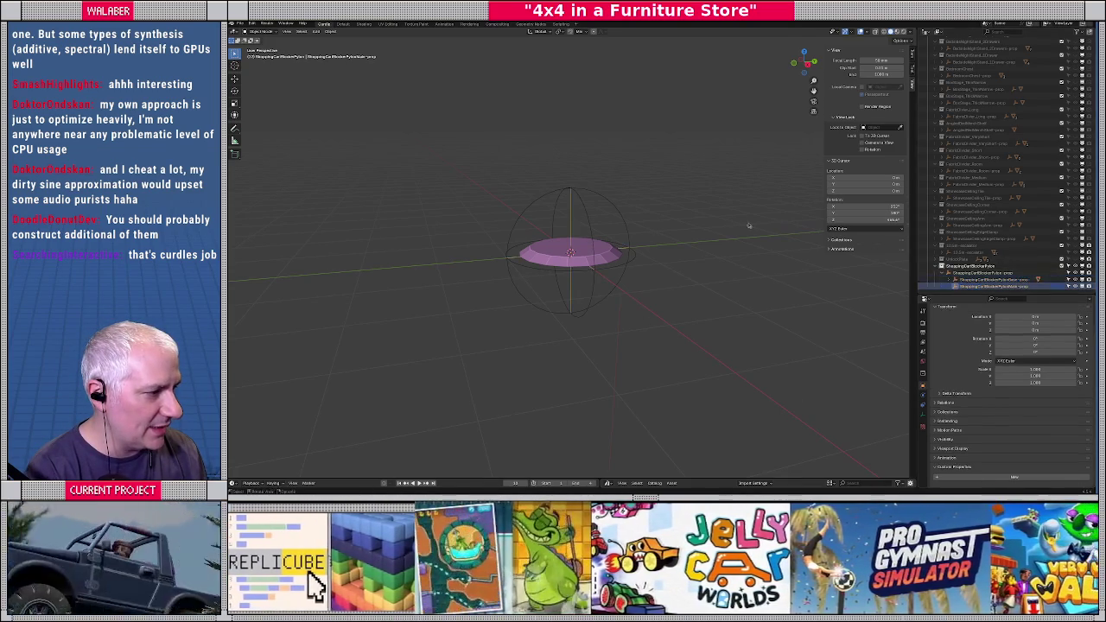
- Add a second cylinder with a radius of 0.5
click(317, 31)
mouse_move(335, 41)
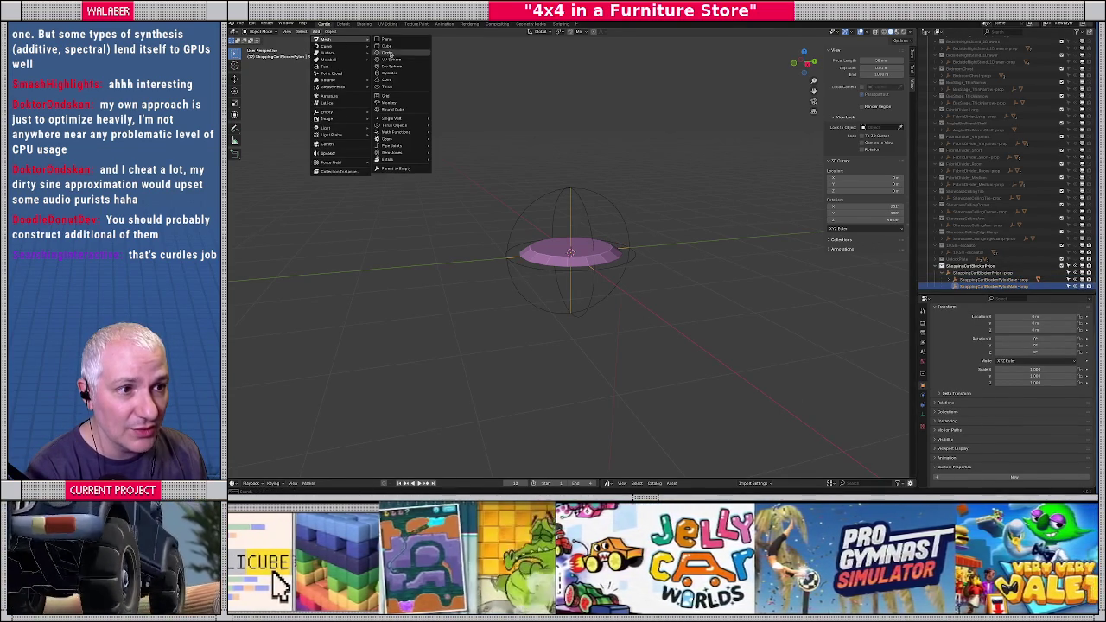
click(399, 74)
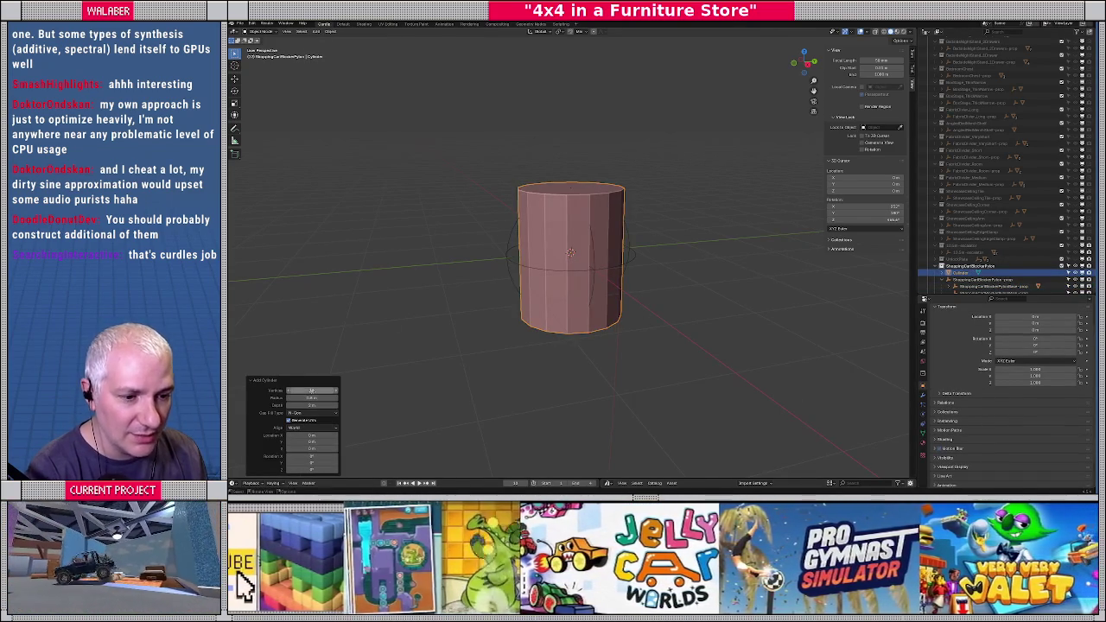
key(Tab)
text(0.5)
key(Return)
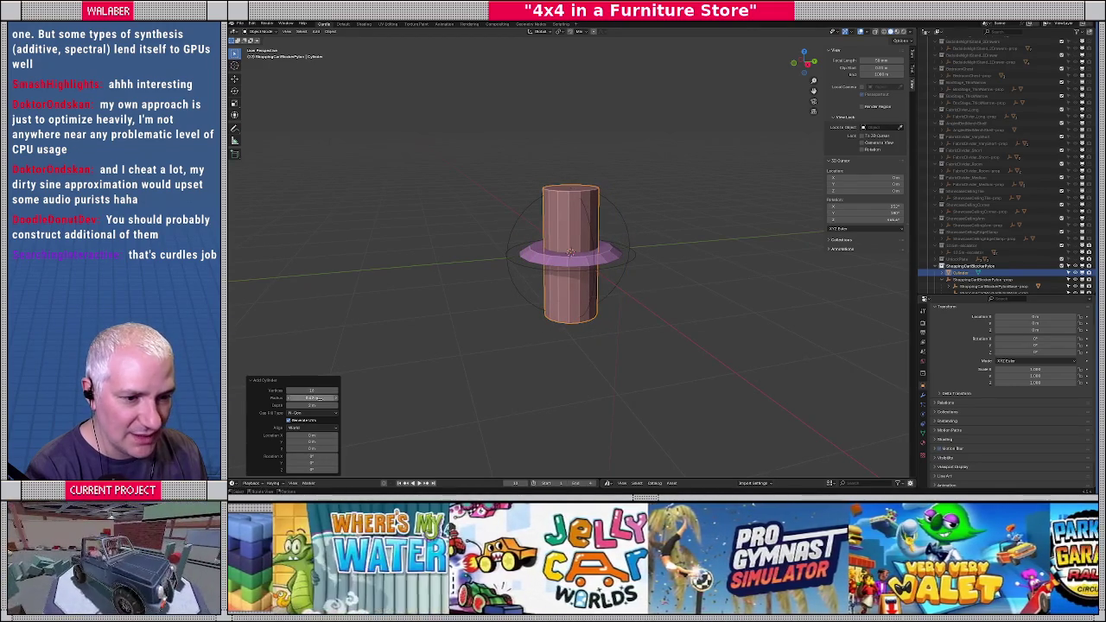
drag(319, 398, 328, 398)
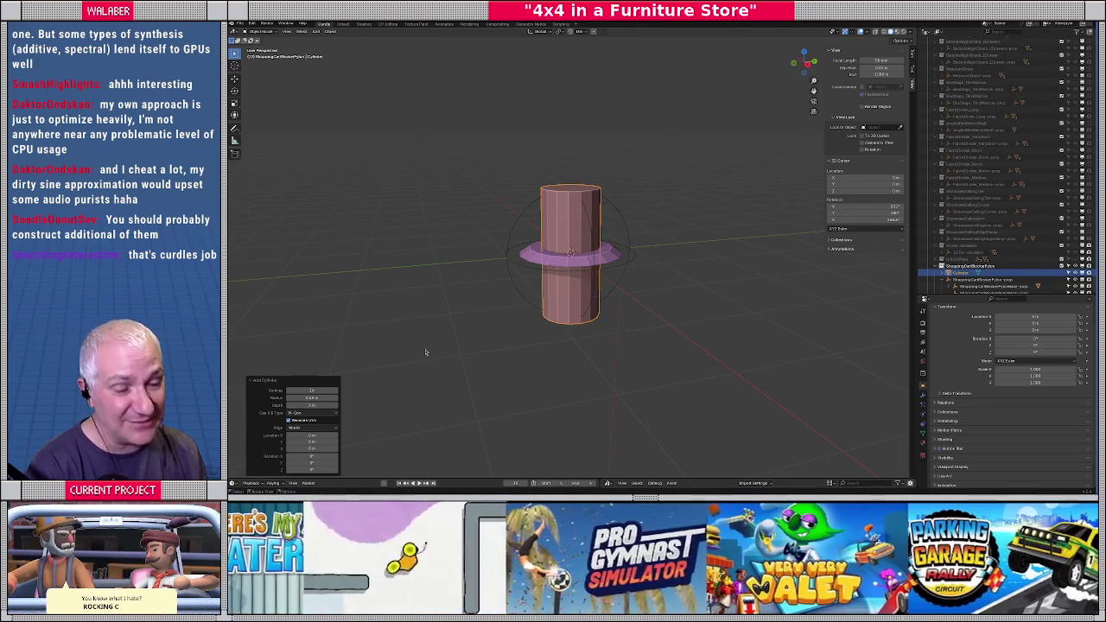
key(KP_1)
scroll(481, 279, up, 2)
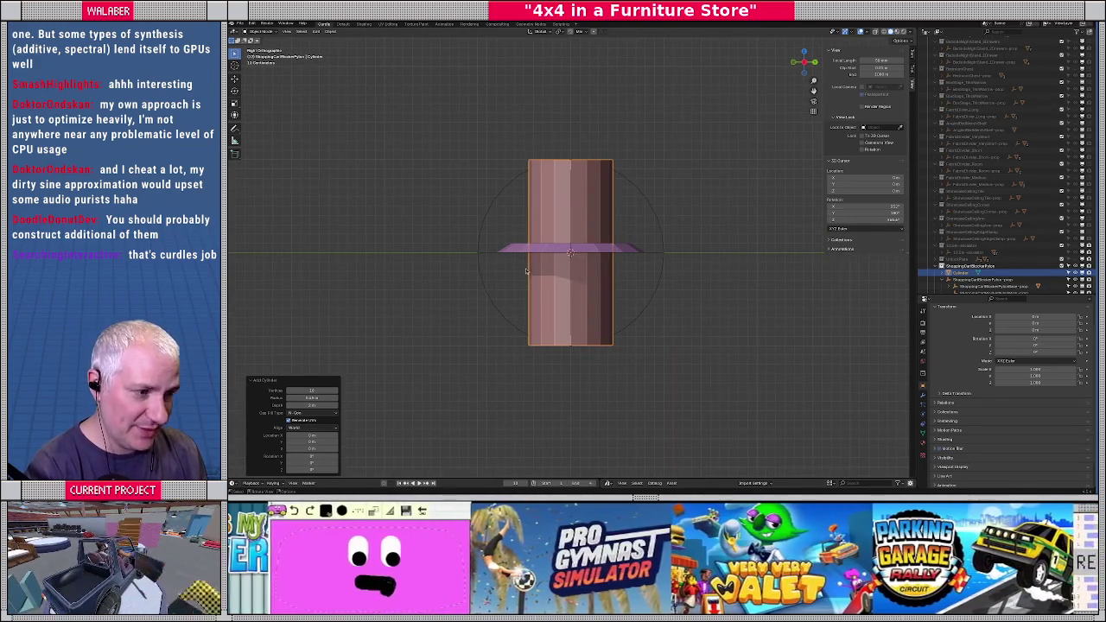
- Move the cylinder mesh up 1 along Z so it sits on the ground
key(Tab)
text(gz1)
key(Return)
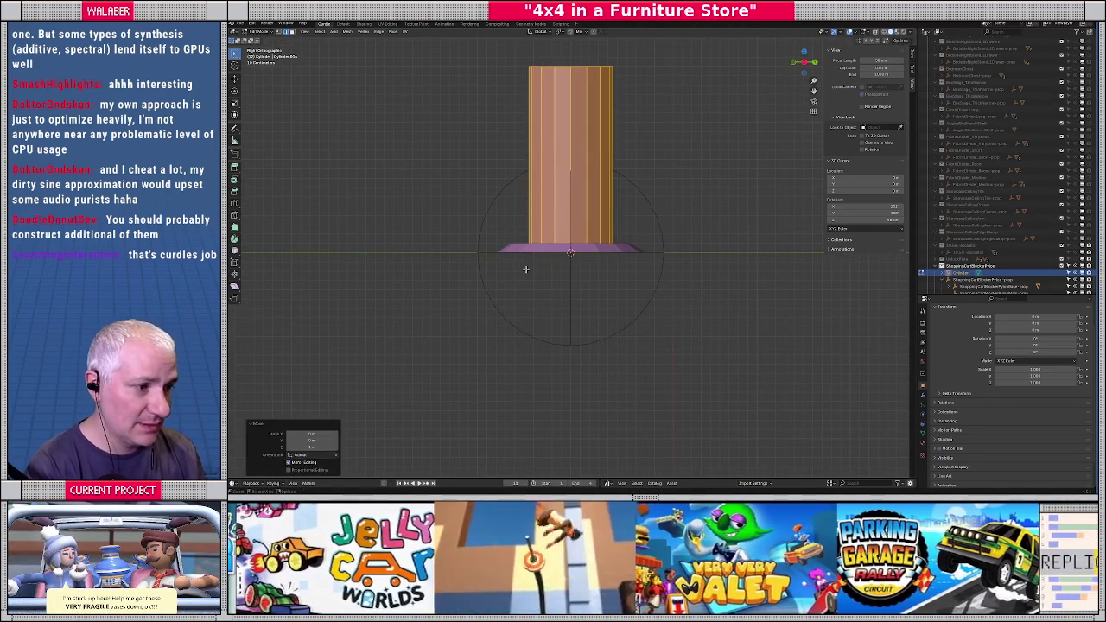
scroll(525, 269, down, 2)
drag(526, 269, 524, 220)
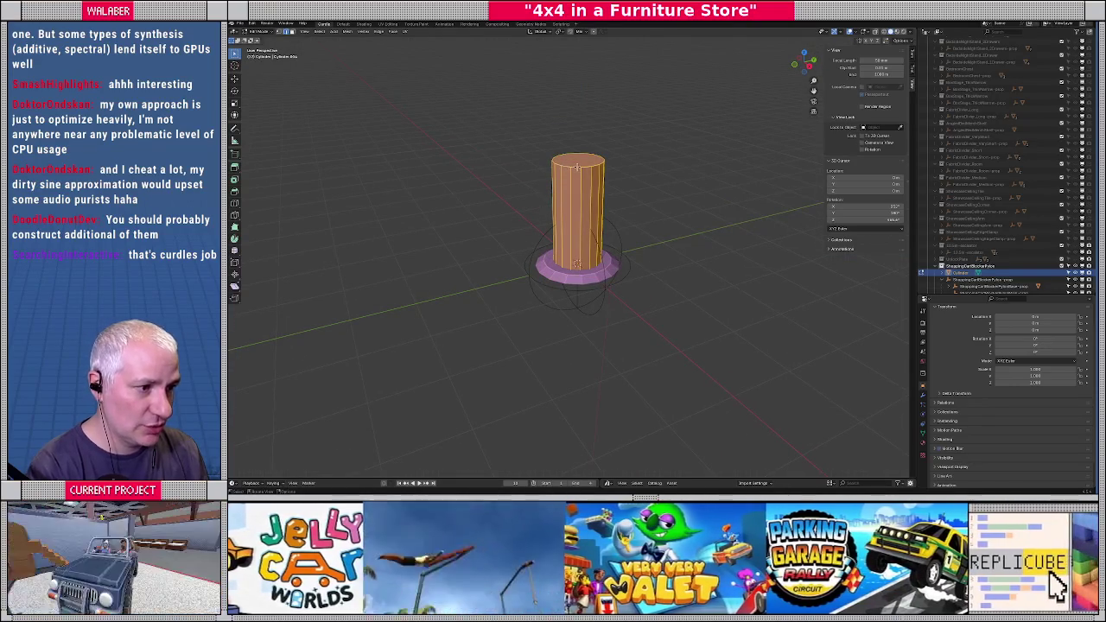
- Bevel the cylinder's top edge into a rounded multi-segment cap
click(576, 167)
key(ctrl+b)
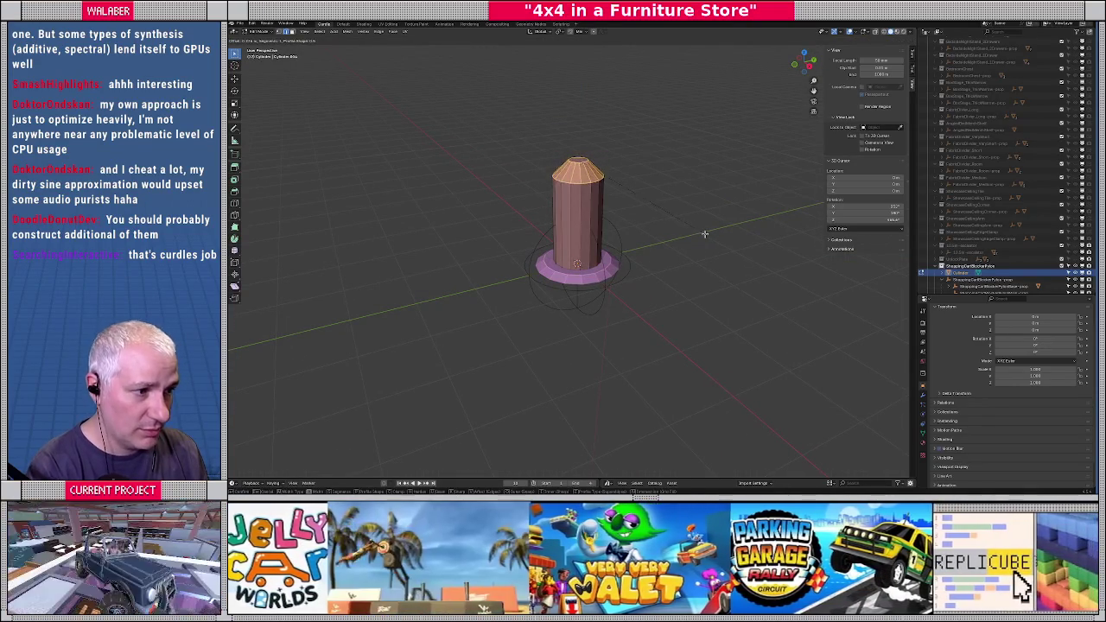
scroll(704, 234, up, 3)
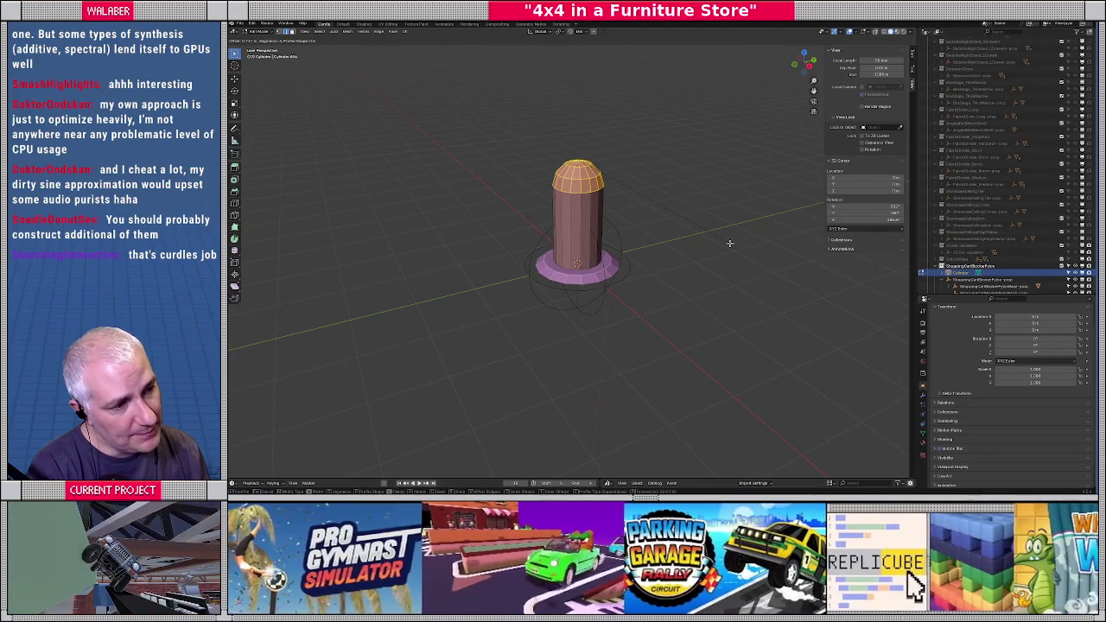
click(729, 244)
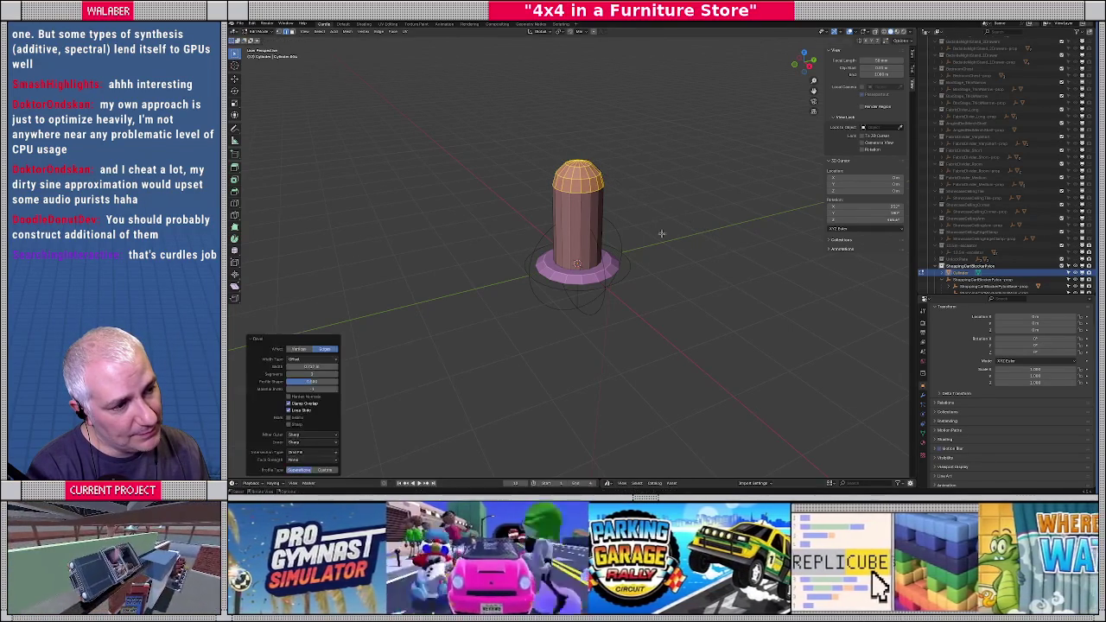
key(Tab)
drag(586, 193, 606, 227)
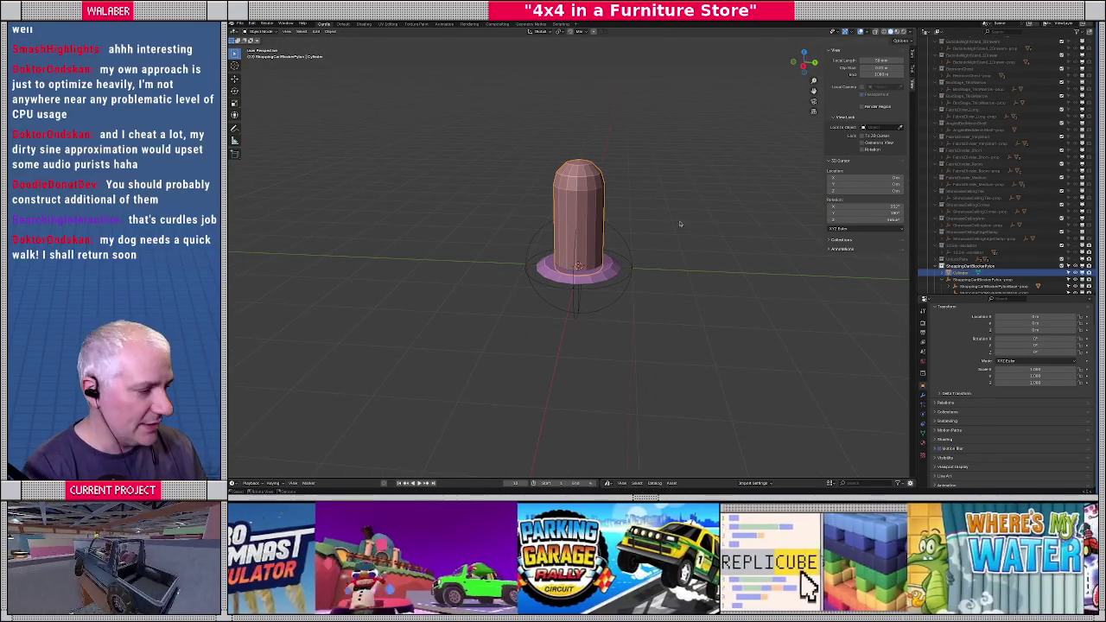
- Rename the pylon's Cylinder child to ShoppingCartBasketPylonMesh-p in the Outliner
drag(950, 296, 952, 318)
click(952, 317)
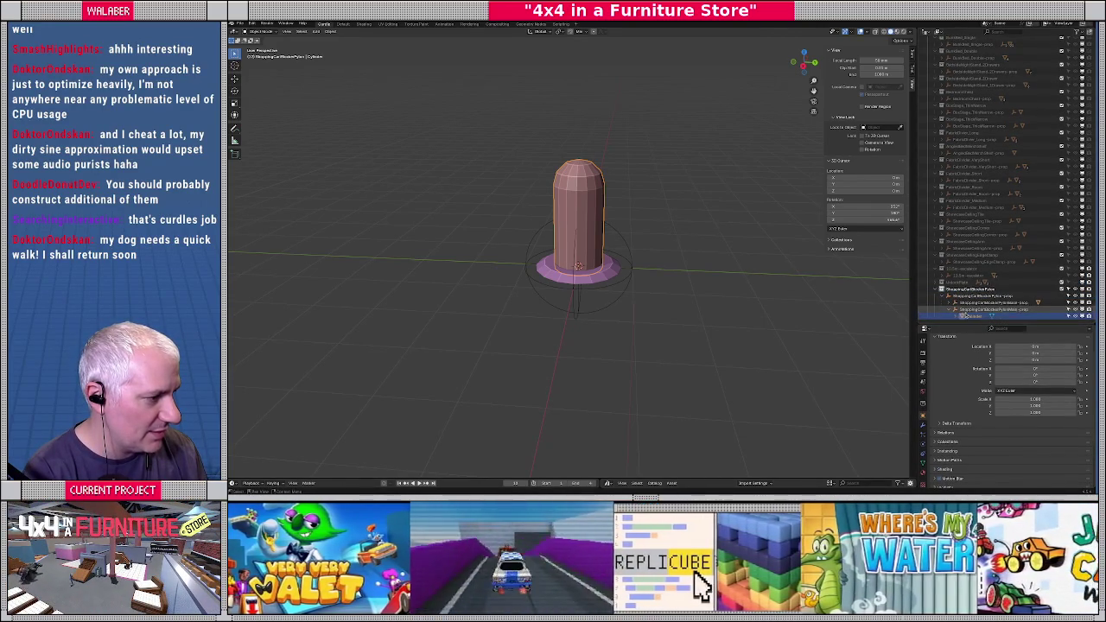
double_click(974, 318)
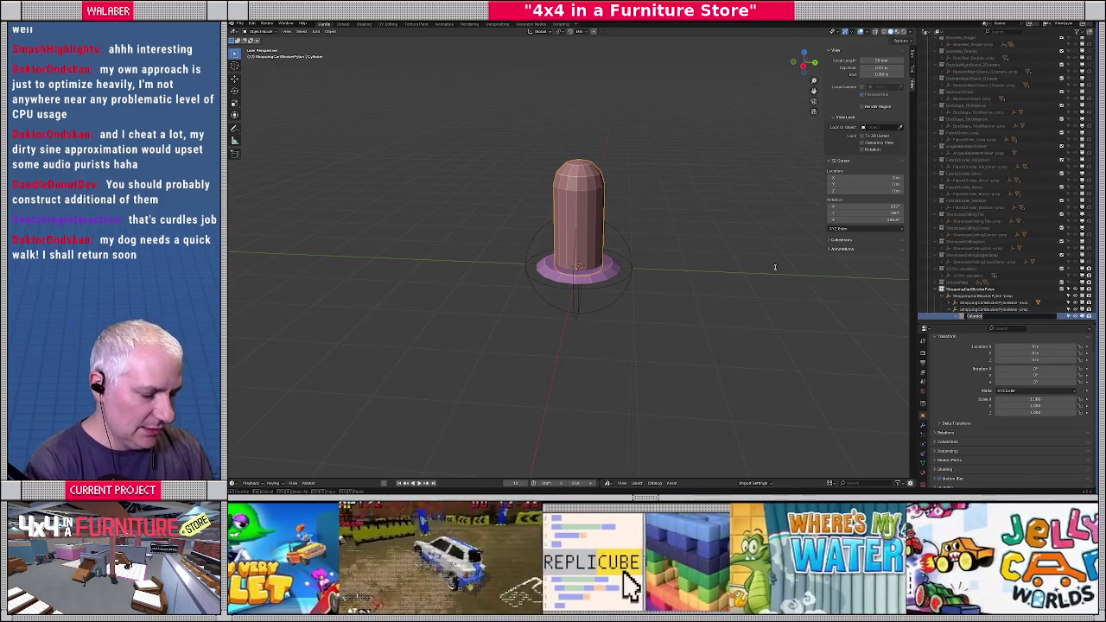
text(ShoppingCar)
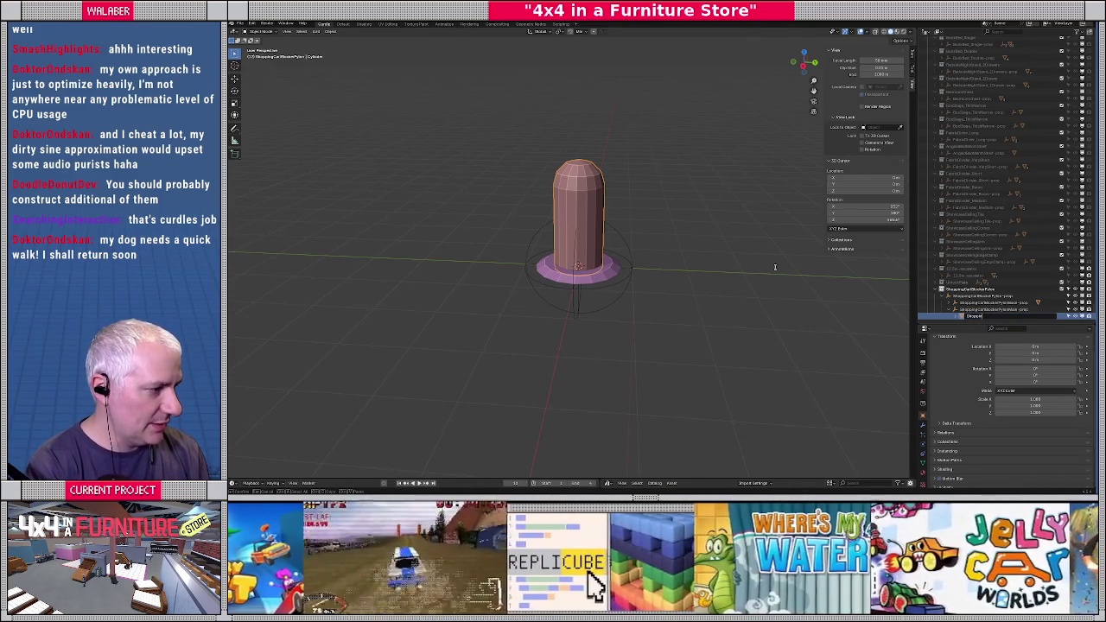
text(tBasketPy)
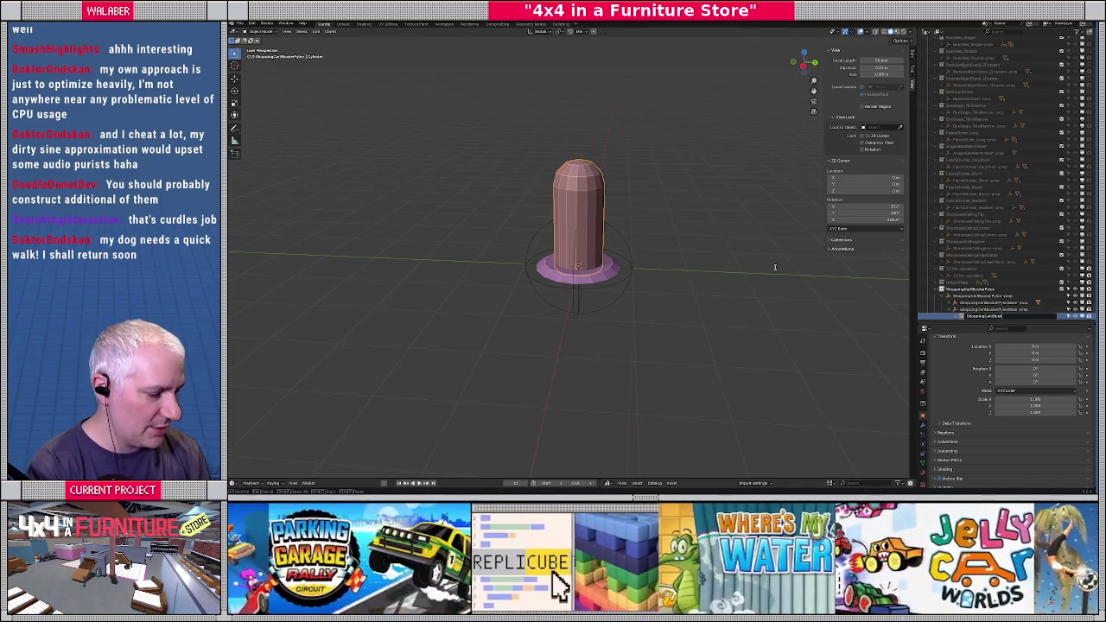
text(lonMe)
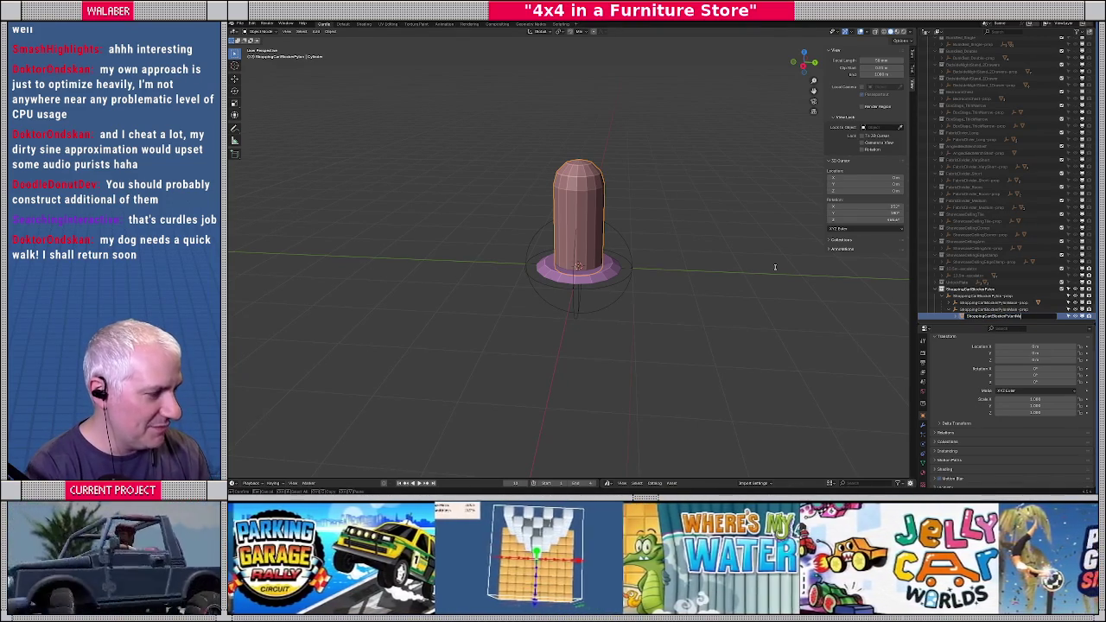
text(sh)
text(-p)
key(Return)
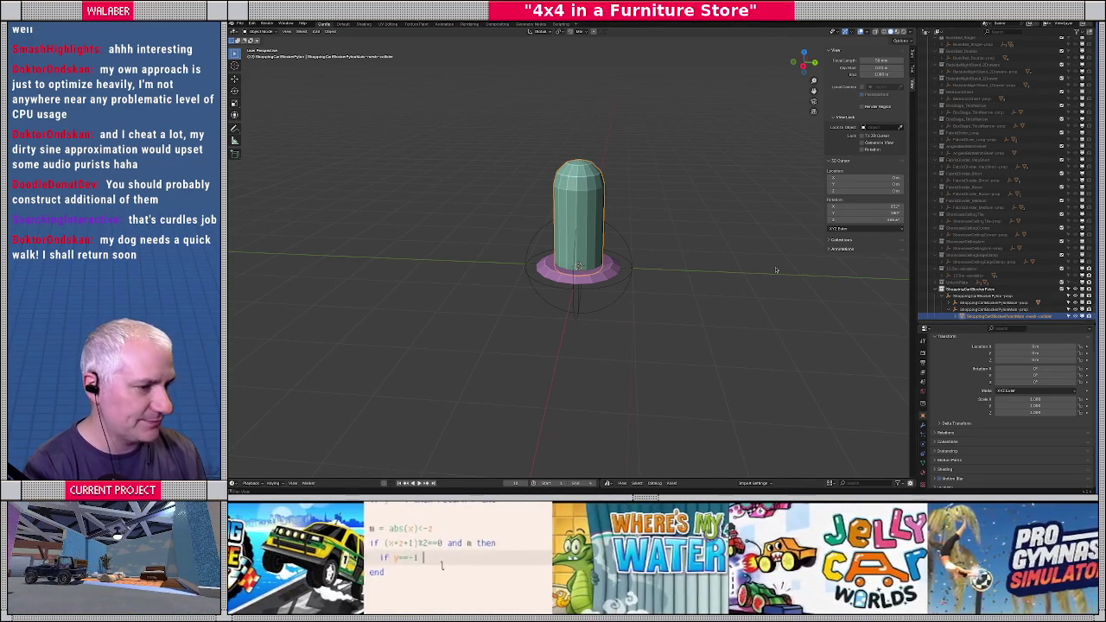
- Add a new plain-axes empty to the scene
click(976, 309)
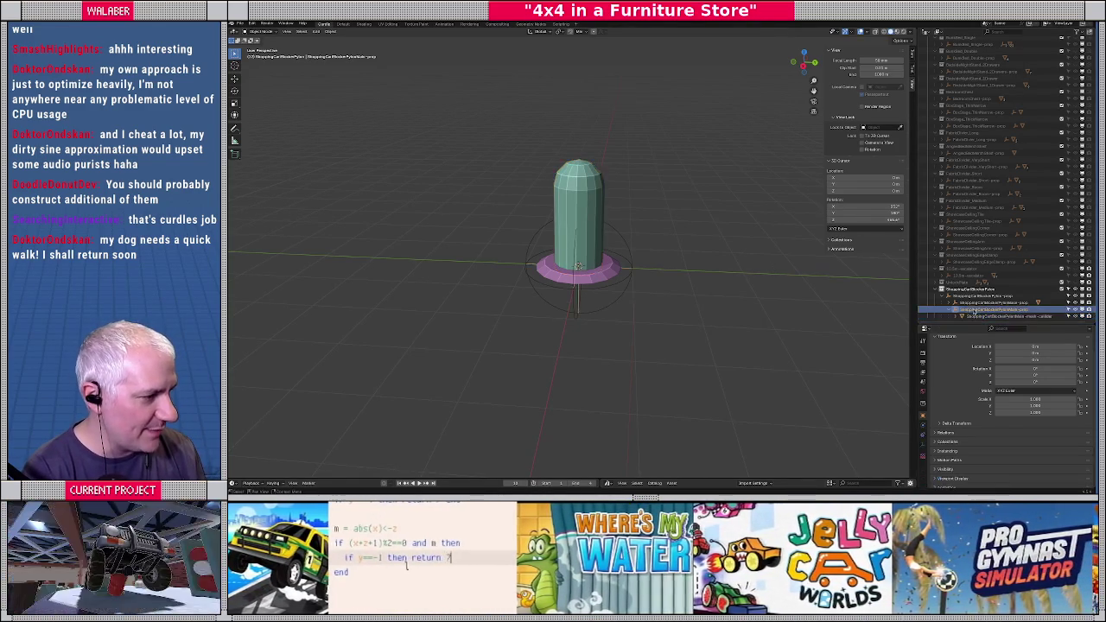
scroll(993, 406, down, 2)
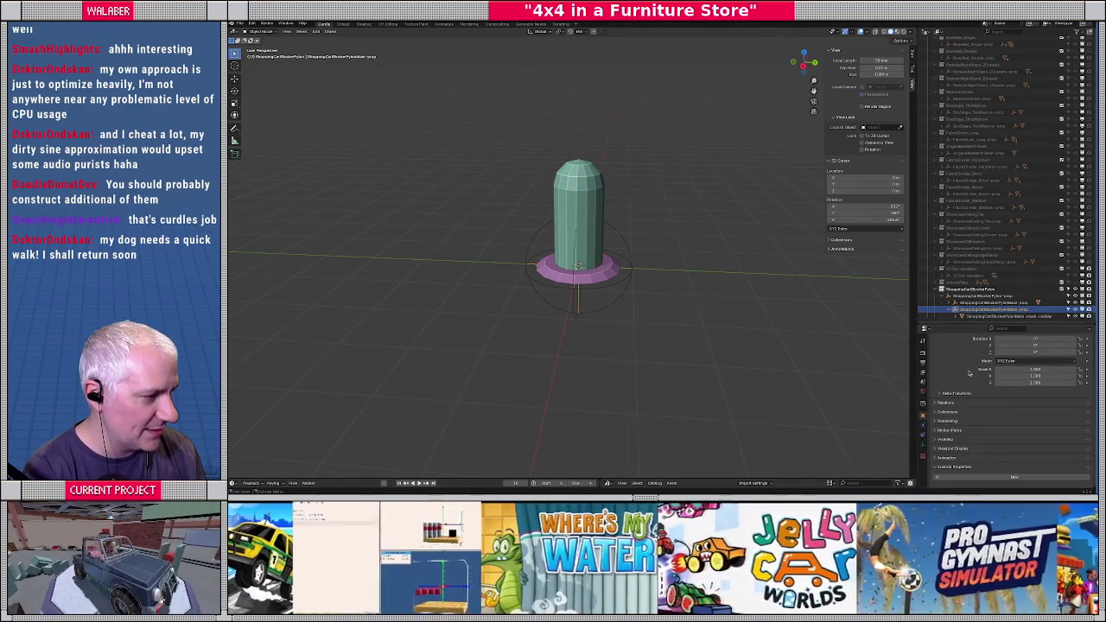
click(316, 31)
mouse_move(331, 41)
mouse_move(334, 113)
click(390, 111)
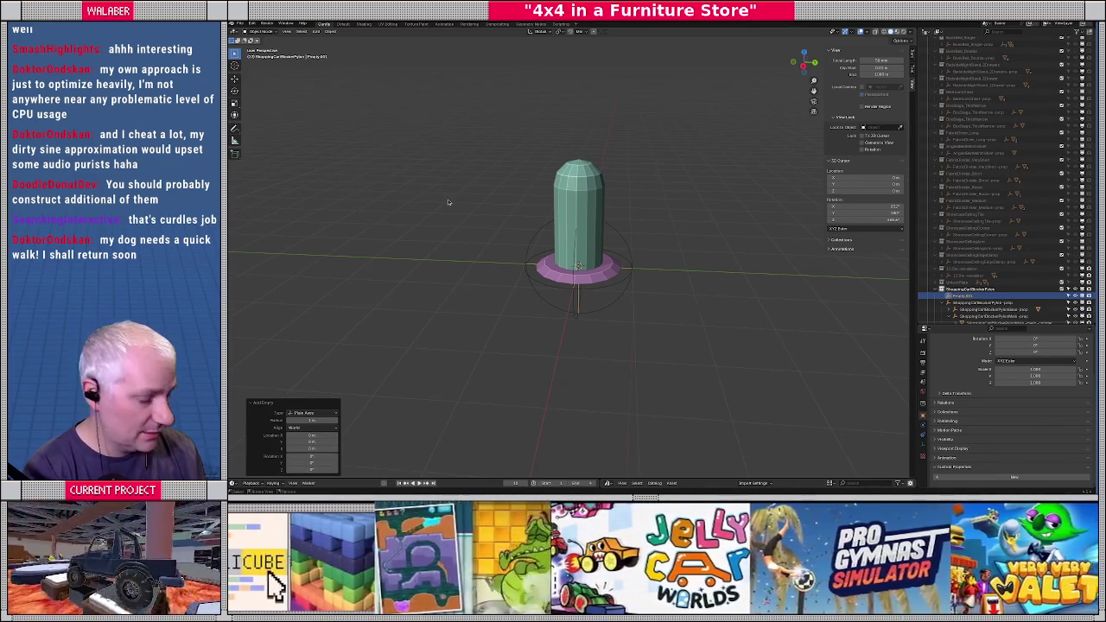
- Move the new empty 1 m up the Z axis
key(KP_1)
text(gz1)
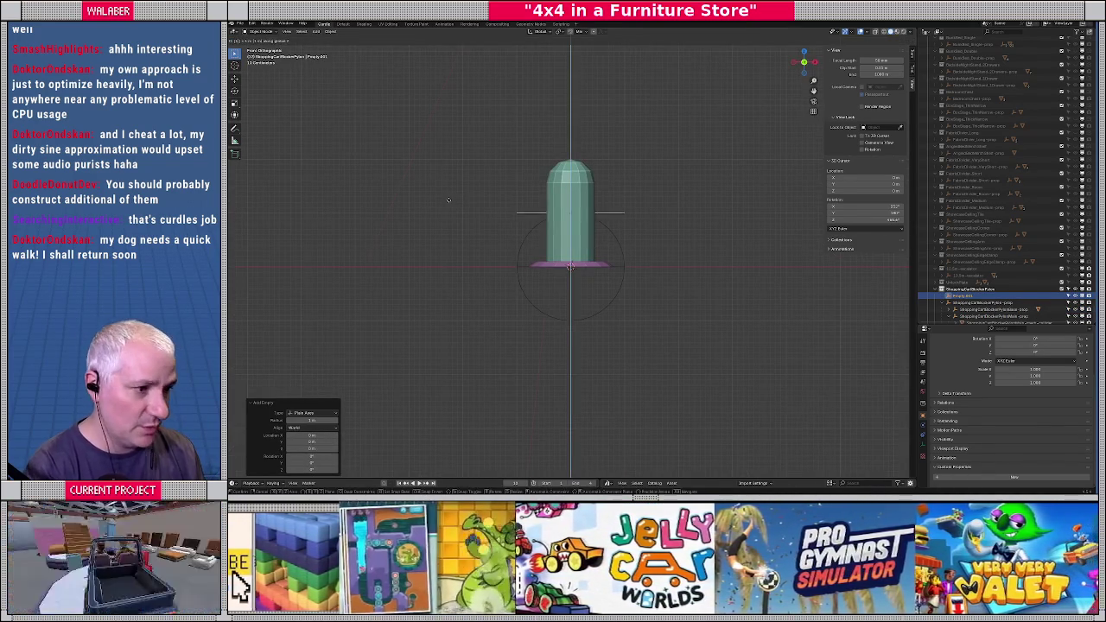
key(Return)
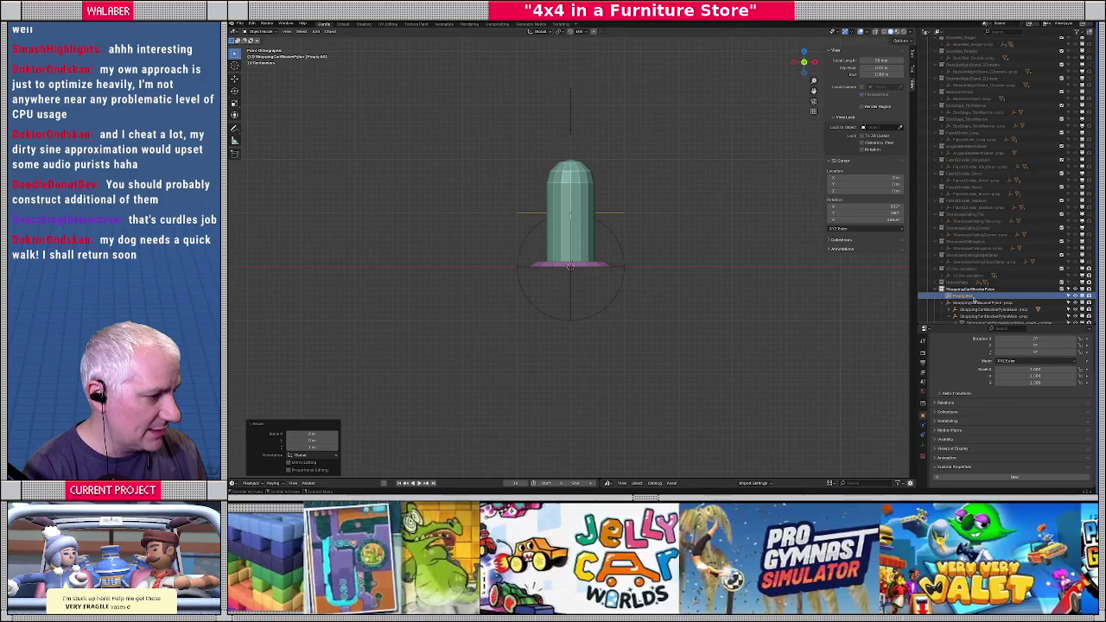
- Rename the empty with a ShoppingCartBlockerPylon-based name and reselect it
key(F2)
text(Hing)
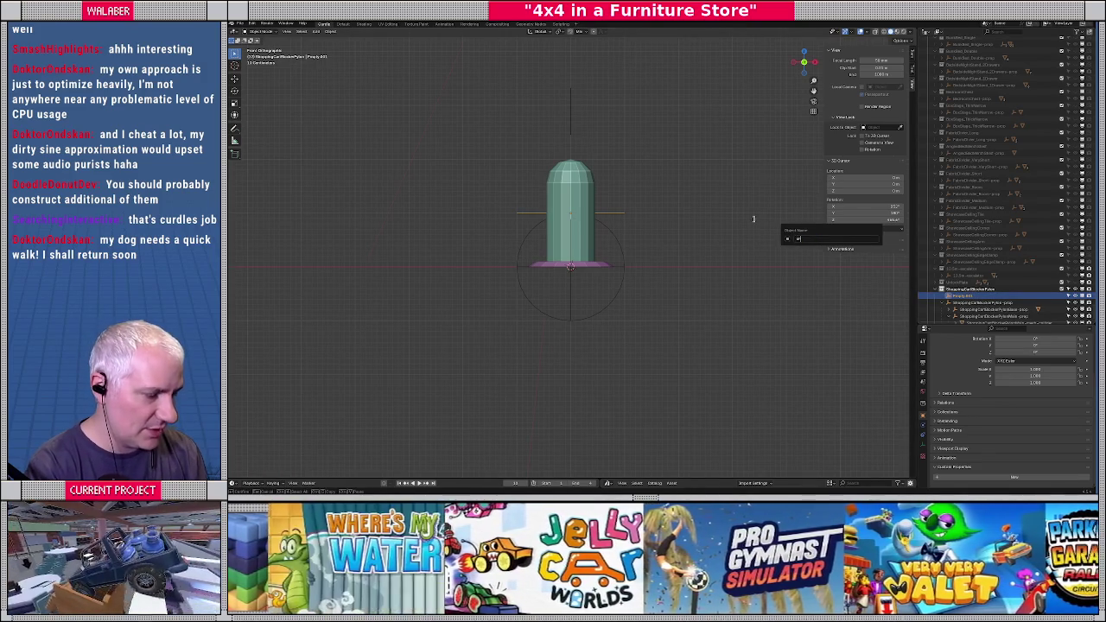
key(Home)
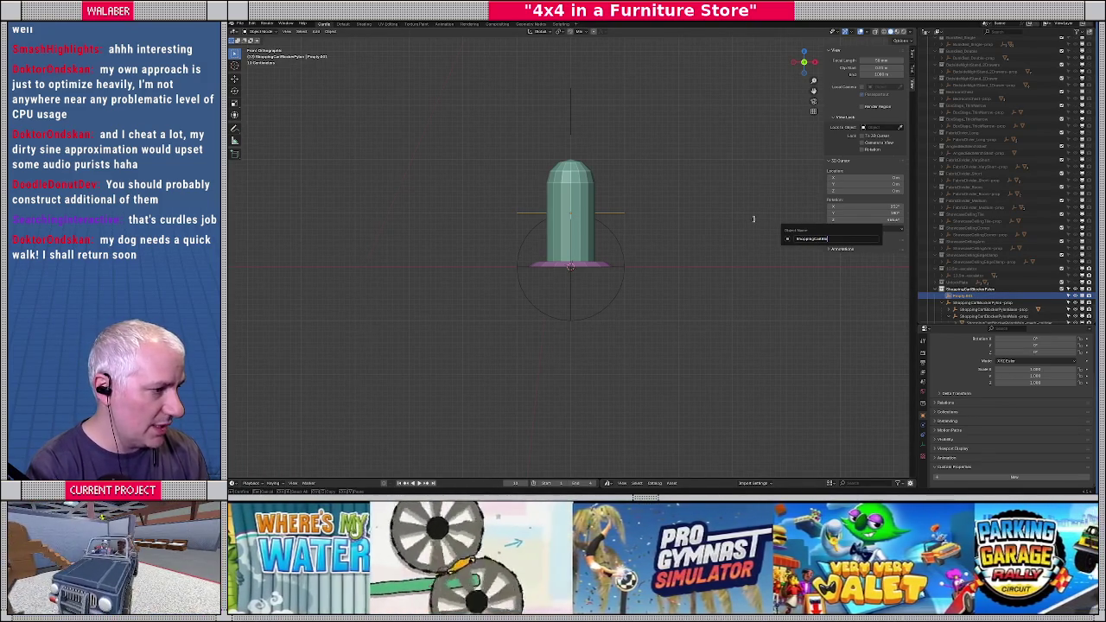
text(Polelon)
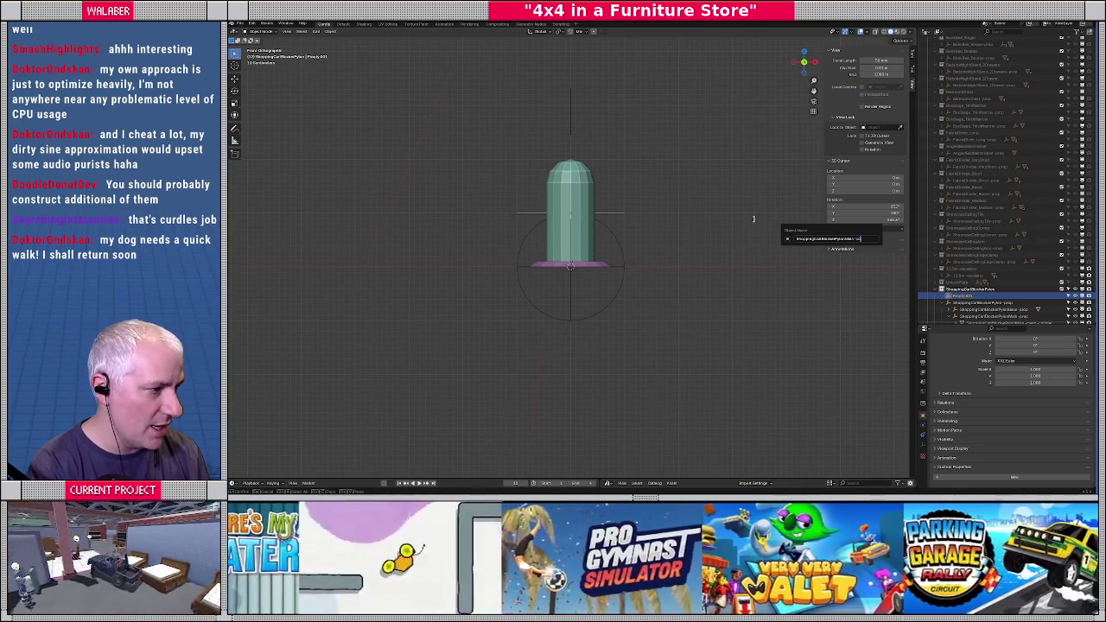
key(Return)
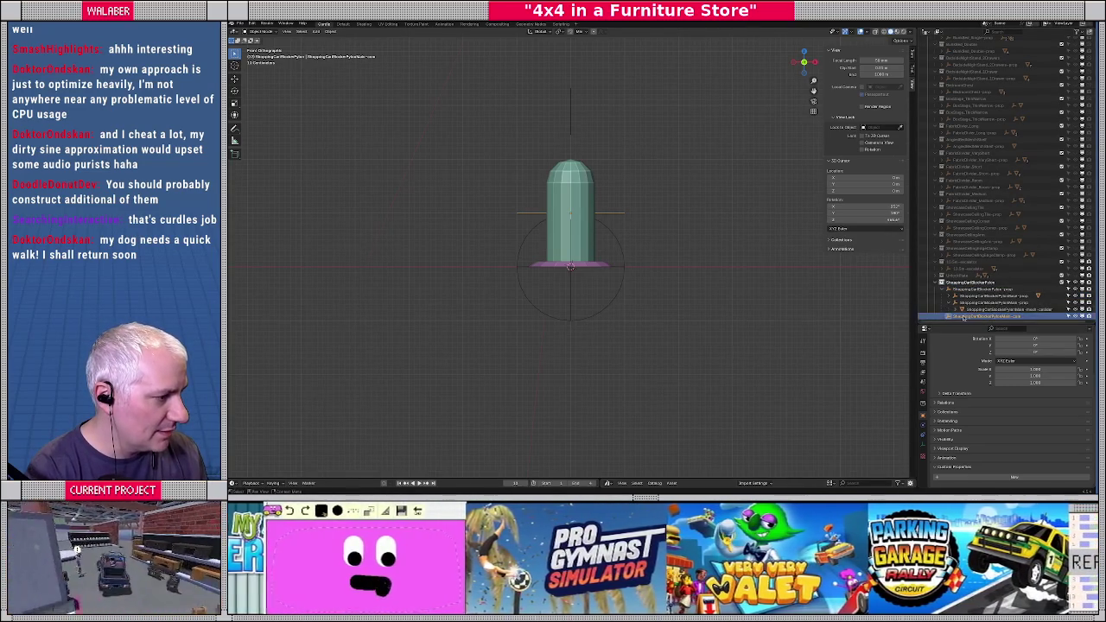
click(970, 309)
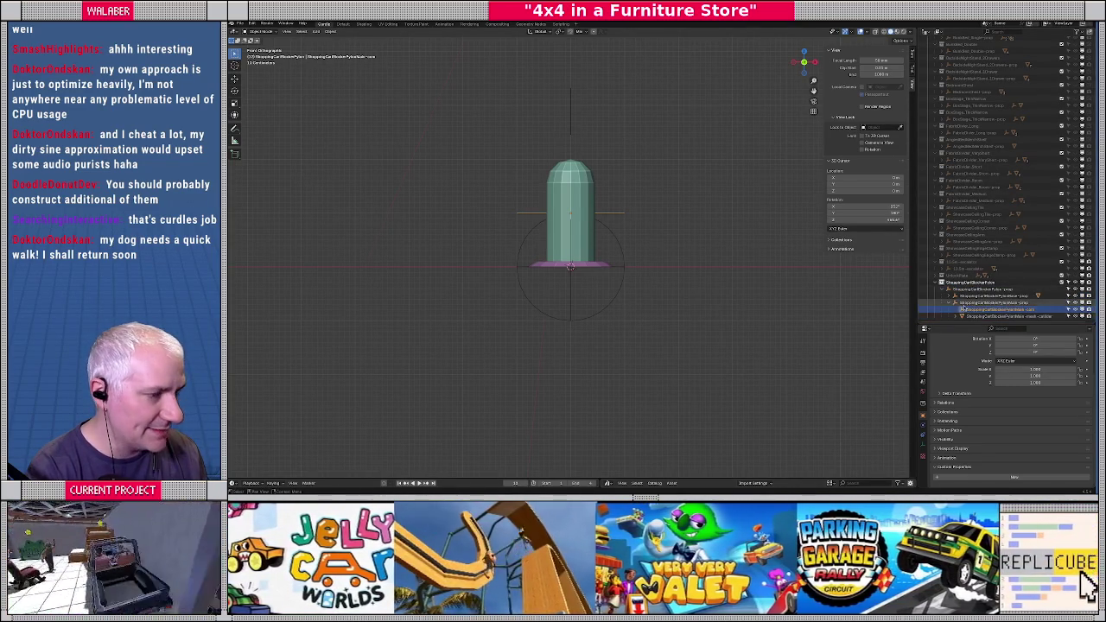
drag(630, 247, 621, 257)
click(968, 303)
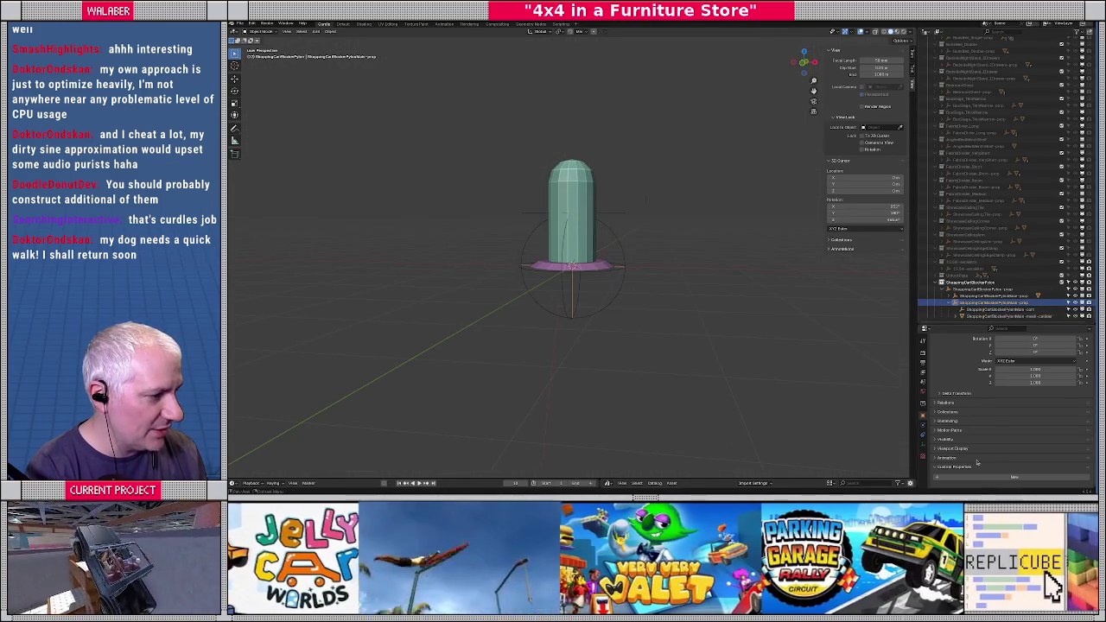
- Give the empty's custom property a maximum of 100 and apply it
scroll(1029, 450, down, 1)
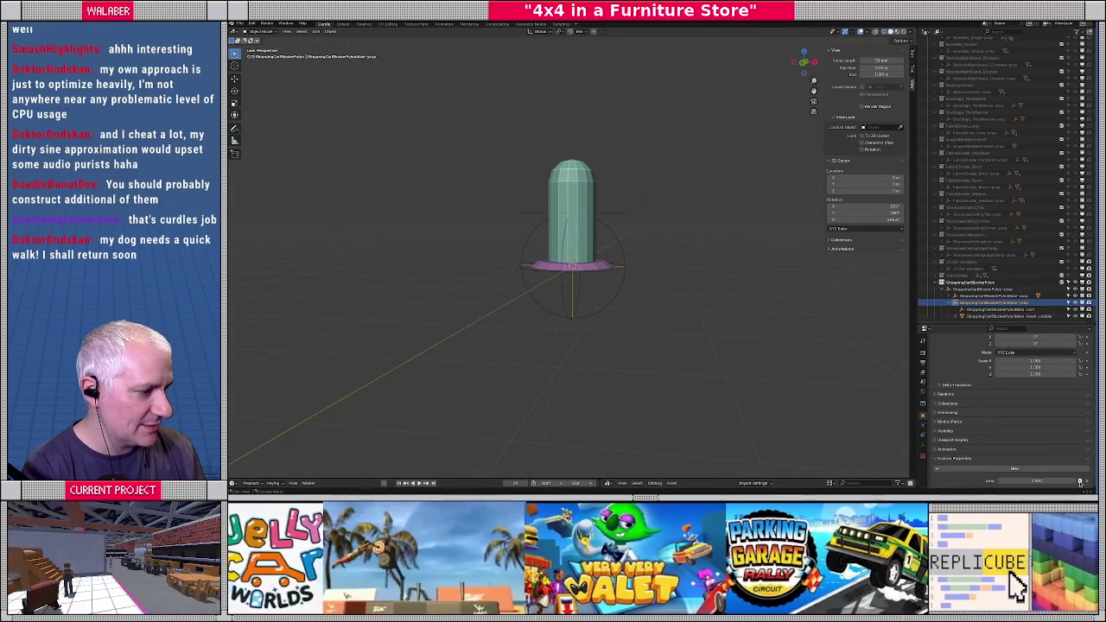
click(1080, 481)
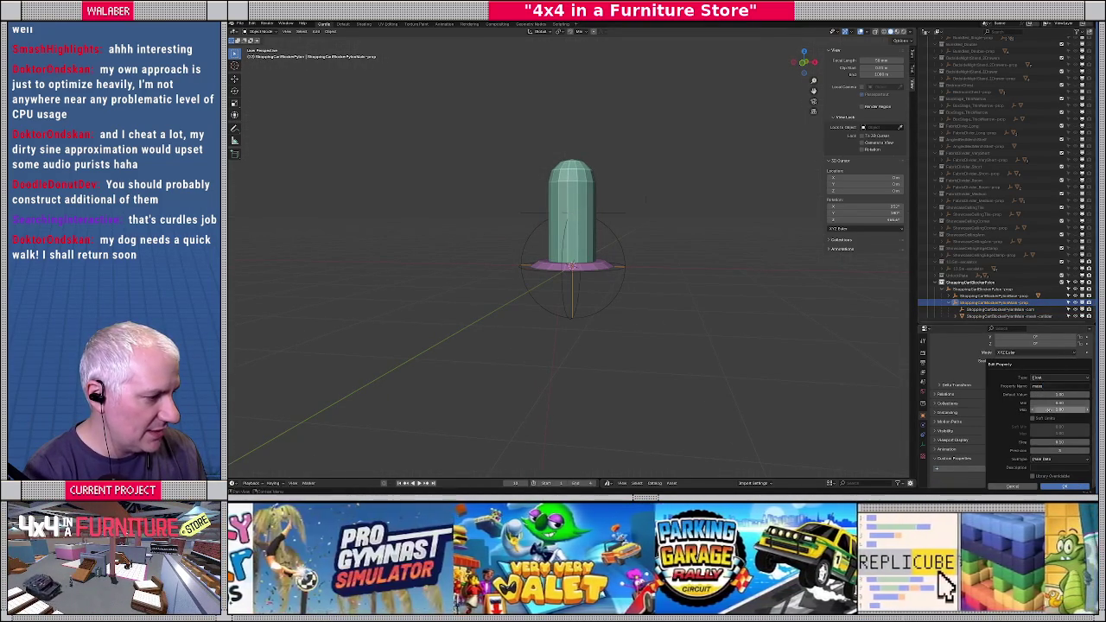
click(1047, 410)
text(100)
key(Return)
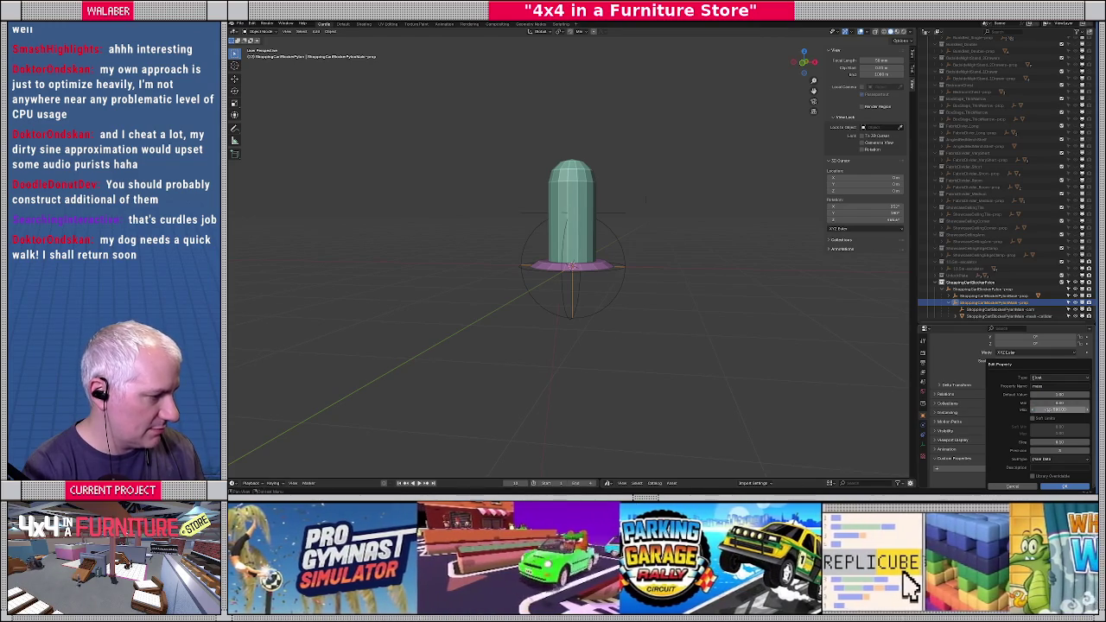
click(1053, 488)
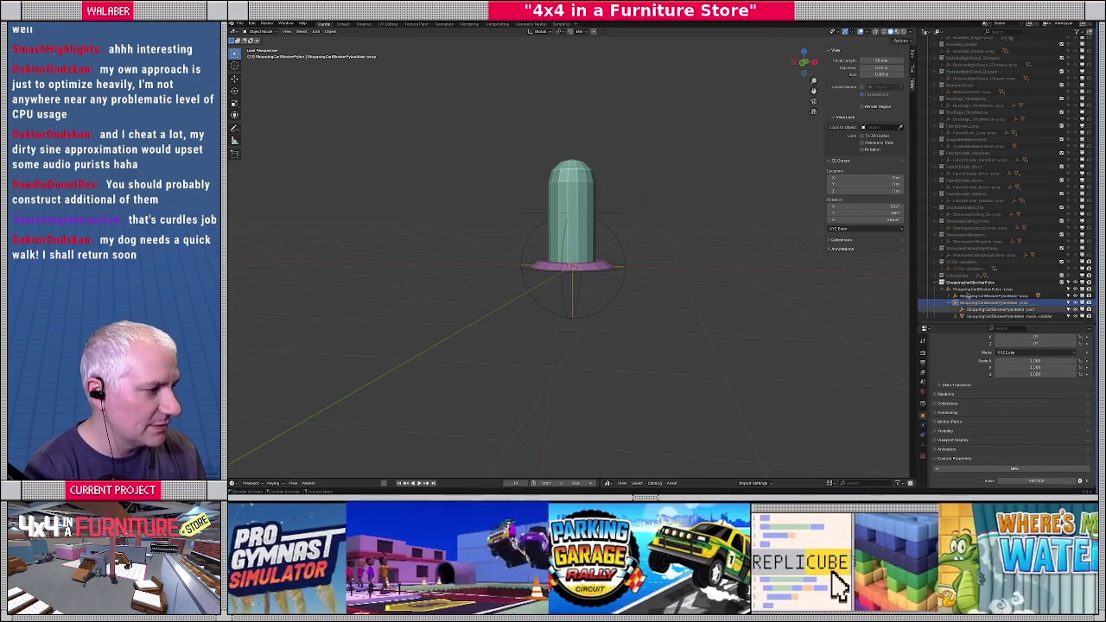
click(949, 305)
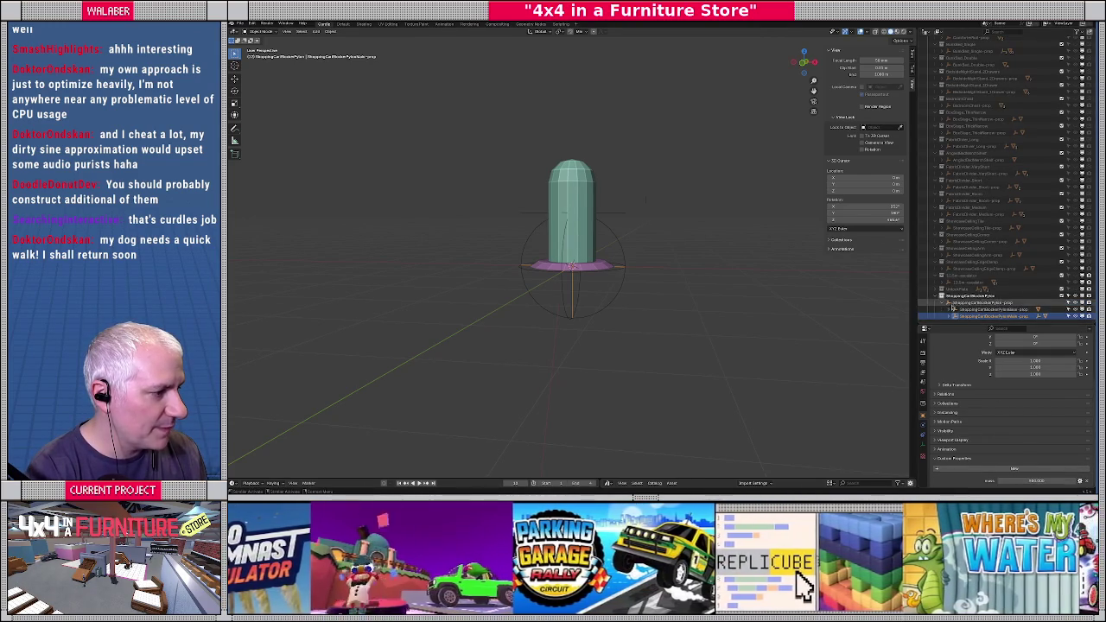
- Frame the selected object and save the file
key(KP_Decimal)
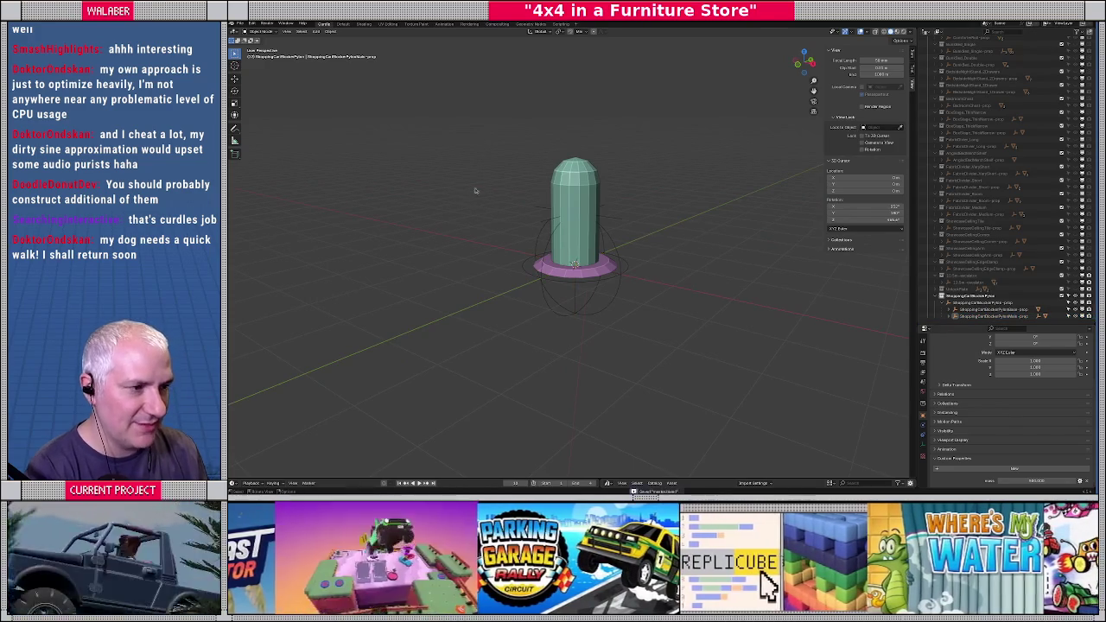
scroll(489, 185, down, 3)
key(ctrl+s)
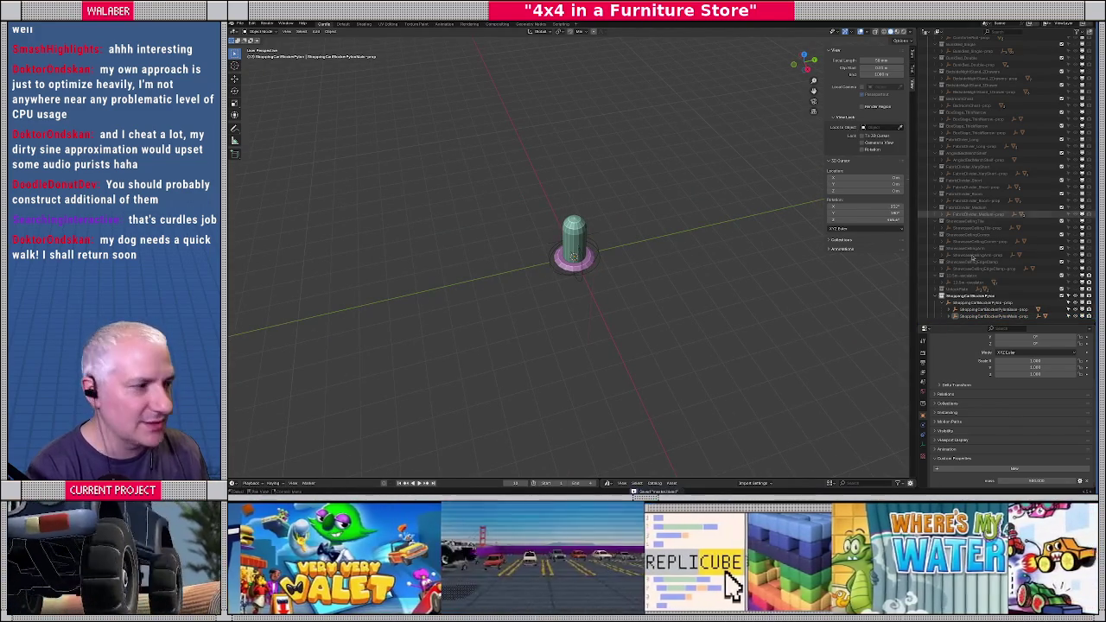
- Collapse the props list, hide the pylon, and make the store layout collection active
scroll(1019, 302, down, 5)
scroll(951, 130, up, 5)
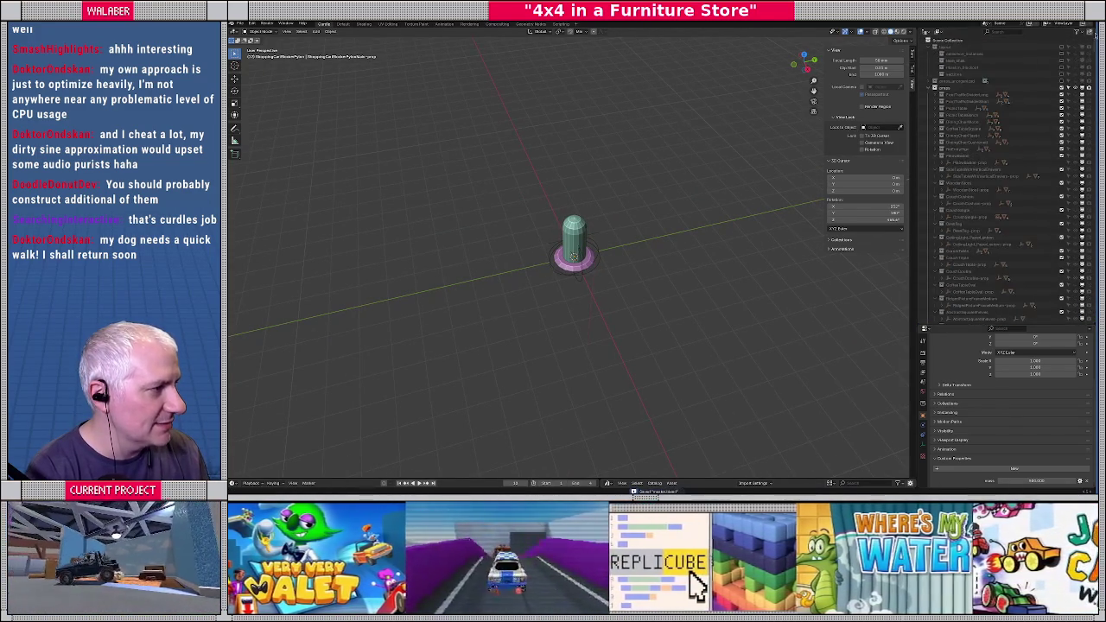
click(934, 89)
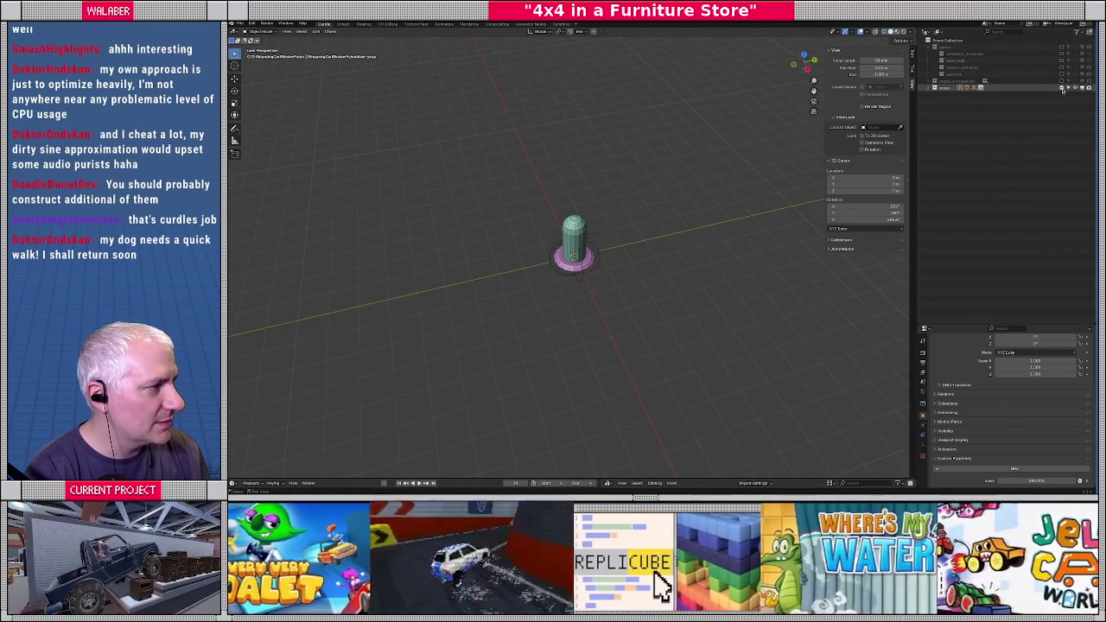
key(x)
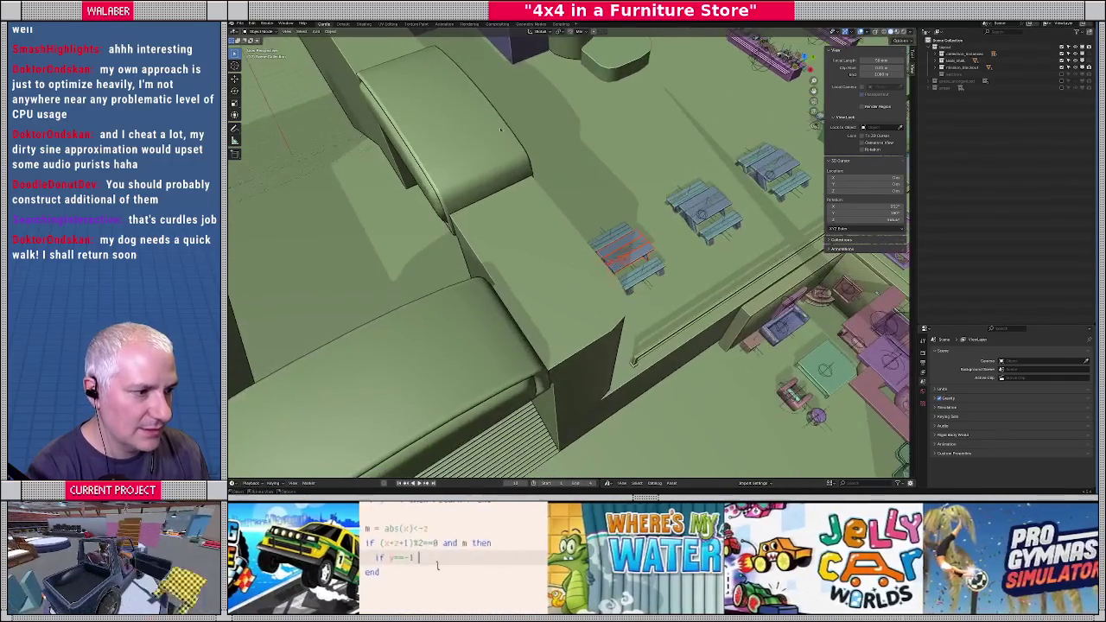
click(967, 54)
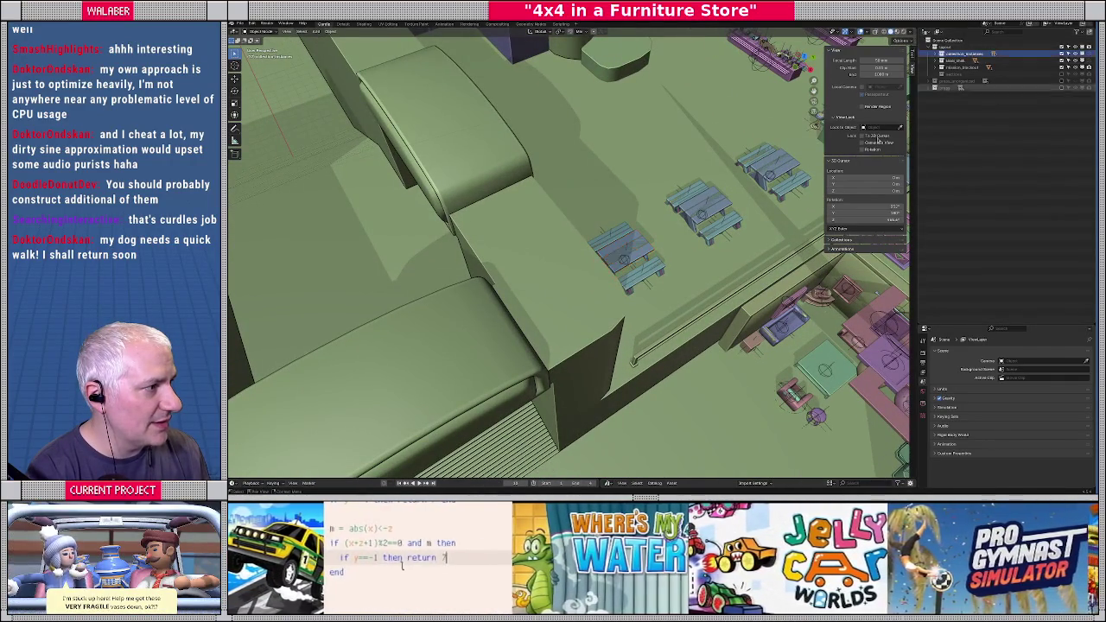
click(317, 32)
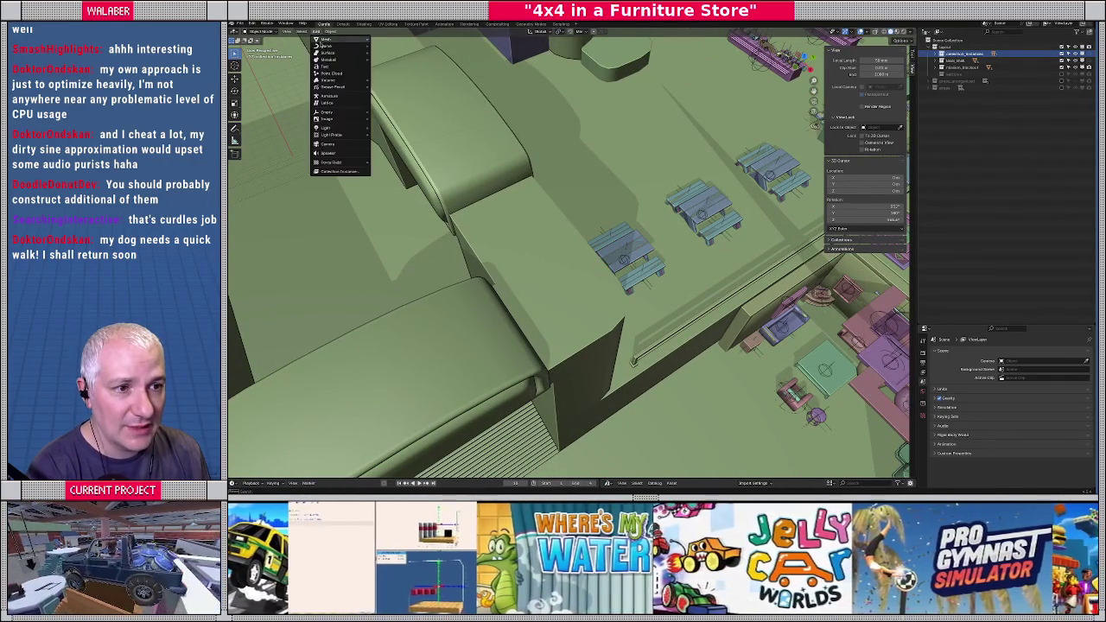
- Add a ShoppingCartBlockerPylon collection instance and move it into the store
click(339, 174)
text(shop)
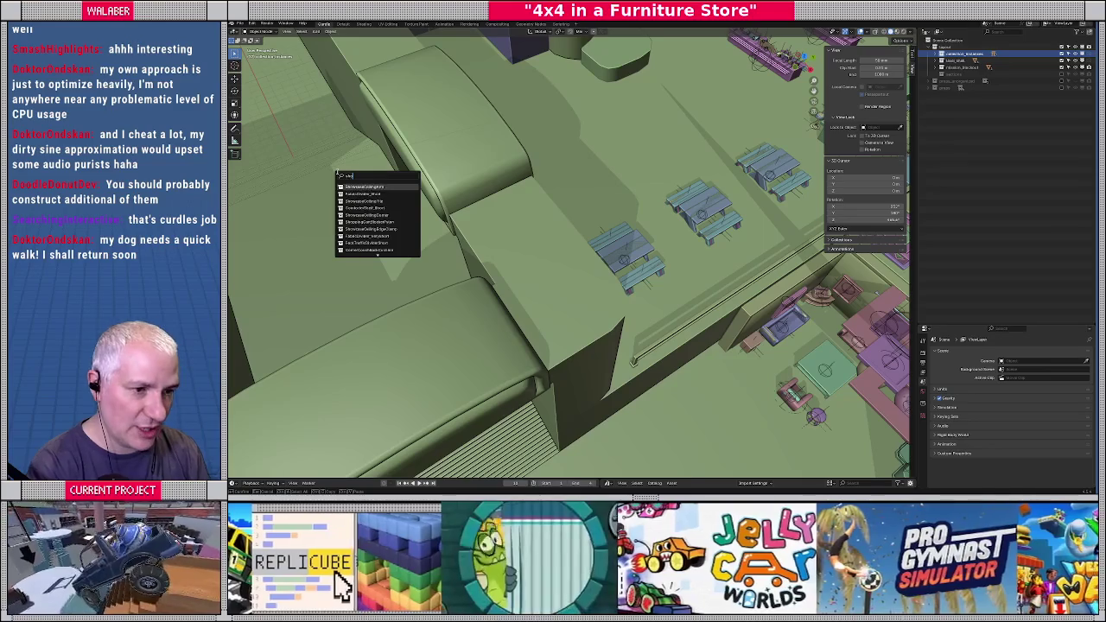
key(Return)
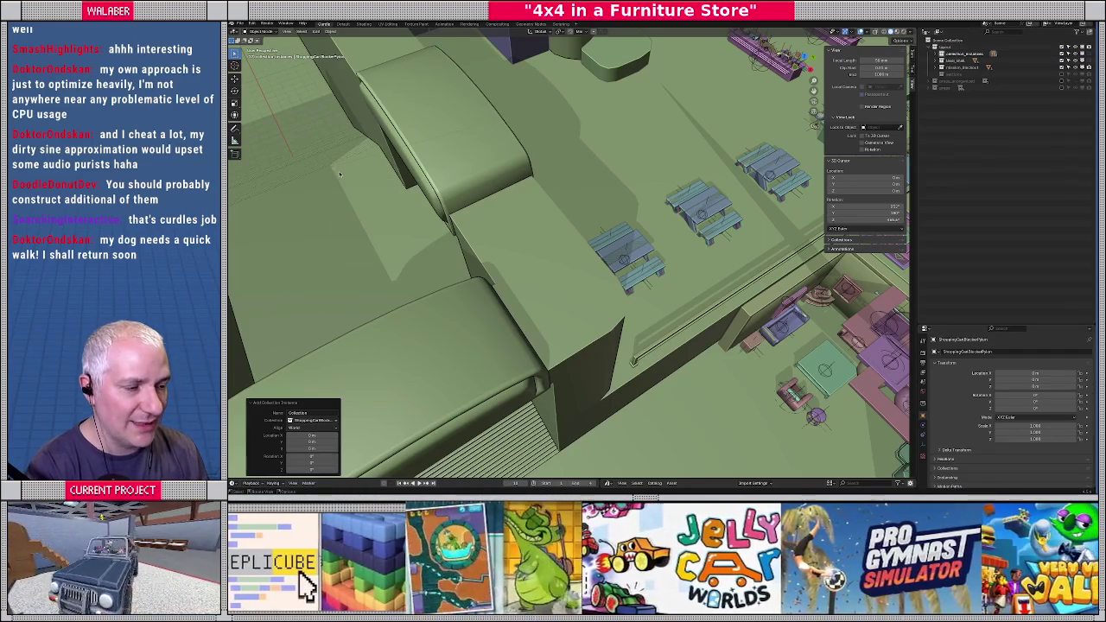
key(g)
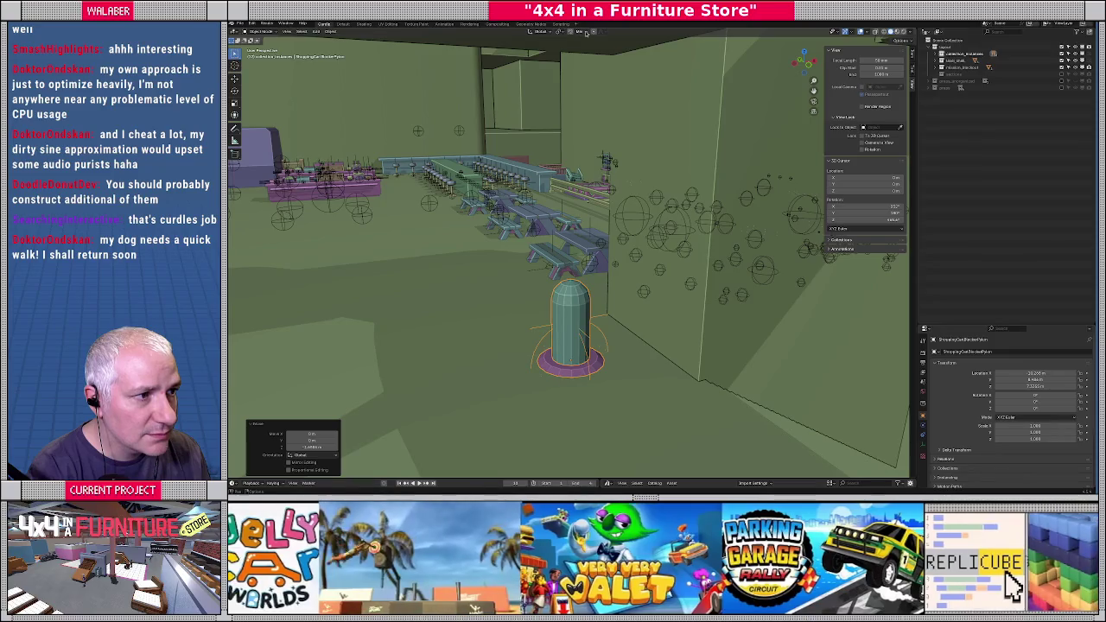
click(586, 31)
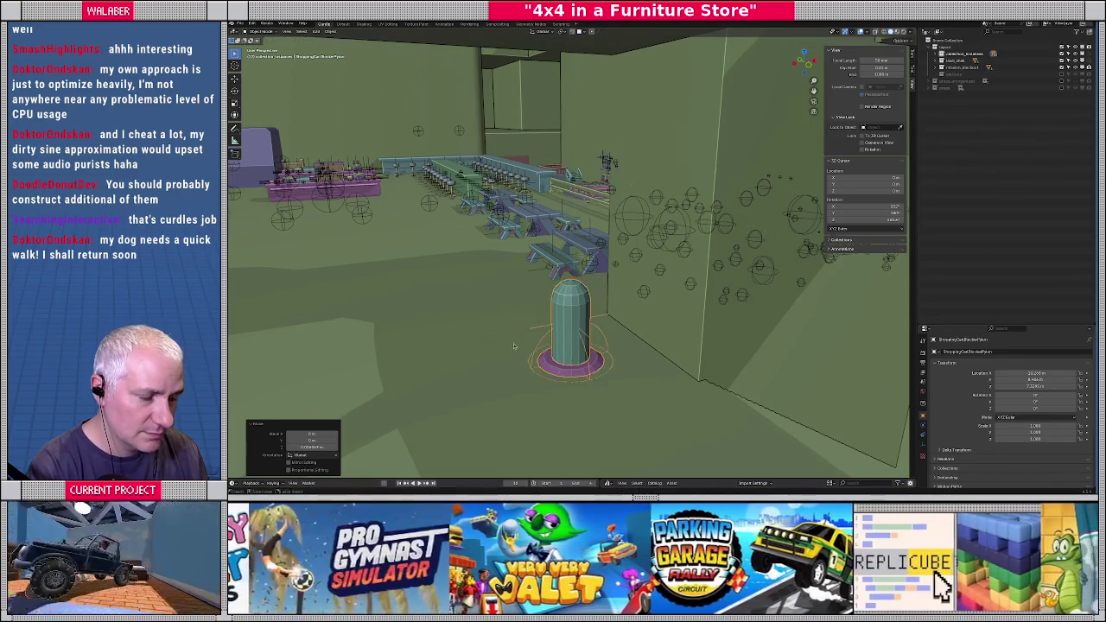
- Fly and orbit around the new pylon, ending on a top-down view
key(shift+grave)
key(s)
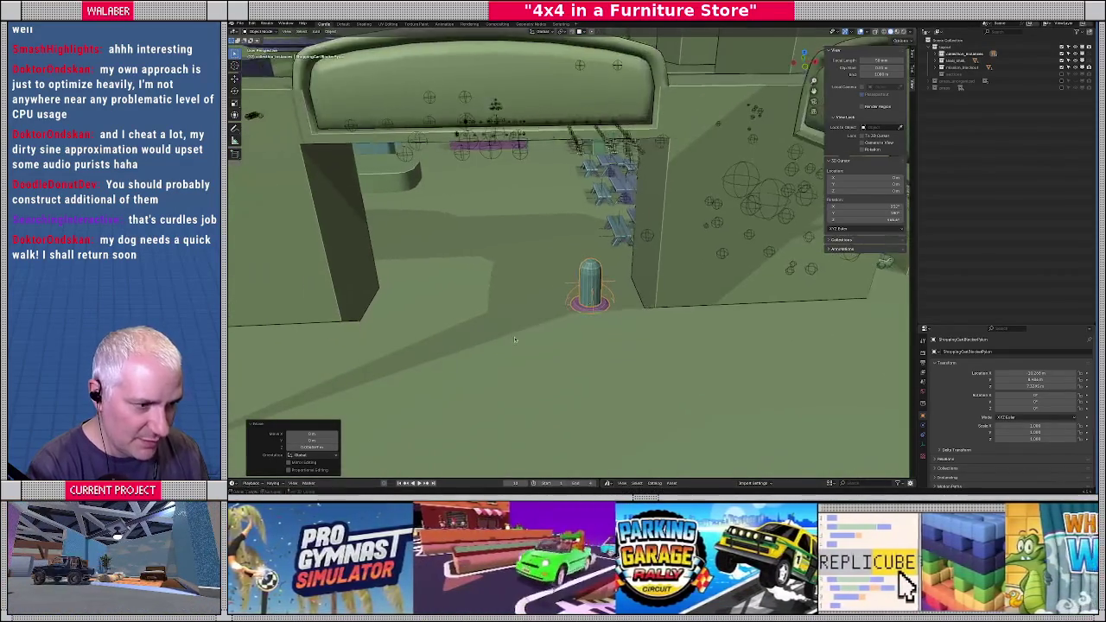
click(514, 345)
drag(514, 349, 527, 319)
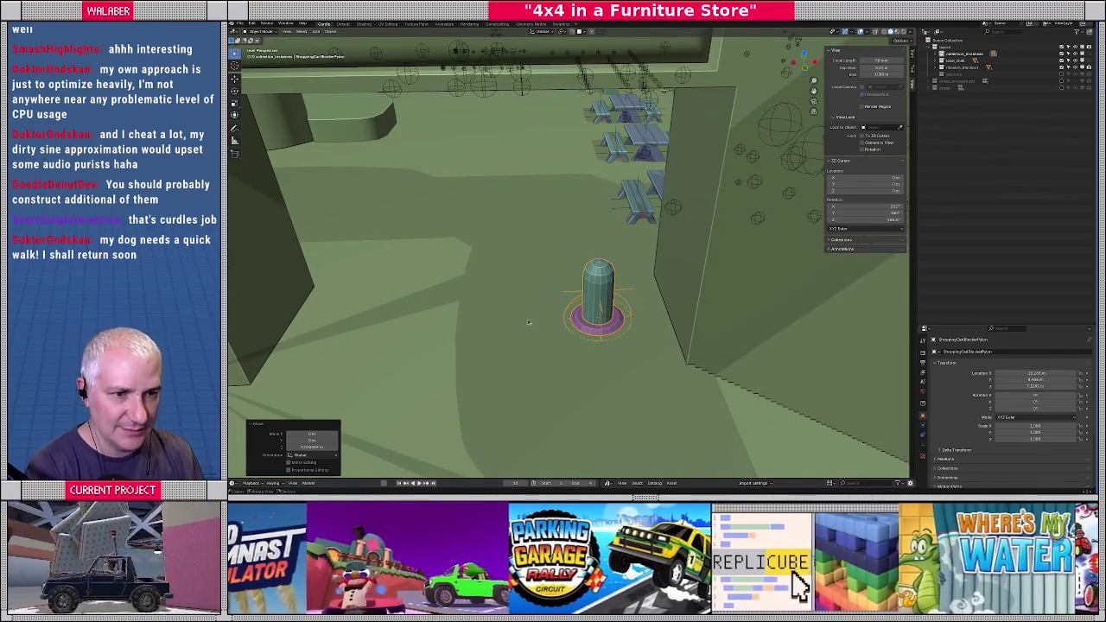
mouse_move(540, 301)
mouse_down()
mouse_move(501, 288)
mouse_move(556, 286)
mouse_move(540, 318)
mouse_up()
key(KP_7)
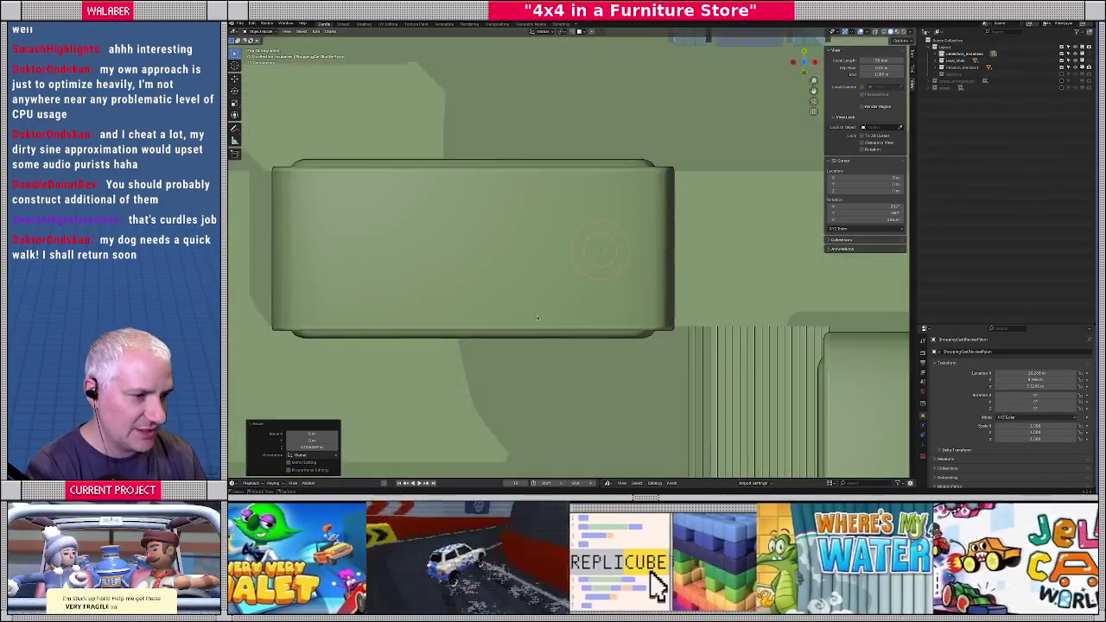
- In wireframe top view, slide the pylon along X to centre it in the entrance
key(shift+z)
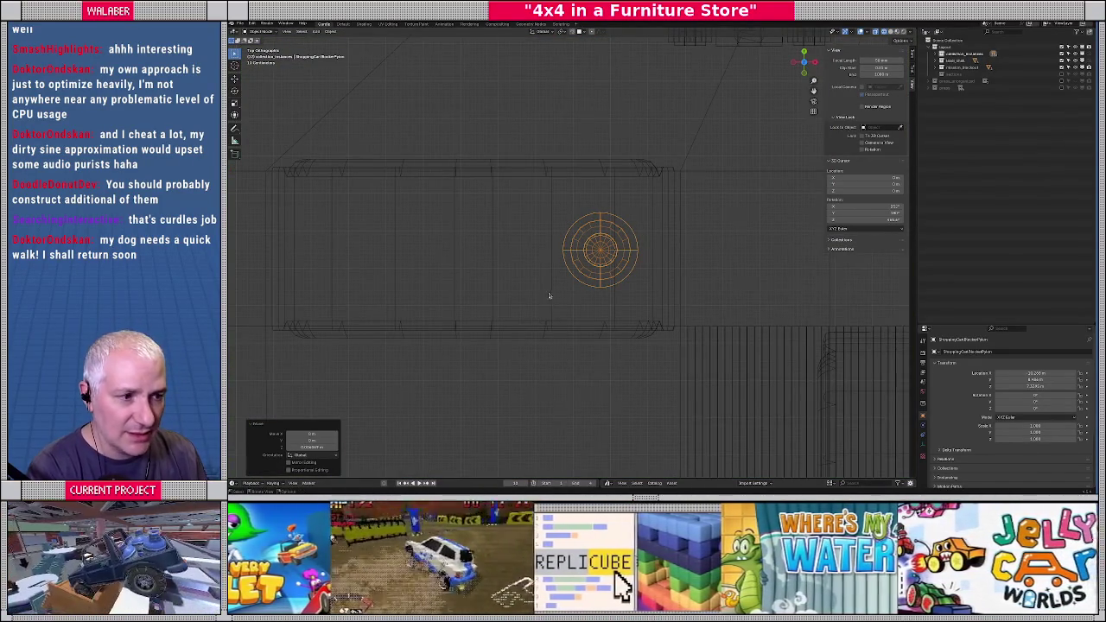
key(shift+z)
scroll(553, 294, up, 3)
key(shift+z)
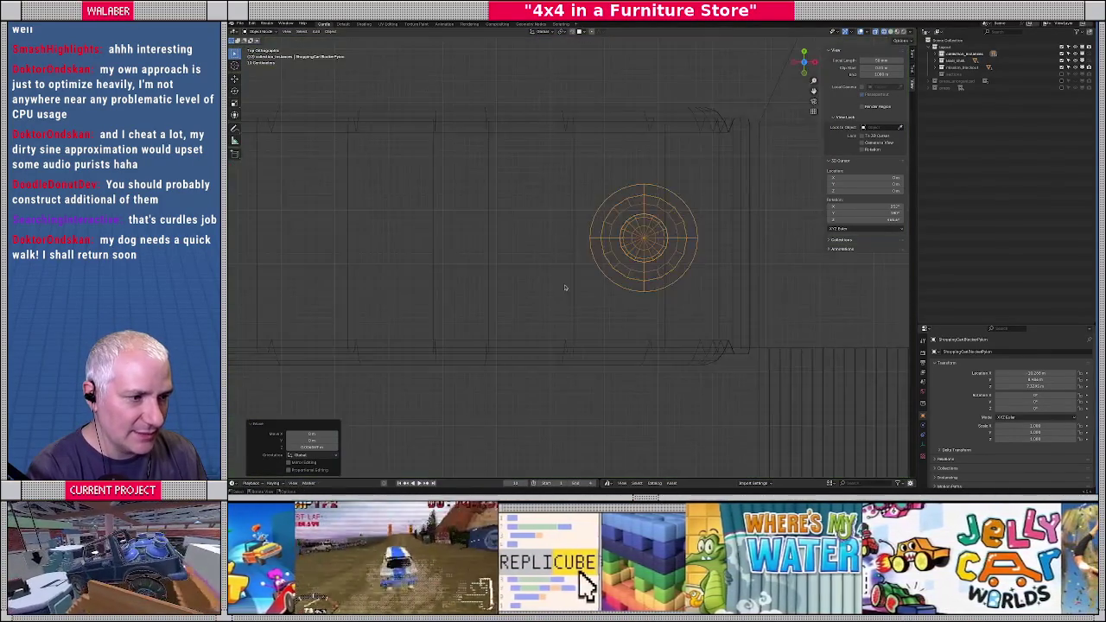
scroll(565, 288, down, 3)
key(g)
key(x)
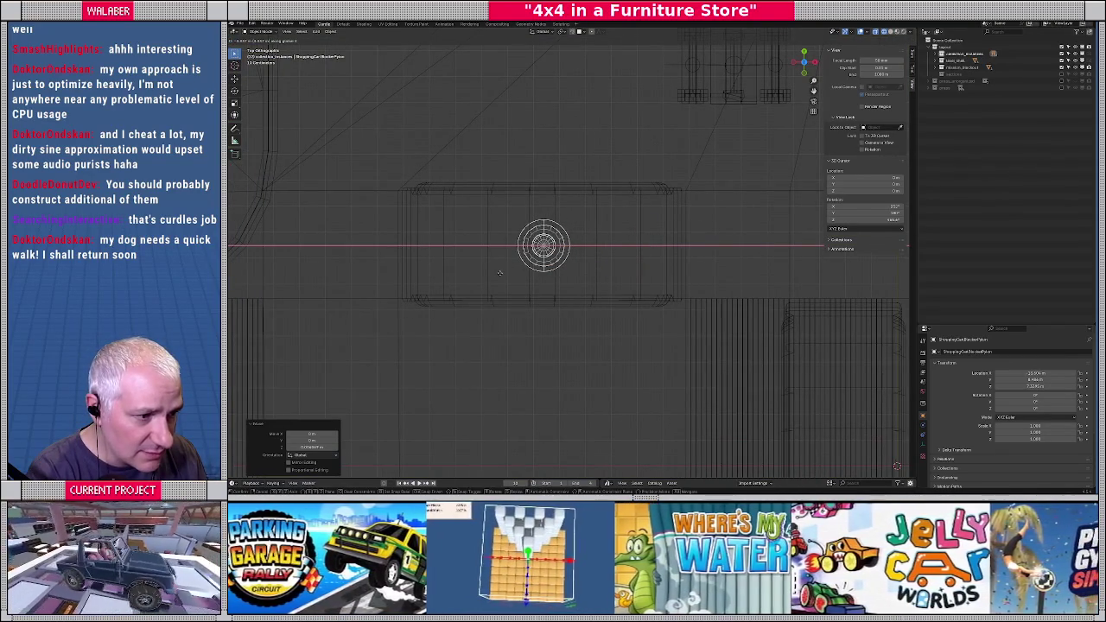
click(498, 273)
- Back in solid view, orbit to check the pylon under the arch
key(shift+z)
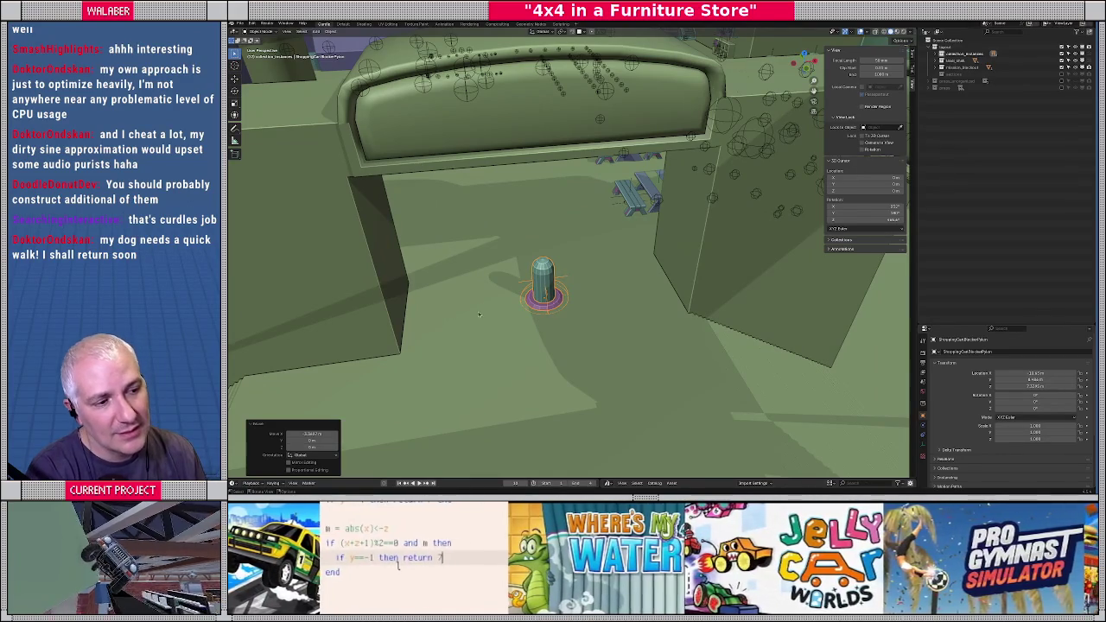
mouse_move(615, 305)
mouse_down()
mouse_move(447, 306)
mouse_move(631, 313)
mouse_move(611, 308)
mouse_move(634, 276)
mouse_move(578, 300)
mouse_up()
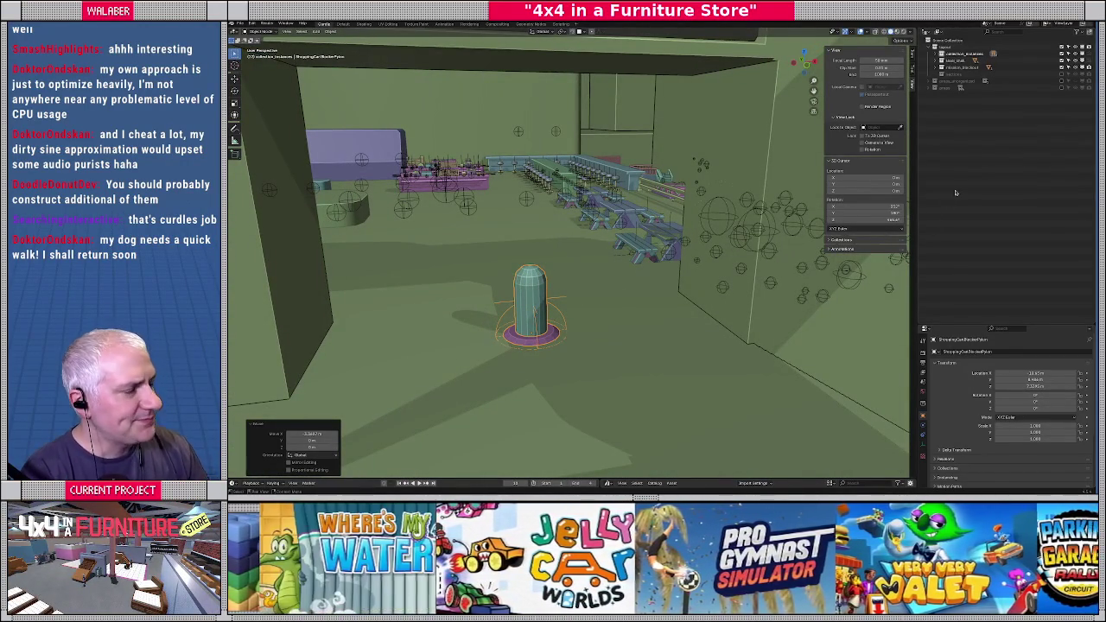
mouse_move(622, 208)
mouse_down()
mouse_move(636, 253)
mouse_move(622, 320)
mouse_move(668, 380)
mouse_up()
click(668, 380)
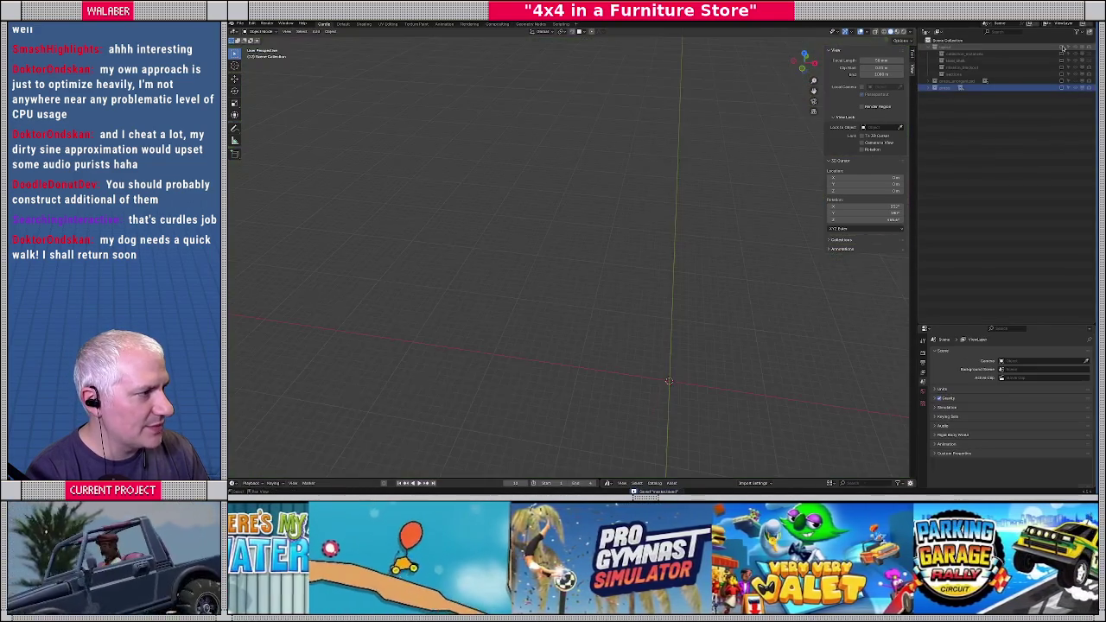
- Hide the store layout and show the pylon and all furniture objects in the props collection
click(1061, 53)
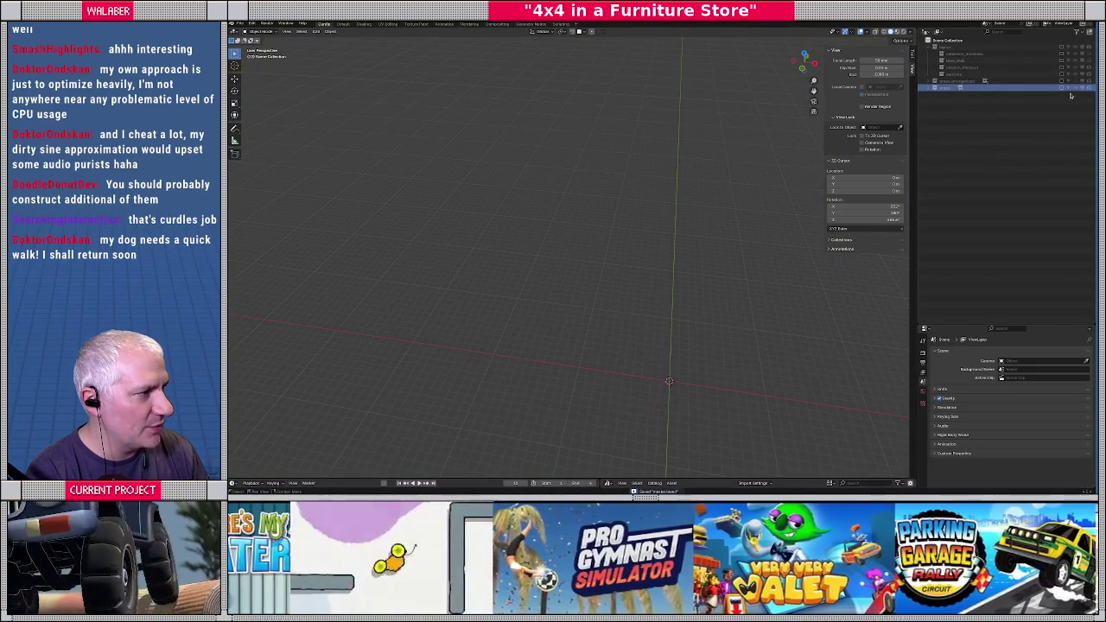
click(1062, 88)
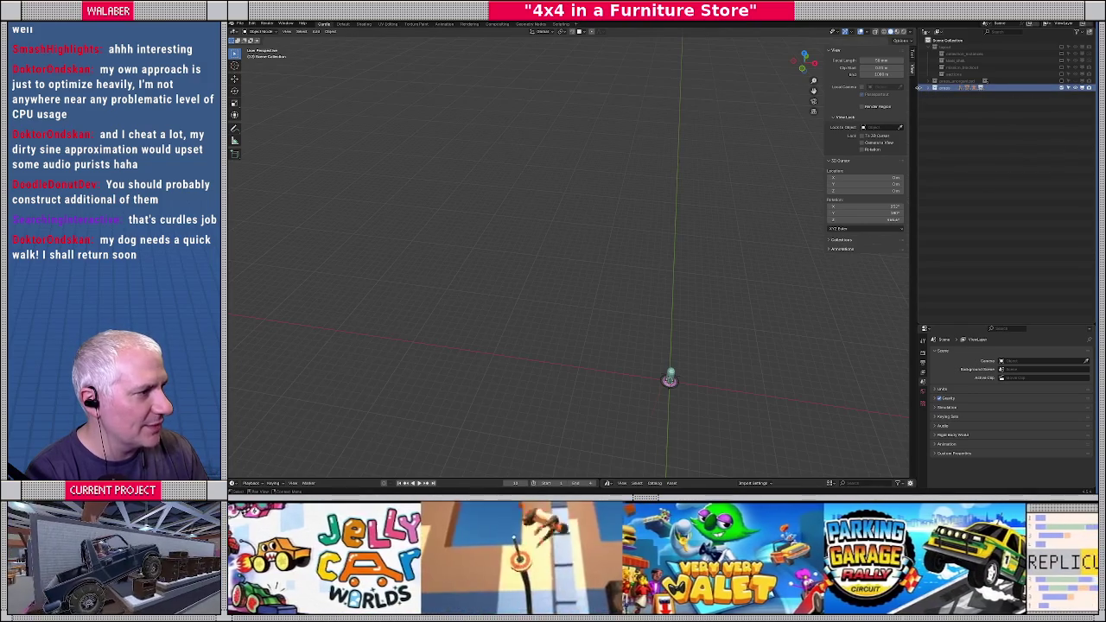
click(929, 89)
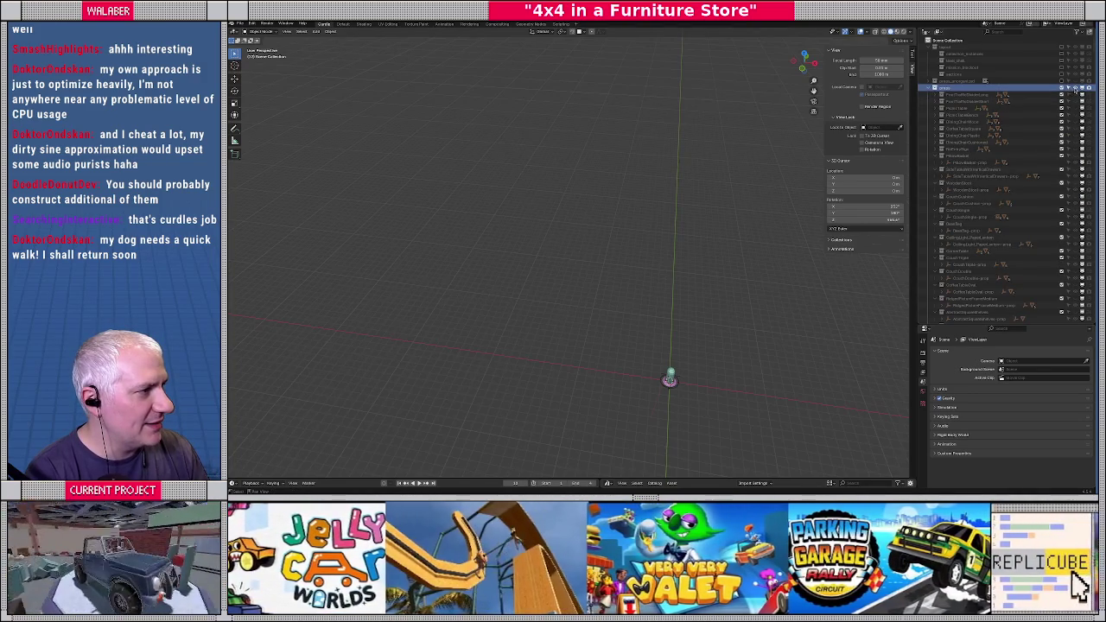
click(1074, 90)
mouse_move(749, 256)
mouse_down()
mouse_move(620, 172)
mouse_move(624, 208)
mouse_up()
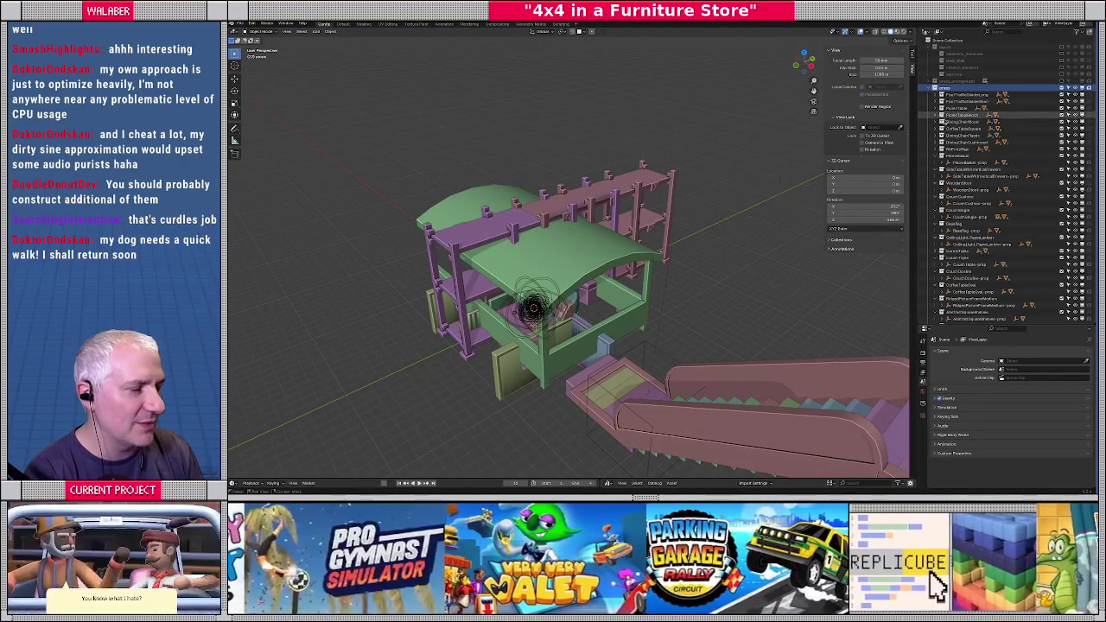
- Export as glTF 2.0, overwriting props.gltf
click(241, 24)
mouse_move(263, 132)
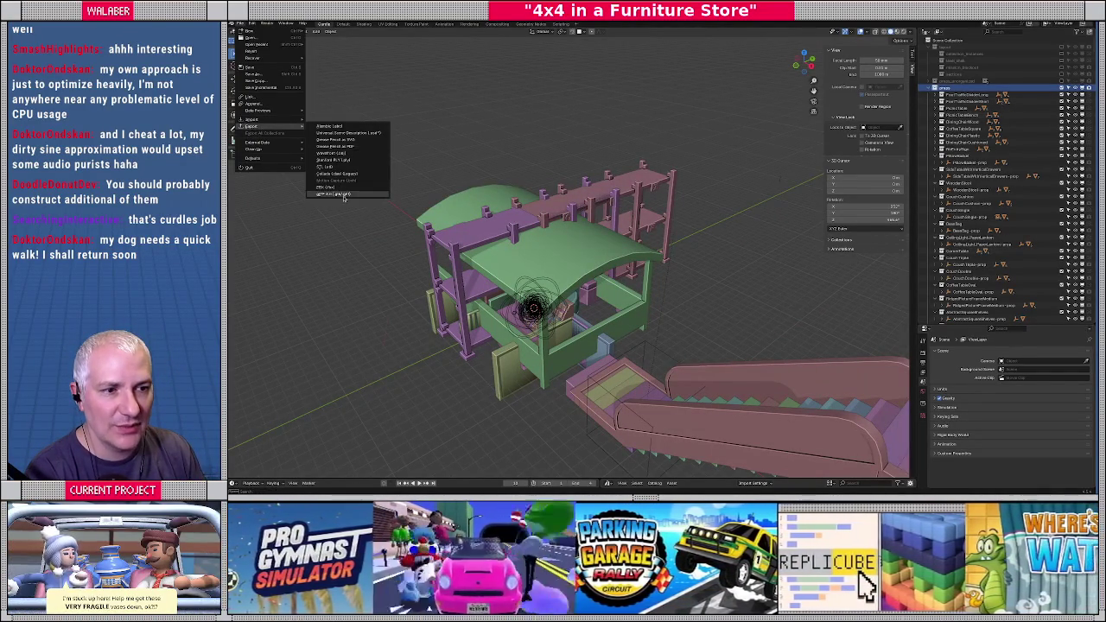
click(332, 193)
click(549, 108)
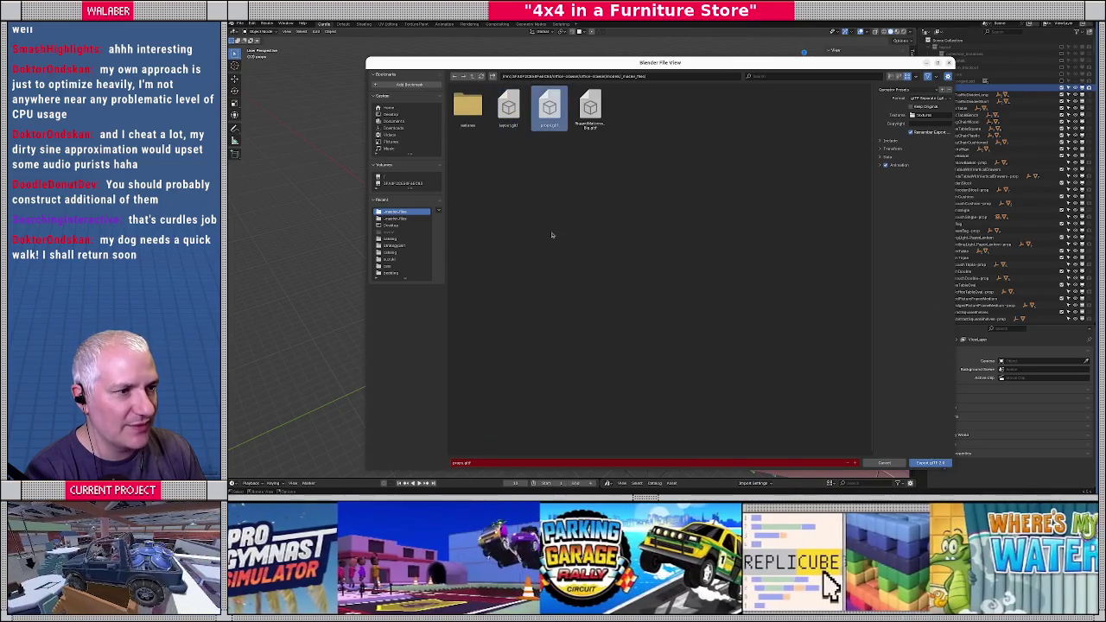
click(929, 462)
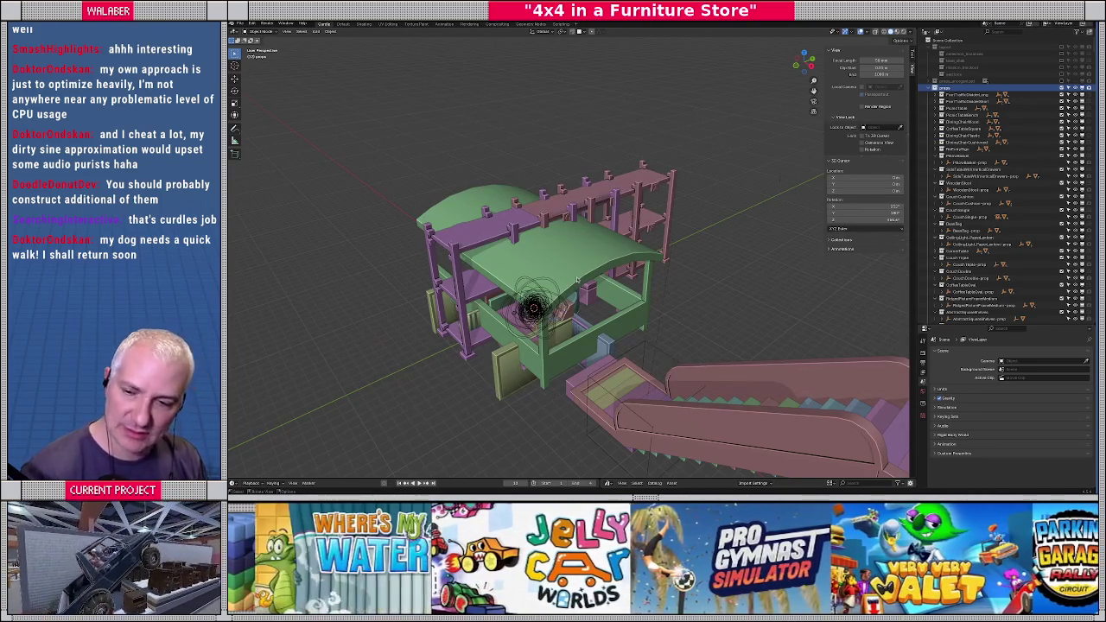
- Hide the props collection and show the furniture store layout again
drag(547, 261, 502, 257)
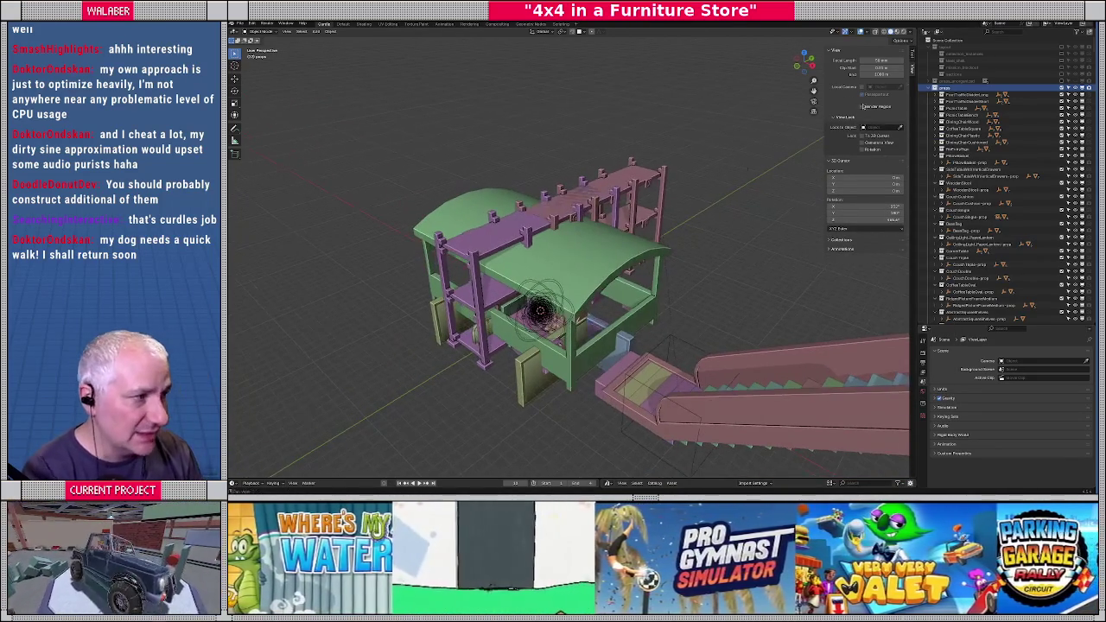
click(1061, 88)
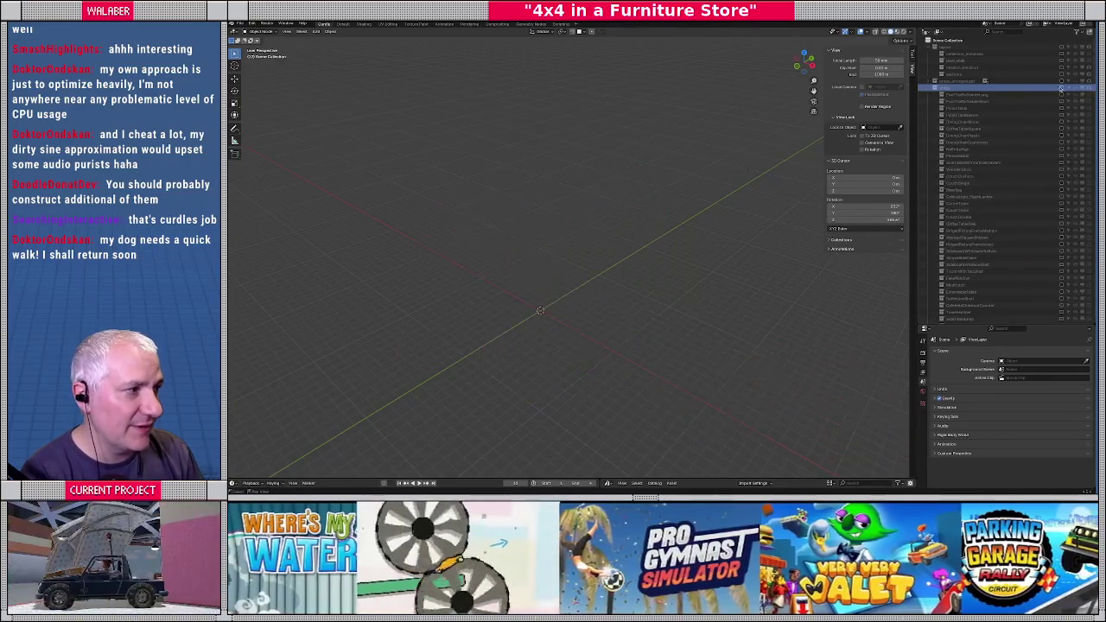
click(1061, 49)
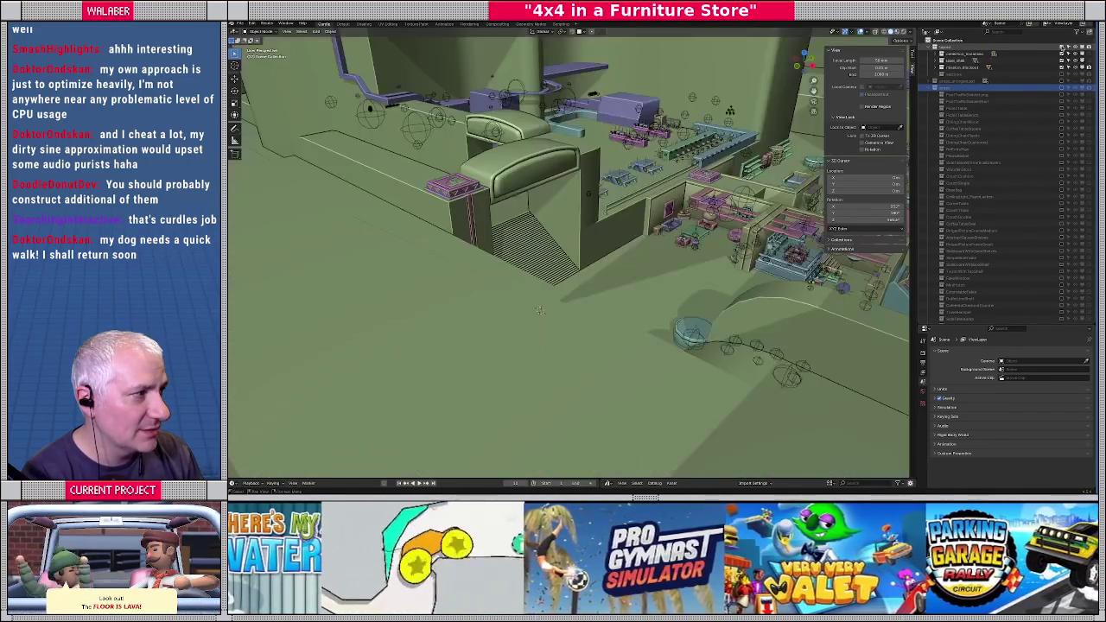
mouse_move(605, 199)
mouse_down()
mouse_move(640, 178)
mouse_move(653, 102)
mouse_up()
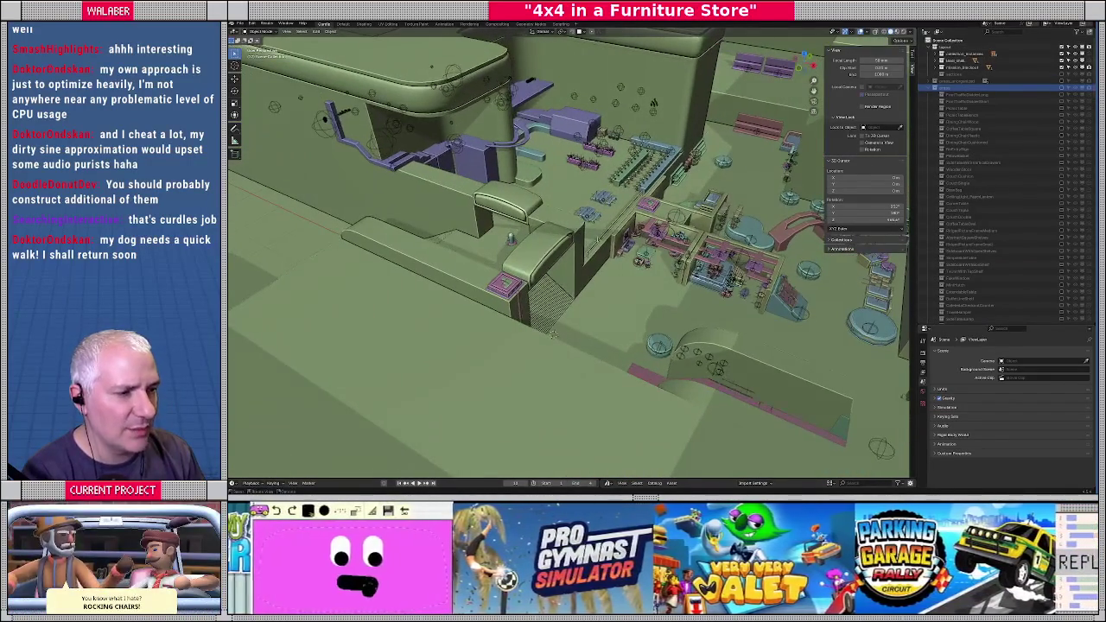
- Run the collection export script from the Scripting workspace
click(563, 24)
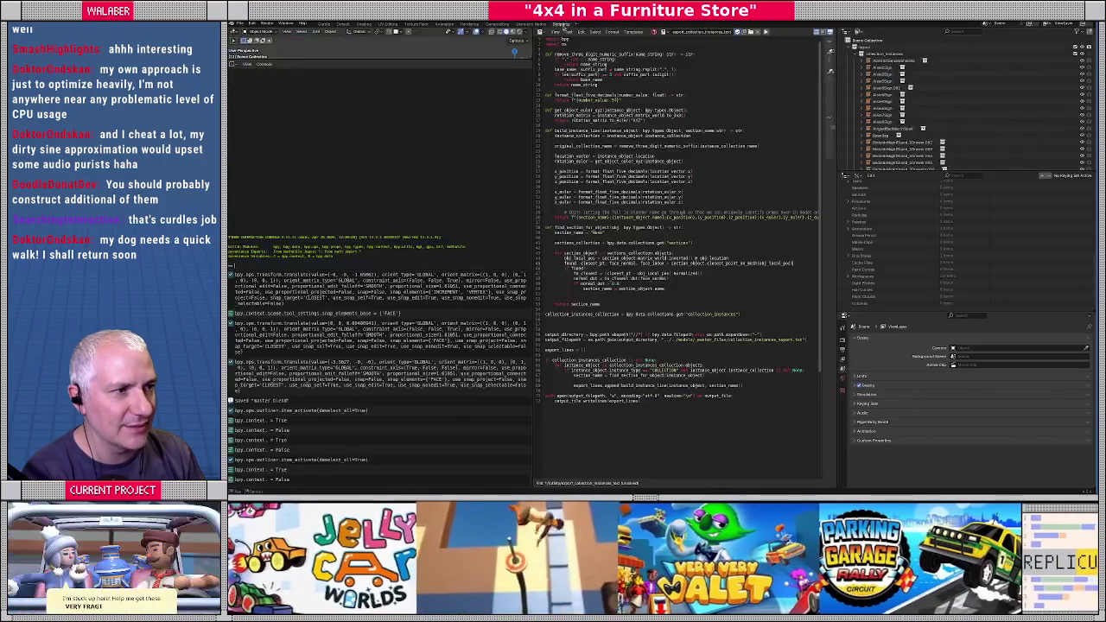
click(765, 32)
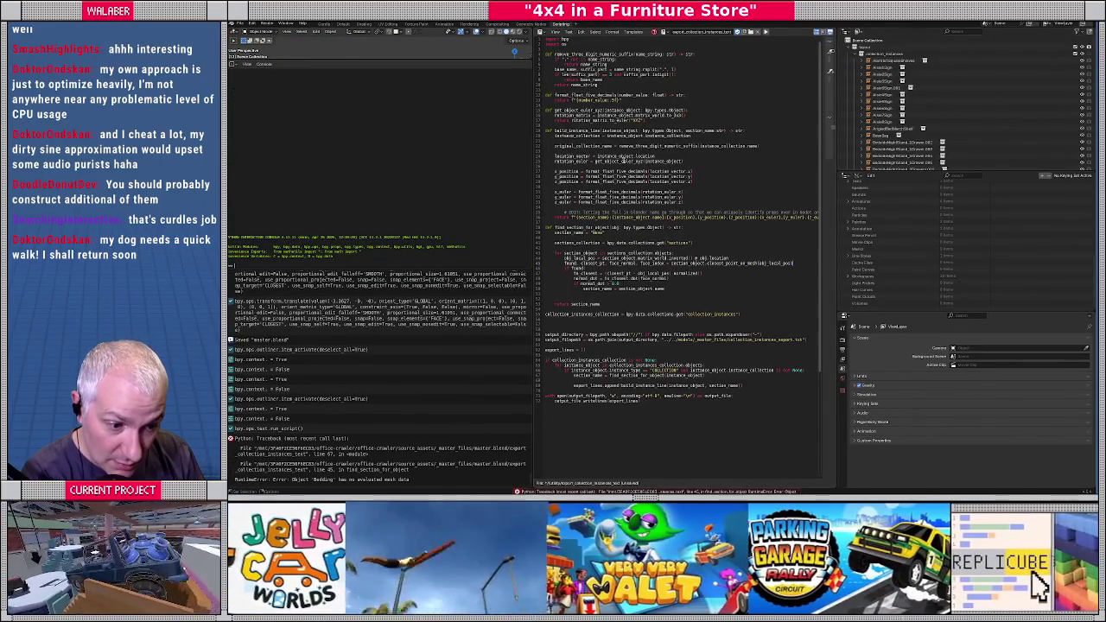
key(alt+Tab)
key(alt+Tab)
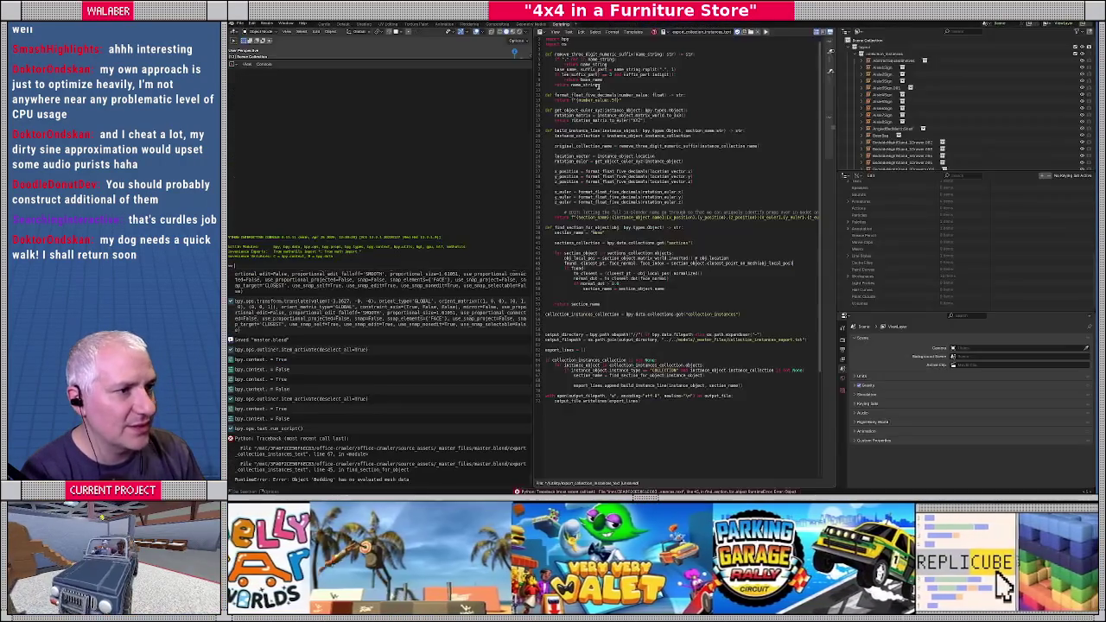
click(331, 24)
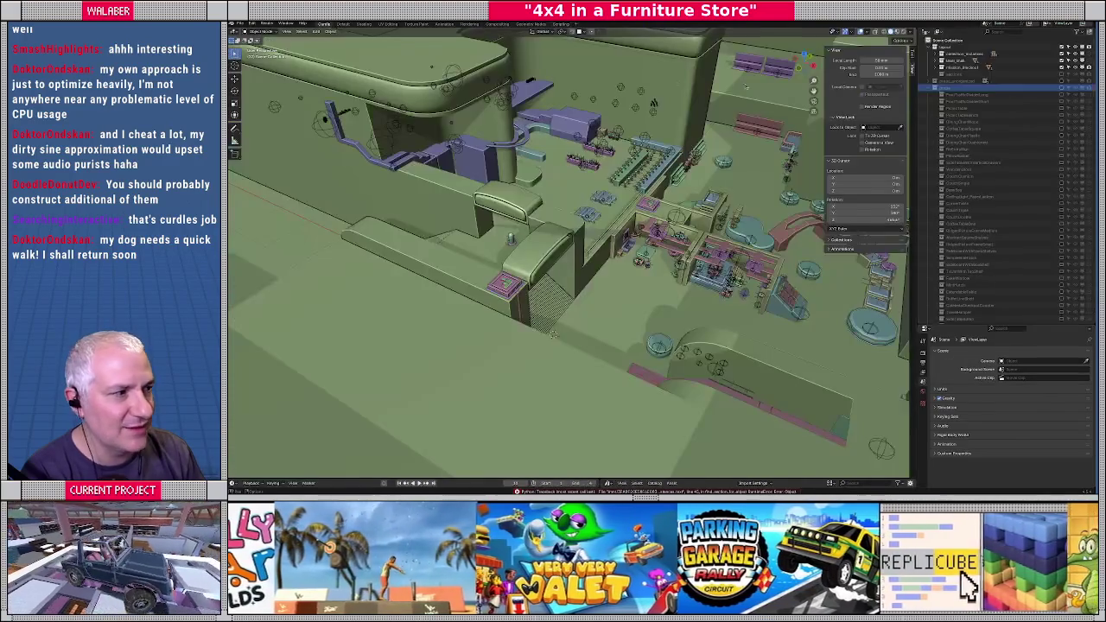
- Exclude the failing furniture collection, rerun the export script, and save master.blend
click(1068, 74)
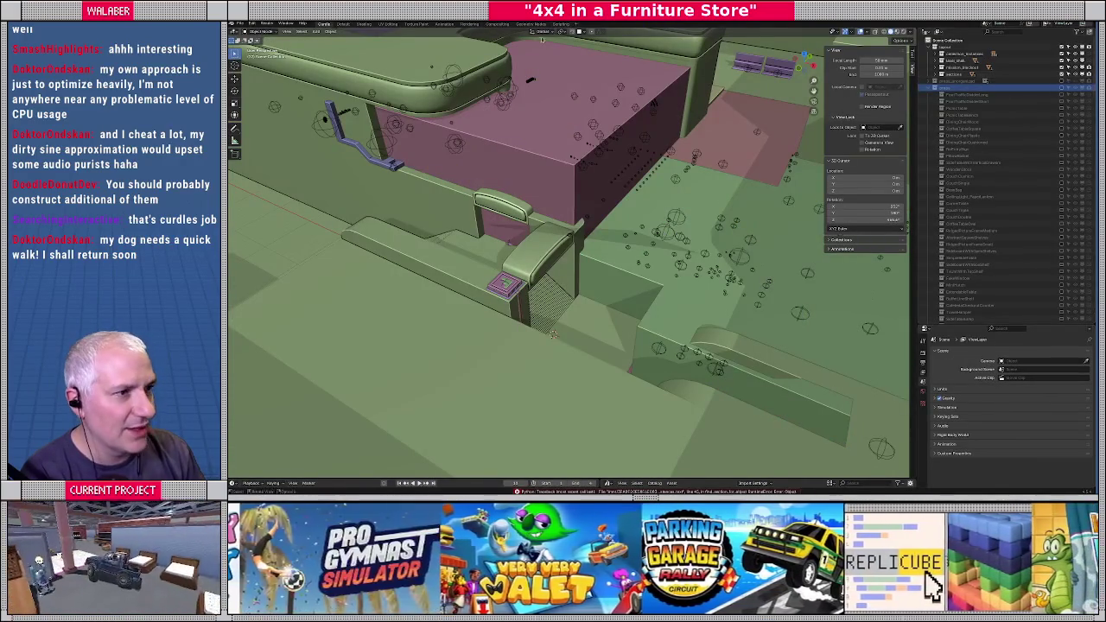
click(558, 25)
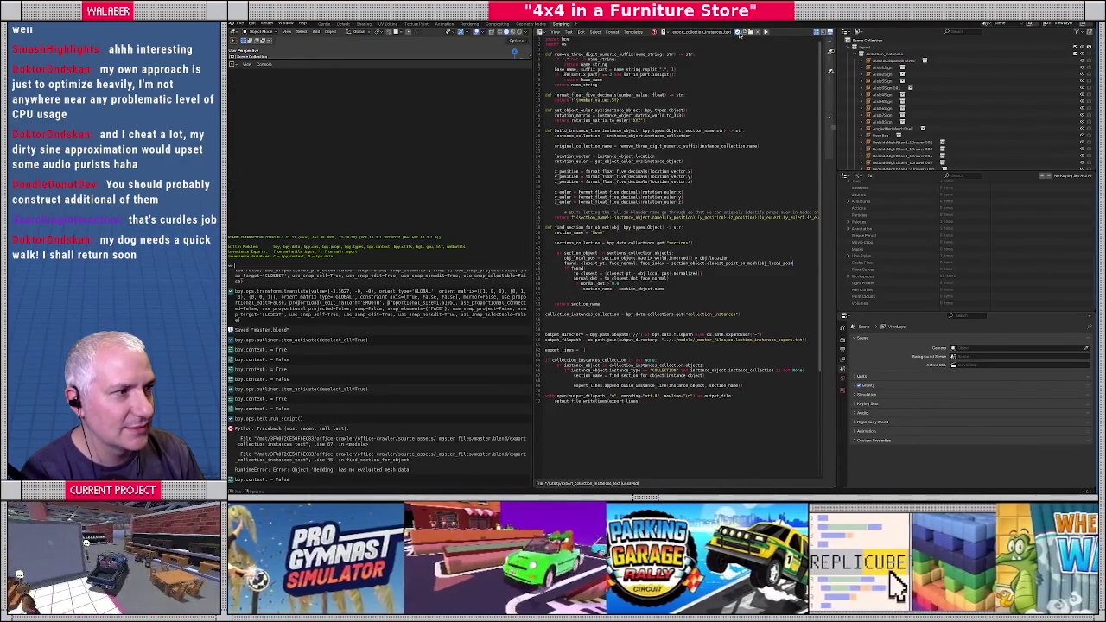
click(765, 32)
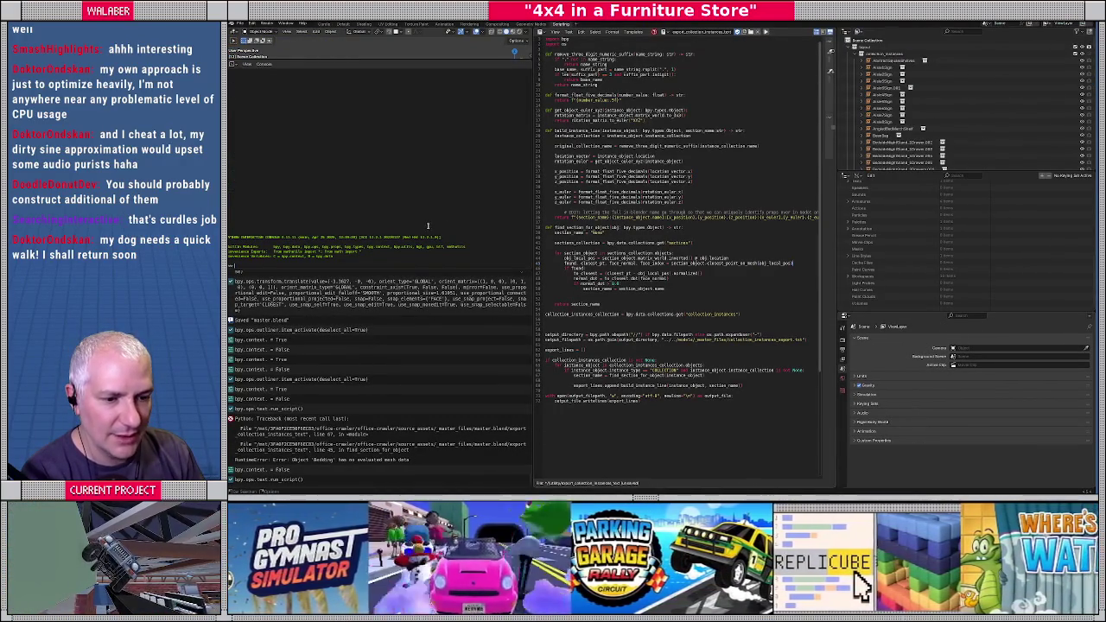
key(ctrl+s)
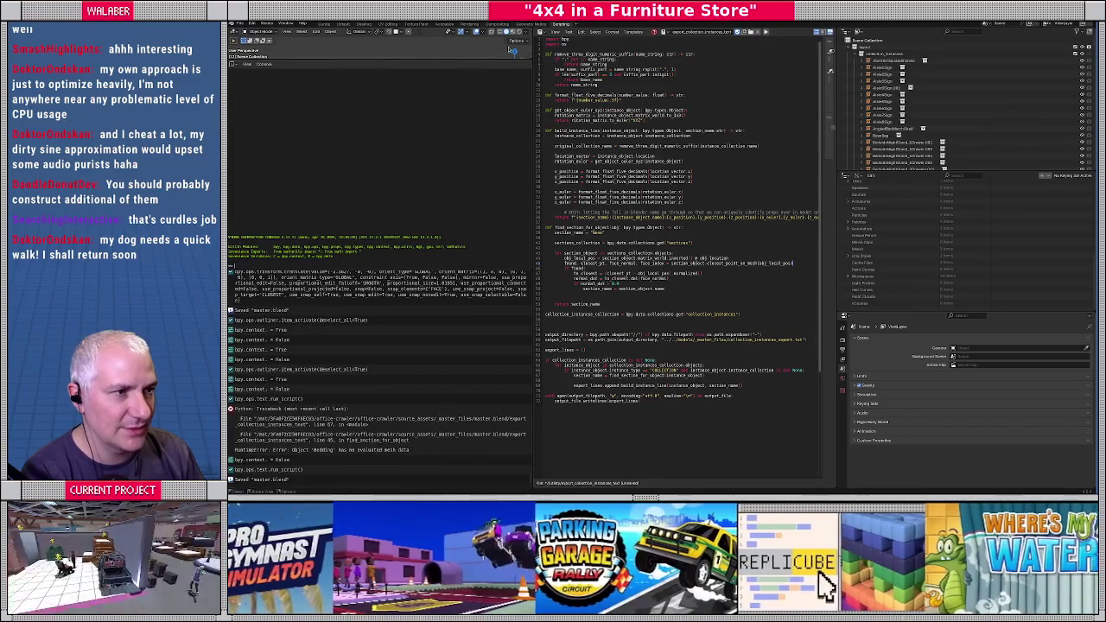
- Re-include the furniture collection and switch over to Godot
click(326, 26)
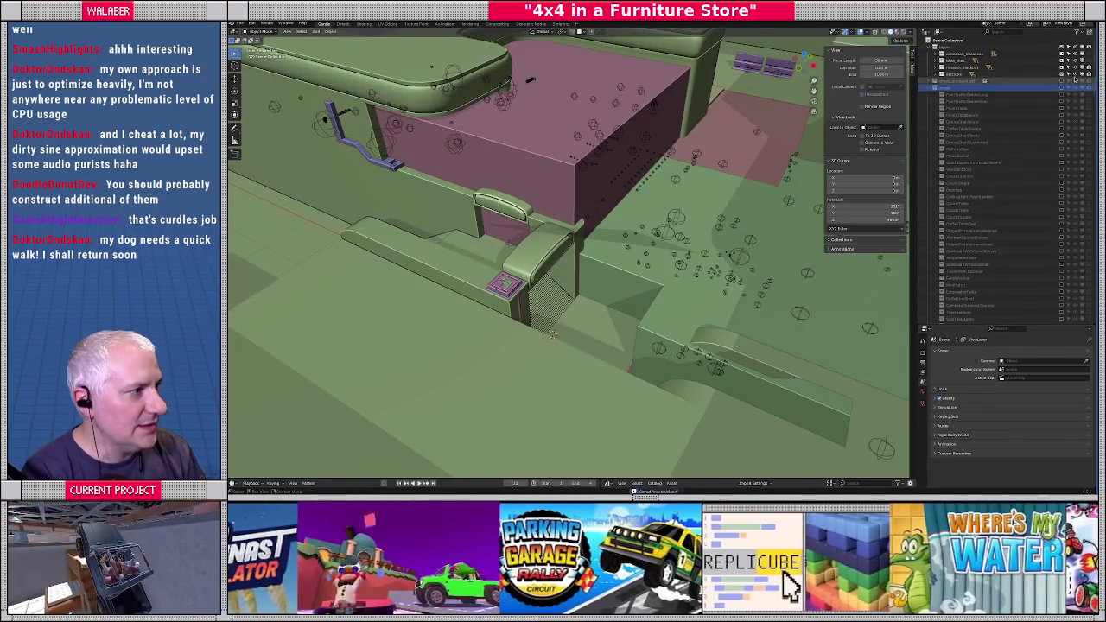
click(1061, 75)
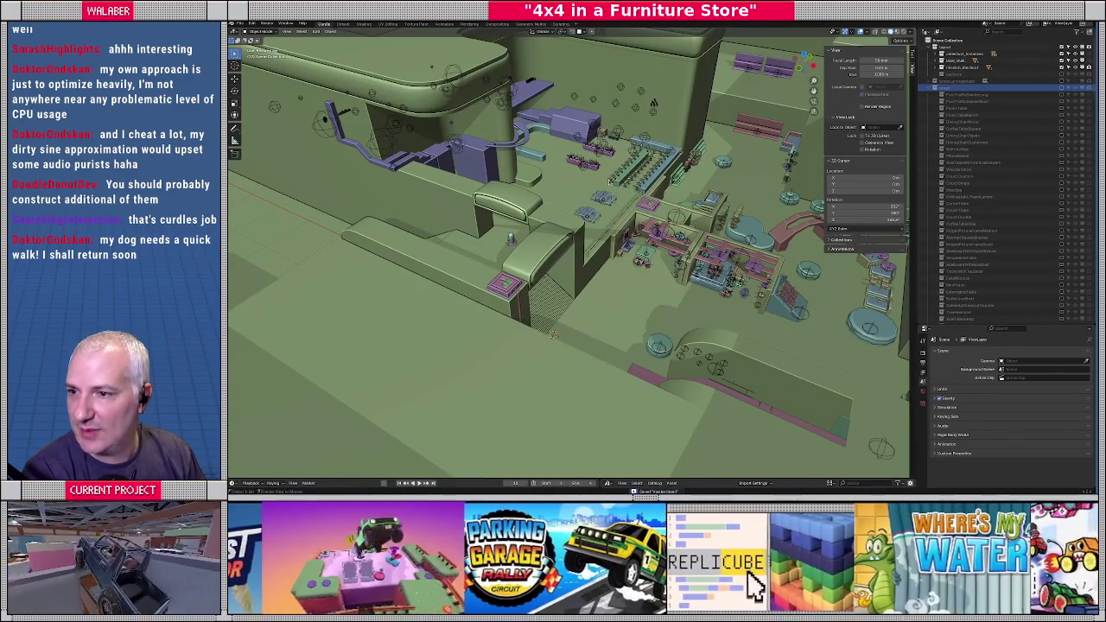
key(alt+Tab)
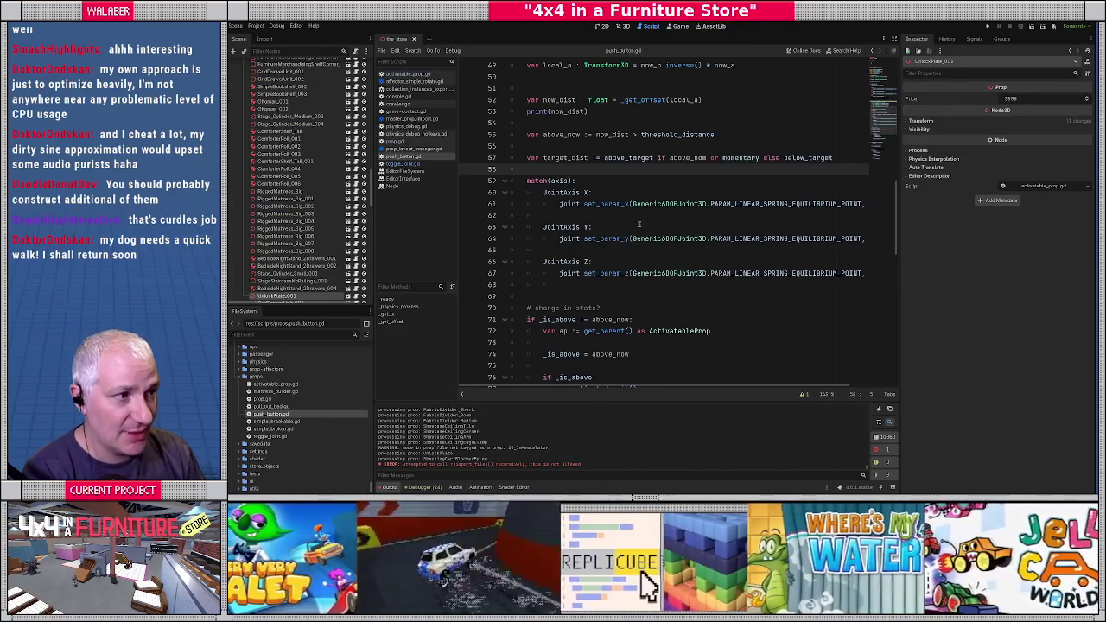
- In the 3D view, select PropLayoutImporter and refresh the store's props
click(622, 26)
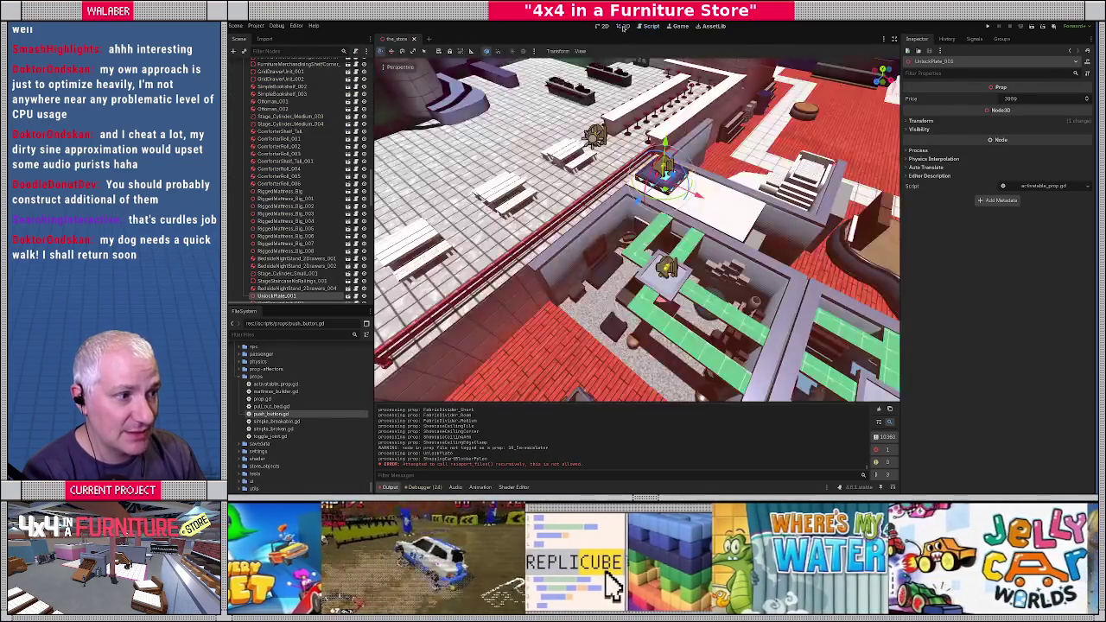
scroll(369, 177, up, 2)
scroll(364, 177, up, 5)
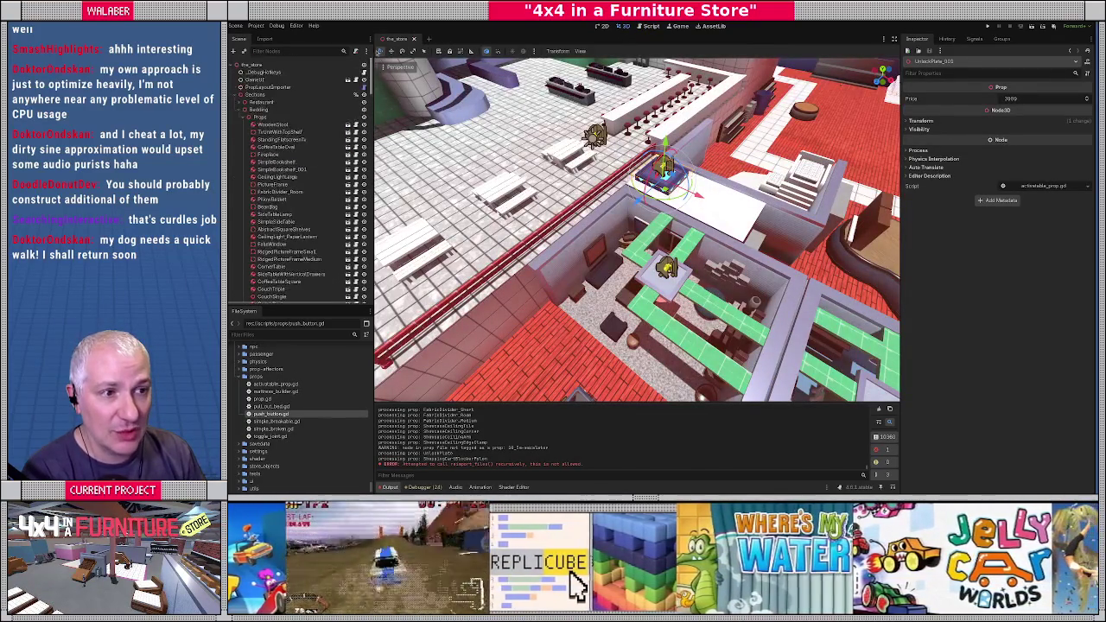
click(268, 88)
click(995, 102)
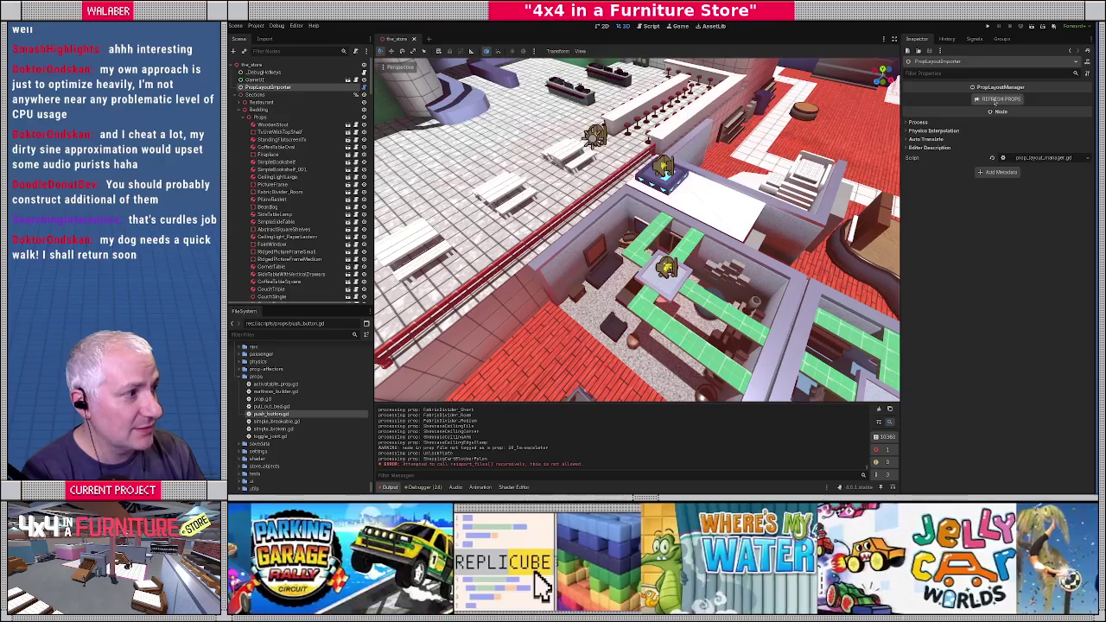
- Fly the camera to the pylon and open the ShoppingCartBlockerPylon.tscn scene
key(w)
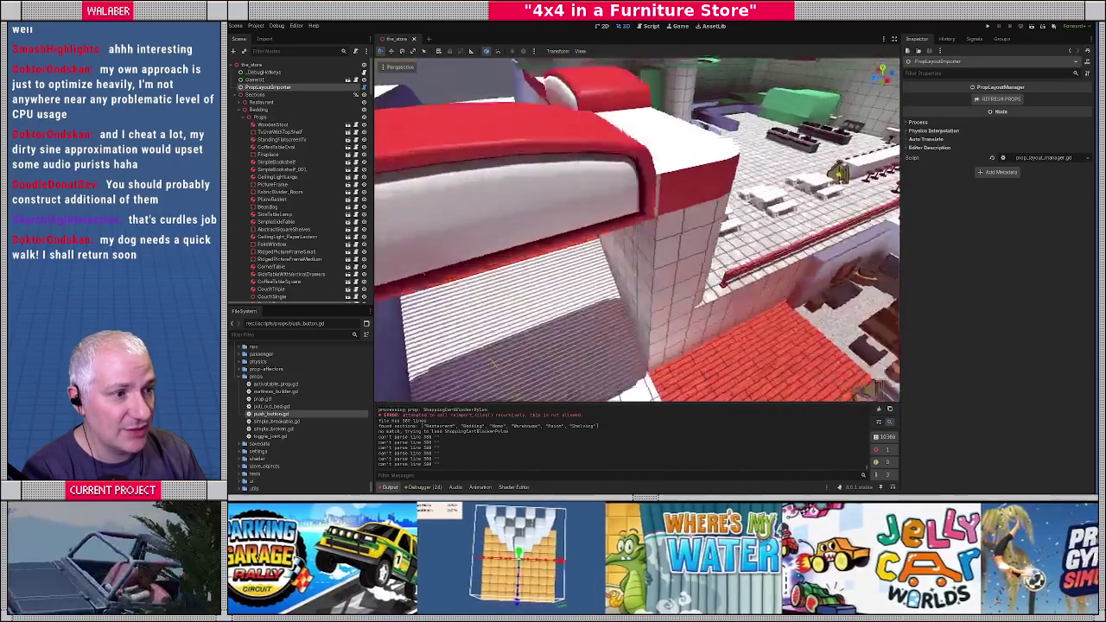
key(s)
key(w)
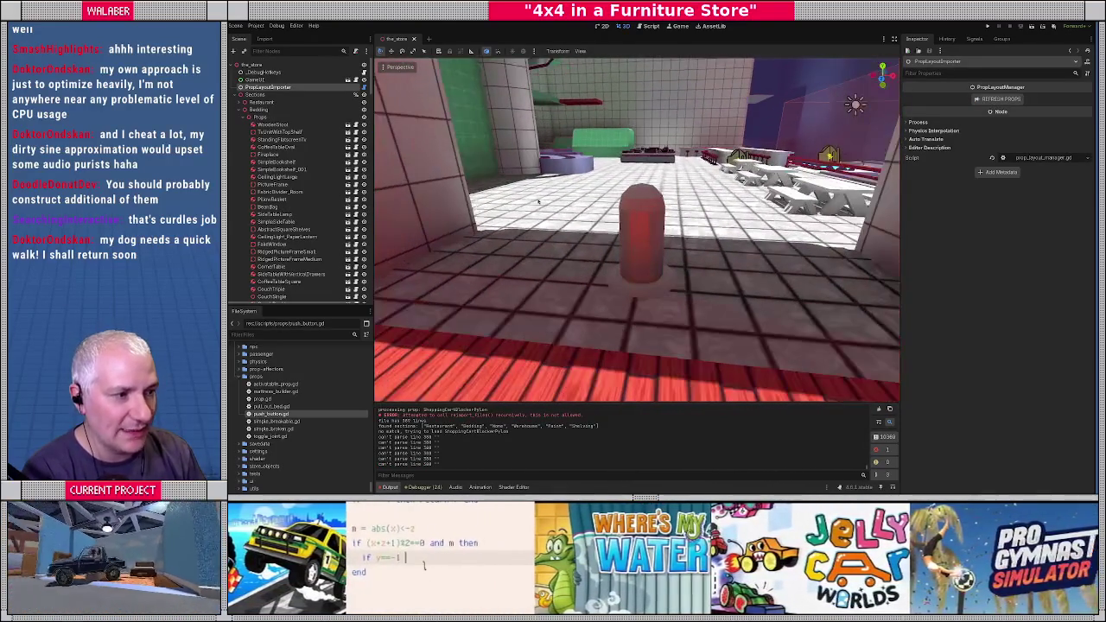
text(blocker)
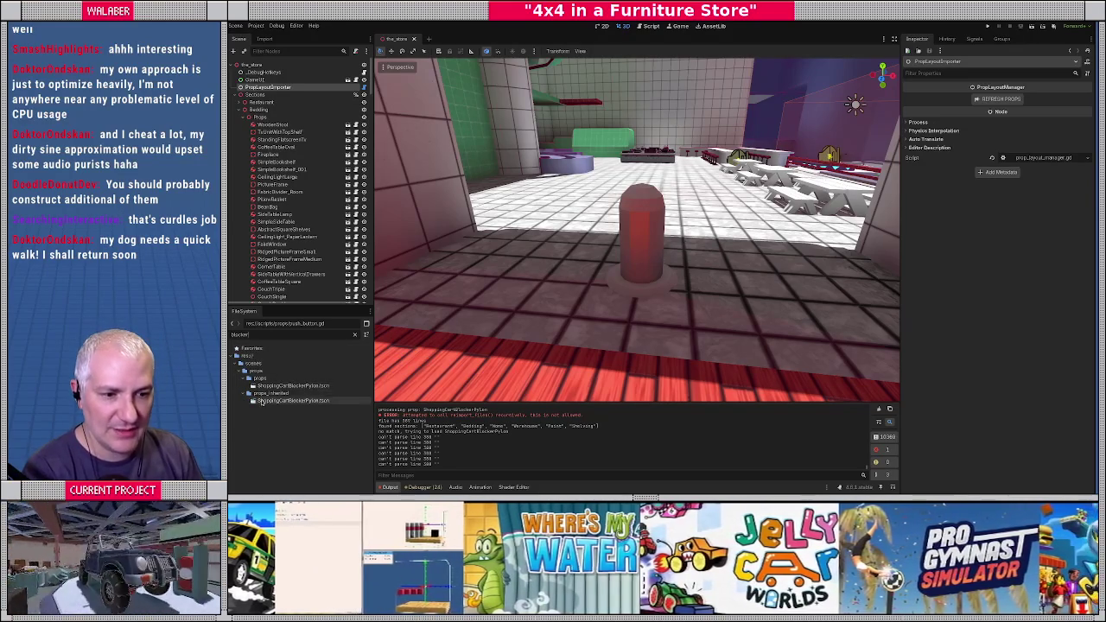
double_click(285, 400)
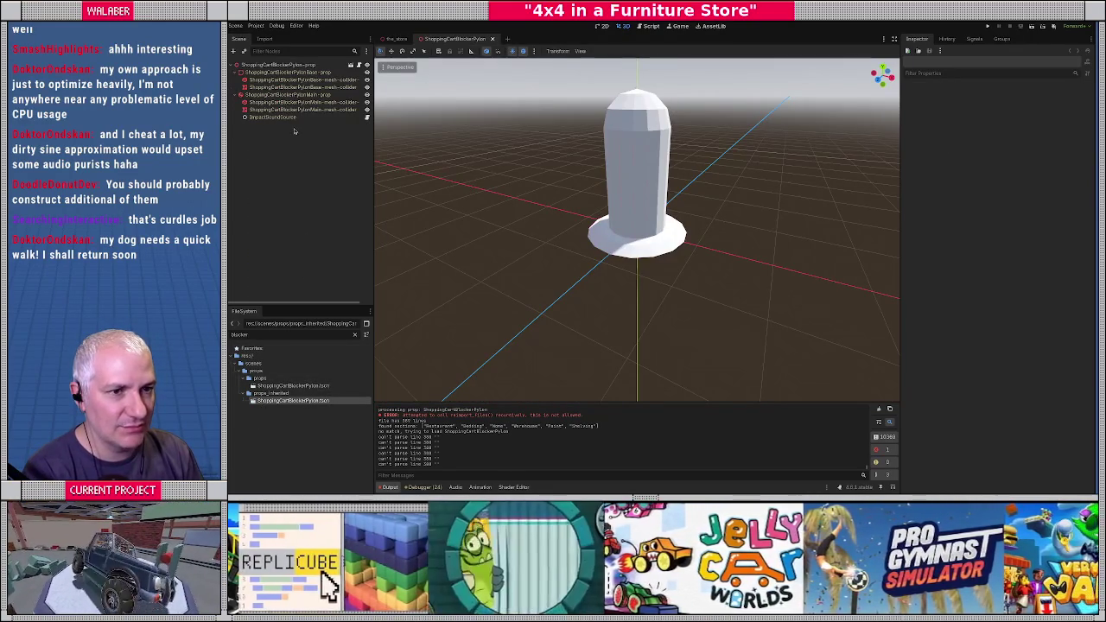
- Test-move the pylon's rigid body, undo it, close the scene, and return to Blender
click(285, 94)
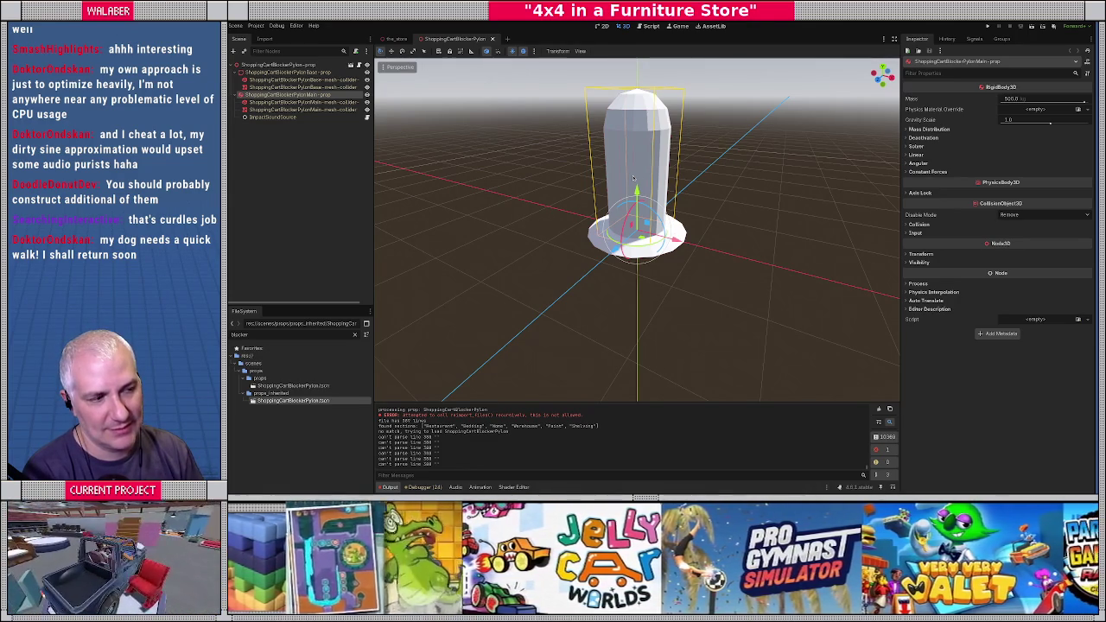
mouse_move(633, 178)
mouse_down()
mouse_move(636, 284)
mouse_move(636, 272)
mouse_move(618, 279)
mouse_up()
key(ctrl+z)
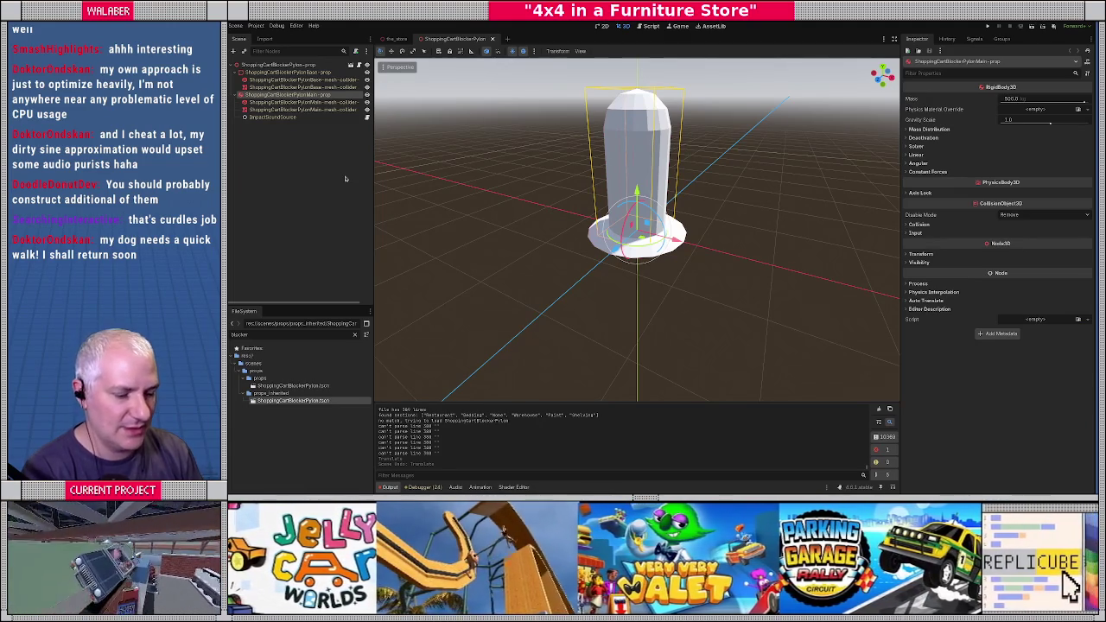
key(ctrl+shift+w)
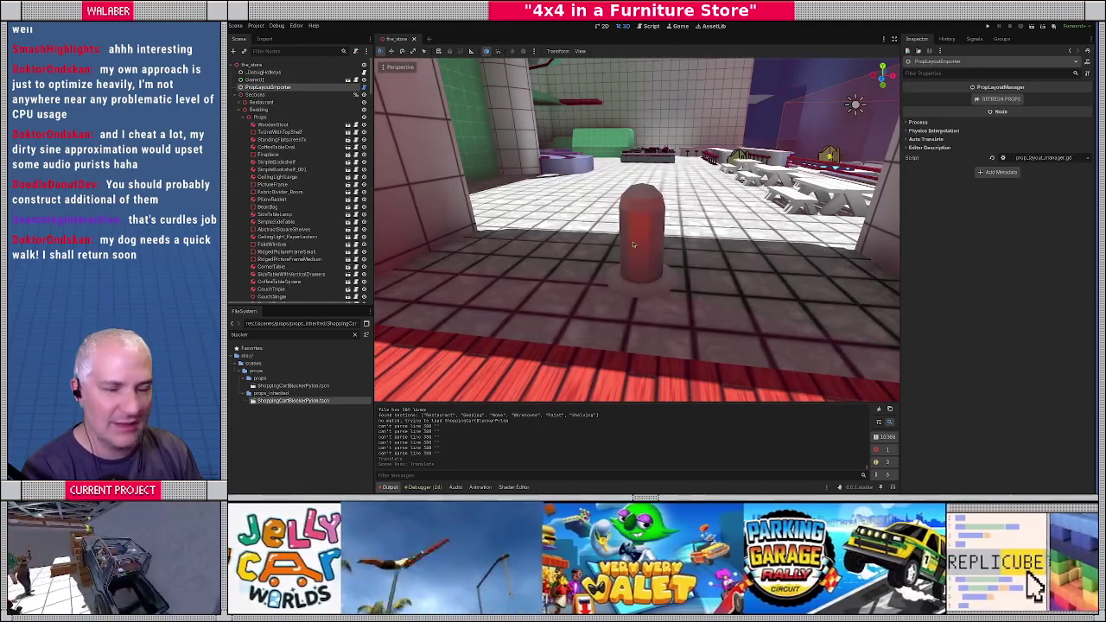
key(alt+Tab)
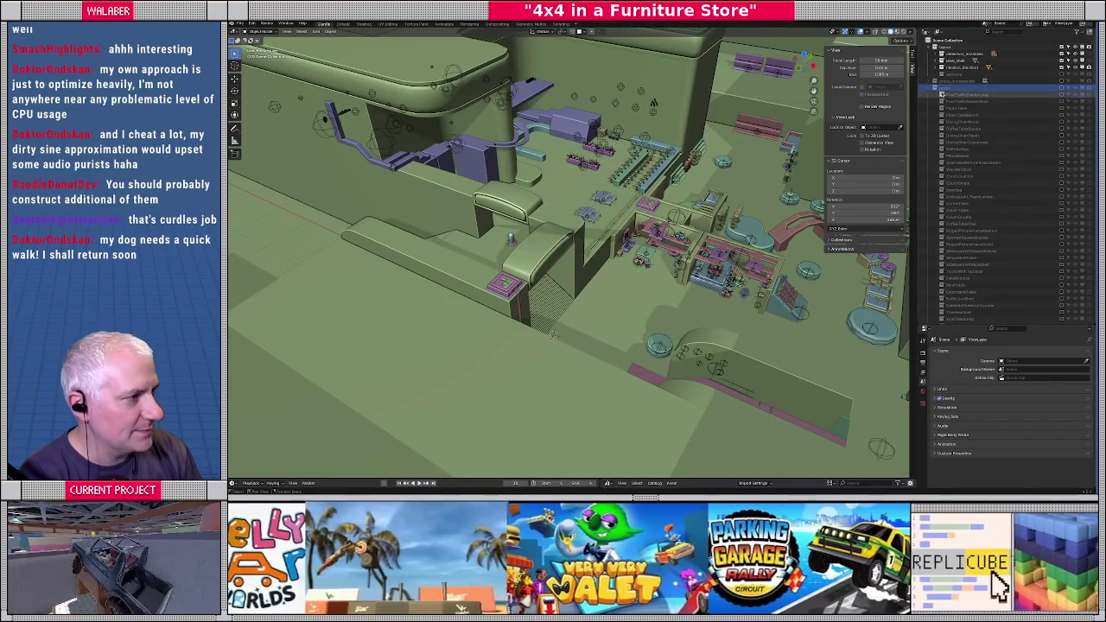
- Exclude the top collection, restore the props collection, and isolate the pylon's collection
click(1061, 47)
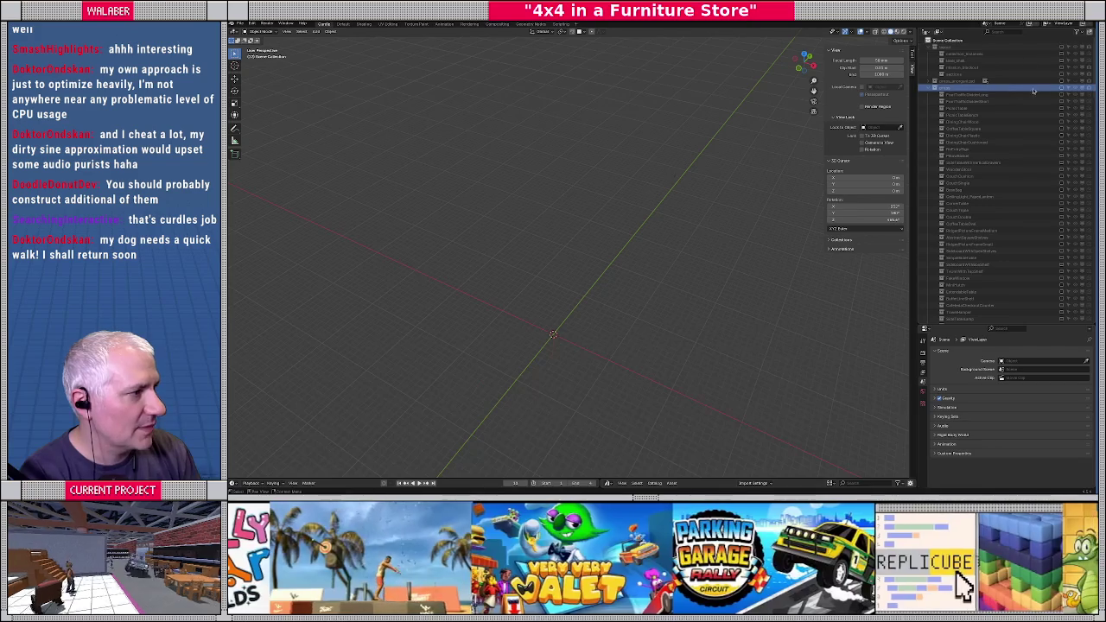
click(1061, 88)
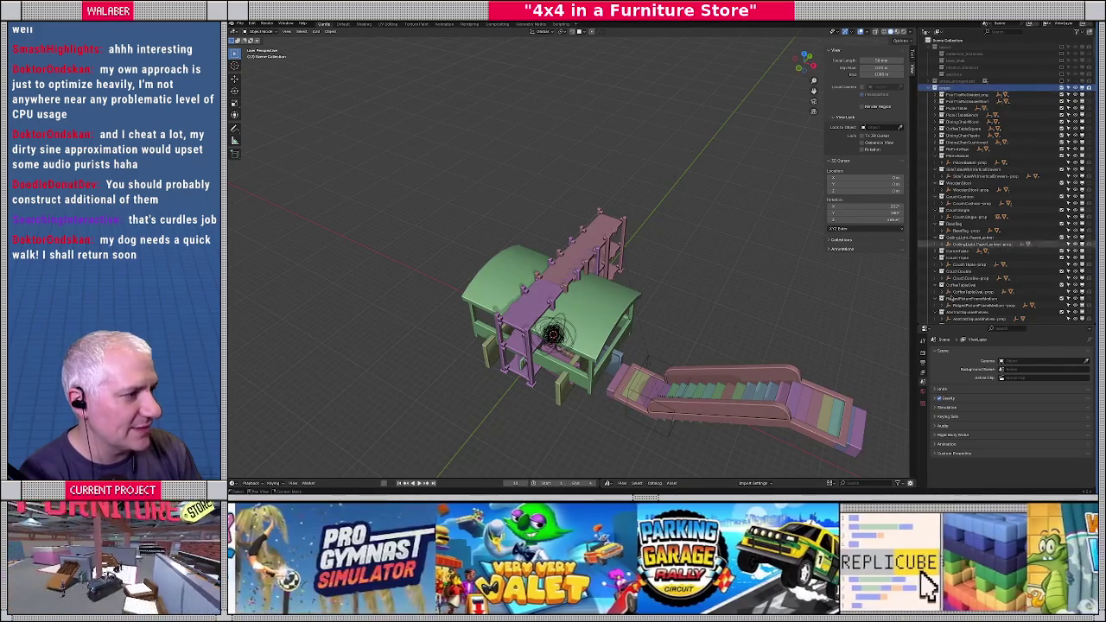
scroll(994, 130, down, 10)
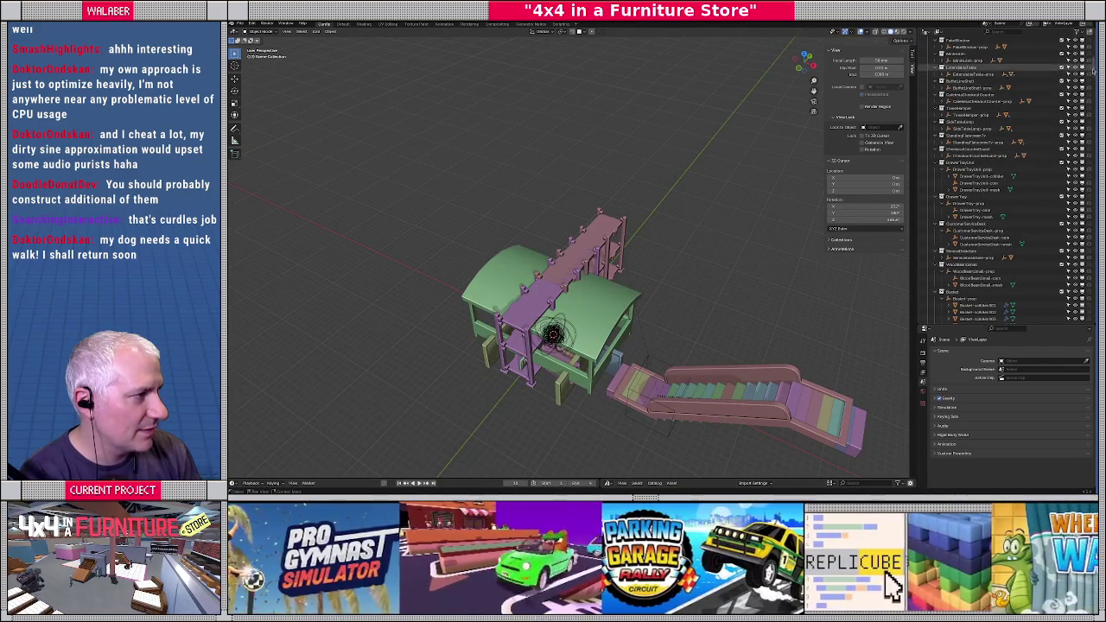
scroll(1002, 173, down, 10)
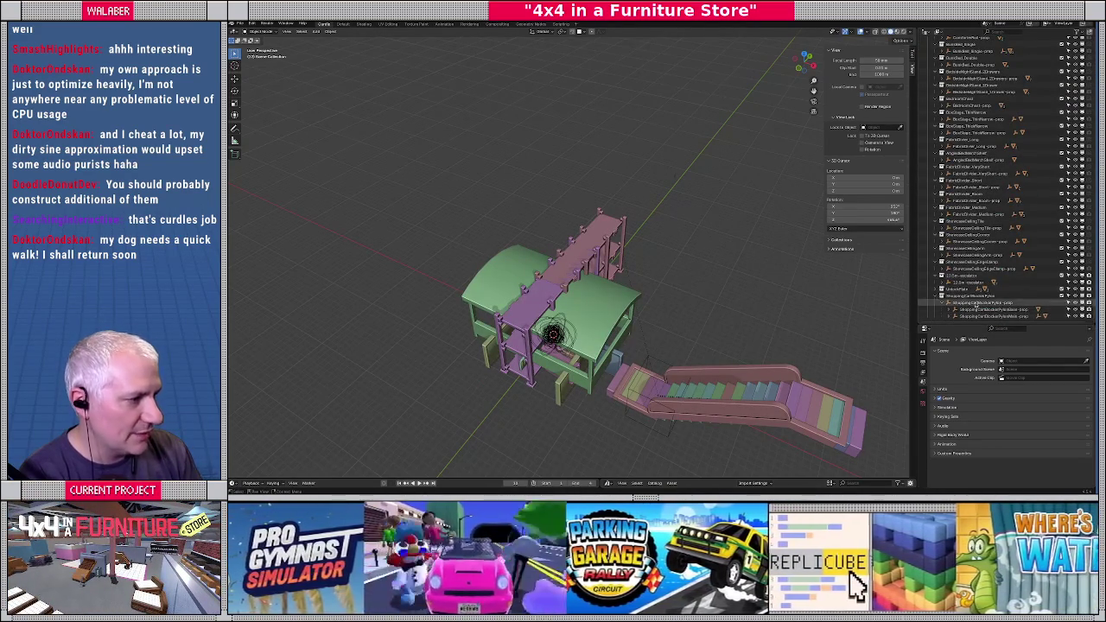
right_click(974, 299)
click(1009, 301)
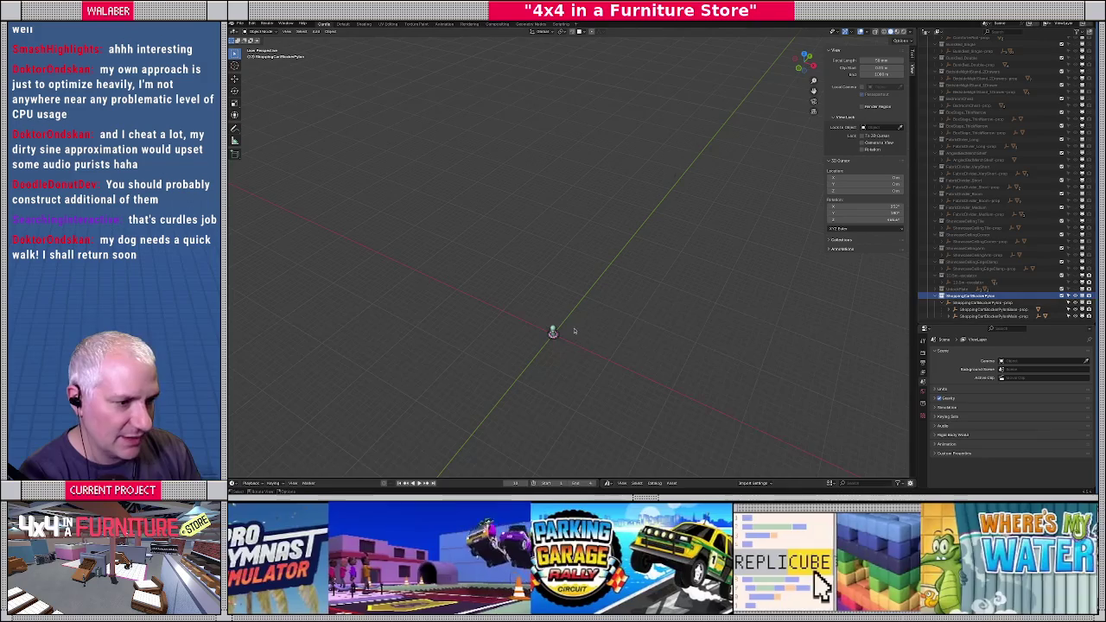
- Frame the pylon, select its main prop object, and enlarge the Properties editor
click(553, 331)
key(KP_Decimal)
scroll(553, 332, down, 4)
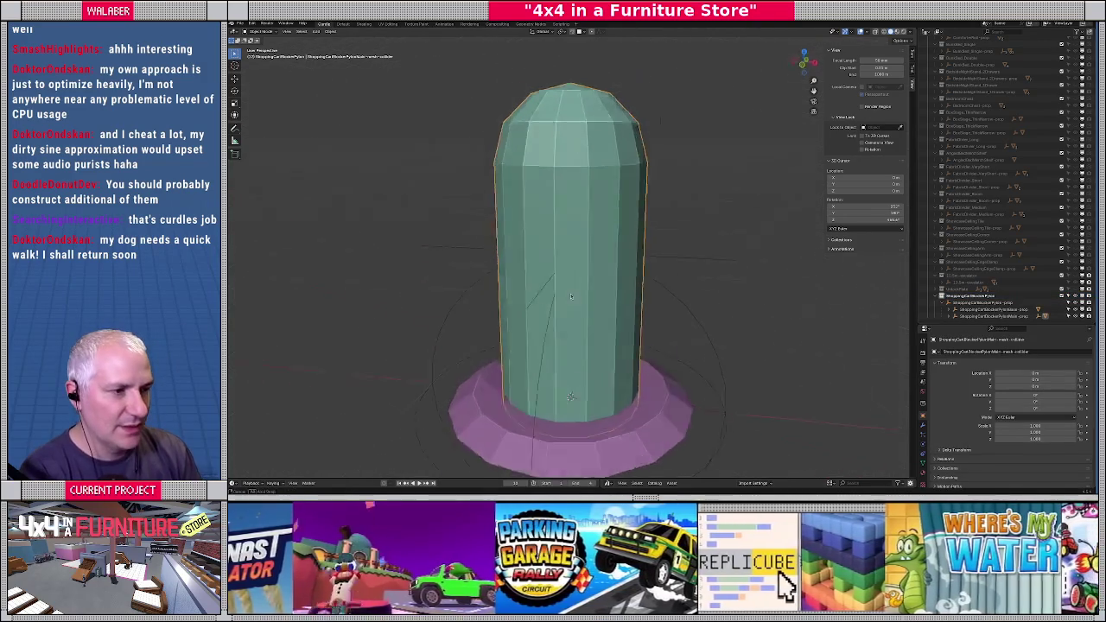
click(990, 316)
drag(990, 322, 990, 178)
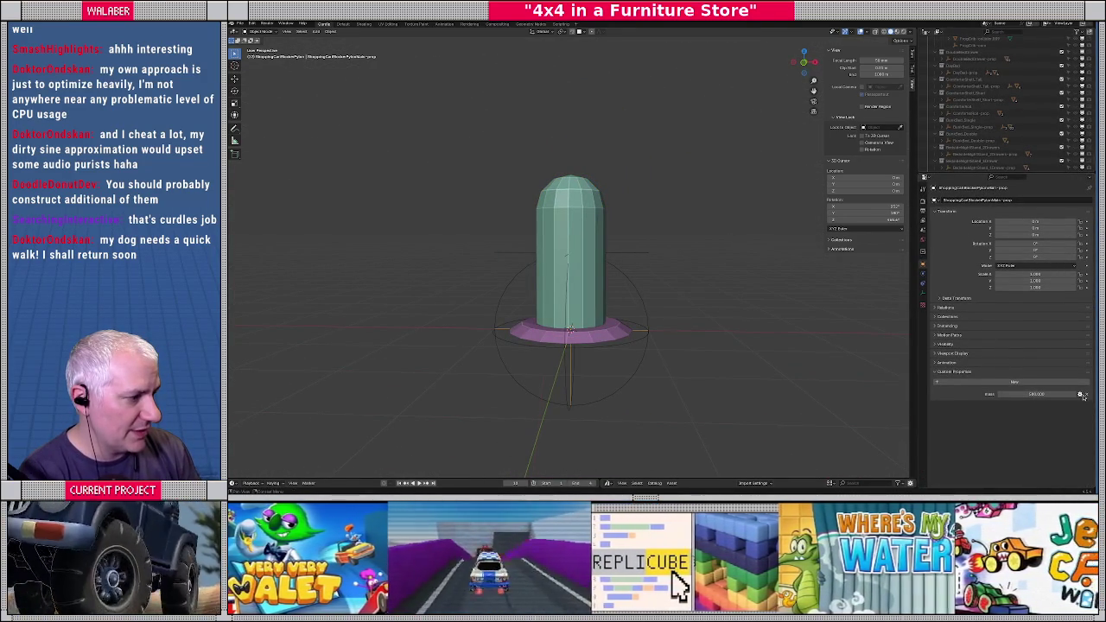
- Remove the mass property and add a new custom property as a checked, renamed Boolean
click(1086, 394)
click(1017, 383)
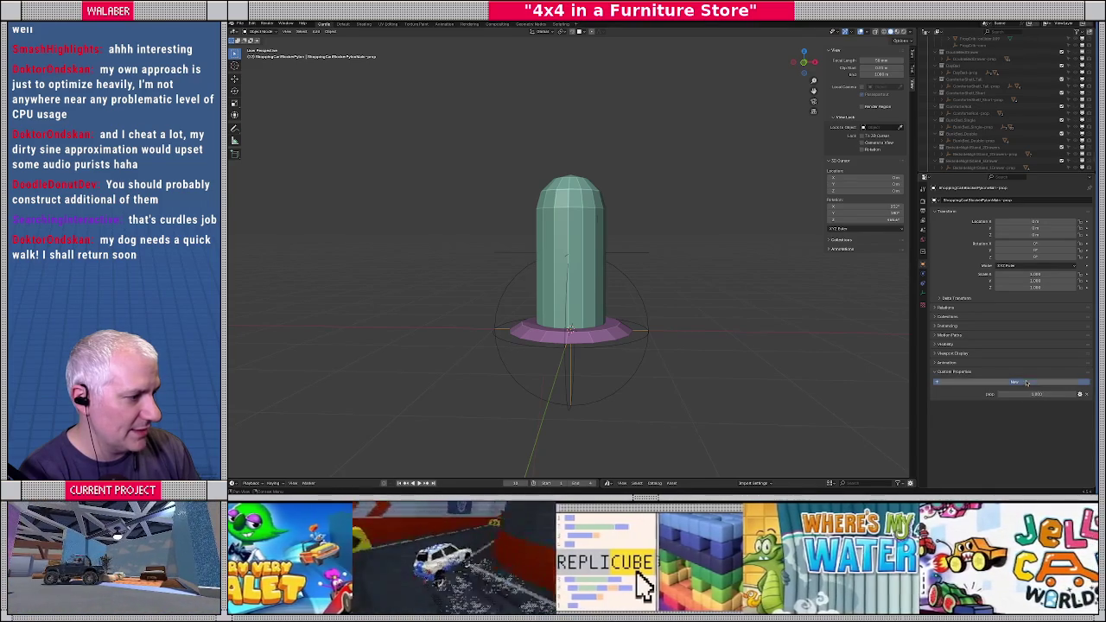
click(1017, 383)
click(1081, 402)
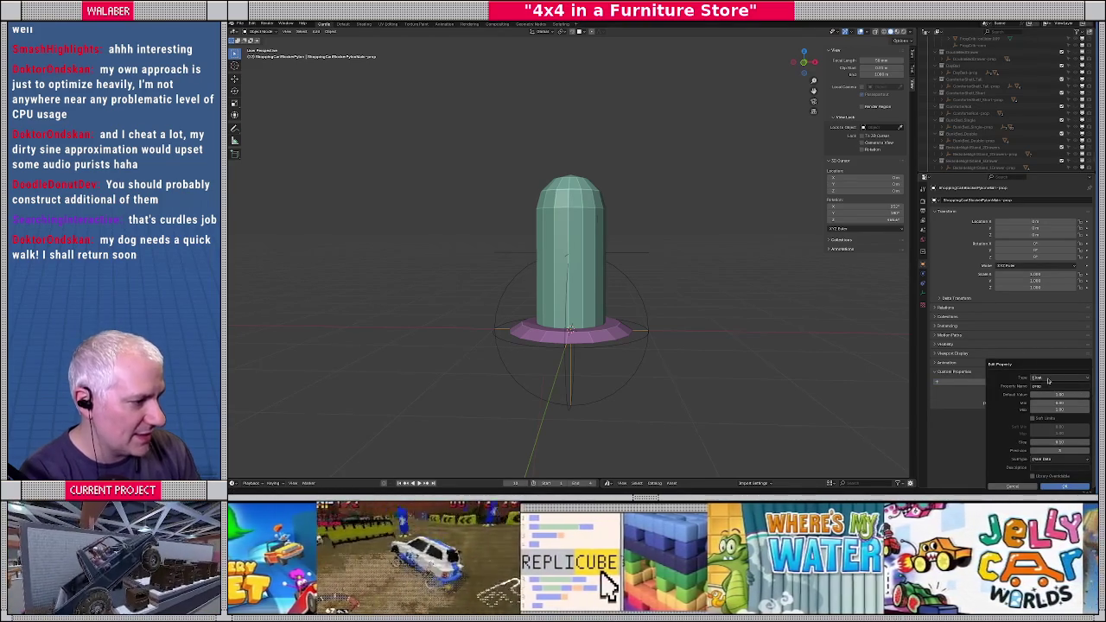
click(1047, 380)
click(1041, 415)
click(1043, 387)
text(tee)
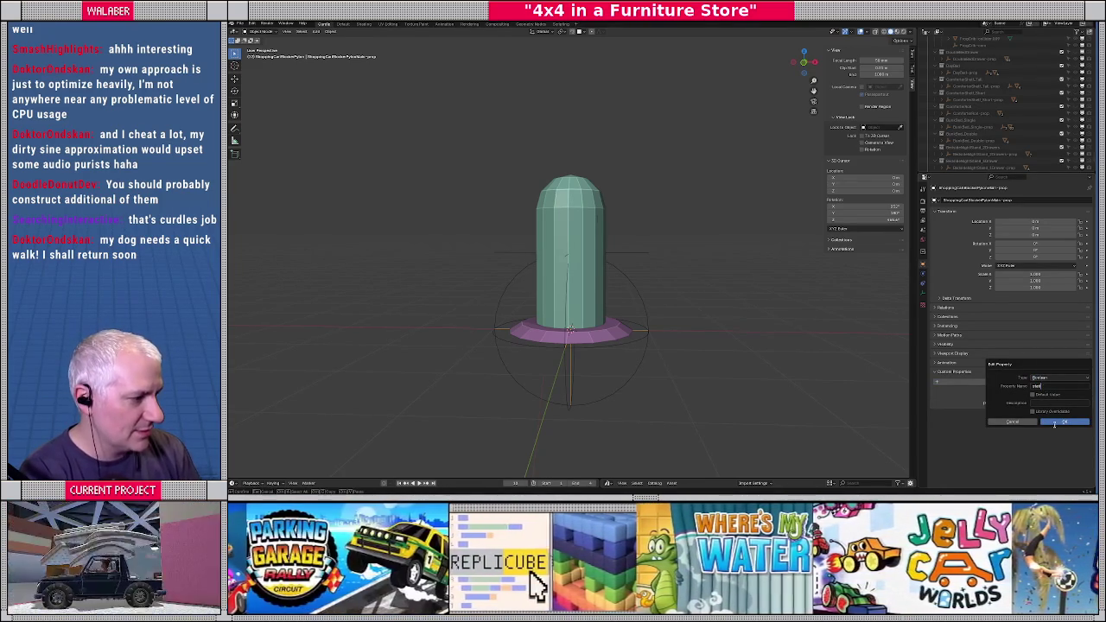
click(1055, 424)
click(999, 403)
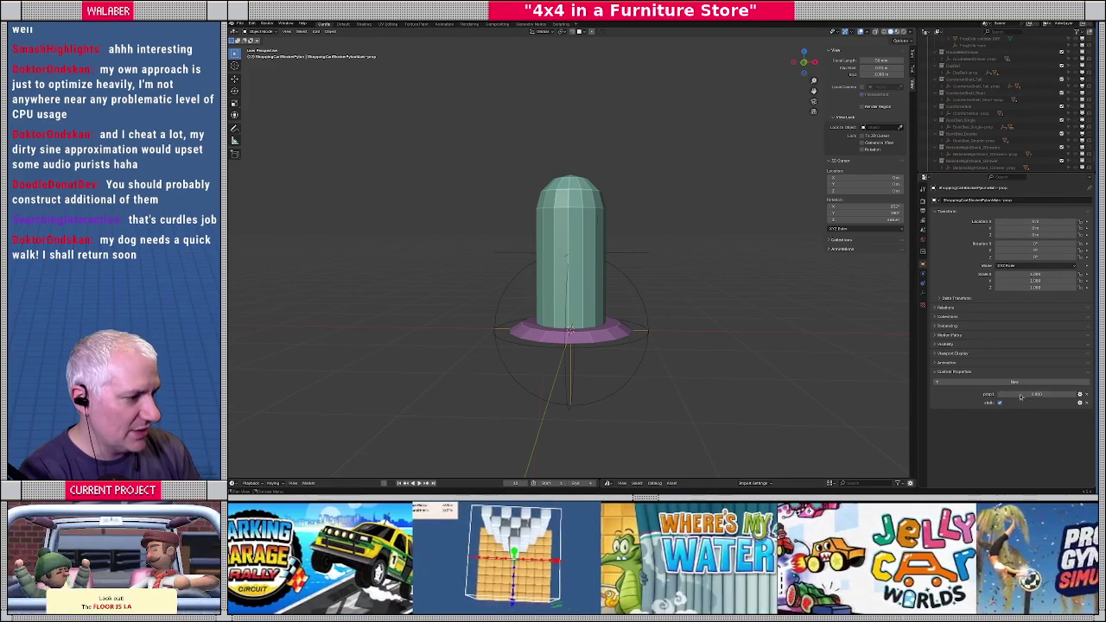
- Convert the prop1 property into a Boolean named animated
click(1080, 395)
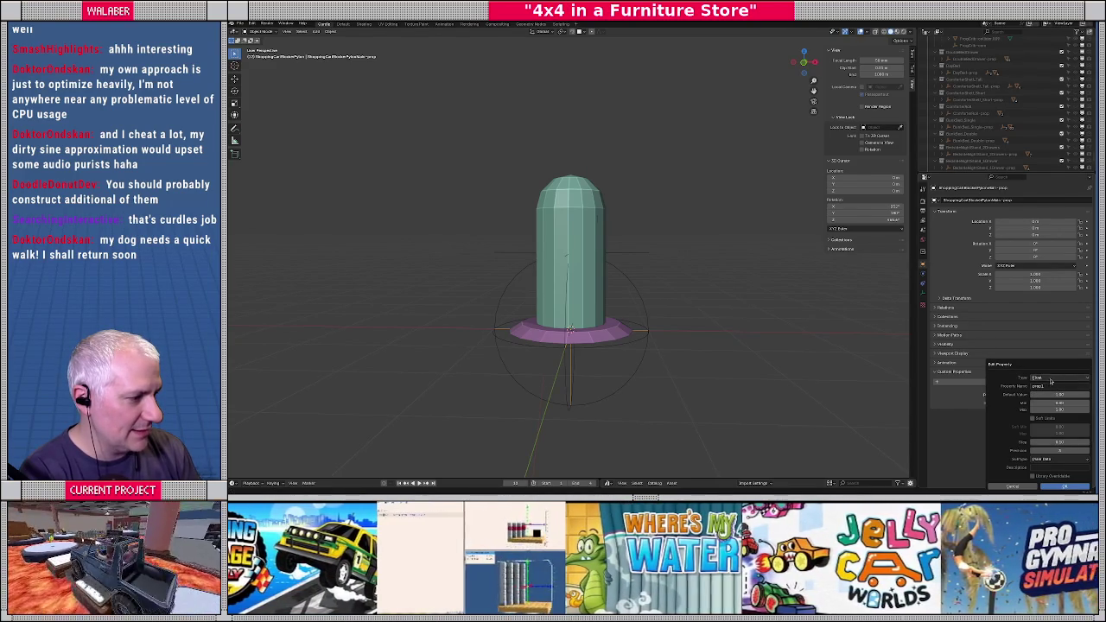
click(1051, 380)
click(1050, 412)
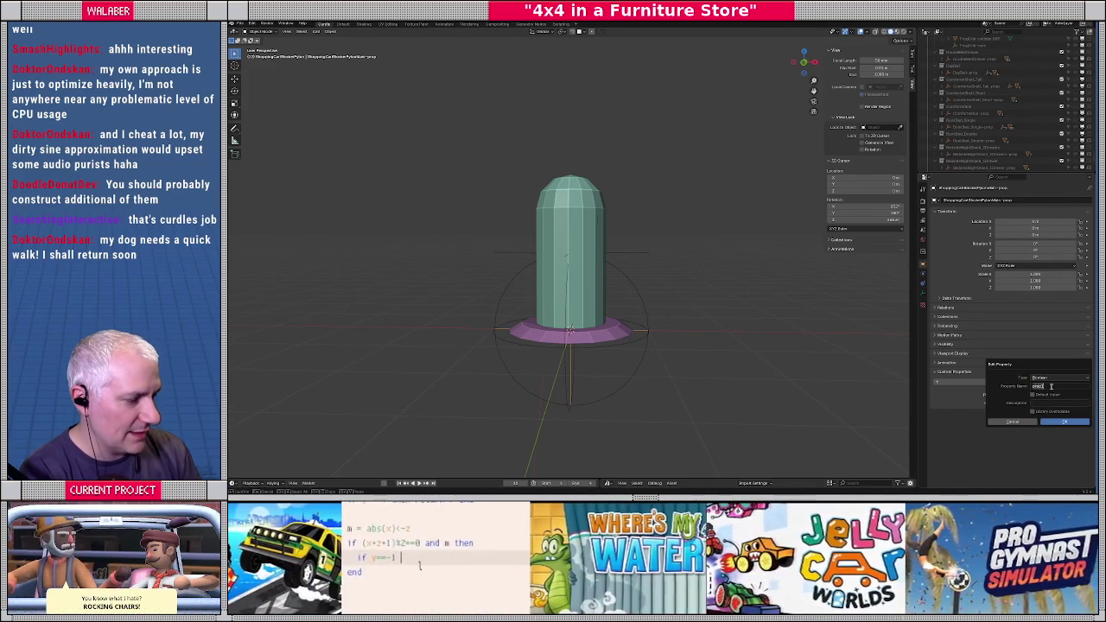
text(animated)
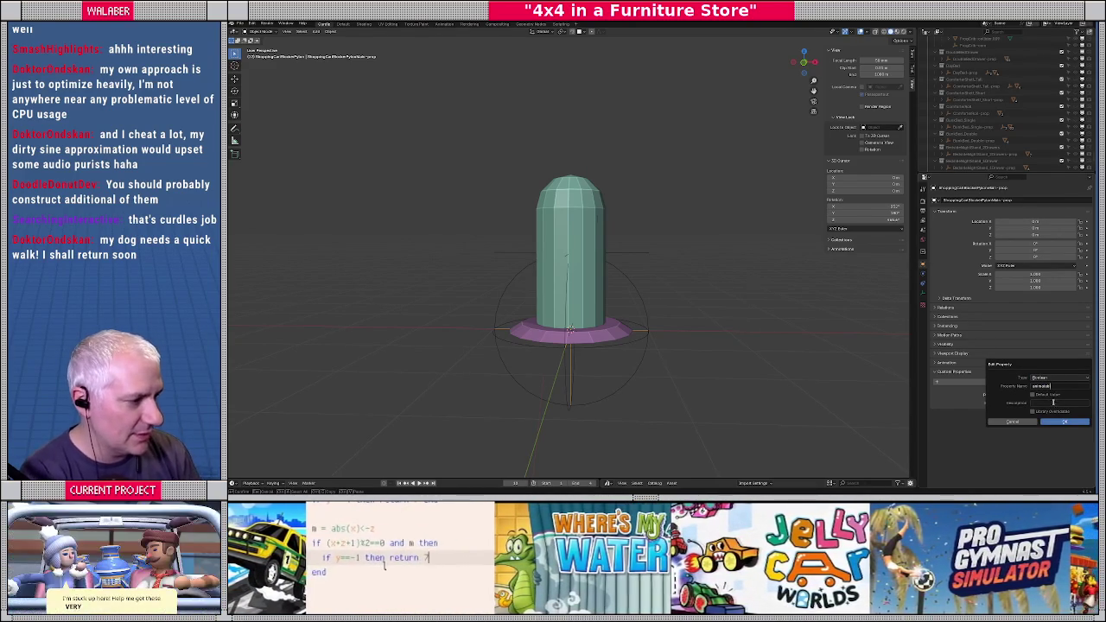
click(1057, 423)
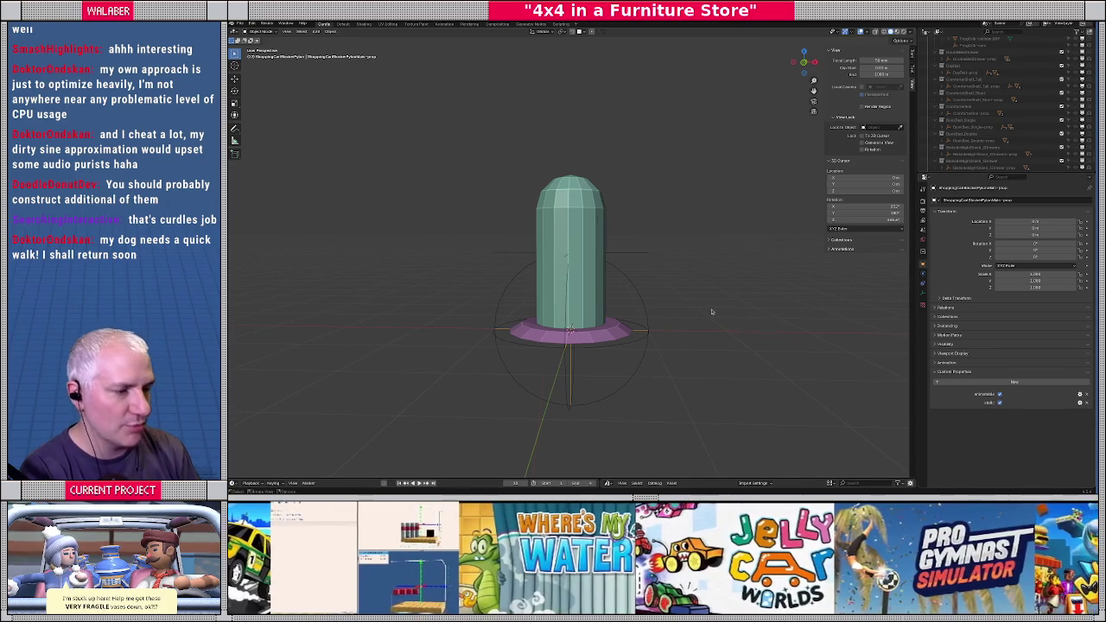
- Save the file, enlarge the outliner, and select the props collection
key(ctrl+s)
mouse_move(977, 173)
mouse_down()
mouse_move(998, 346)
mouse_move(1002, 294)
mouse_up()
scroll(1004, 251, up, 5)
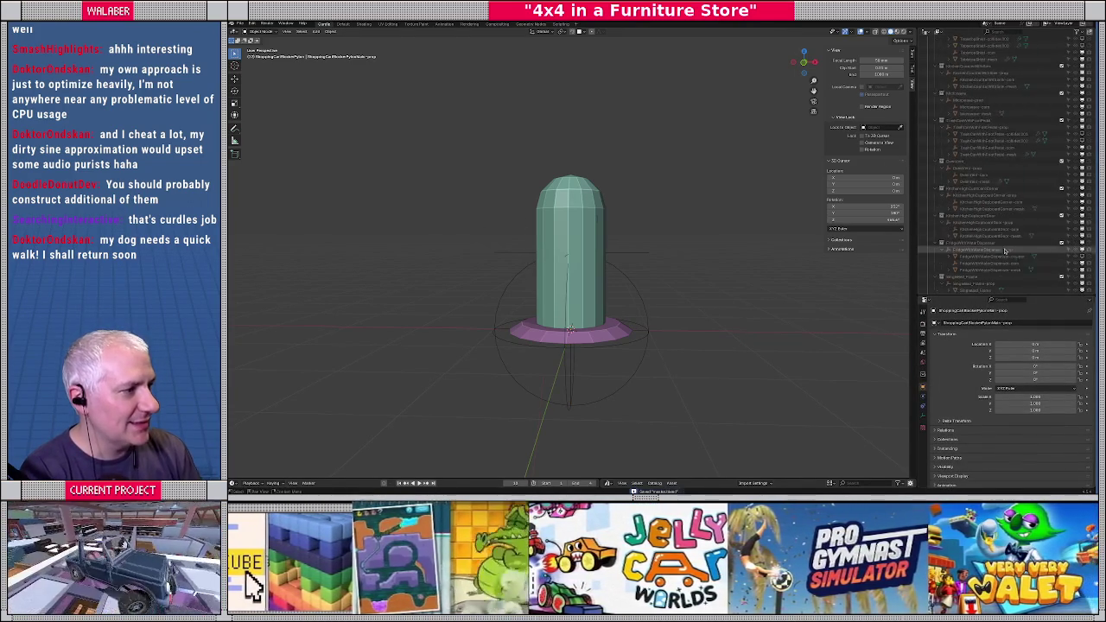
scroll(1093, 254, up, 10)
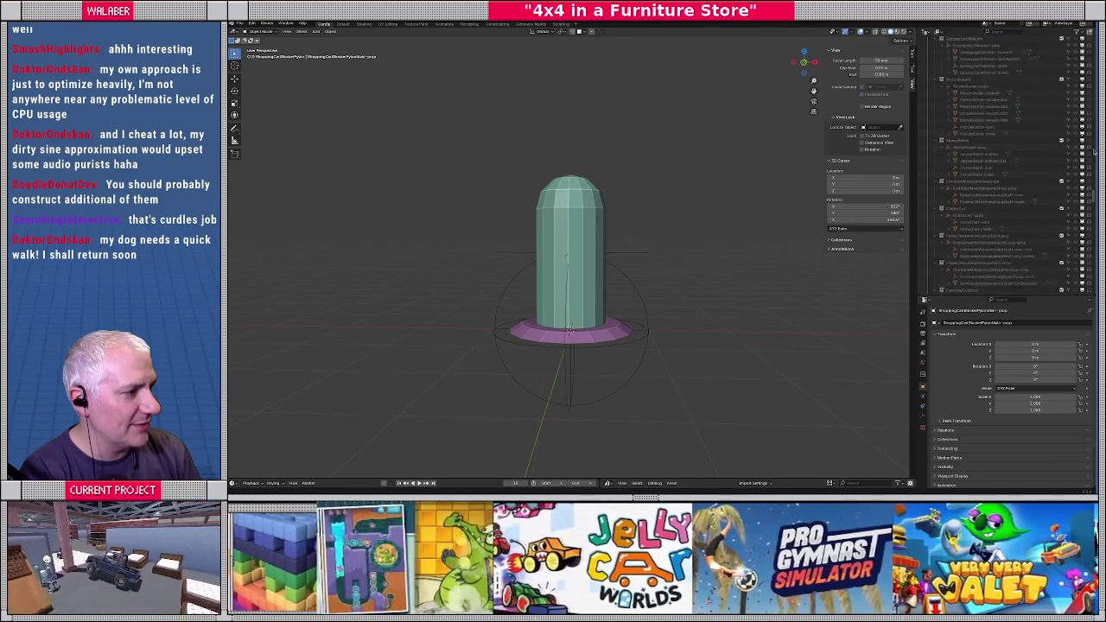
click(951, 90)
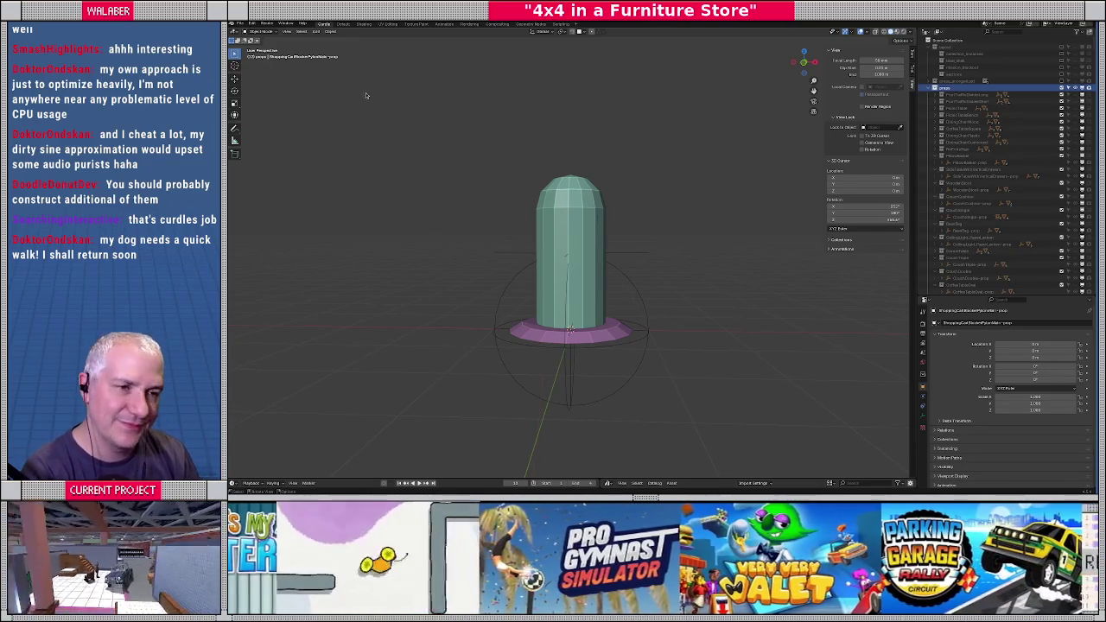
- Orbit to a three-quarter view and select the pylon column
drag(489, 198, 556, 213)
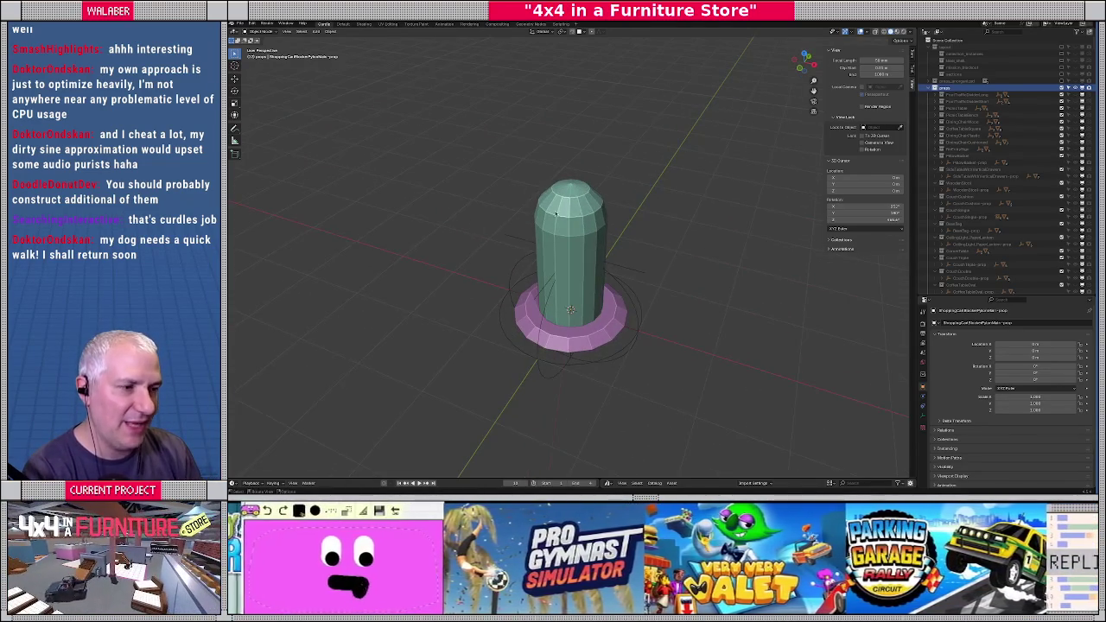
click(586, 216)
click(336, 32)
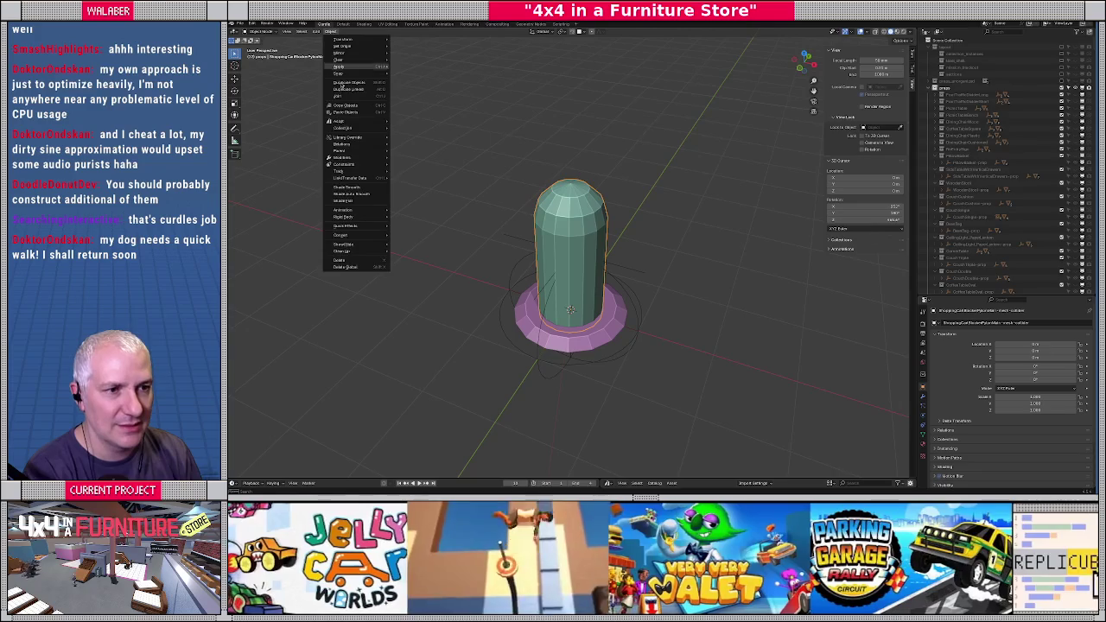
- Shade Smooth the pylon column and the pink base disc
click(349, 188)
click(579, 334)
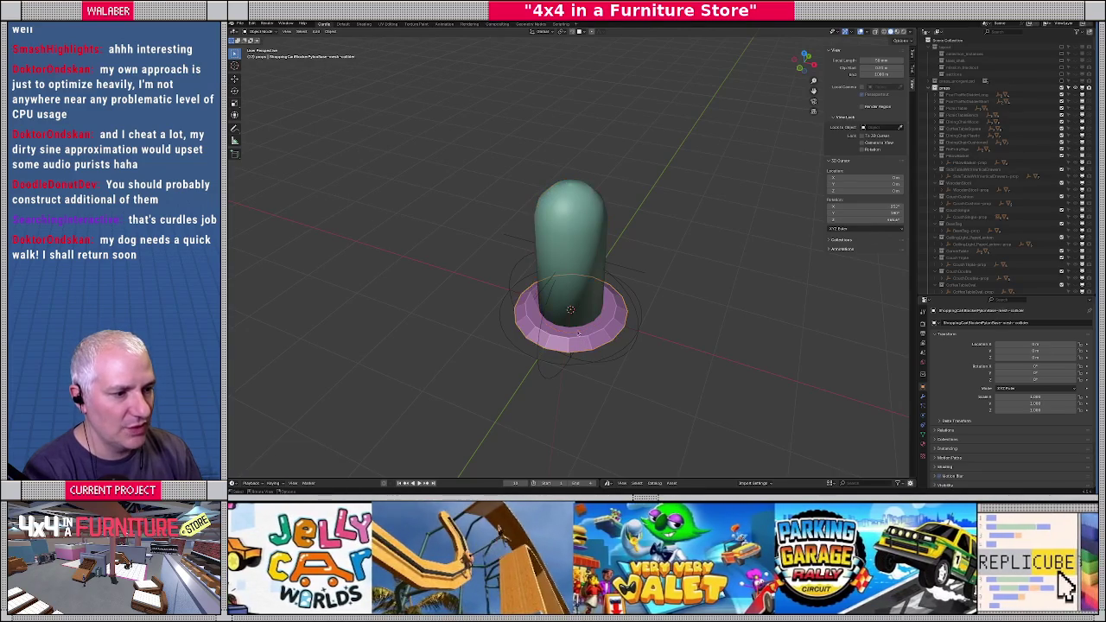
click(331, 32)
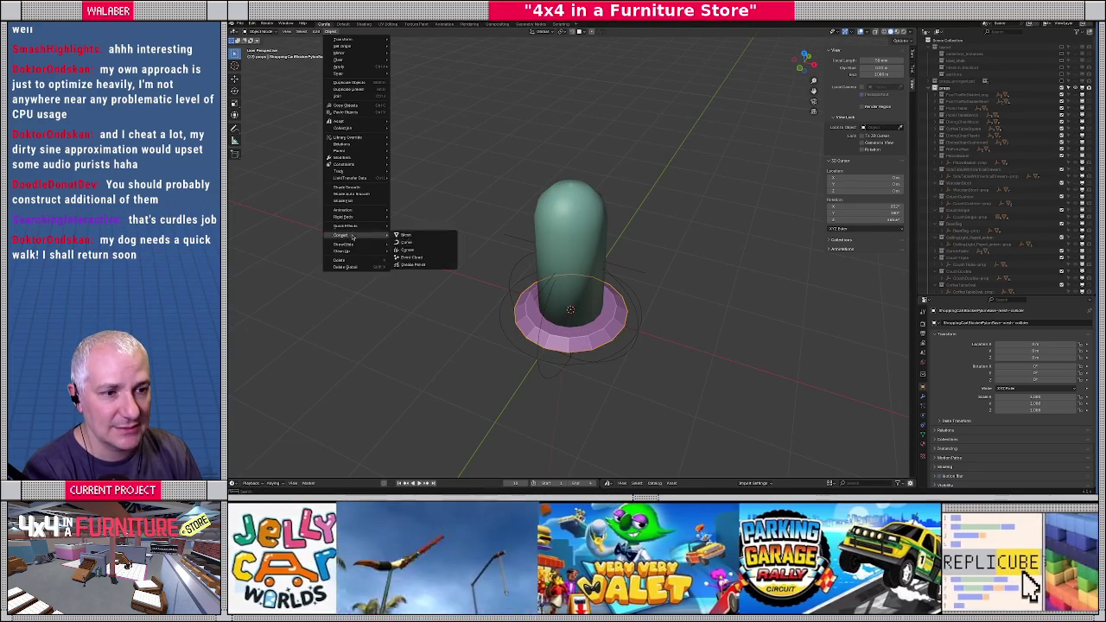
click(359, 190)
- In Edit Mode, apply an Edge menu setting to the base disc's outer edge loop
scroll(584, 363, up, 2)
key(Tab)
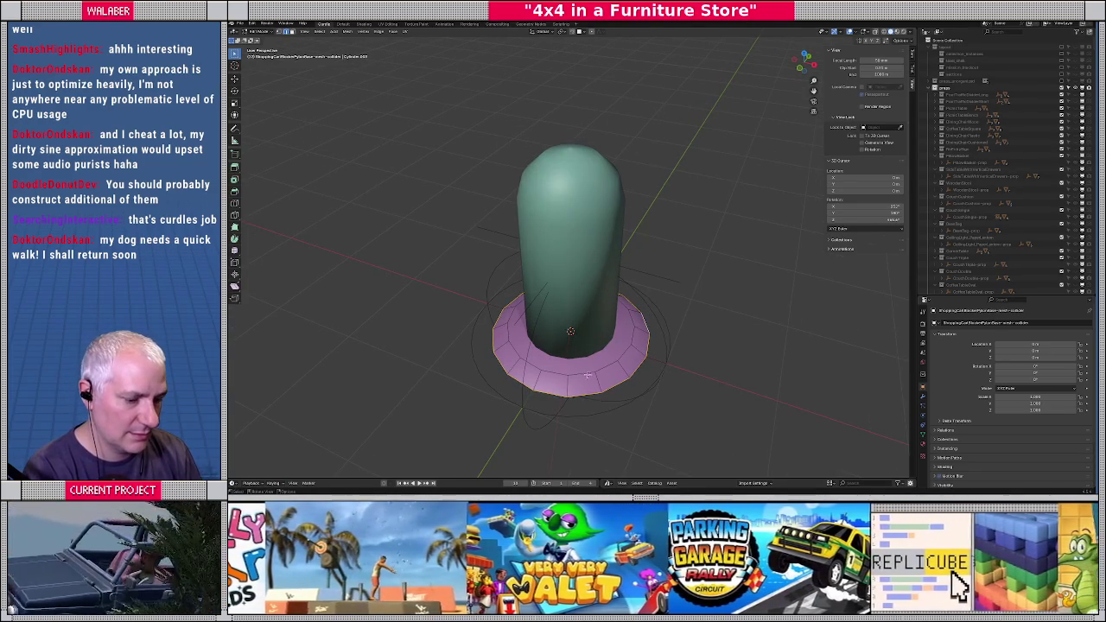
alt+click(608, 367)
click(380, 32)
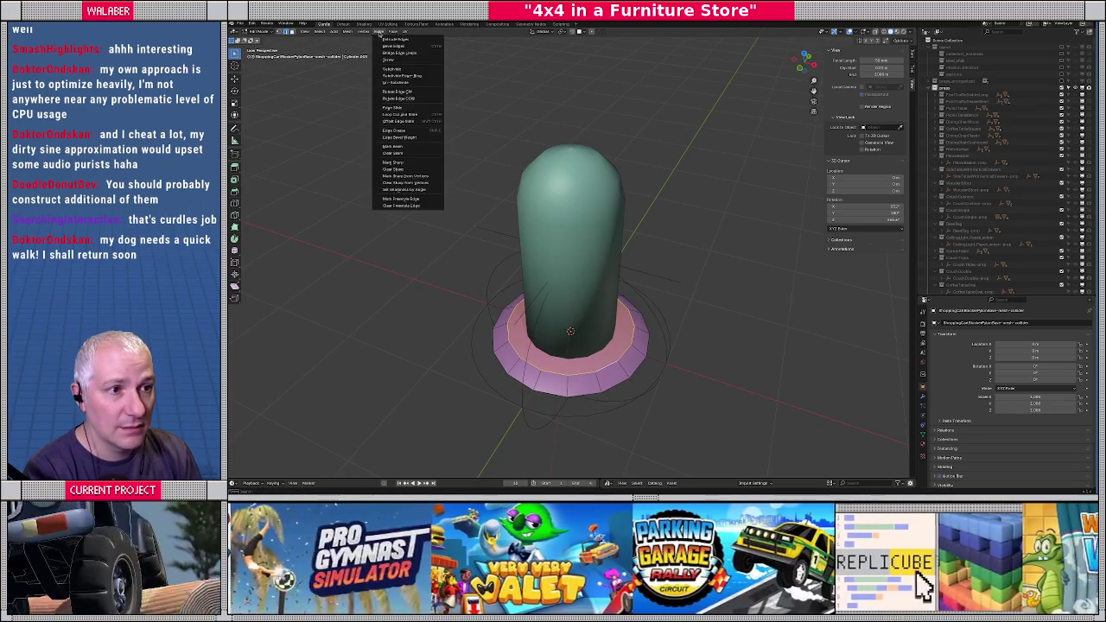
click(393, 161)
key(Tab)
- Delete the pylon column's bottom cap face in Edit Mode
click(569, 254)
key(Tab)
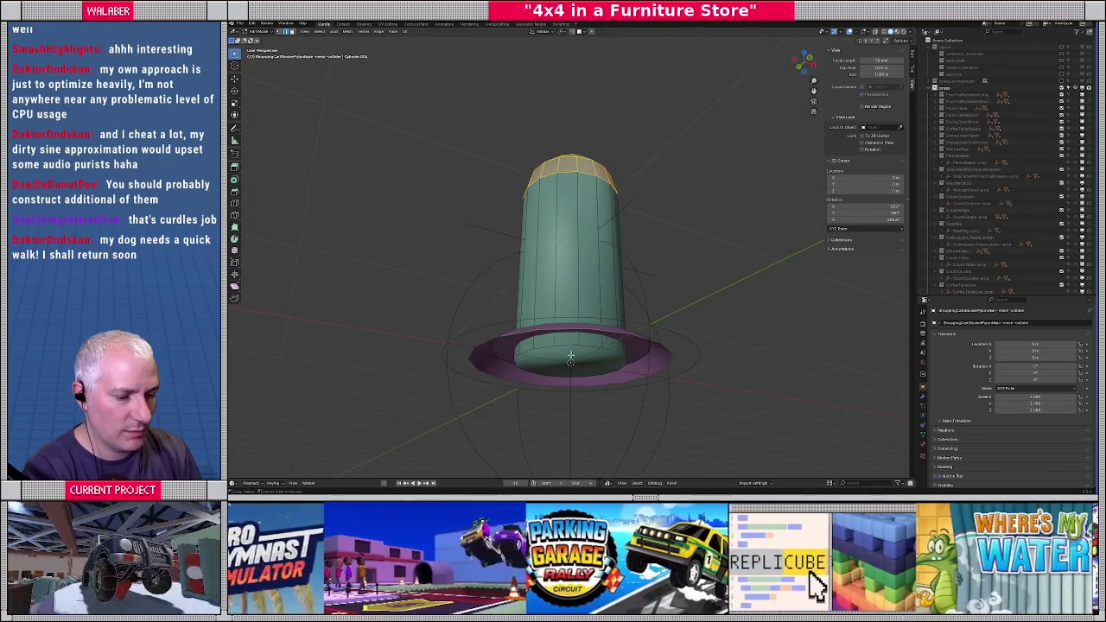
click(574, 362)
key(x)
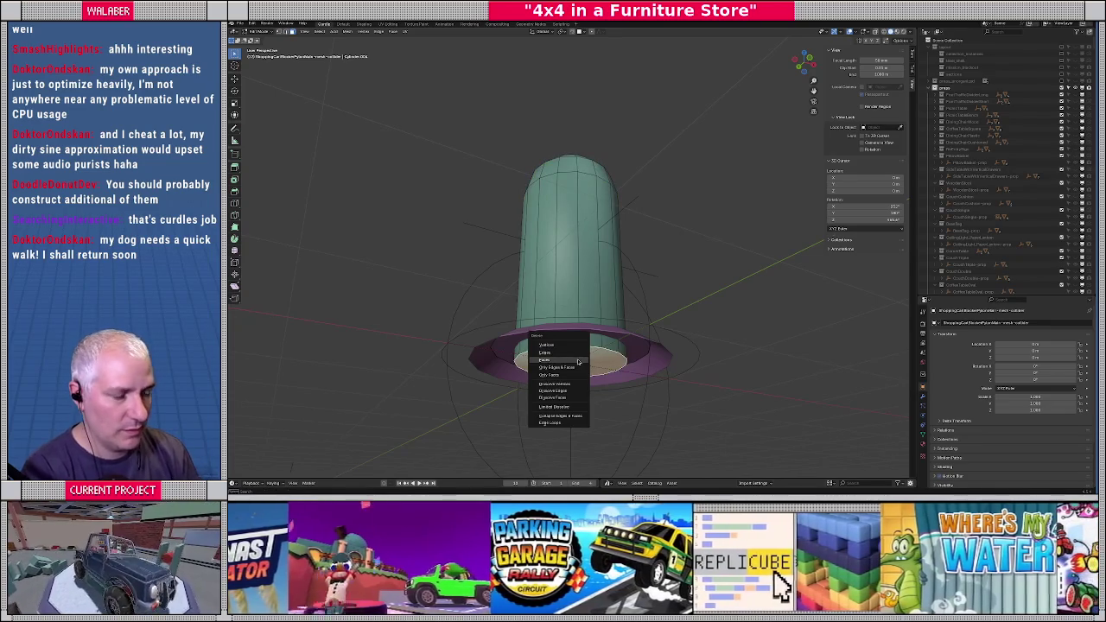
click(577, 361)
scroll(545, 330, down, 4)
key(Tab)
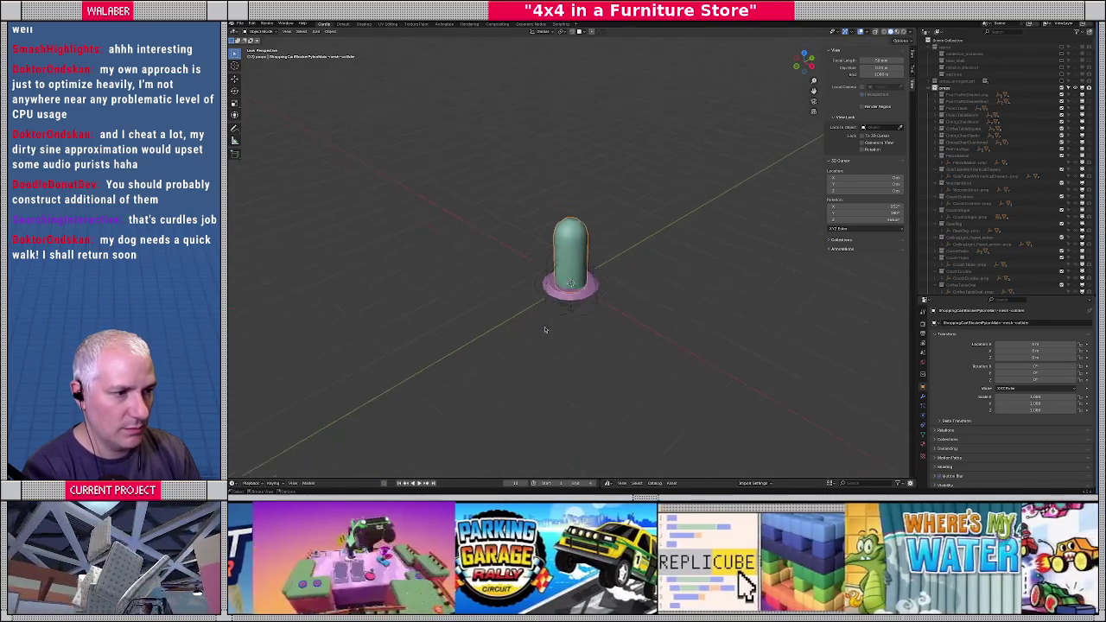
- Select the props collection, save the blend file, and toggle the collection's visibility
scroll(544, 324, up, 2)
scroll(458, 137, down, 3)
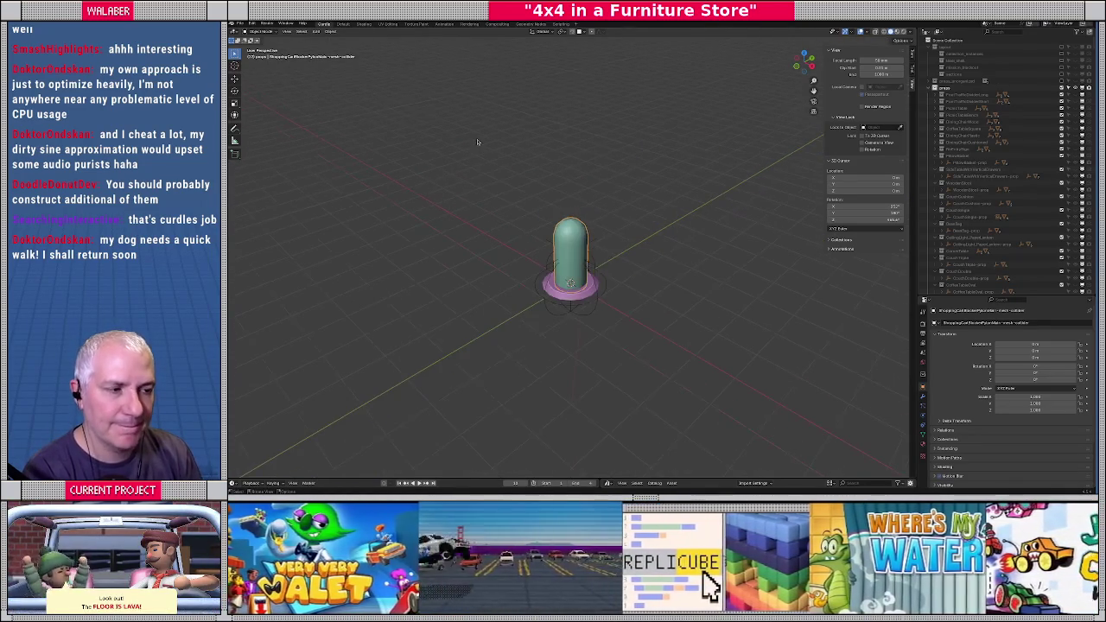
scroll(519, 242, up, 5)
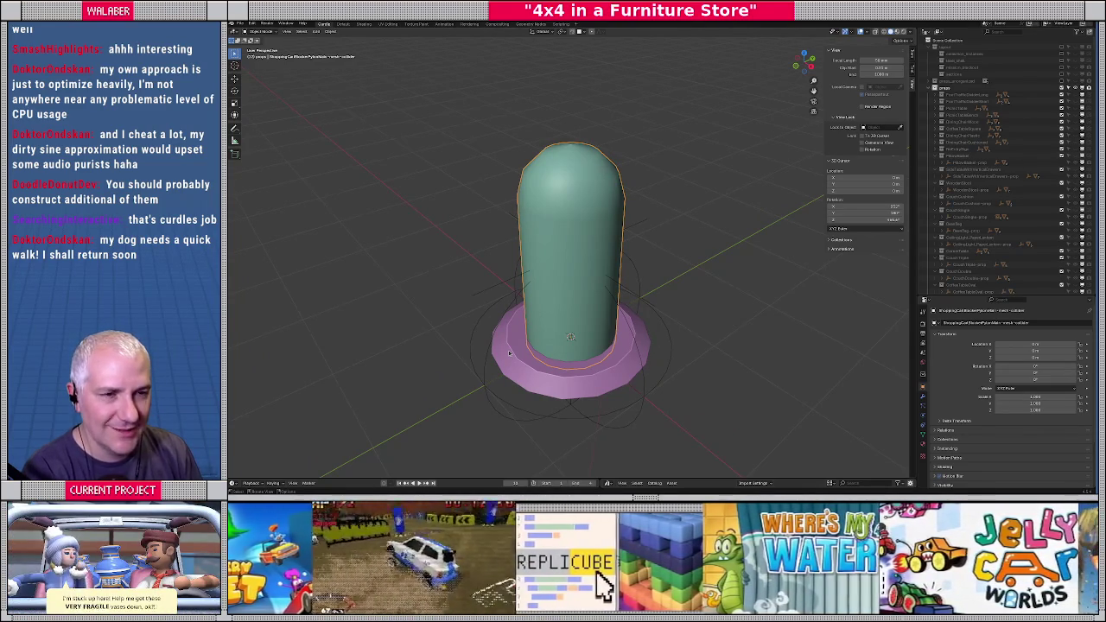
scroll(505, 329, down, 5)
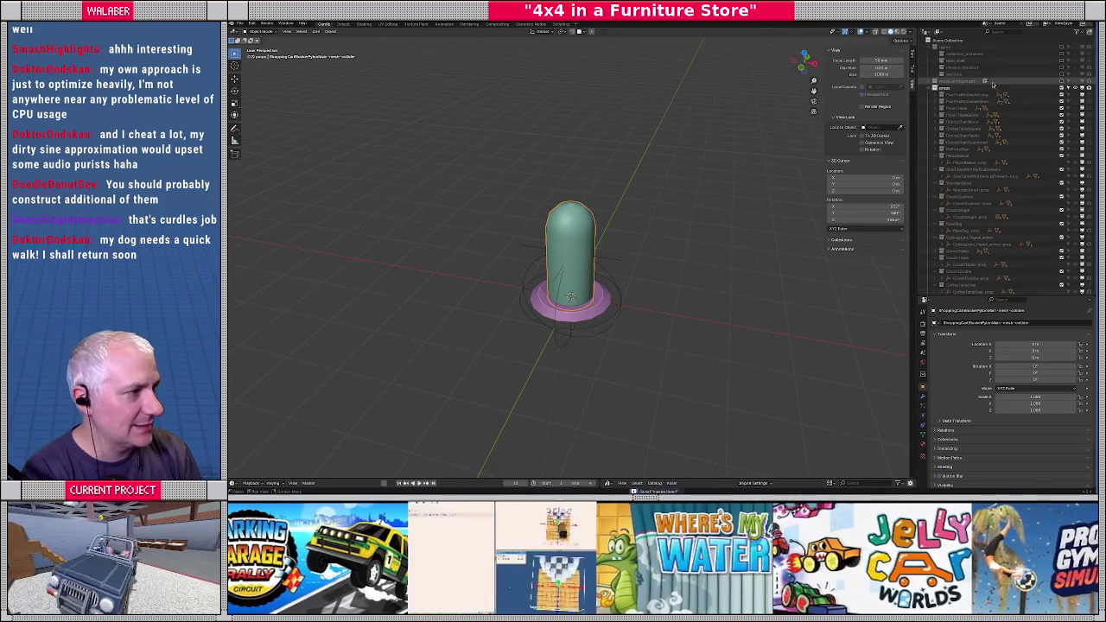
click(1069, 89)
key(ctrl+s)
click(1075, 90)
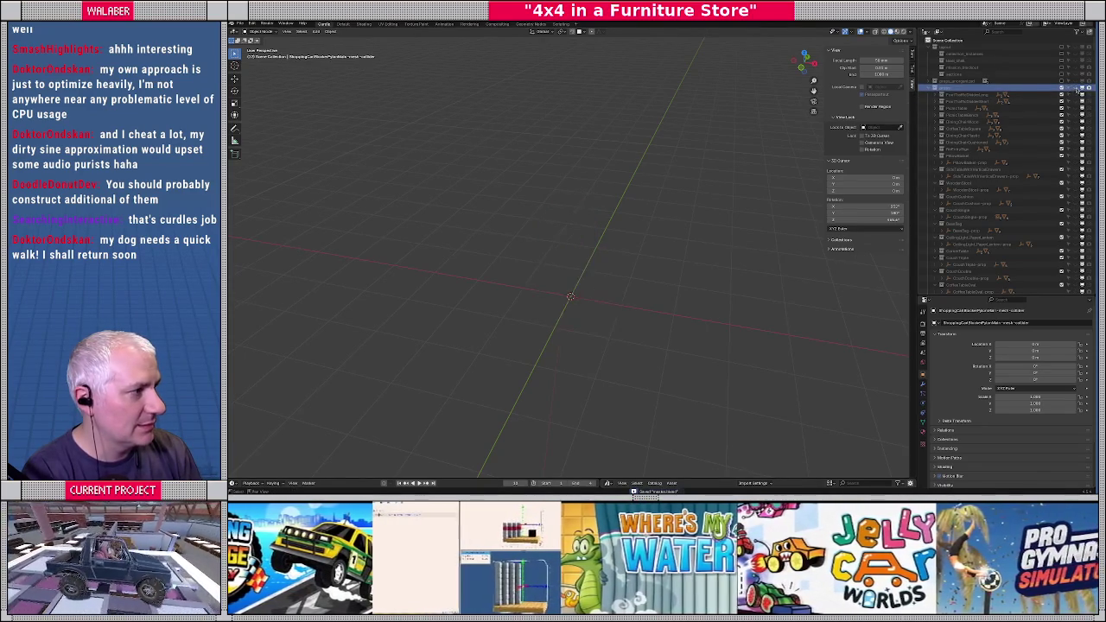
- Export the Blender scene as glTF 2.0, overwriting props.gltf
click(241, 23)
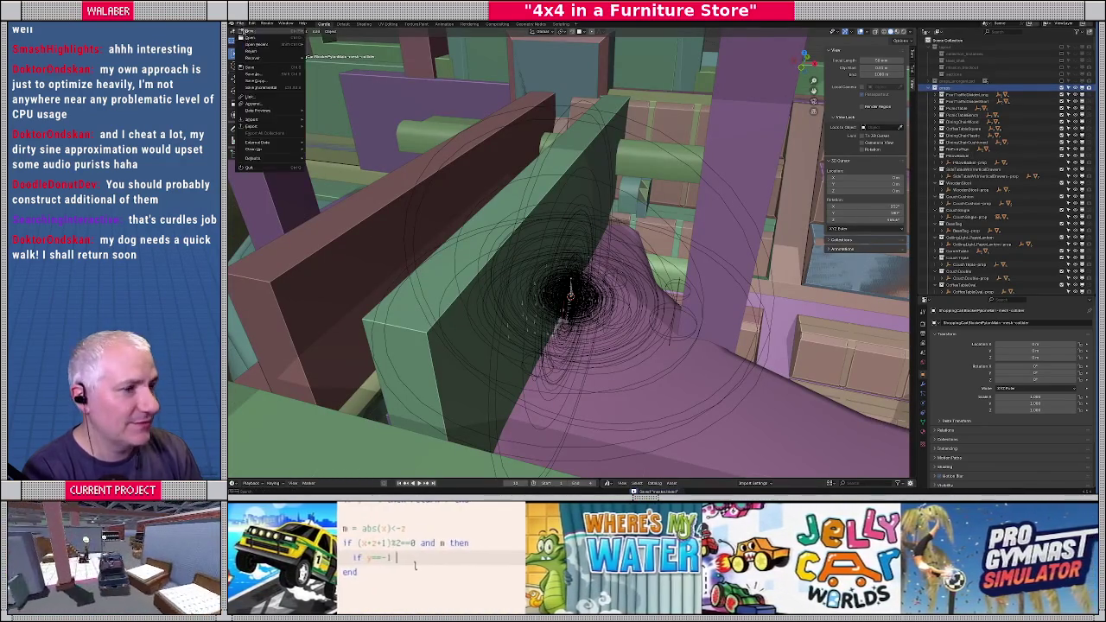
mouse_move(277, 126)
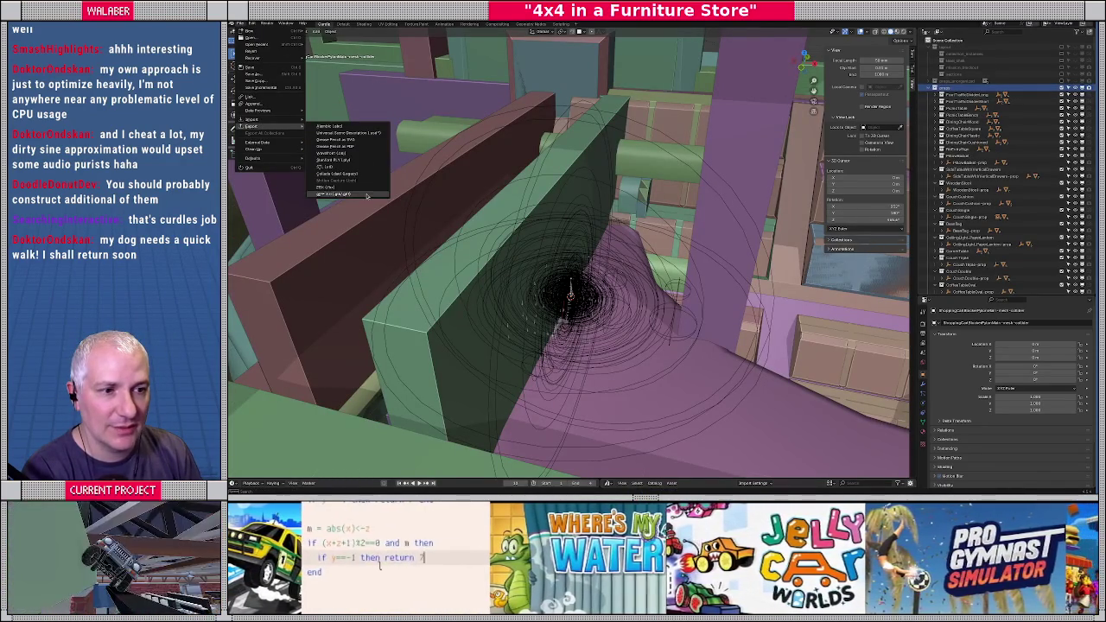
click(366, 196)
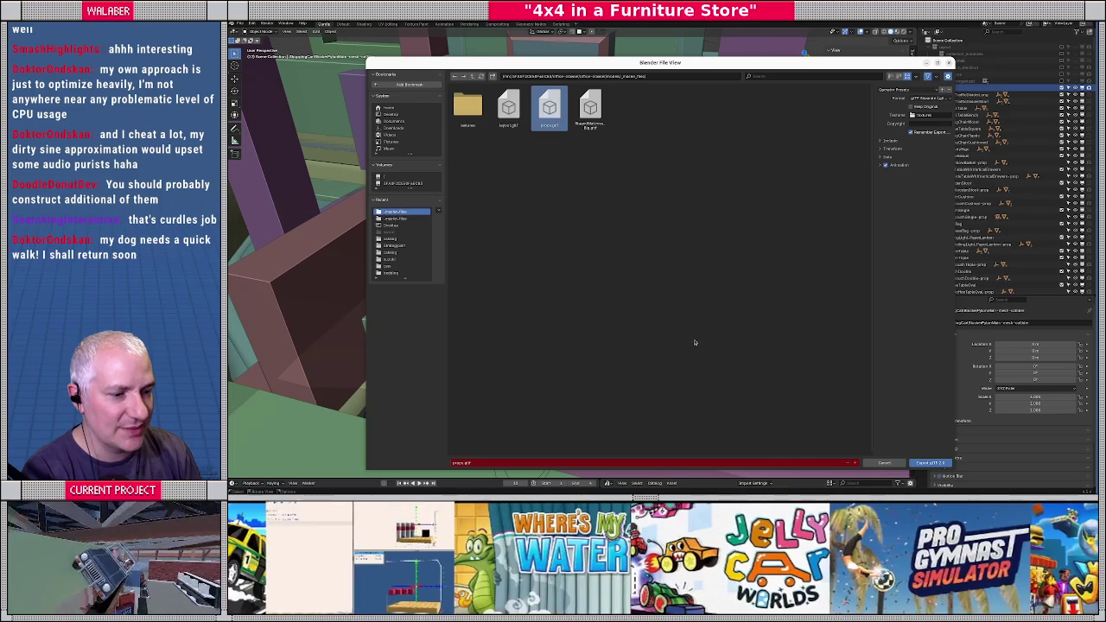
click(929, 463)
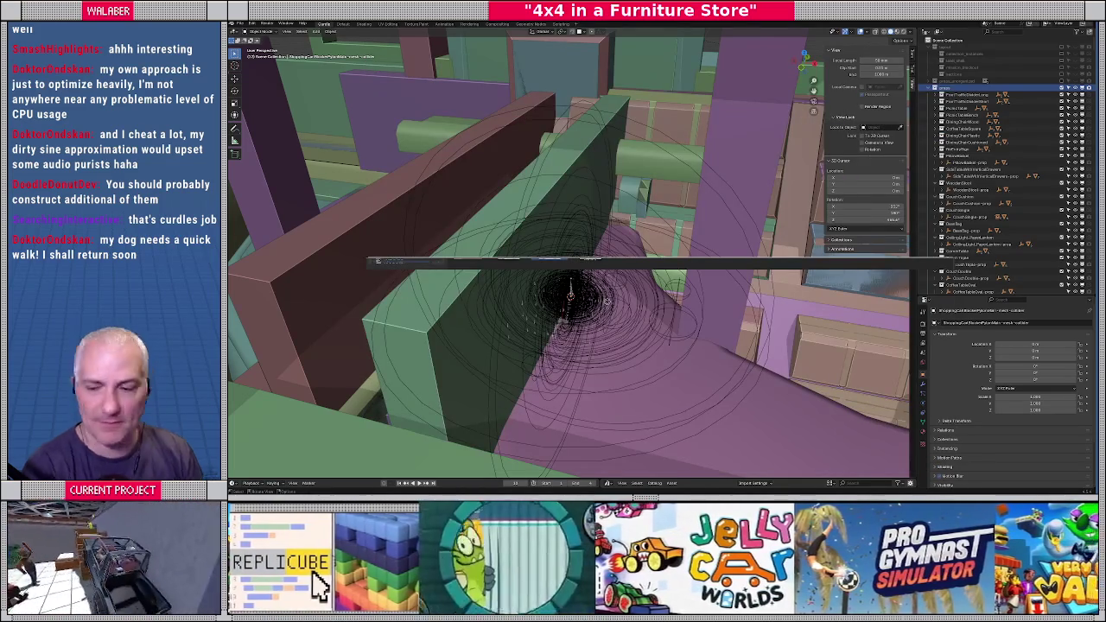
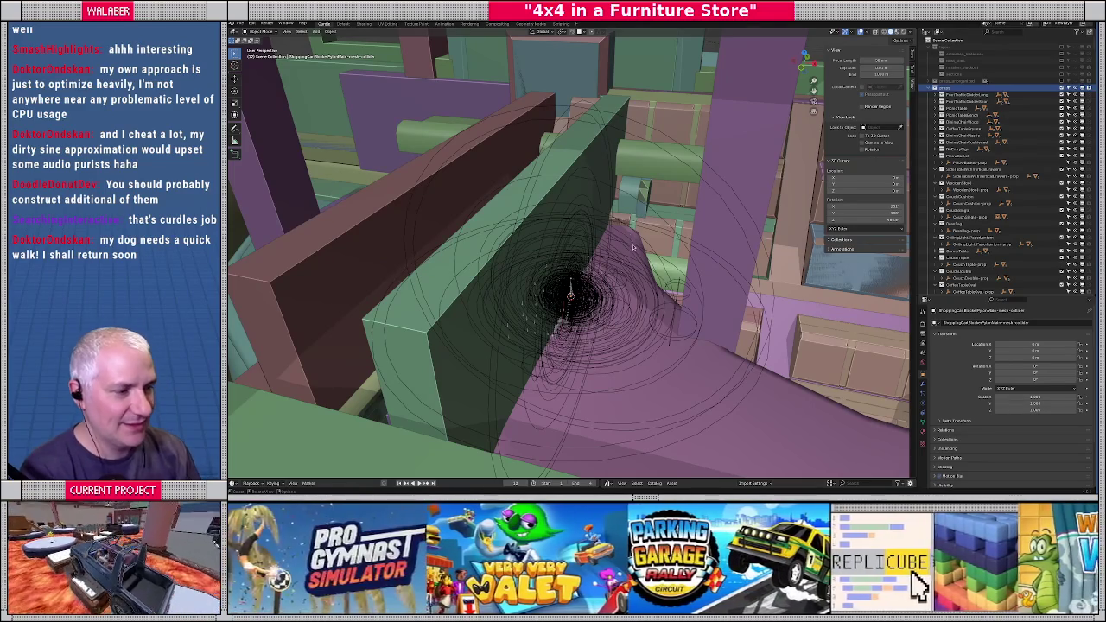
- Orbit the store interior, hide and re-show the store collection, then switch to Godot
key(KP_6)
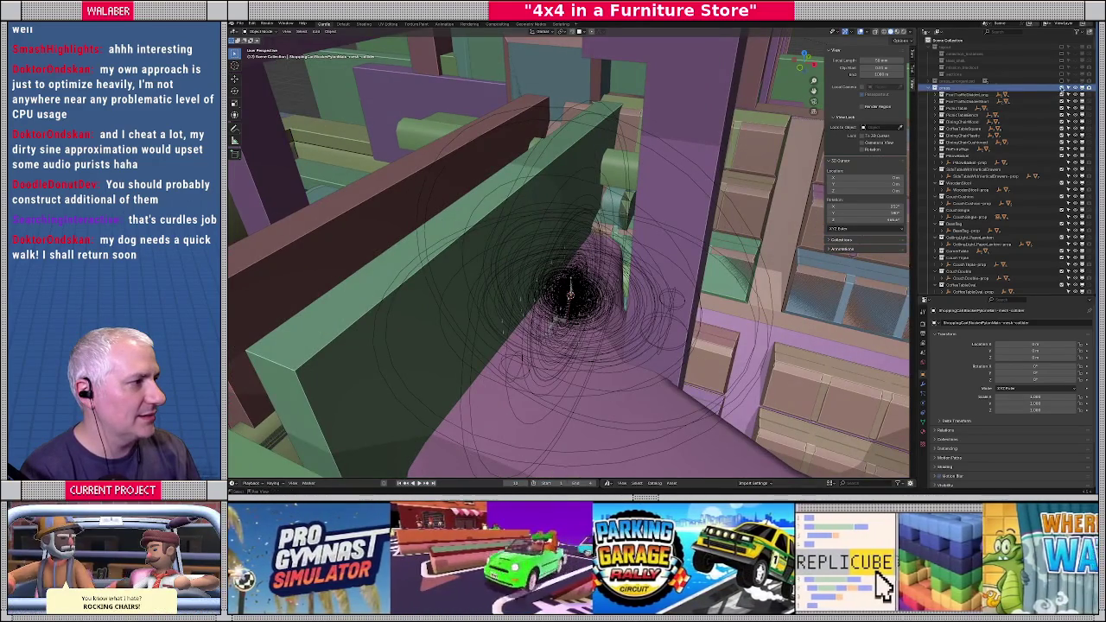
click(1061, 88)
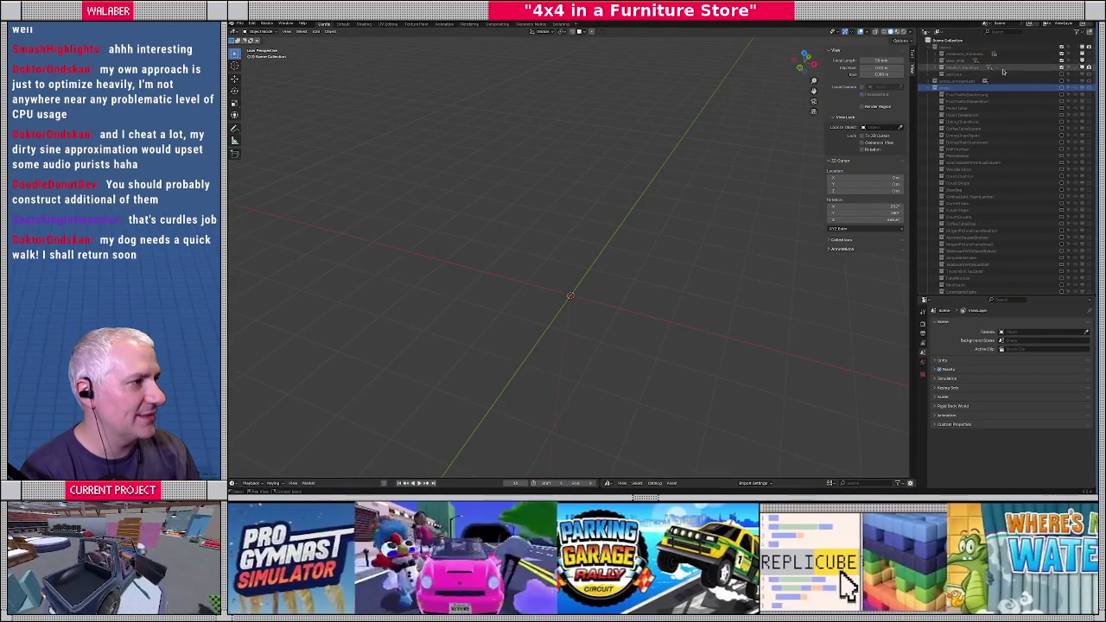
click(1075, 53)
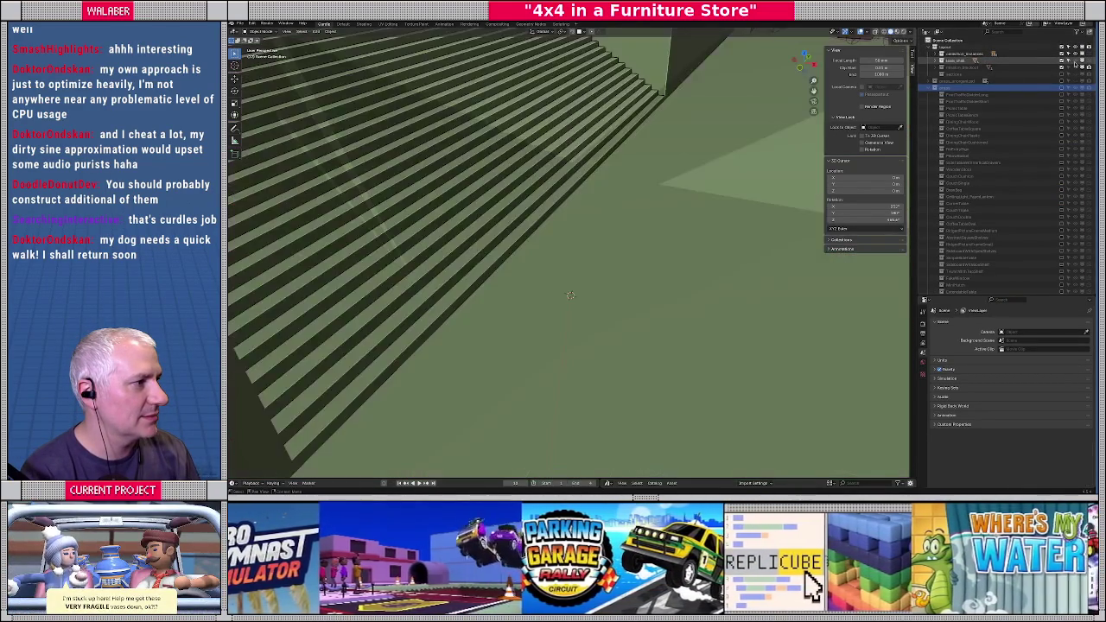
scroll(584, 200, down, 5)
scroll(584, 199, up, 5)
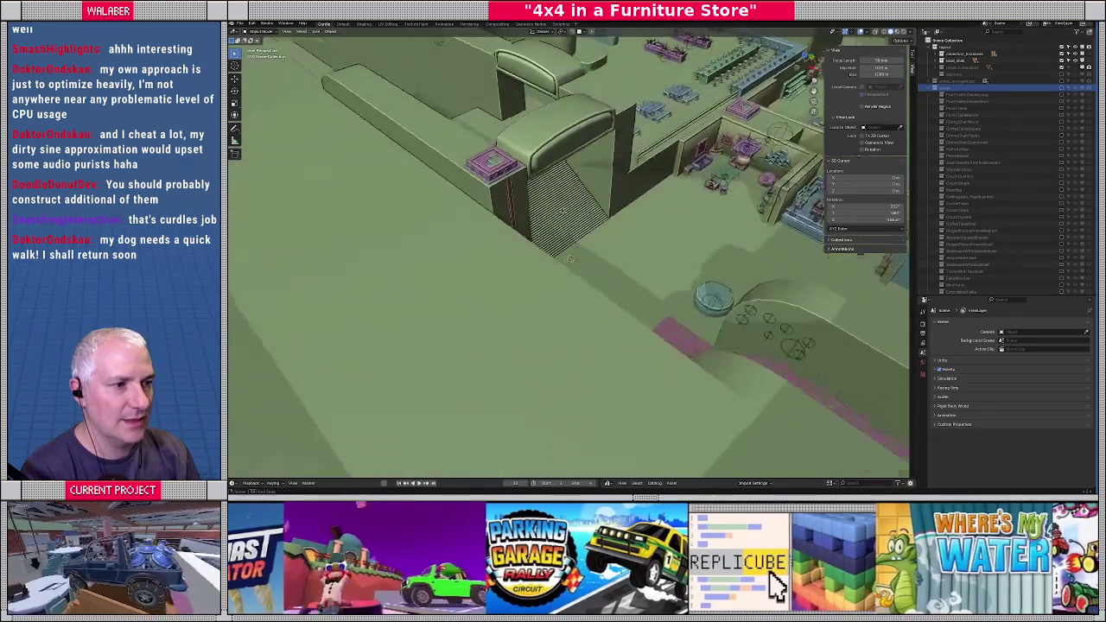
key(alt+Tab)
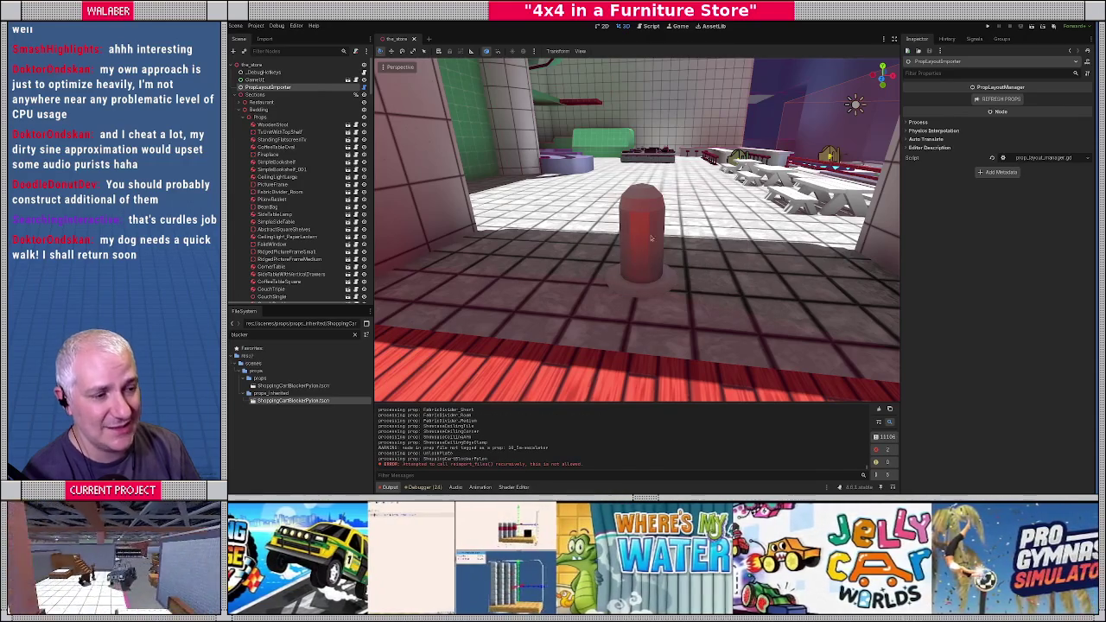
- Inspect the red pylon's own scene and body node, then reload the current project
click(615, 246)
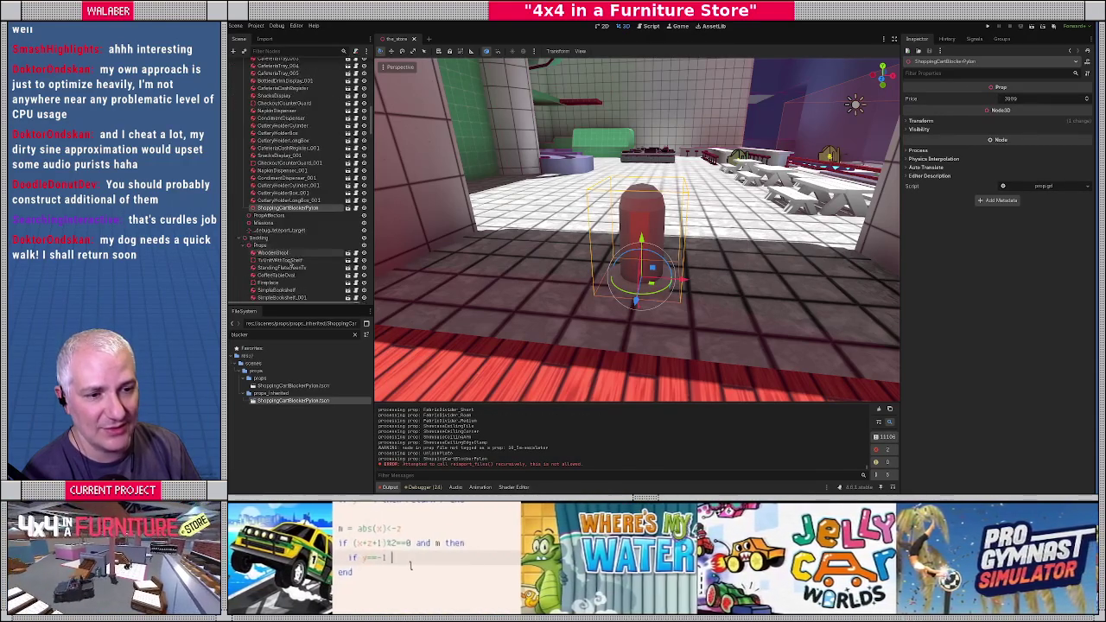
click(347, 210)
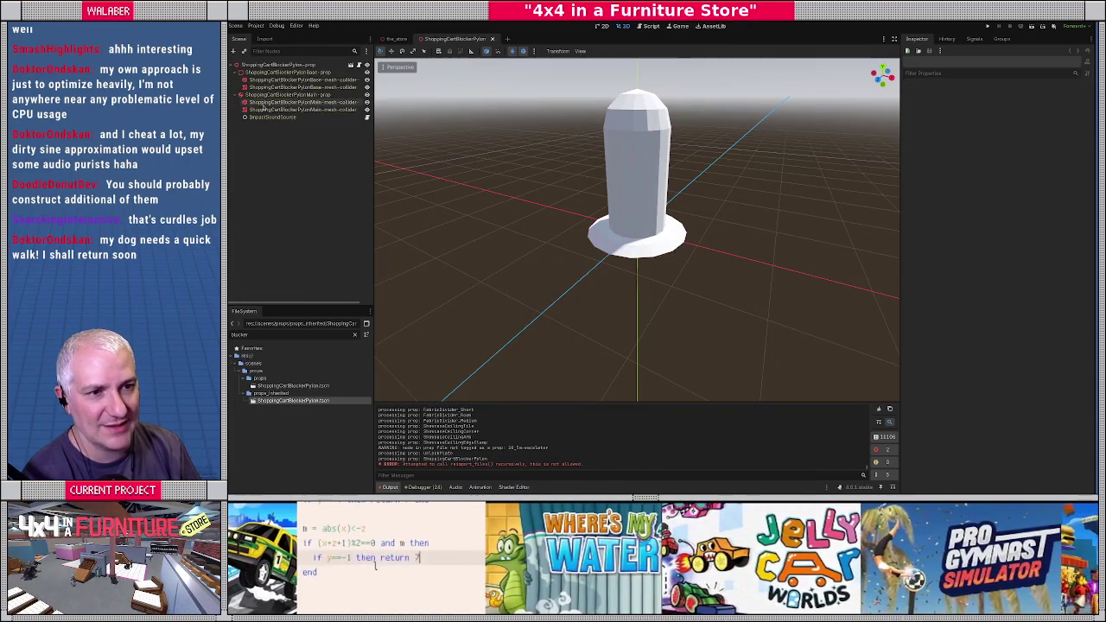
click(257, 96)
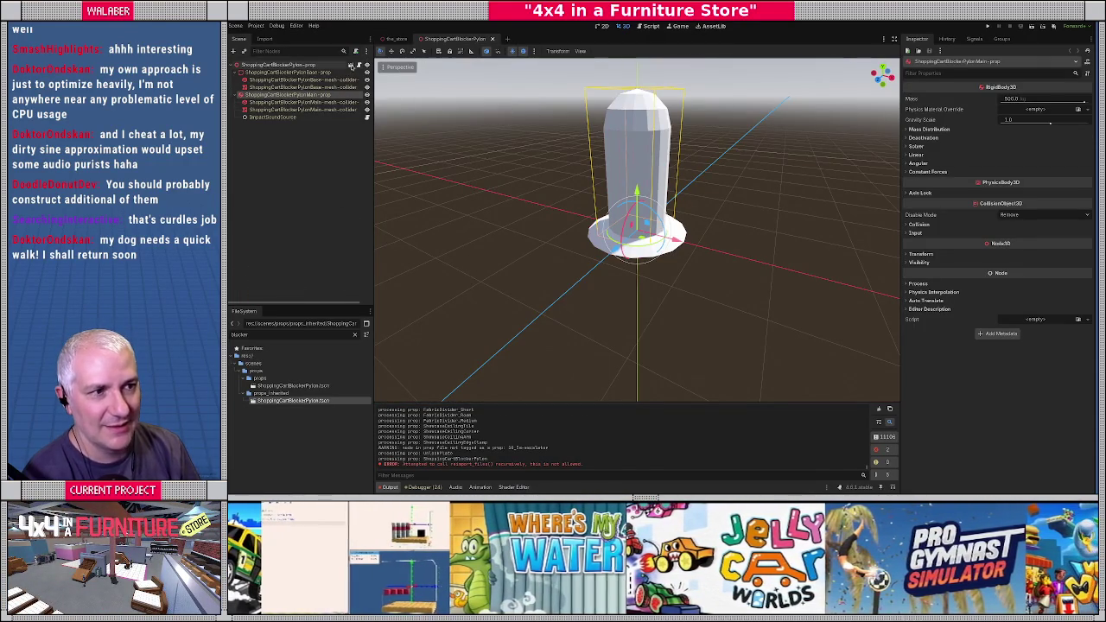
click(493, 39)
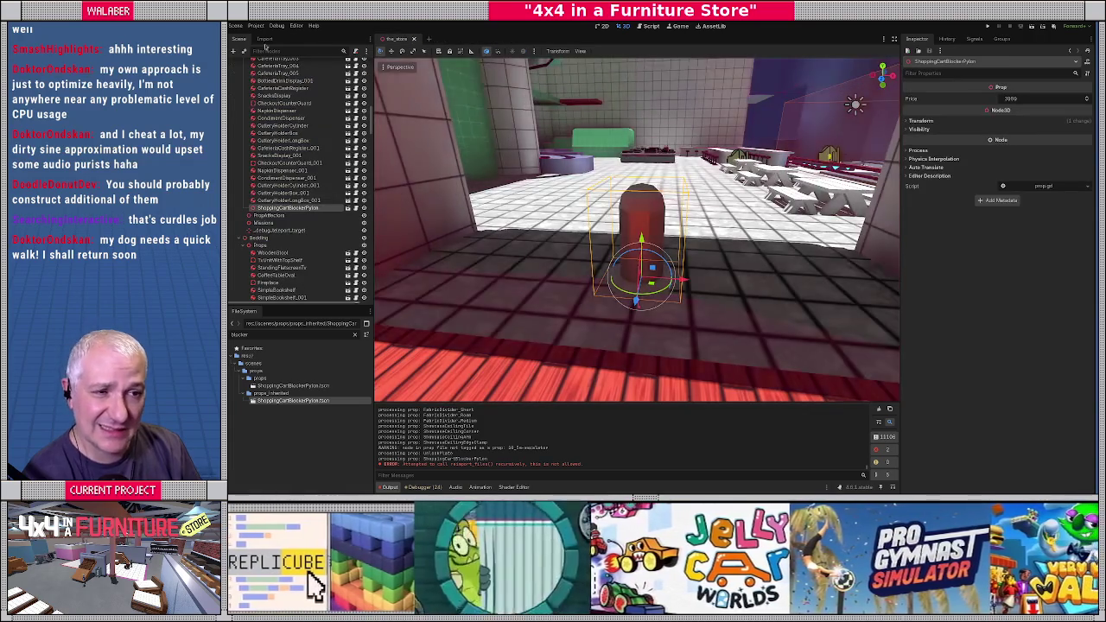
click(236, 26)
mouse_move(256, 26)
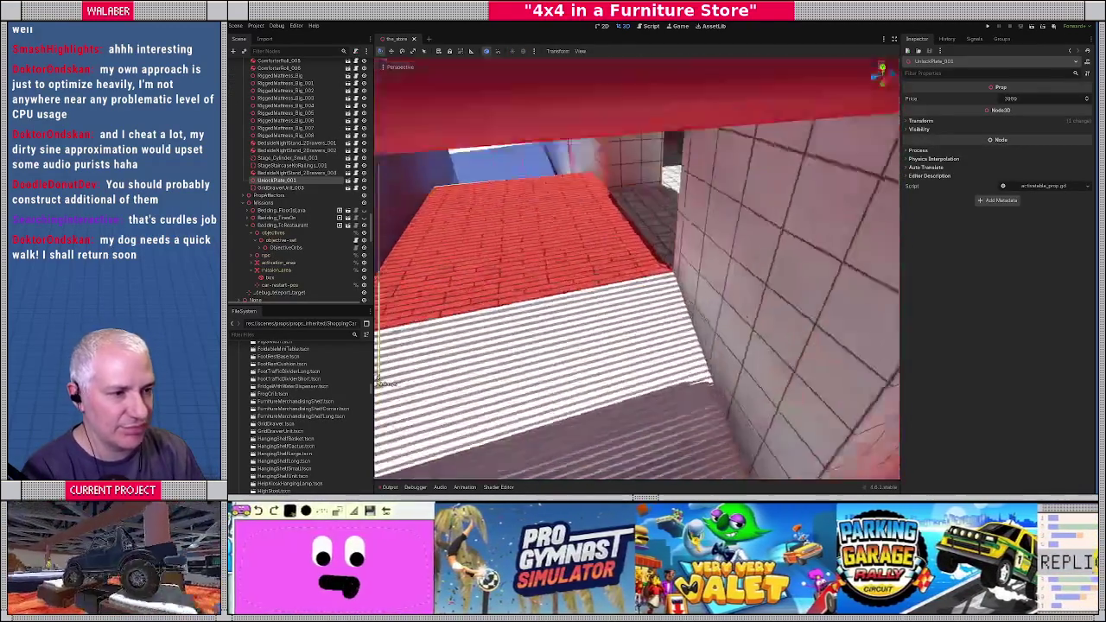
- Refresh props on PropLayoutImporter so the pylon appears, and save the store scene
scroll(302, 173, up, 5)
scroll(303, 130, up, 10)
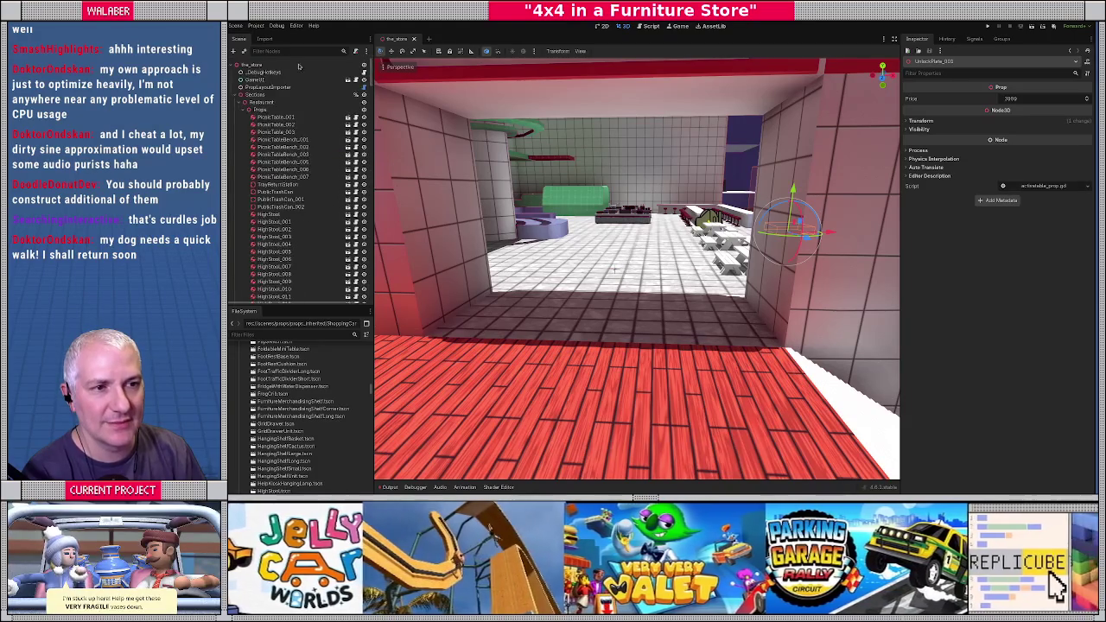
click(268, 87)
click(1000, 99)
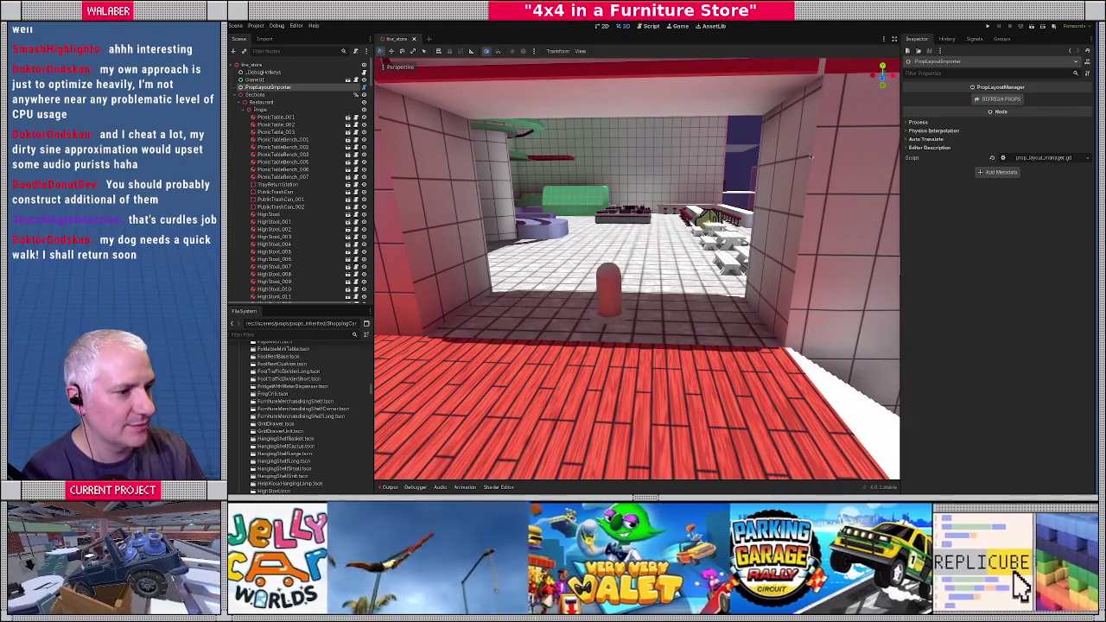
key(ctrl+s)
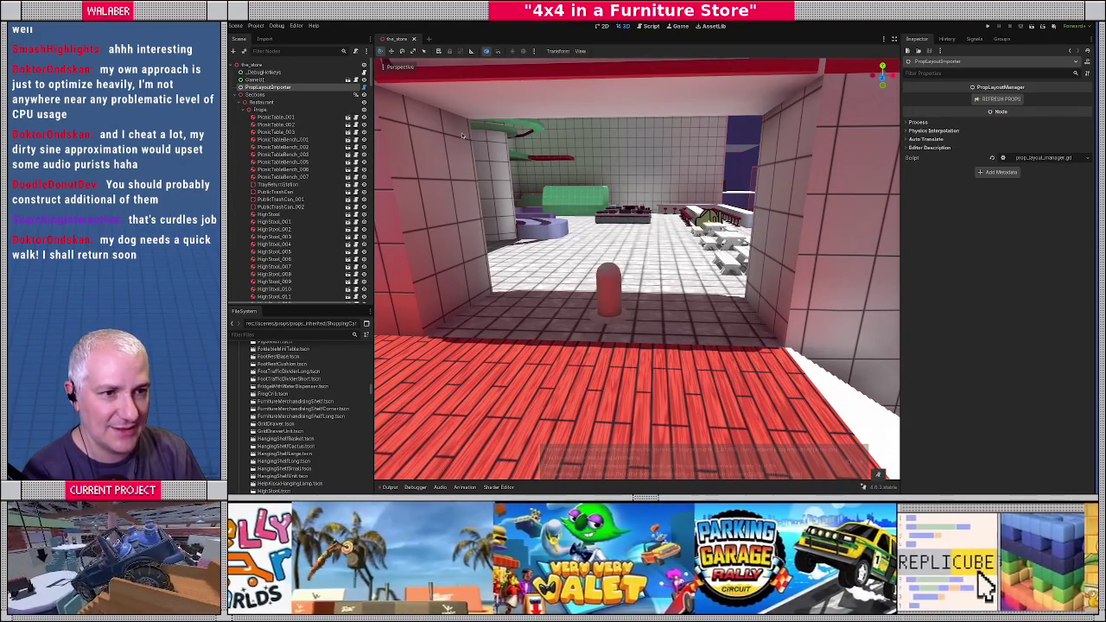
- Open the capsule's ShoppingCartBlockerPylon scene and check its Main and root nodes
click(610, 285)
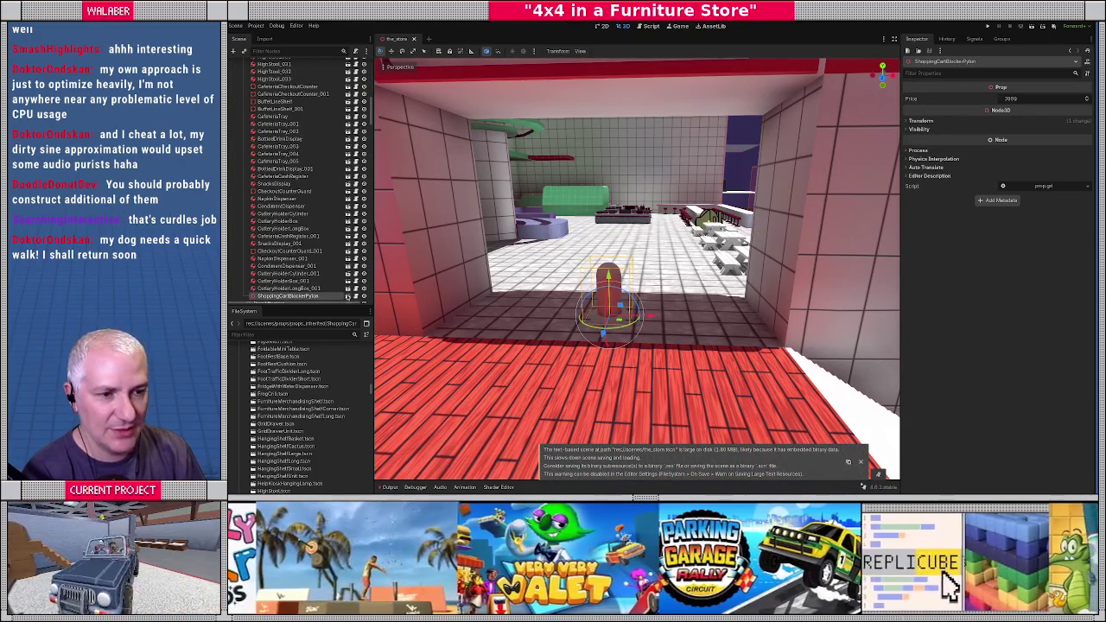
click(349, 298)
click(281, 94)
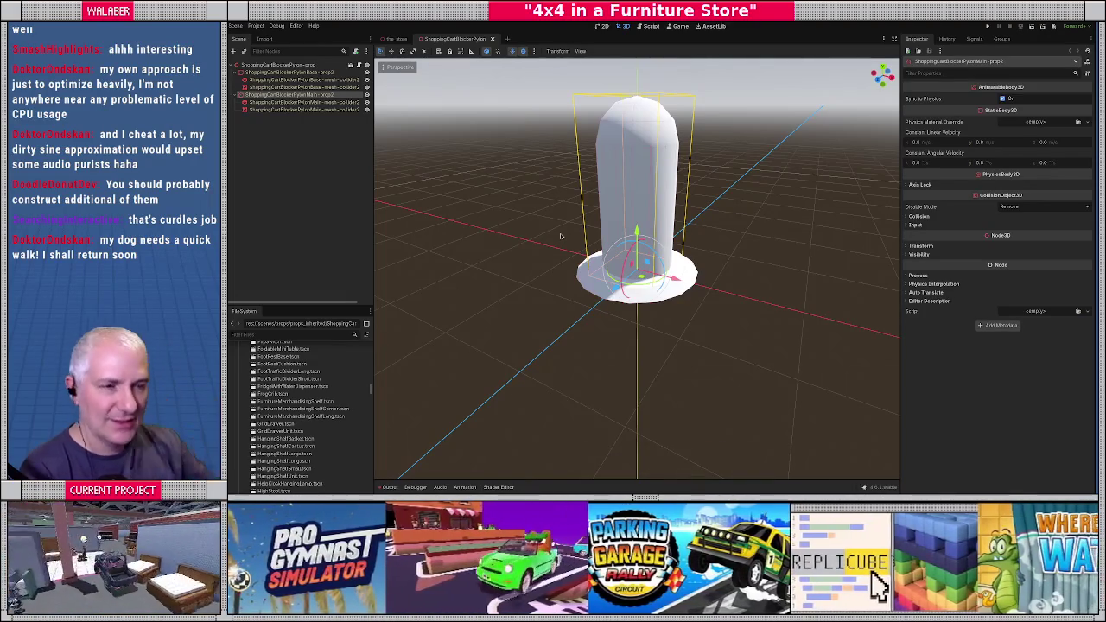
click(316, 67)
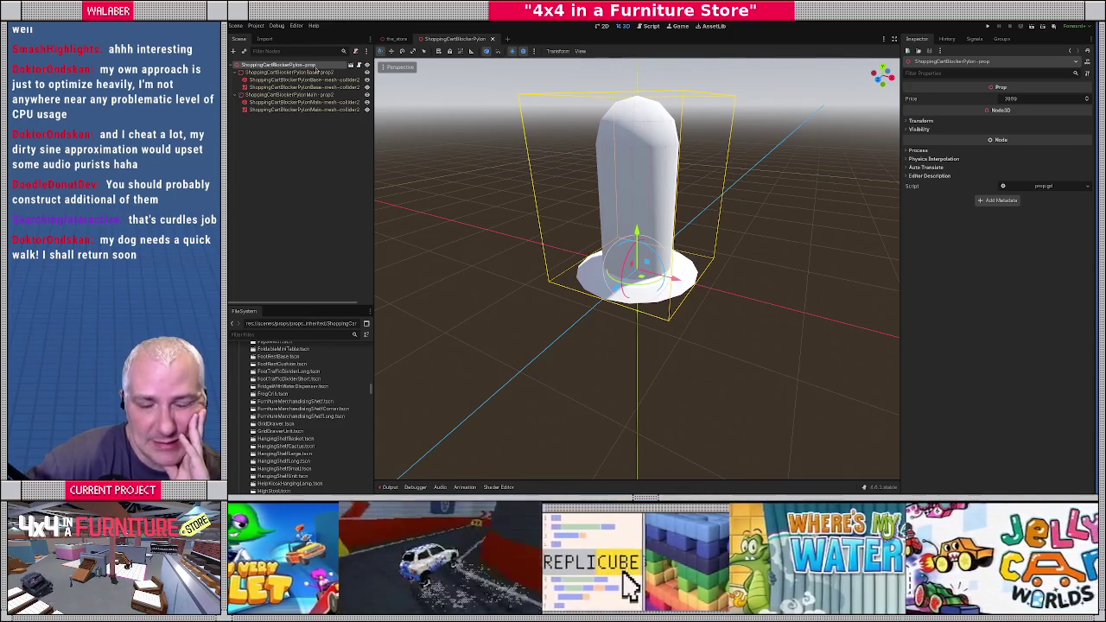
- Filter the FileSystem for 'unlock', open UnlockPlate.tscn, check its root, and return to the pylon
click(317, 334)
text(button)
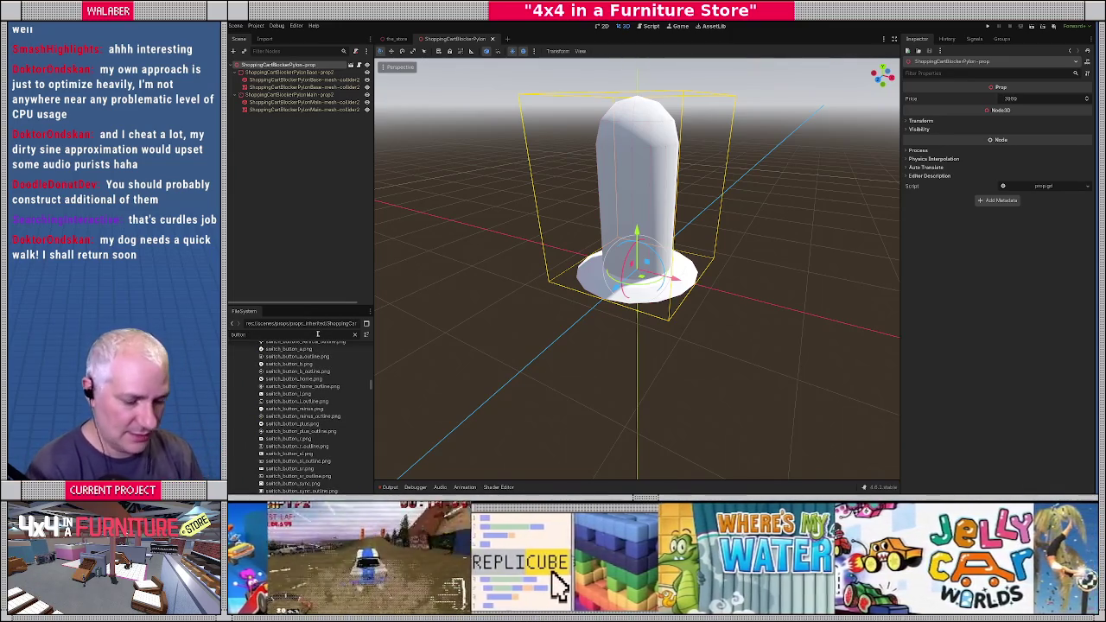
scroll(328, 407, up, 10)
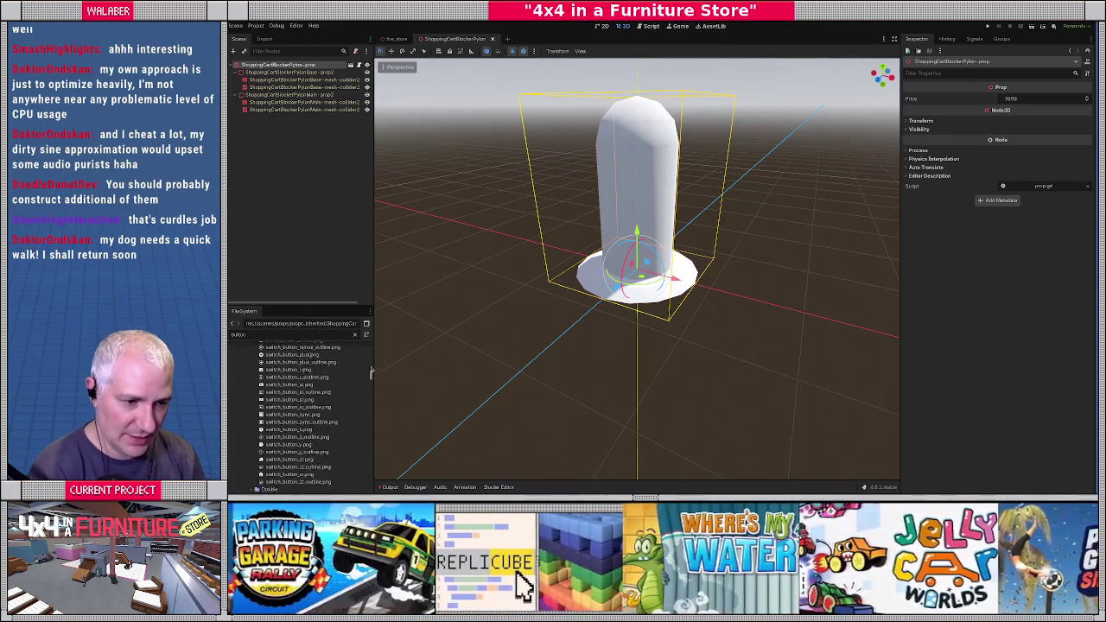
click(239, 438)
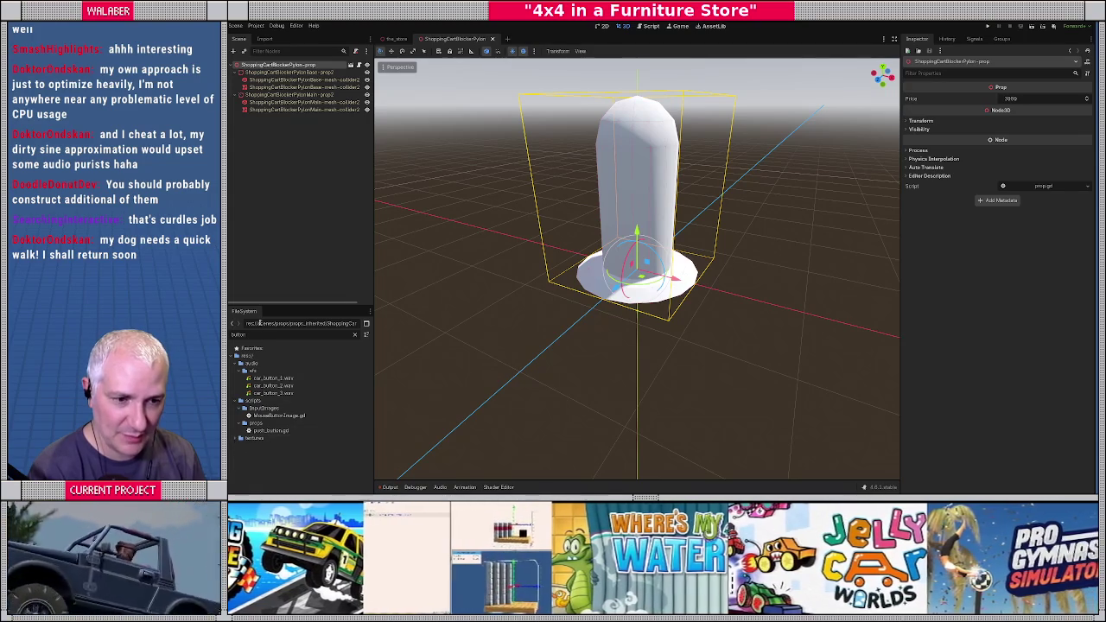
double_click(260, 334)
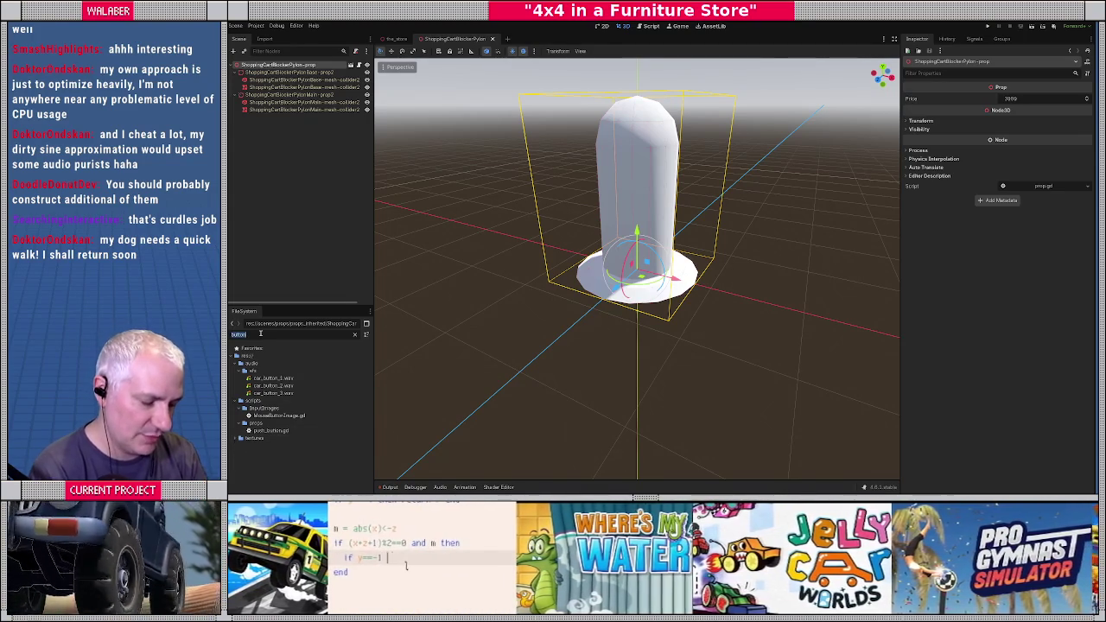
text(push)
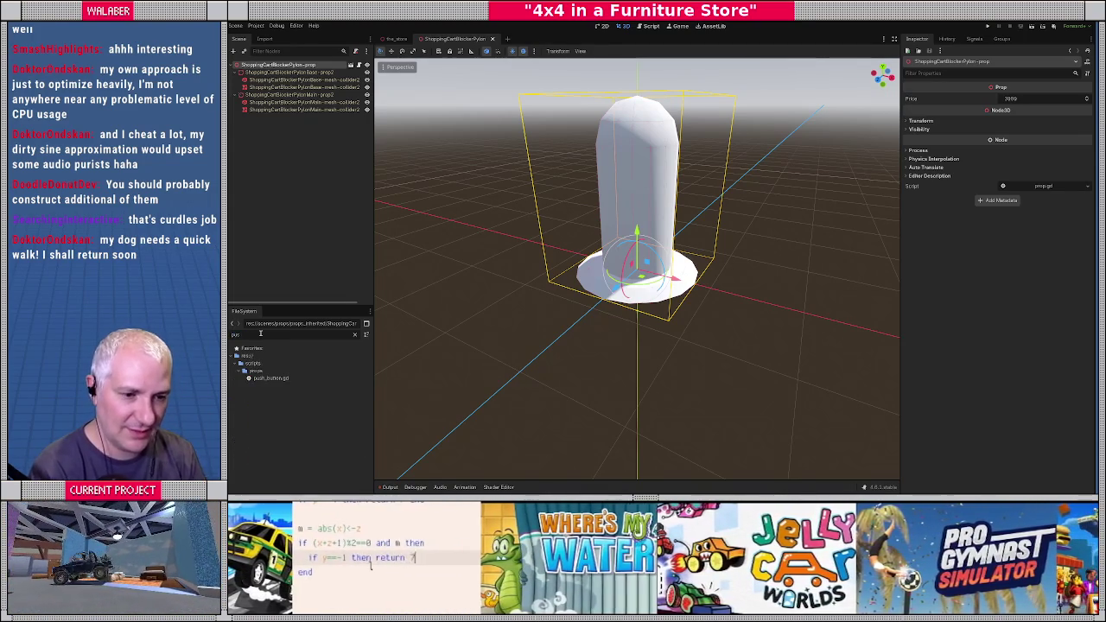
key(BackSpace)
key(BackSpace)
key(BackSpace)
text(unlock)
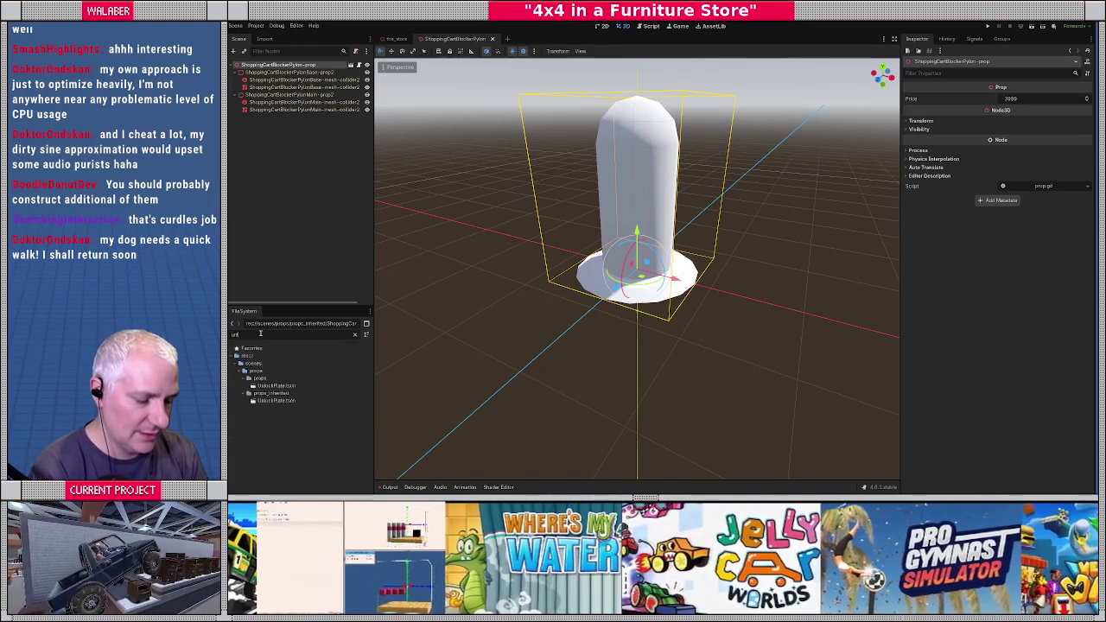
double_click(275, 401)
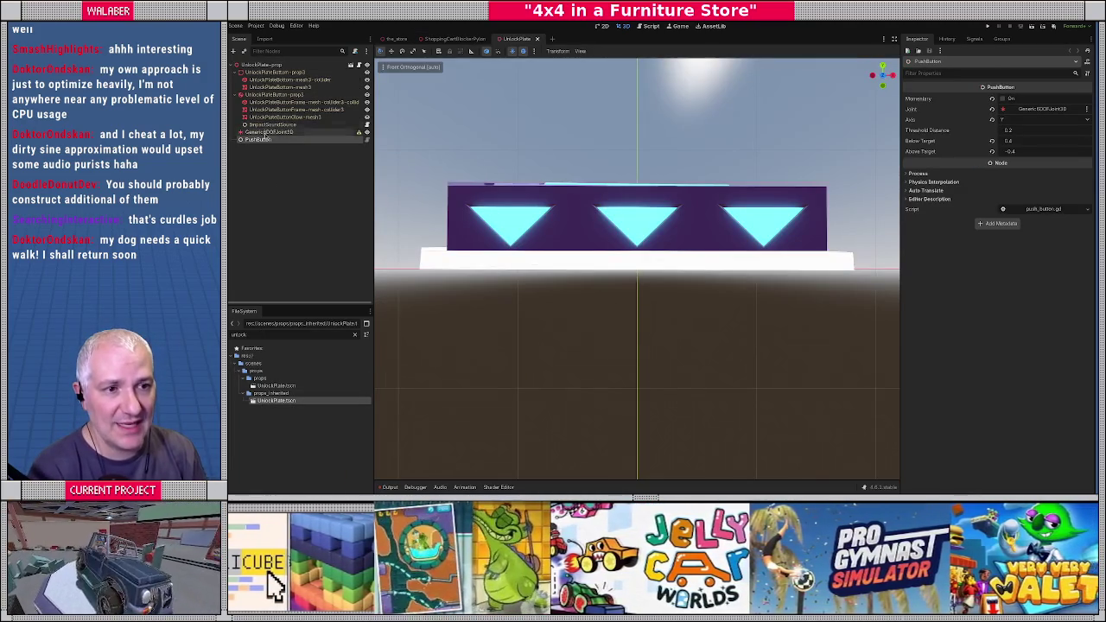
click(261, 65)
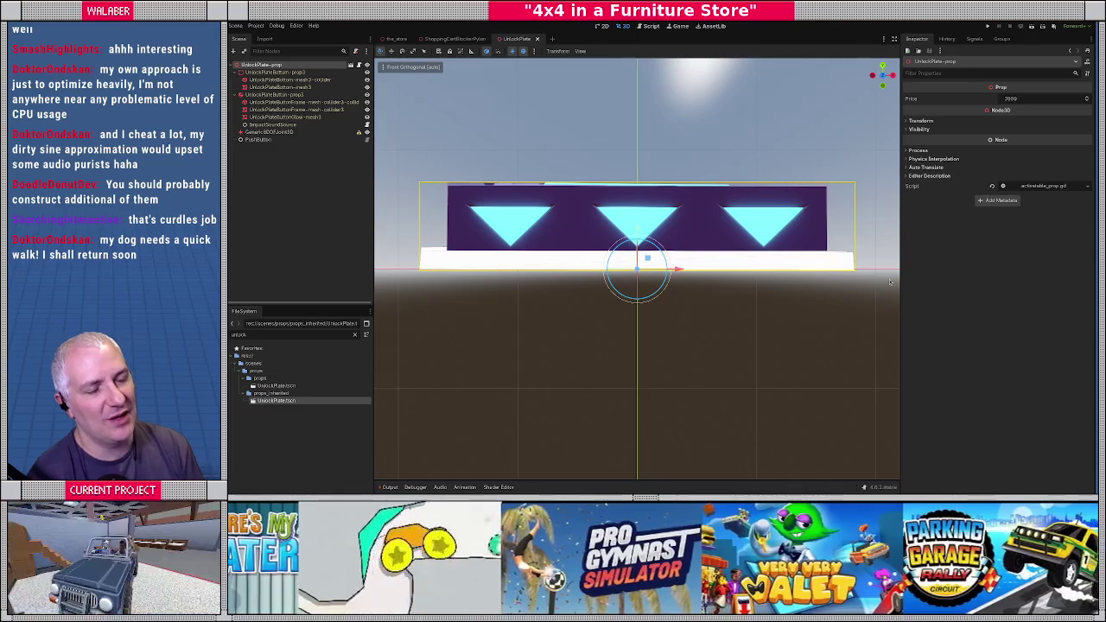
click(457, 40)
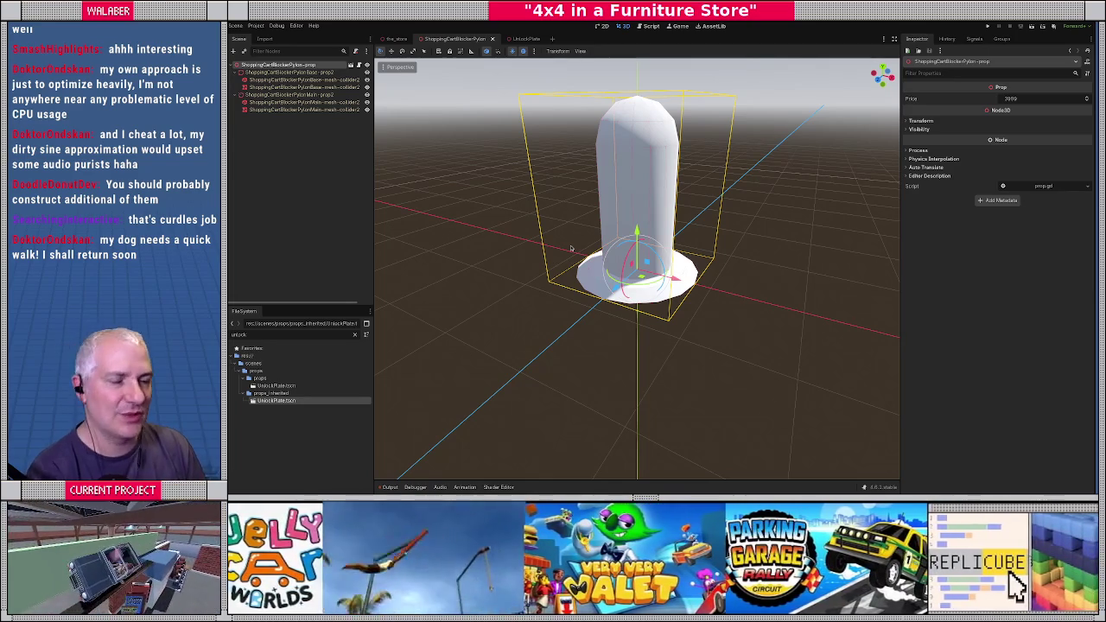
- Attach a new script to the pylon's root node as res://scripts/props/powerable_prop.gd
right_click(303, 65)
click(329, 133)
click(734, 247)
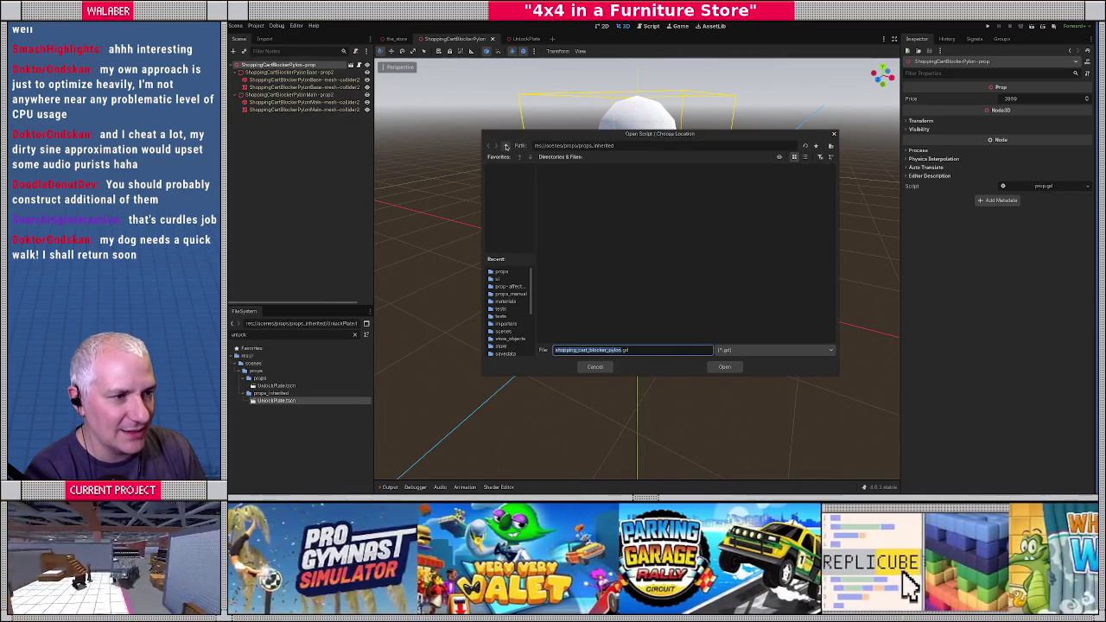
click(507, 145)
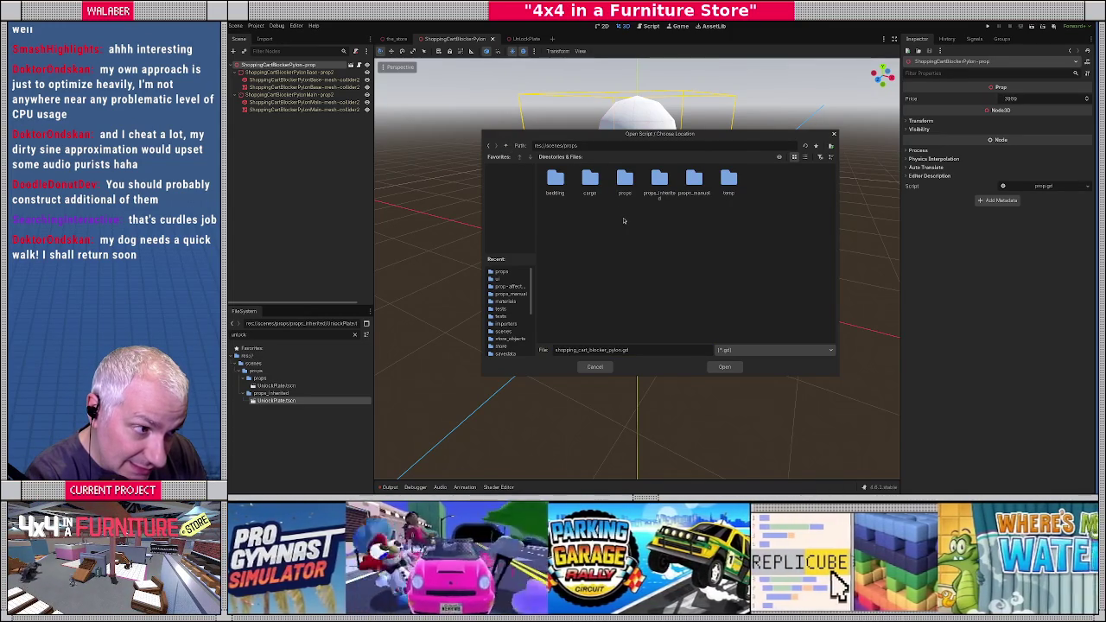
click(506, 147)
click(507, 146)
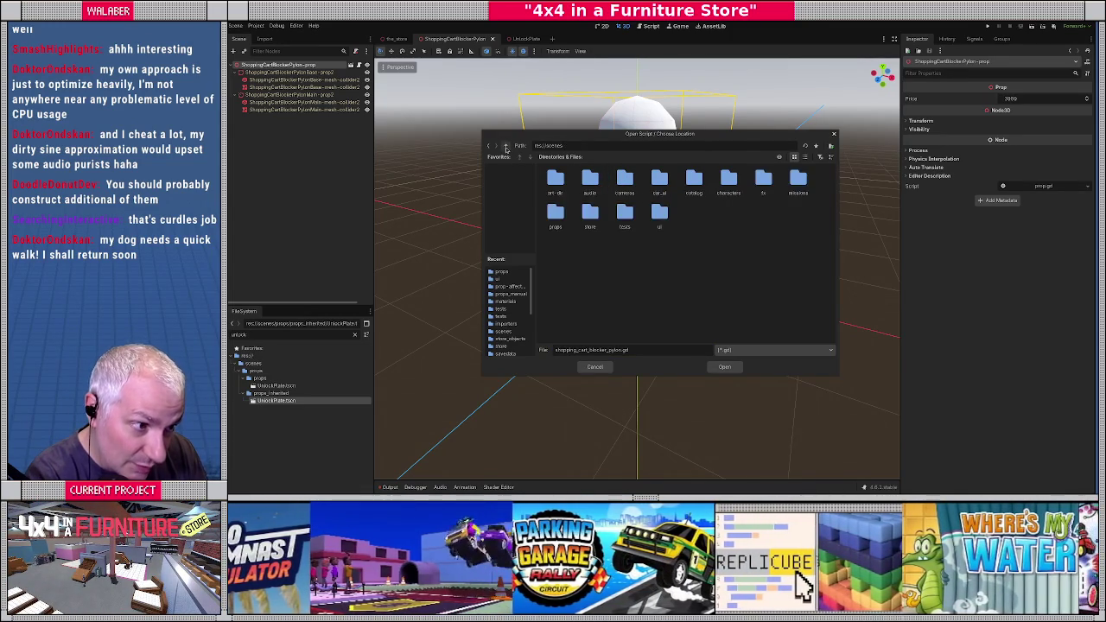
double_click(798, 178)
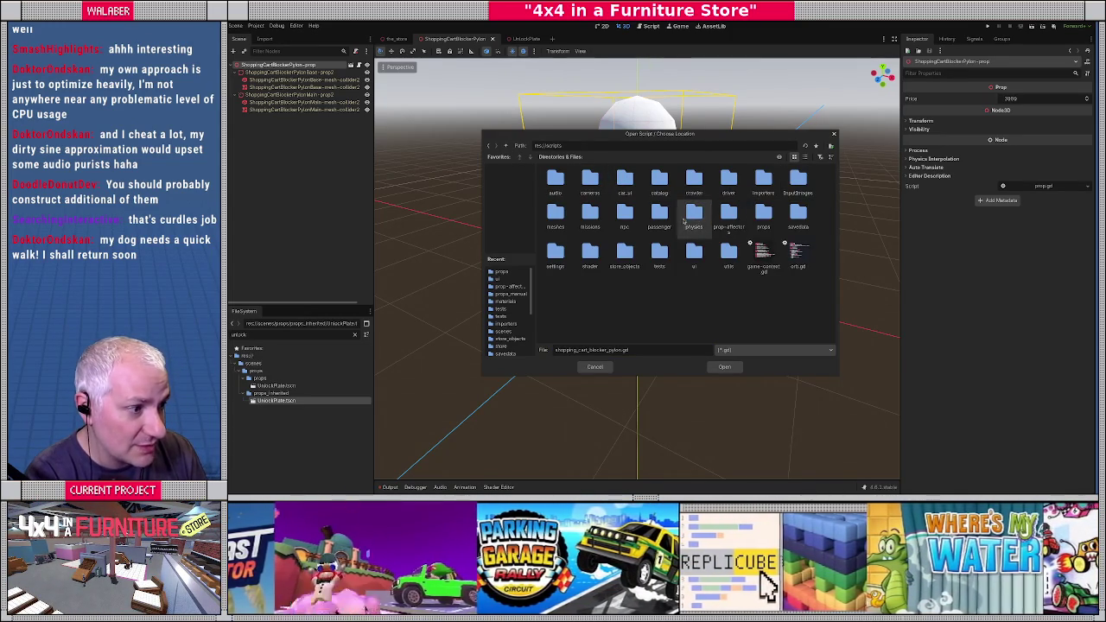
double_click(761, 216)
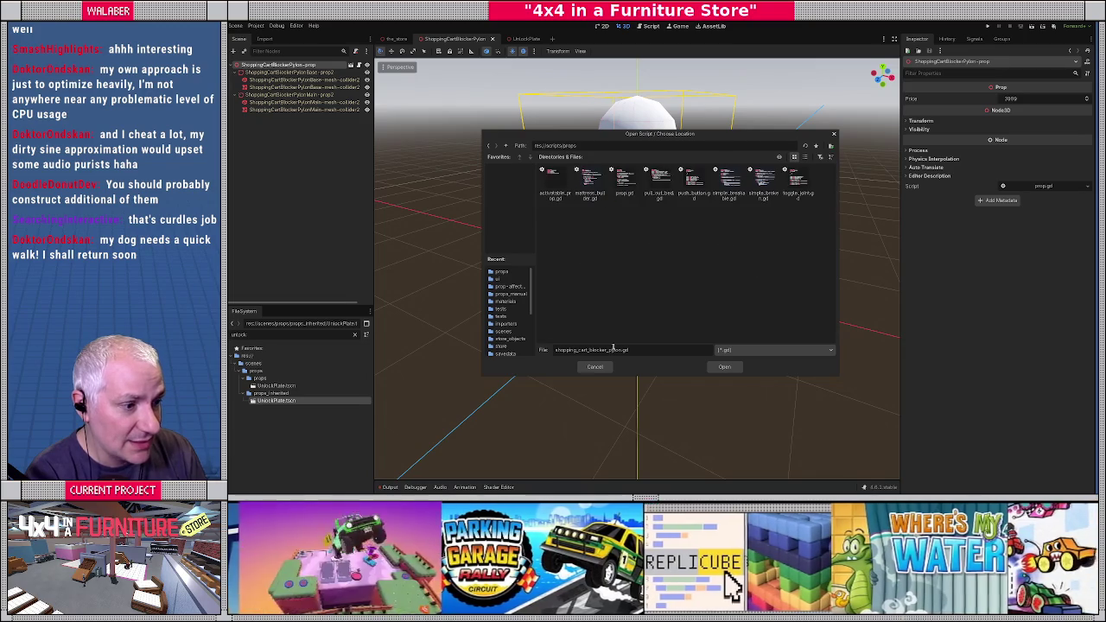
double_click(572, 350)
text(powerable_l)
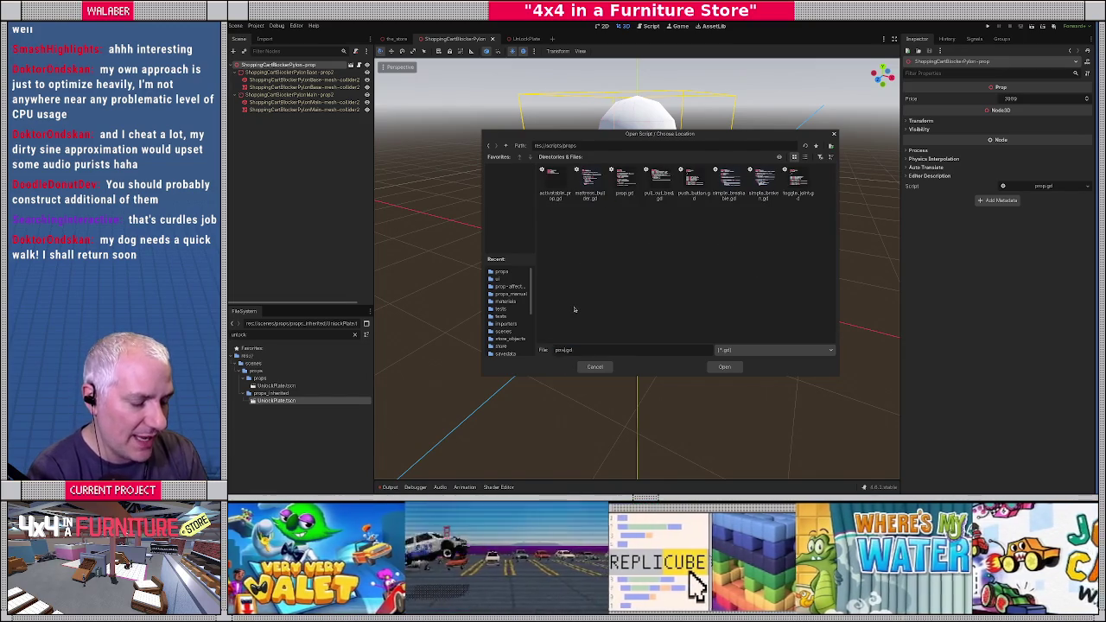
text(pr)
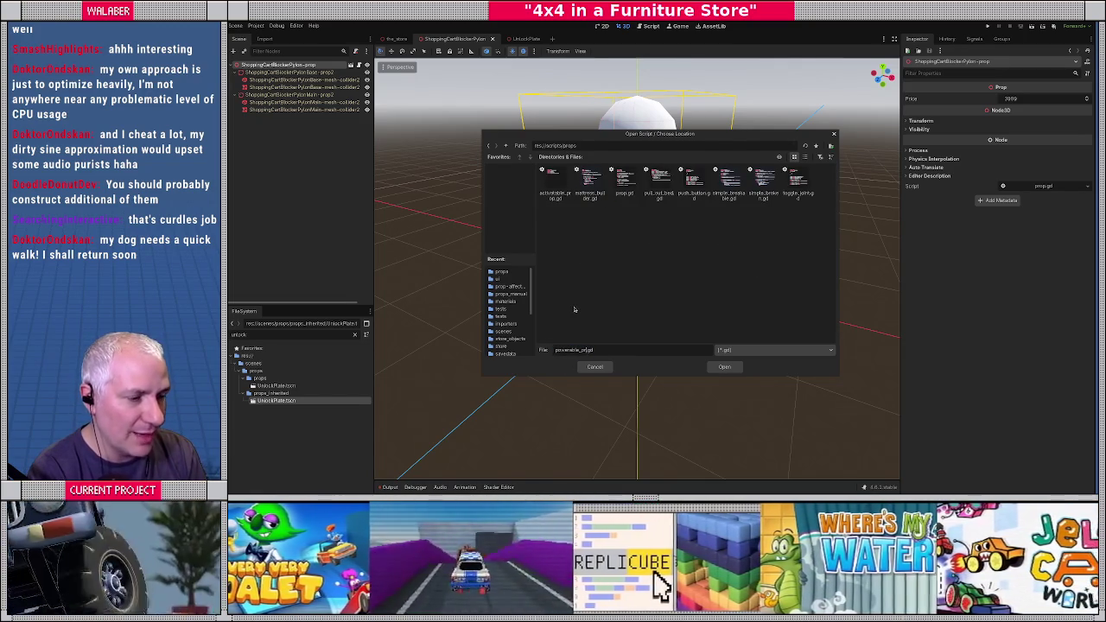
text(op)
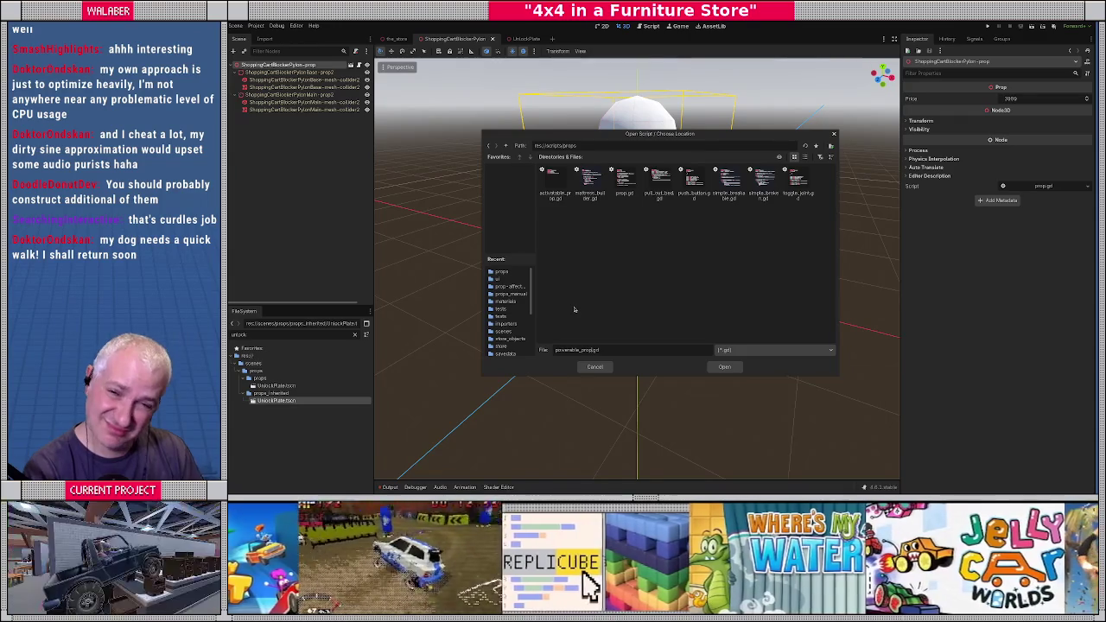
click(724, 367)
- Create the script, add class_name PowerableProp, and delete the template functions
click(693, 332)
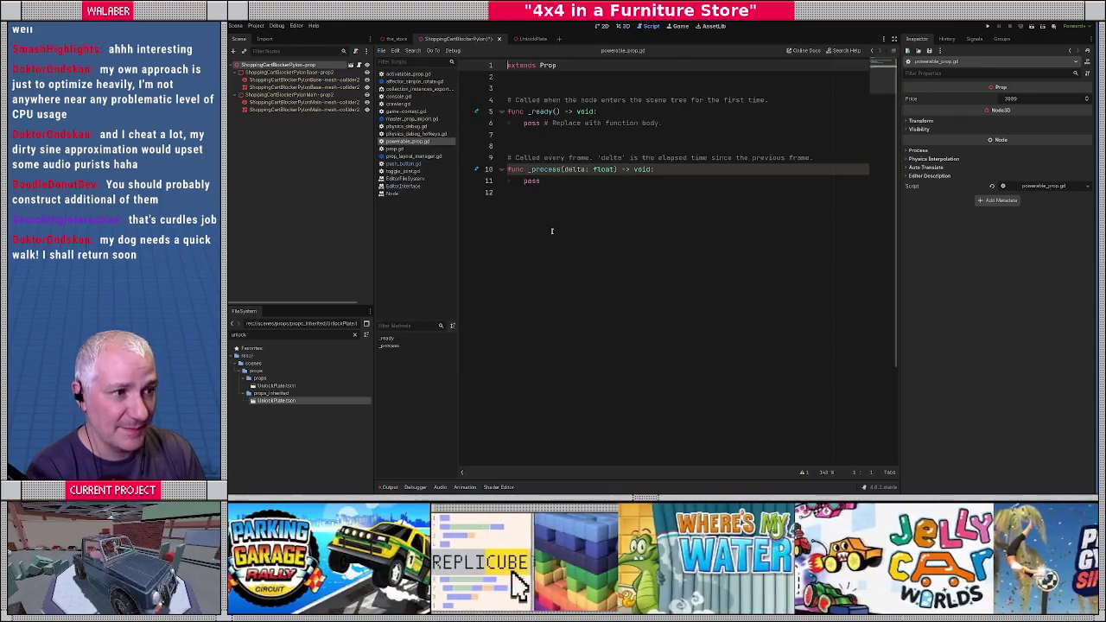
key(Down)
text(class_name Po)
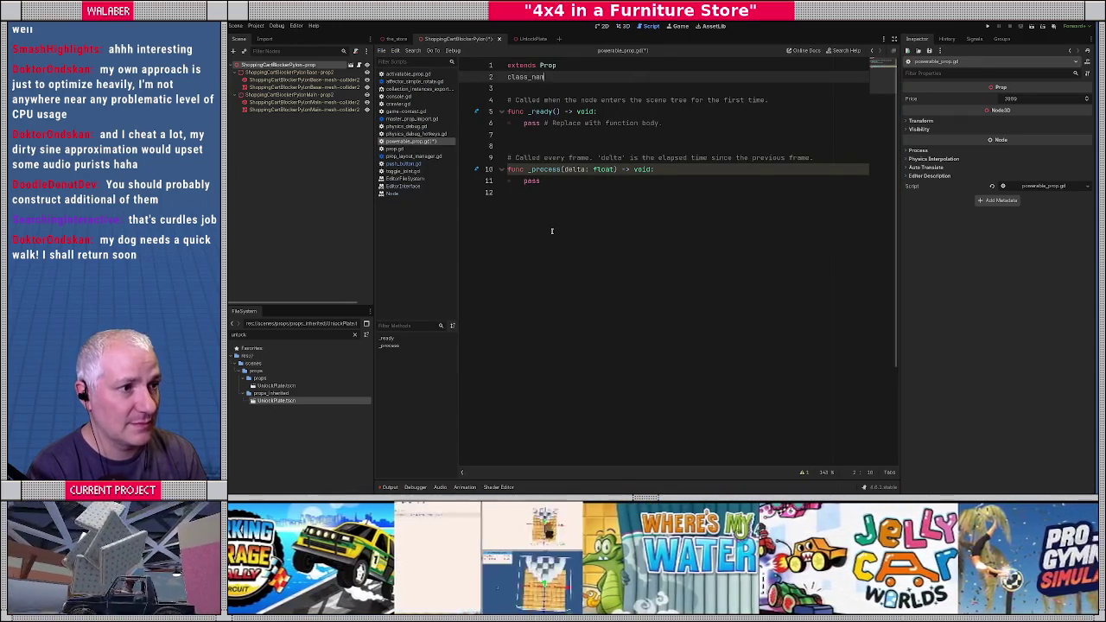
text(werableProp)
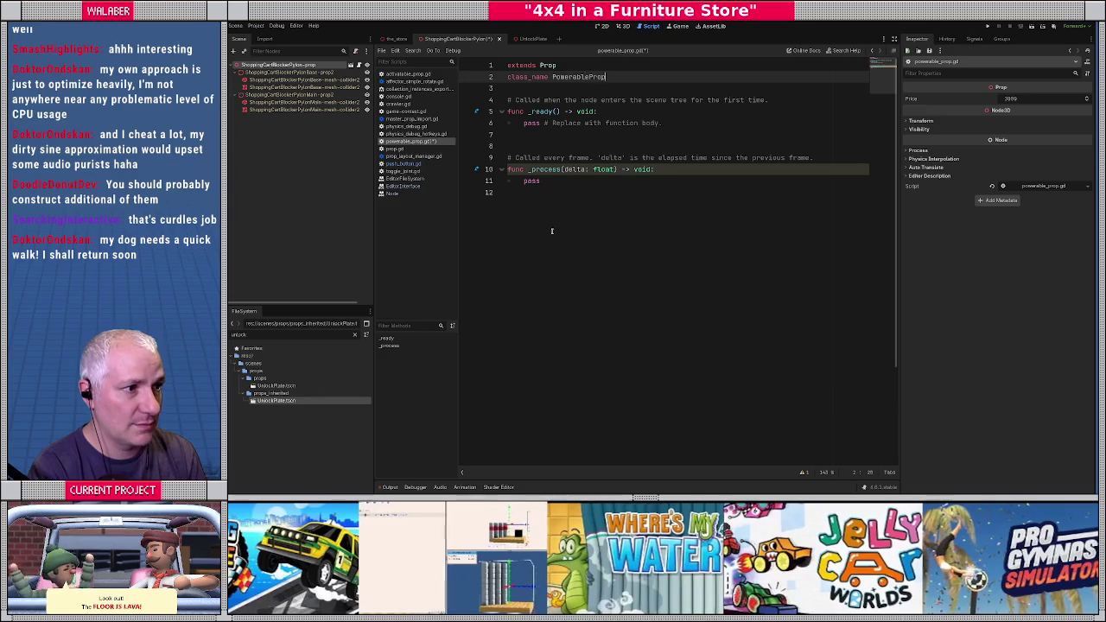
drag(558, 232, 505, 101)
key(Delete)
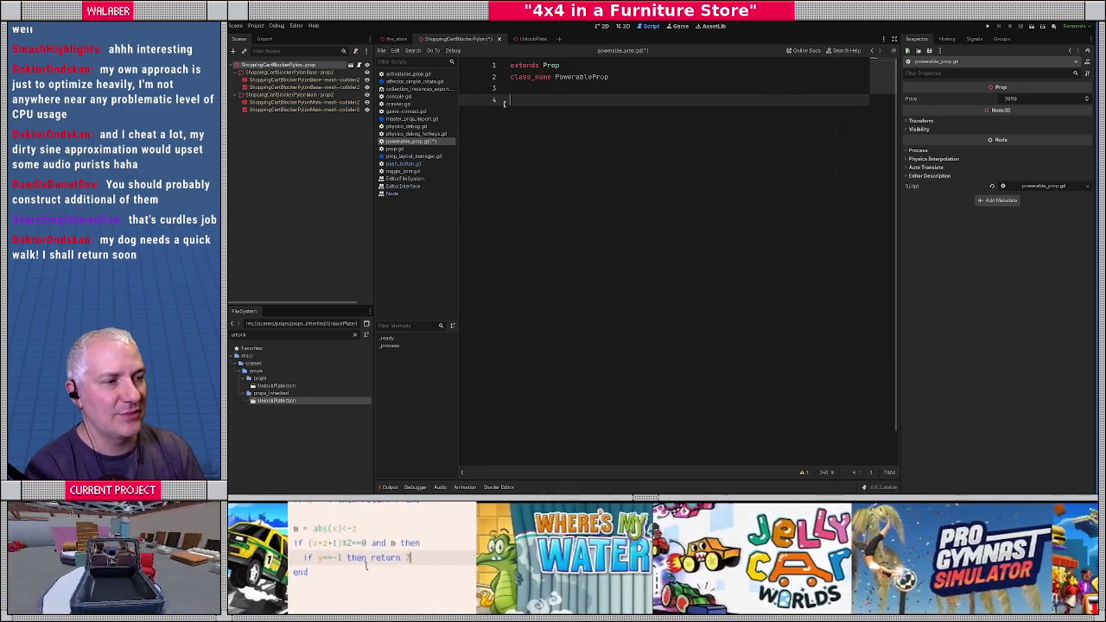
- Declare func set_power(on:bool) -> void in powerable_prop.gd
key(Return)
text(func)
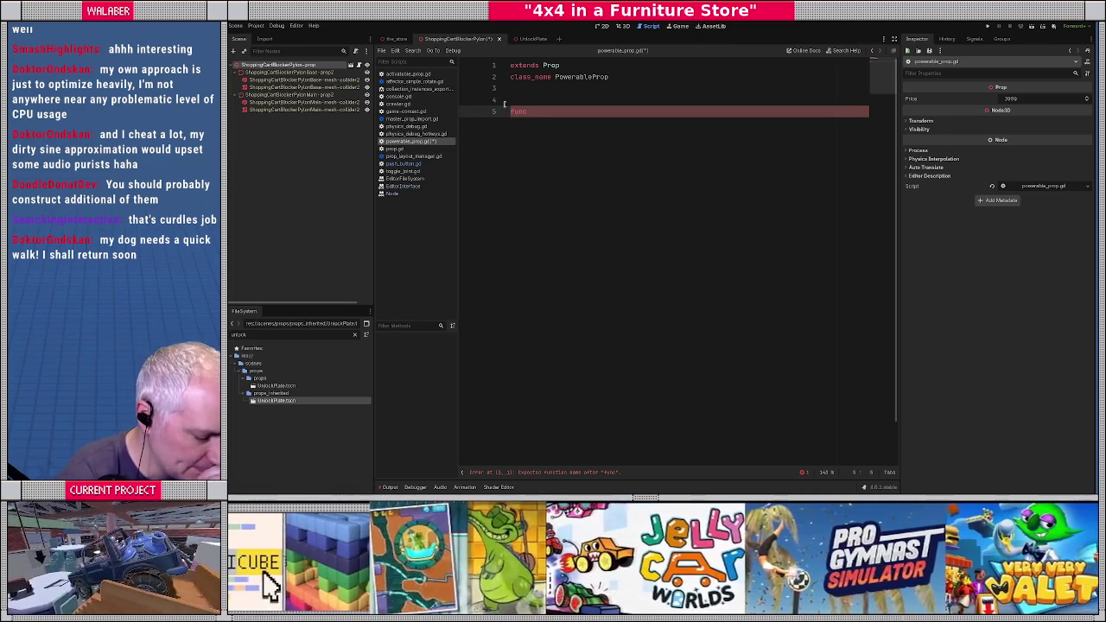
text(set_)
text(power(on:bool) -> )
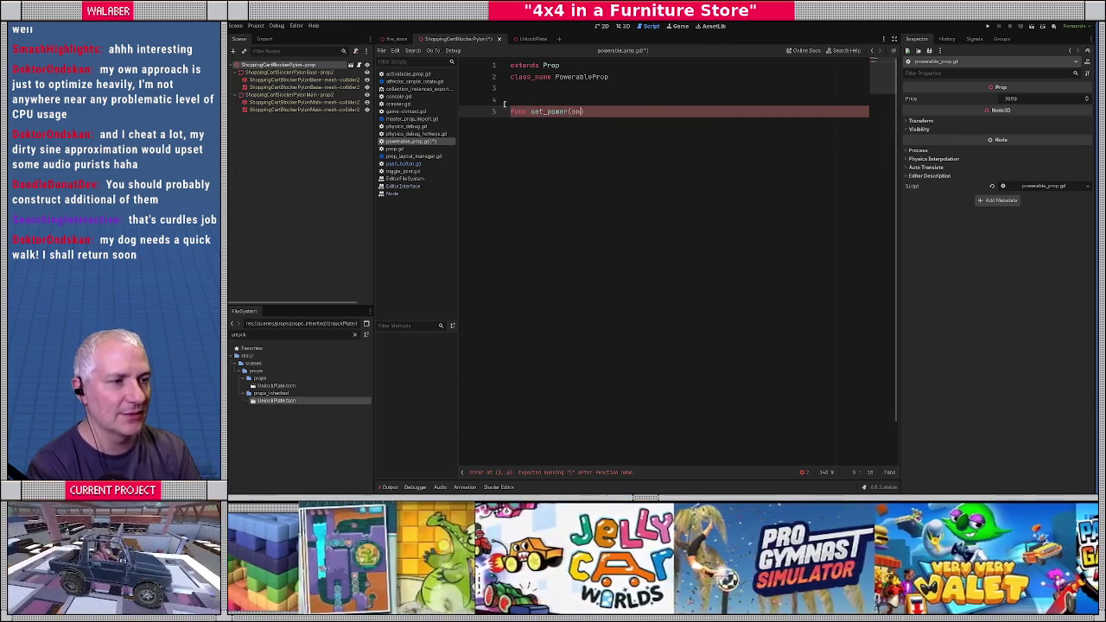
text(void:)
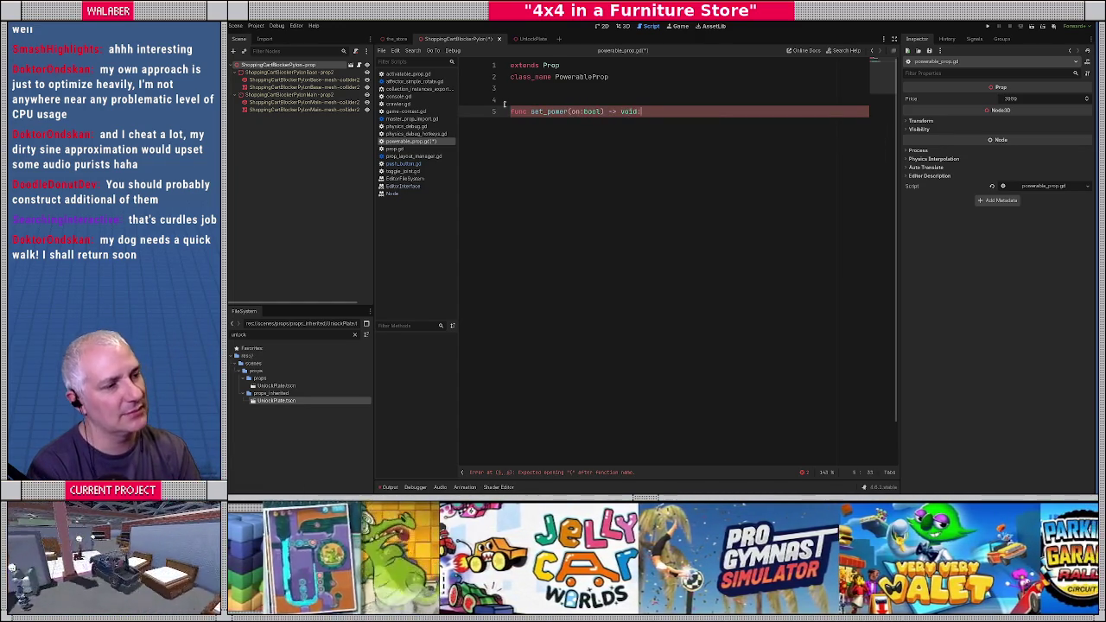
key(Return)
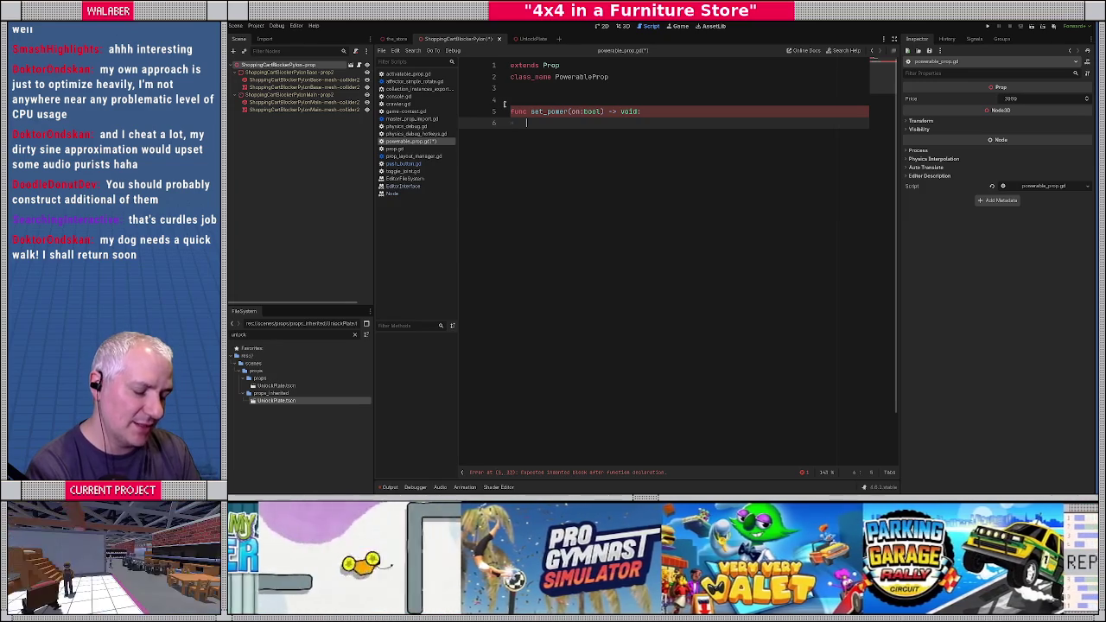
- Make set_power call self.propagate_call("set_power", [on]) and save the script
text(call)
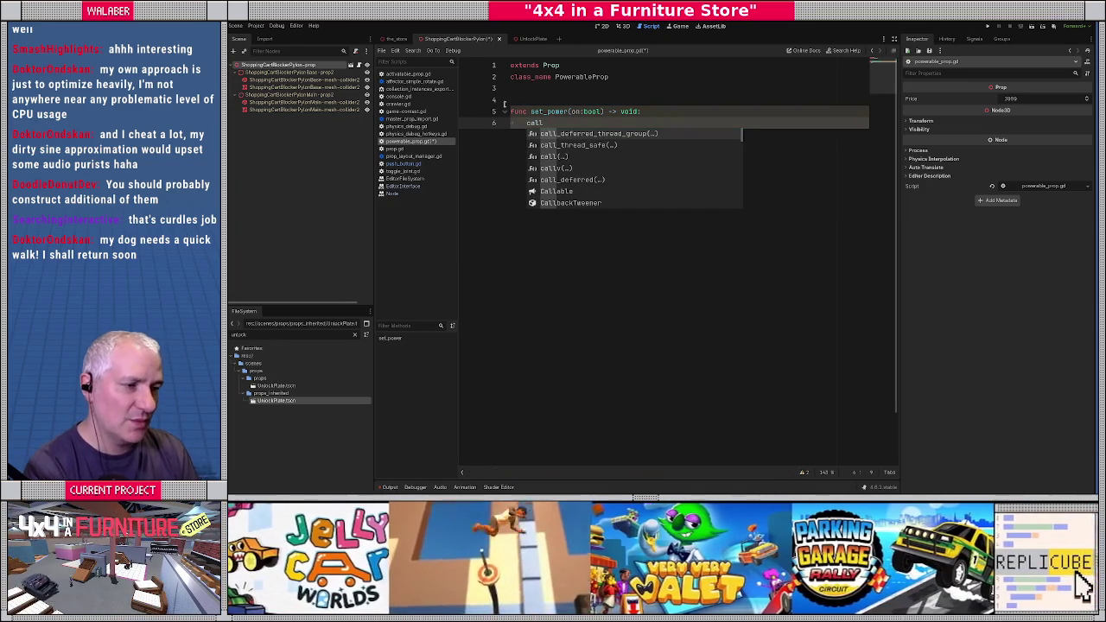
scroll(640, 184, down, 5)
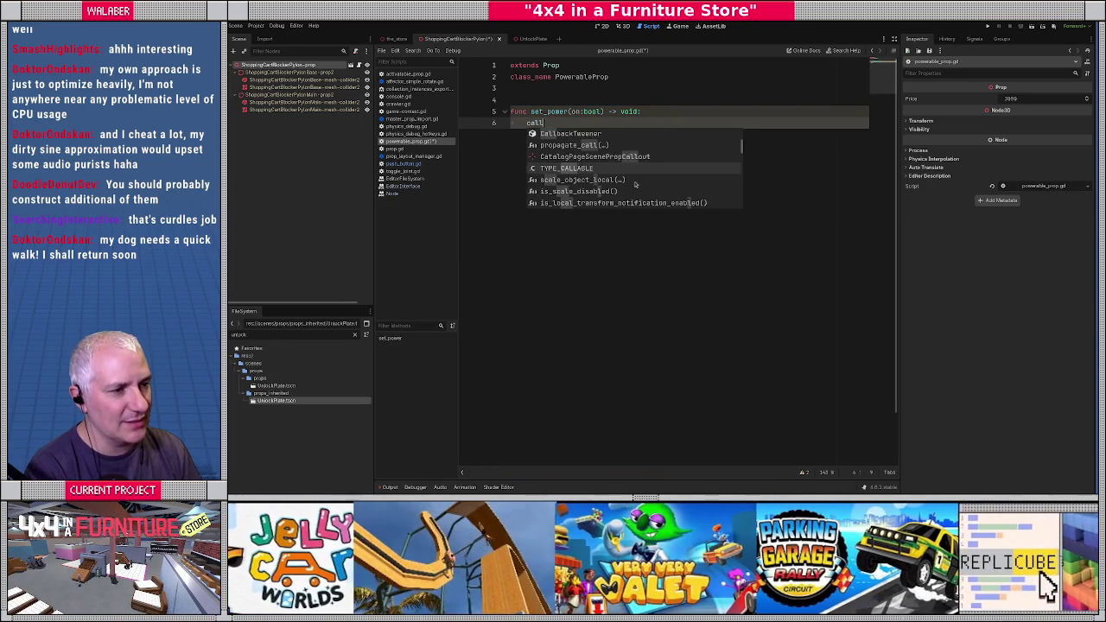
scroll(640, 184, down, 10)
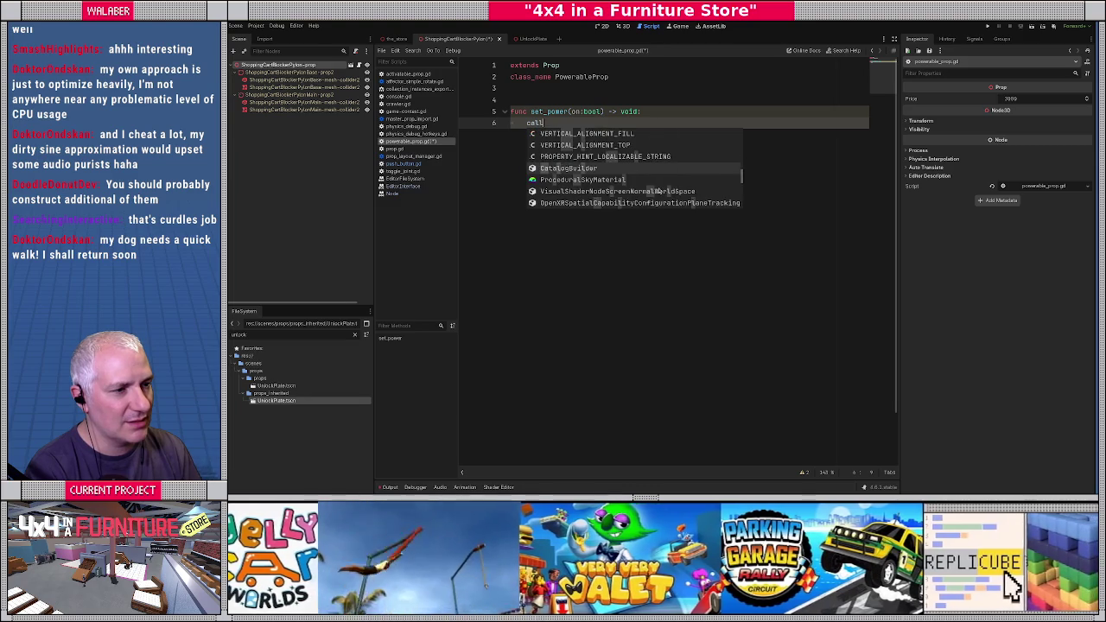
scroll(658, 191, down, 5)
key(BackSpace)
key(BackSpace)
key(BackSpace)
text(self)
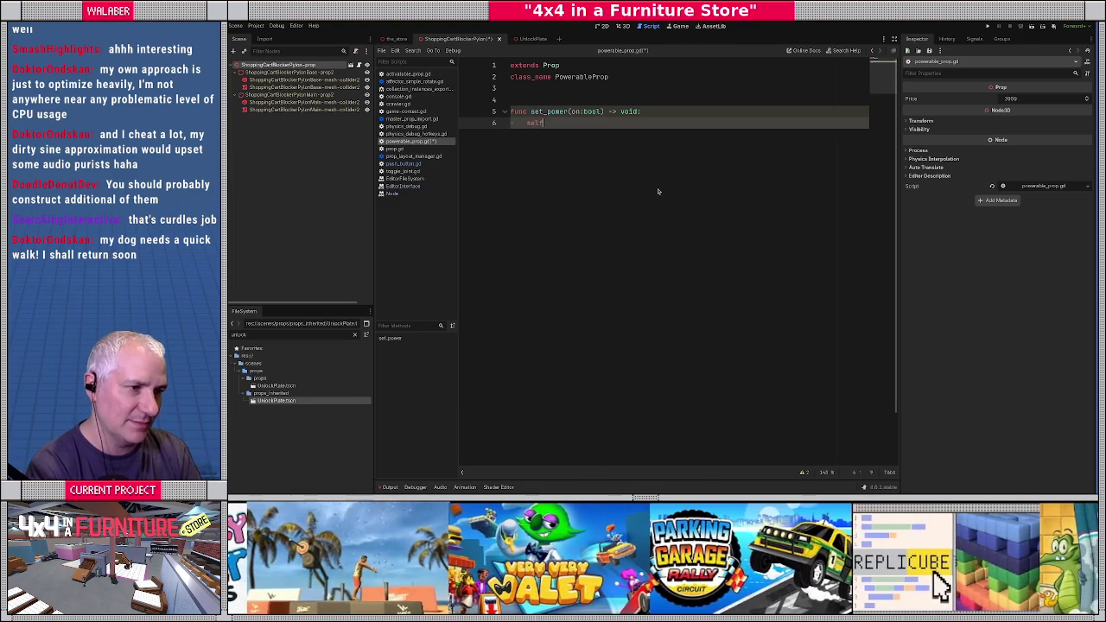
text(.cal)
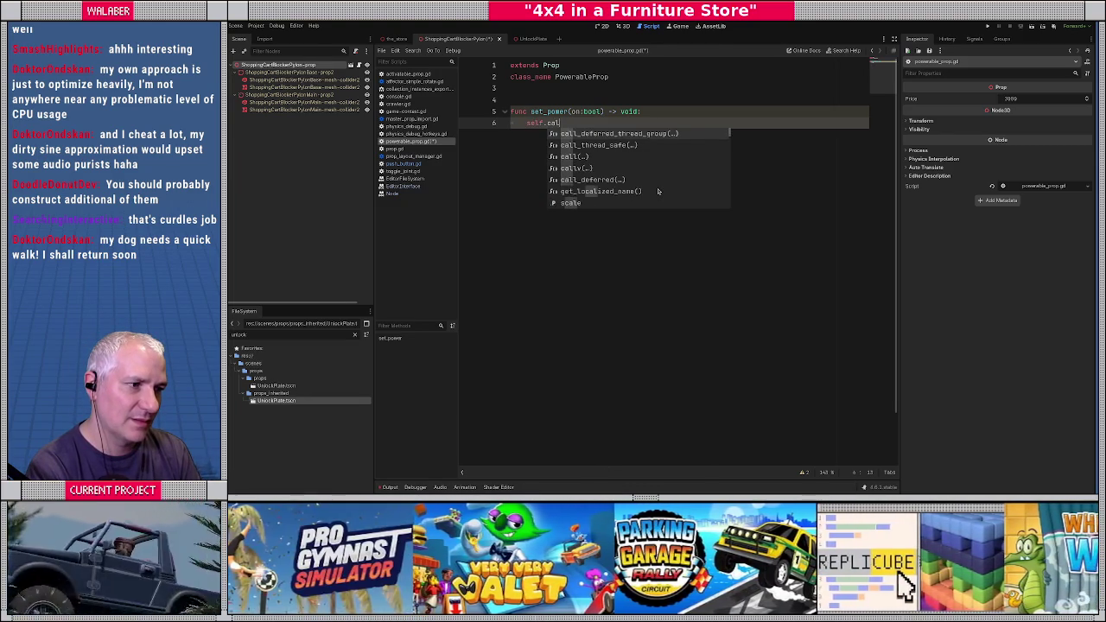
text(l)
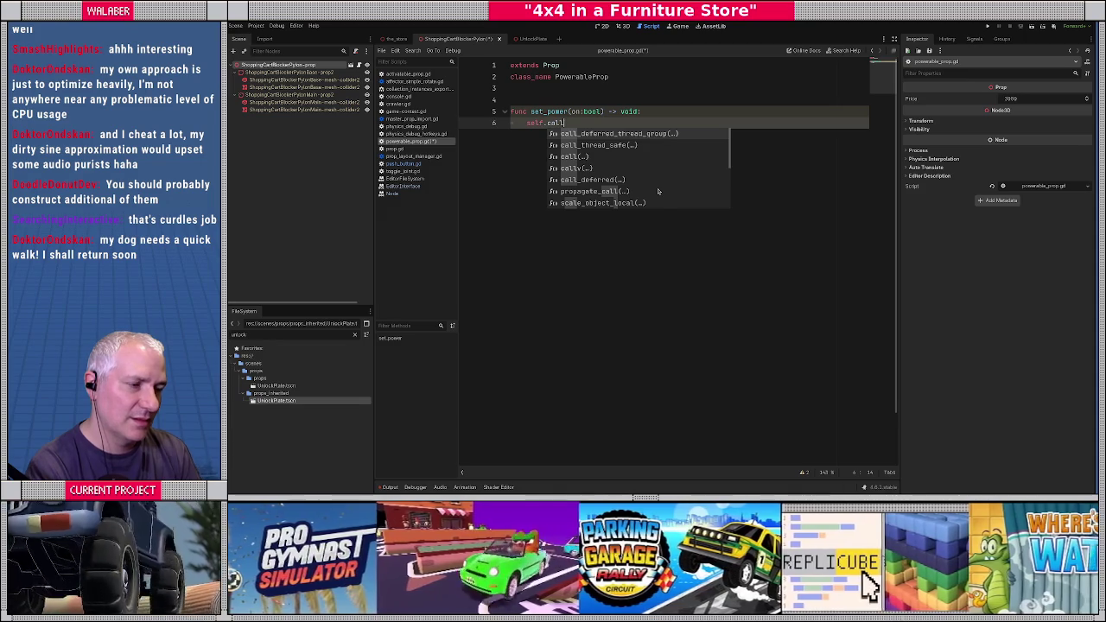
click(595, 191)
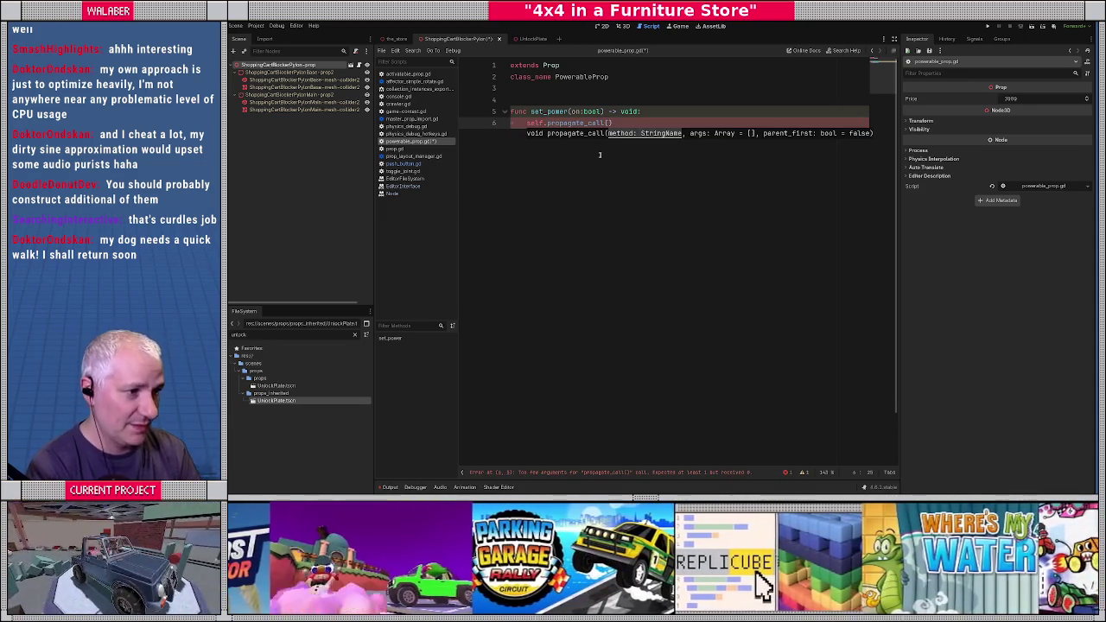
text("set_pow)
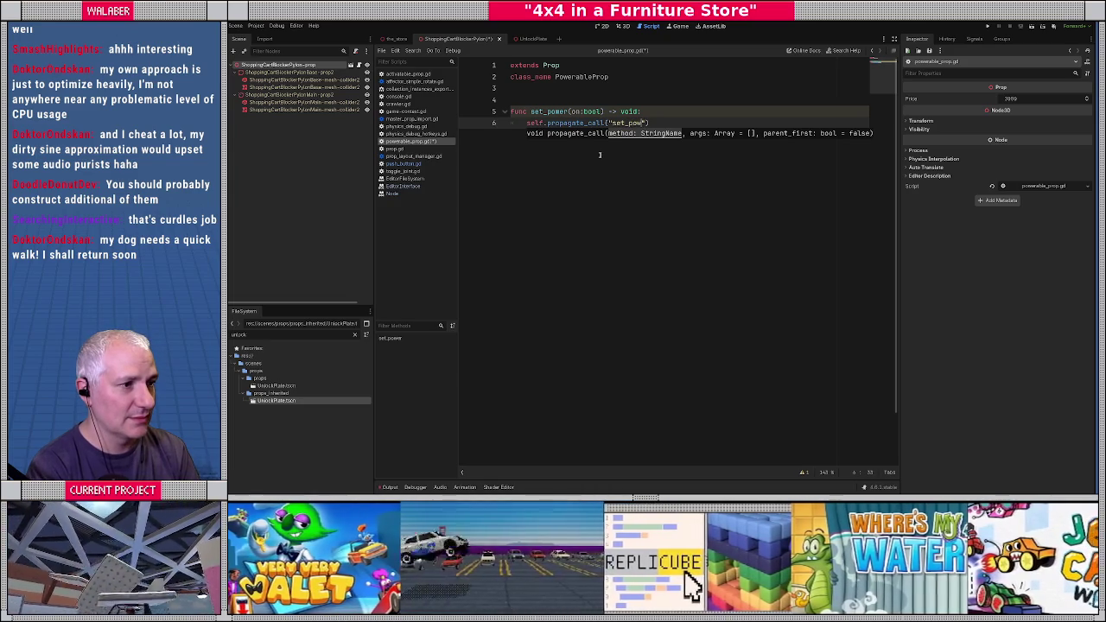
text(er", [on])
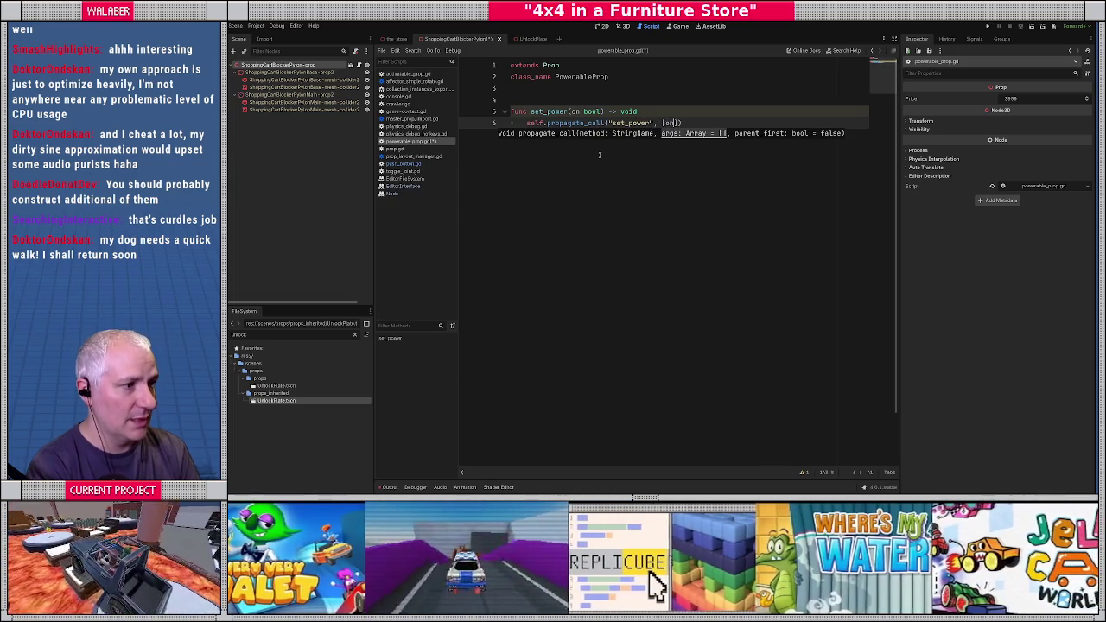
text(,)
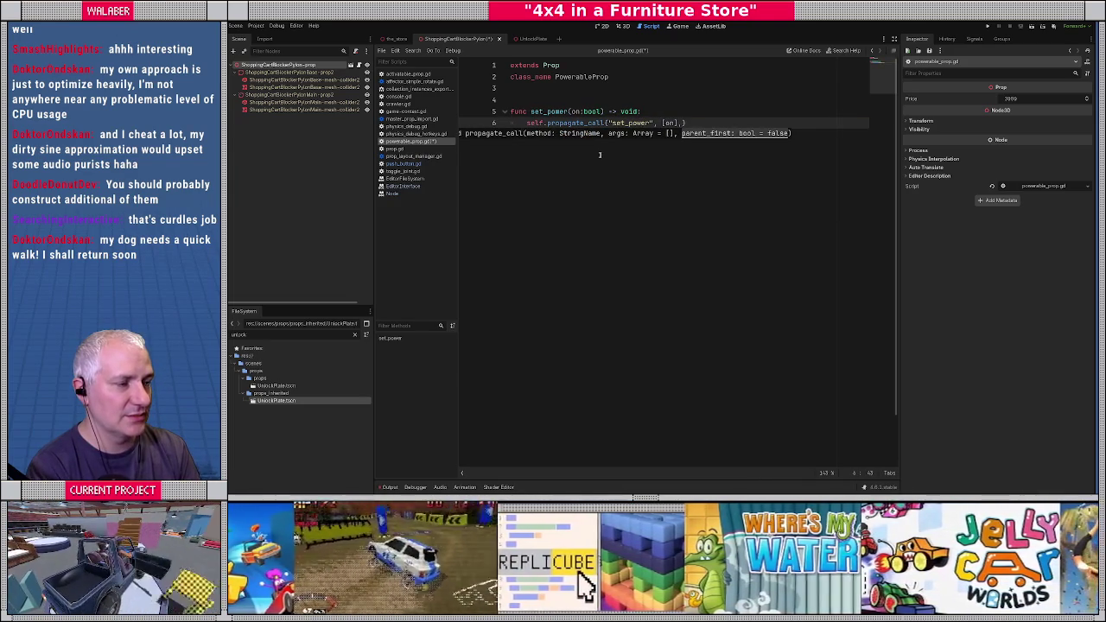
key(BackSpace)
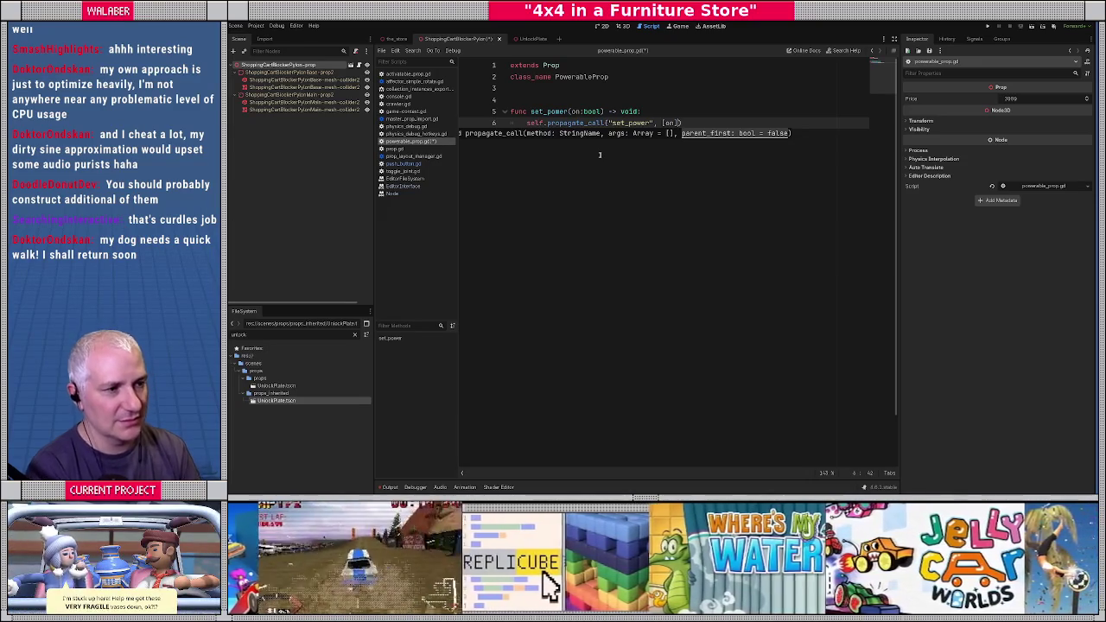
key(Return)
key(ctrl+s)
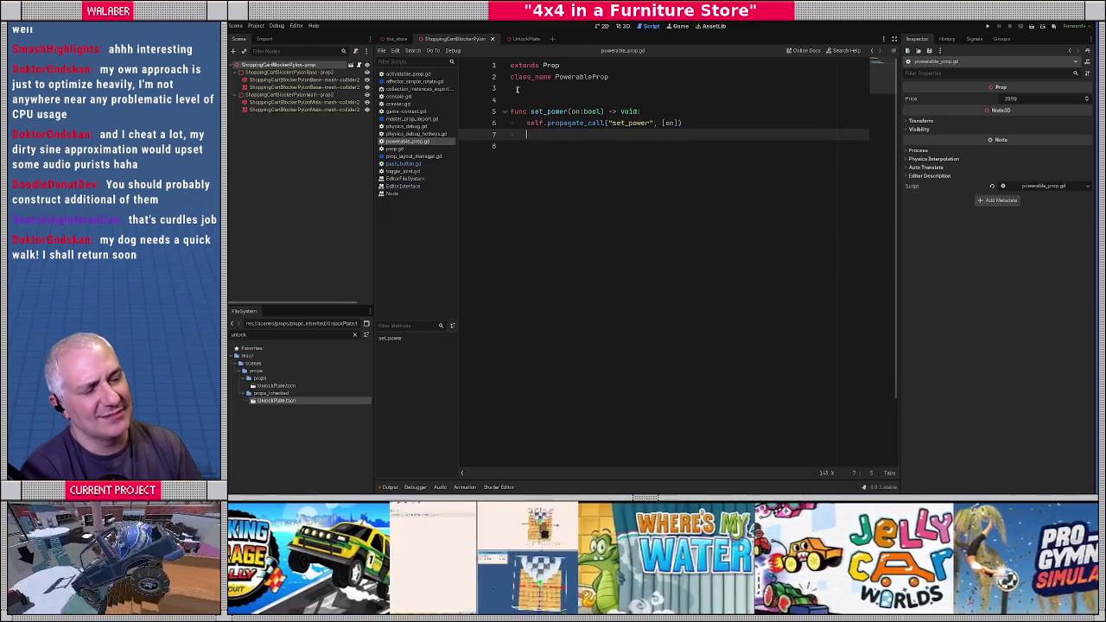
drag(530, 111, 662, 113)
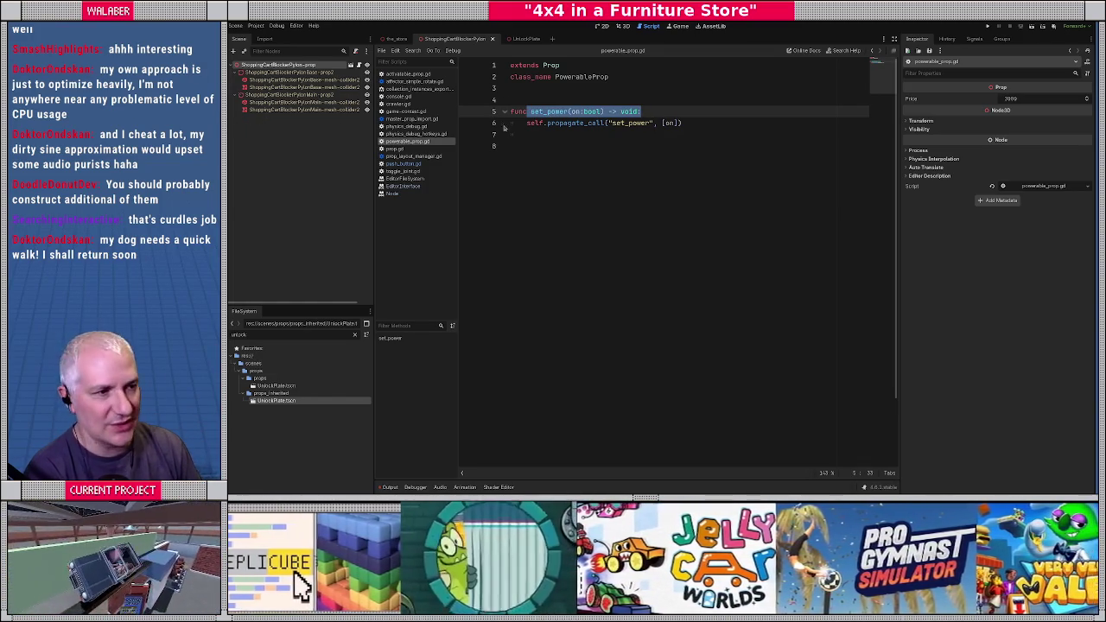
- Check the pylon in the 3D view, return to its script, and bring up the root node's actions
drag(526, 123, 764, 124)
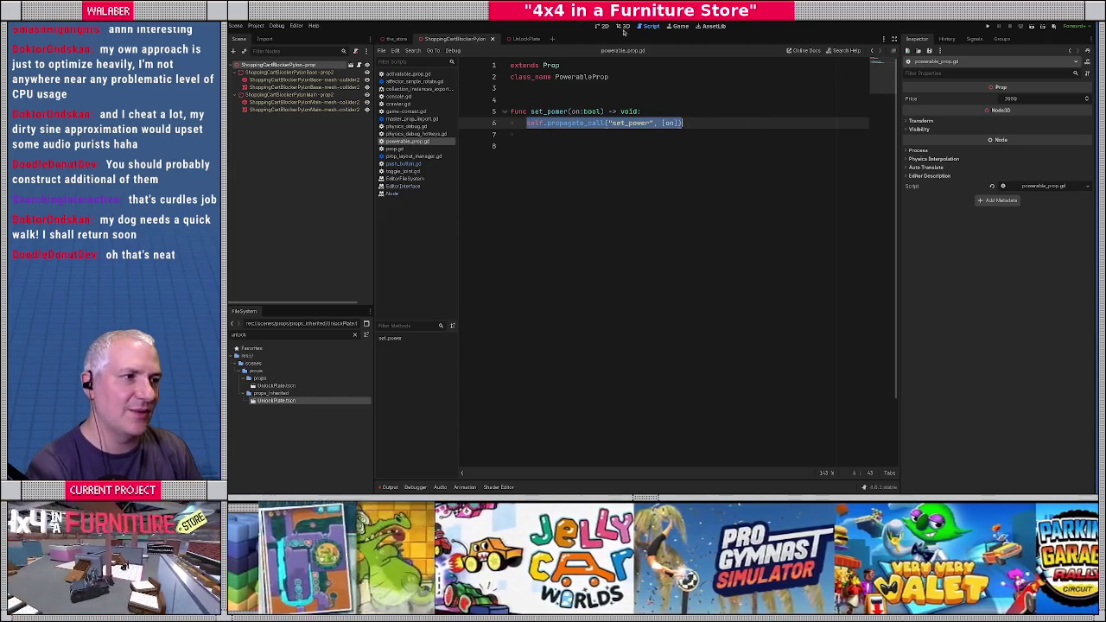
key(ctrl+F2)
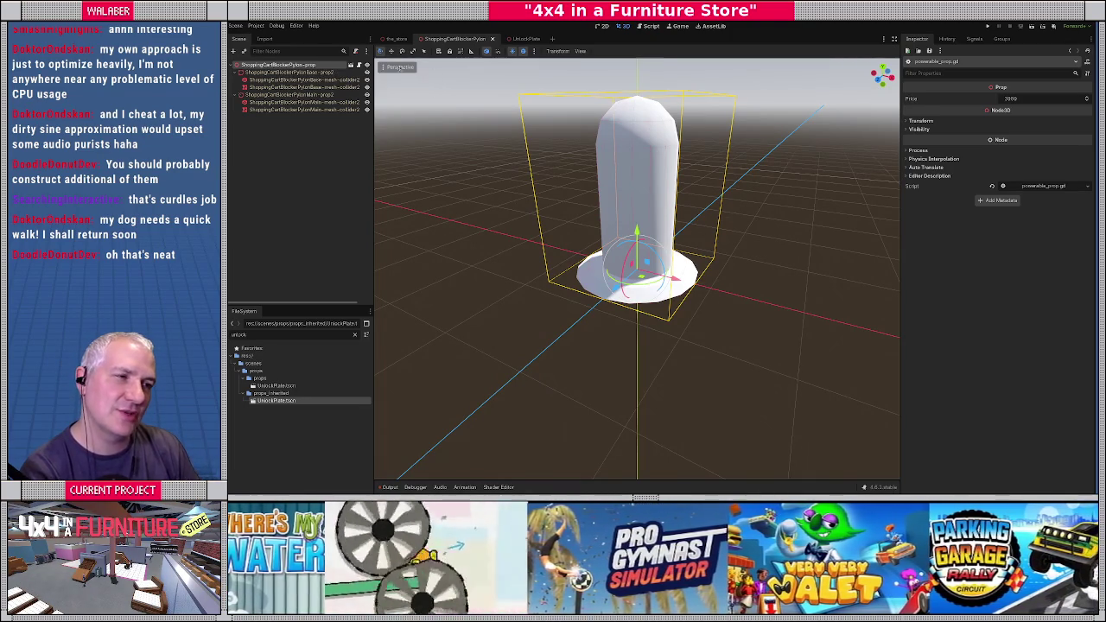
click(359, 66)
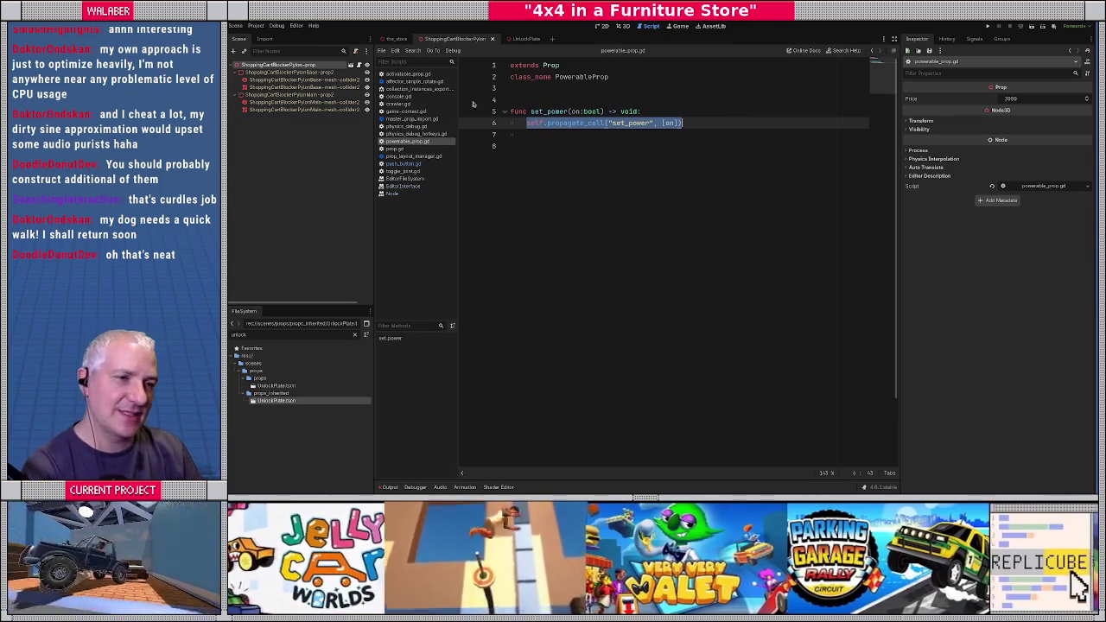
right_click(275, 68)
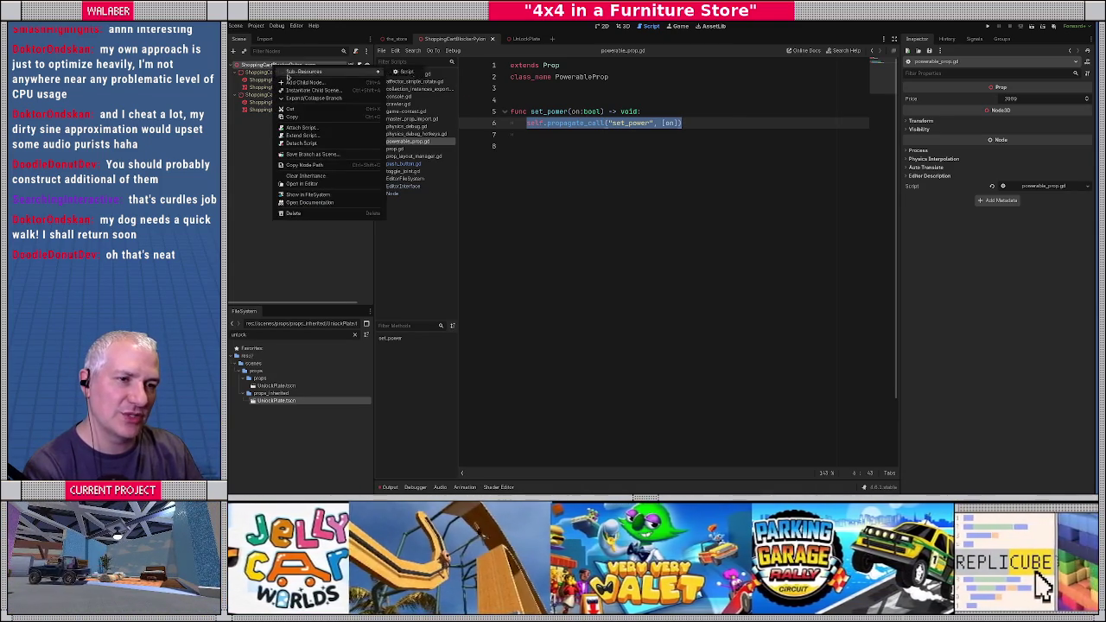
- Add a plain Node child to the pylon root and name it Pylon
click(296, 83)
text(node)
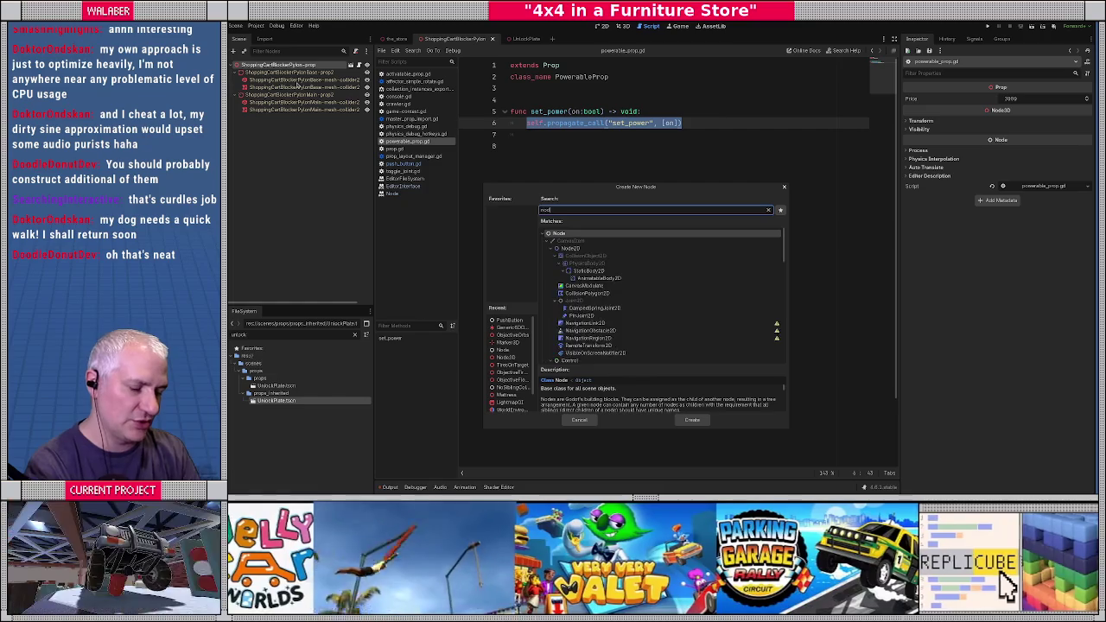
key(Return)
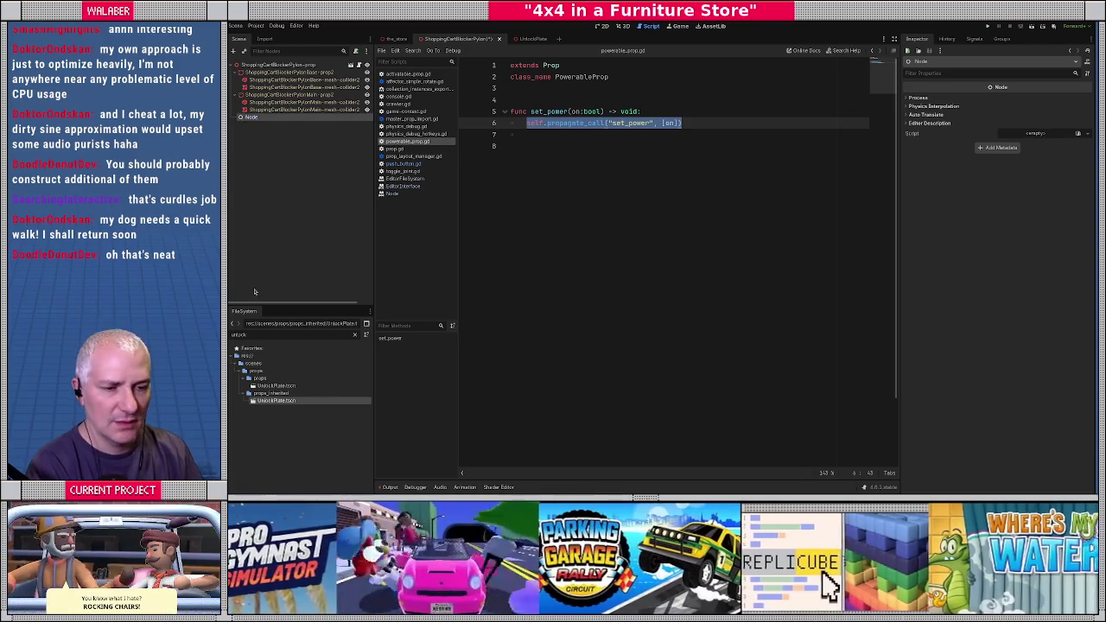
text(elev)
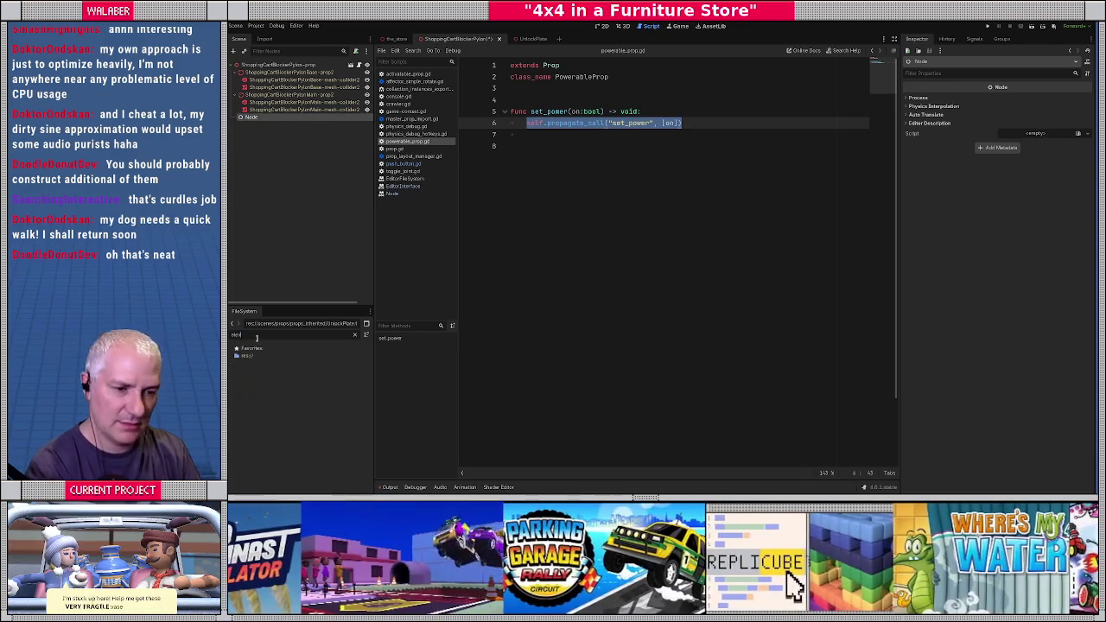
key(BackSpace)
key(BackSpace)
key(BackSpace)
text(simple)
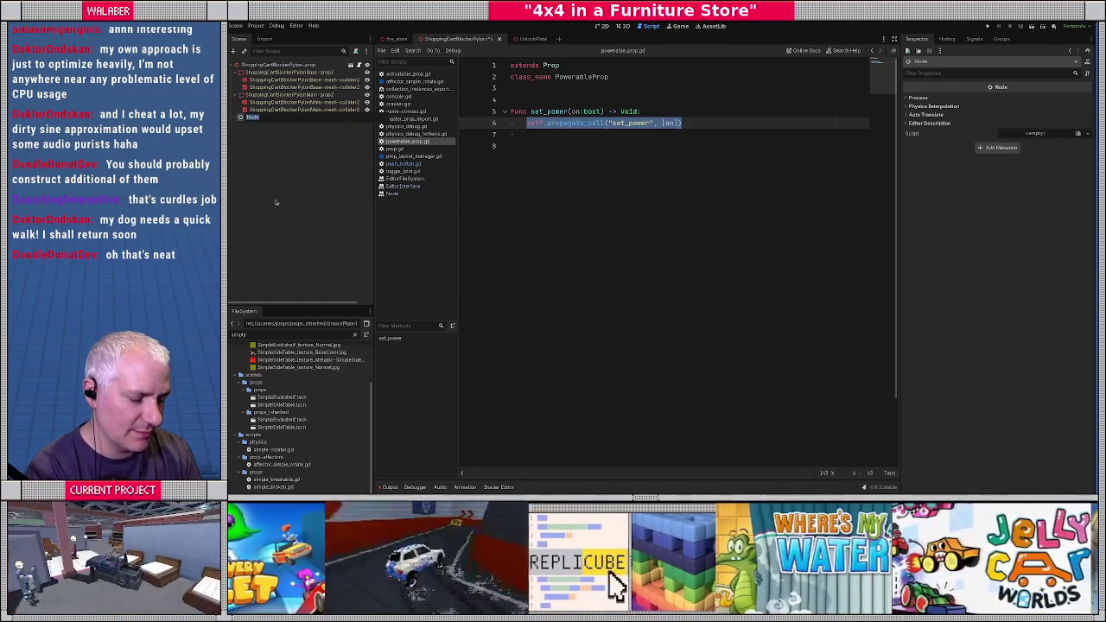
text(Pylon)
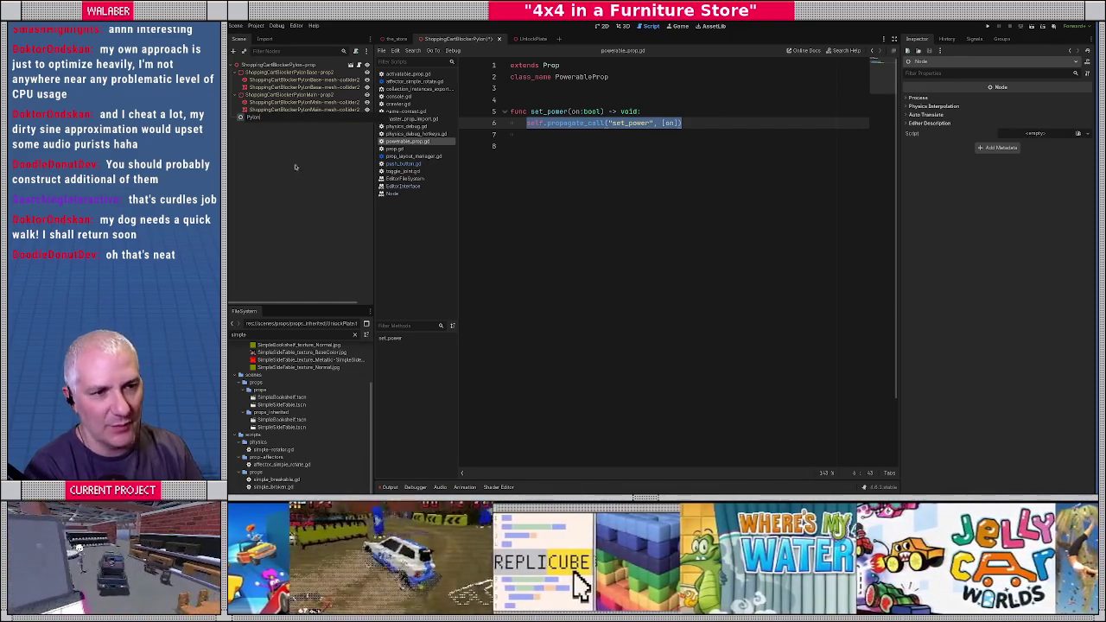
key(Return)
right_click(270, 118)
- Attach a new script to the Pylon node saved as res://scripts/props/pylon.gd
click(308, 169)
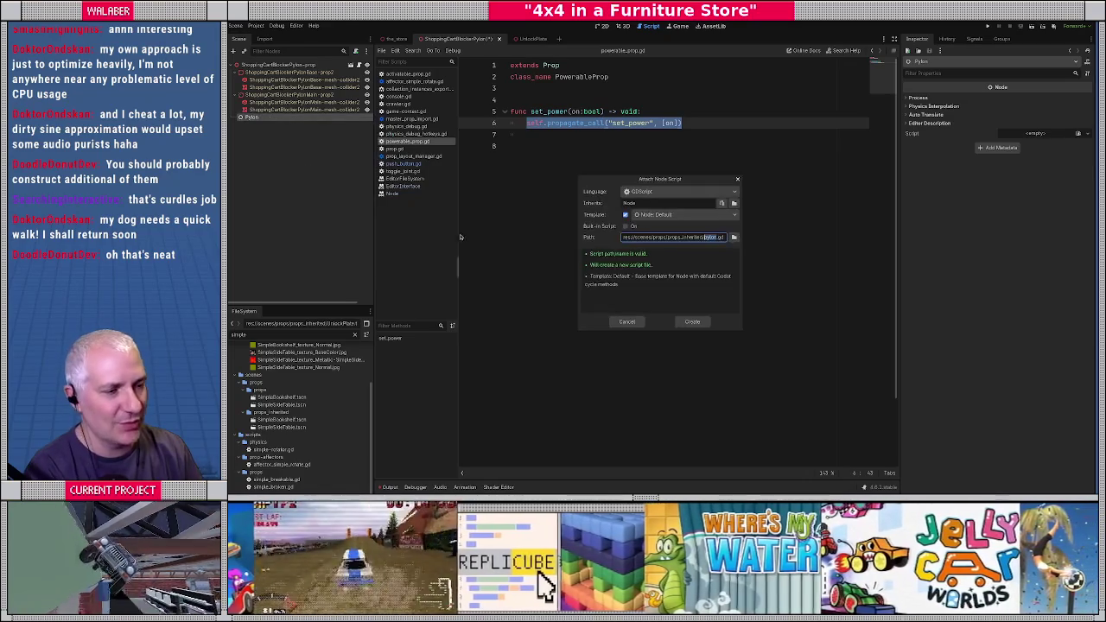
click(733, 237)
double_click(507, 146)
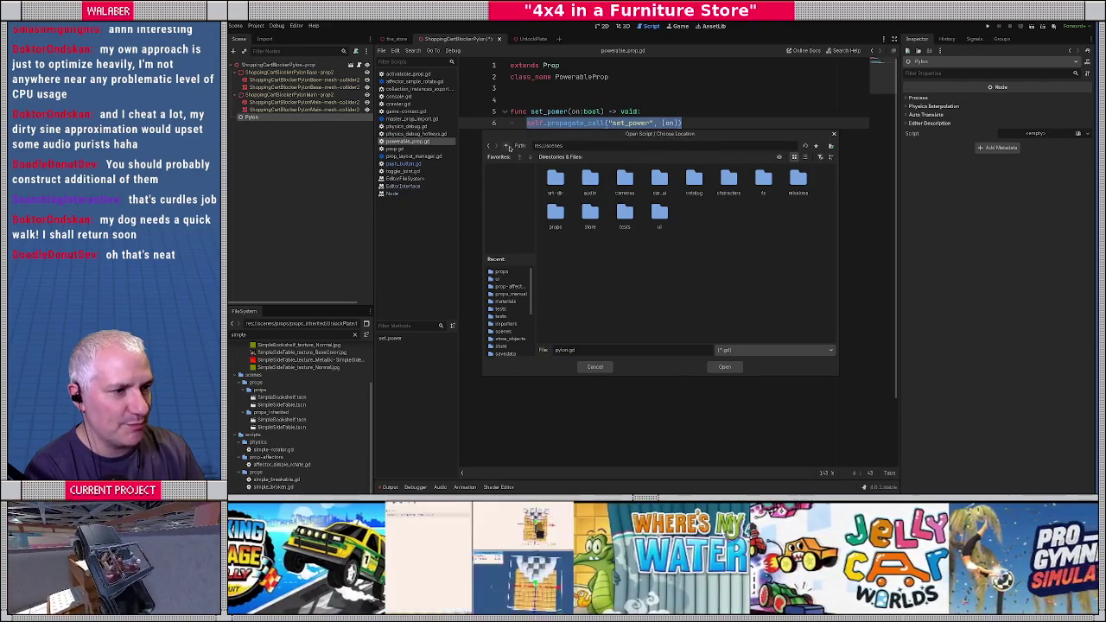
click(507, 146)
double_click(798, 178)
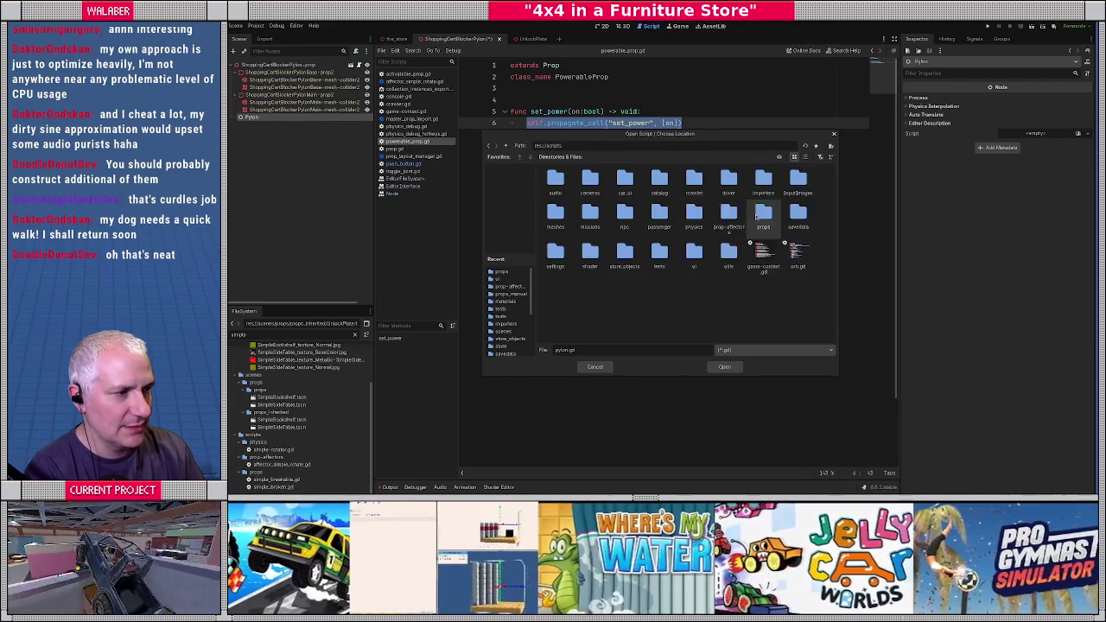
double_click(764, 211)
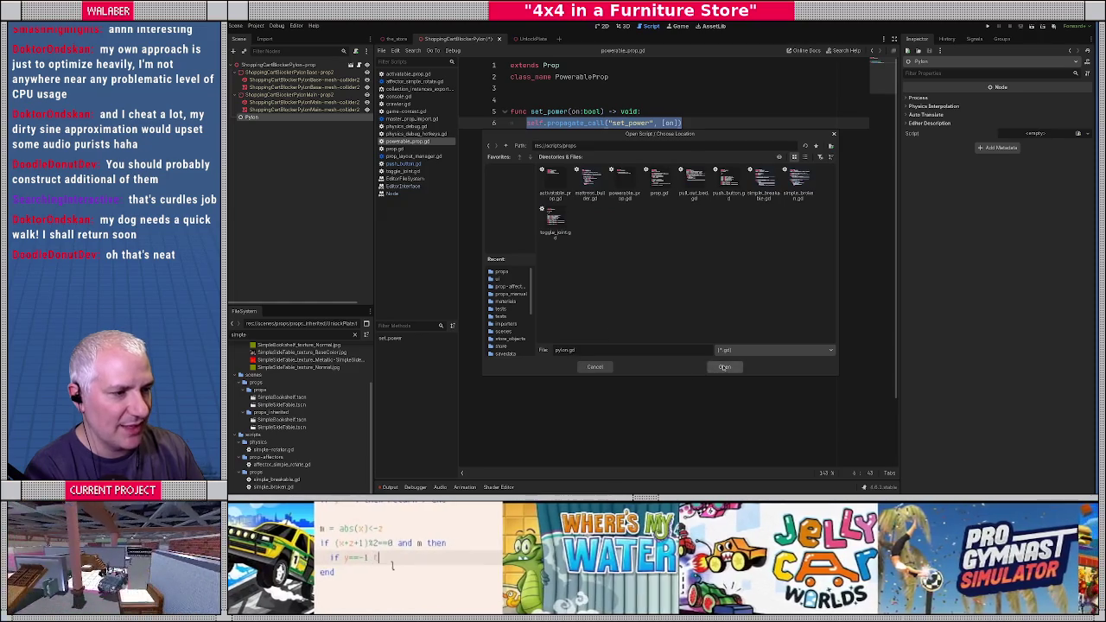
click(724, 367)
click(691, 322)
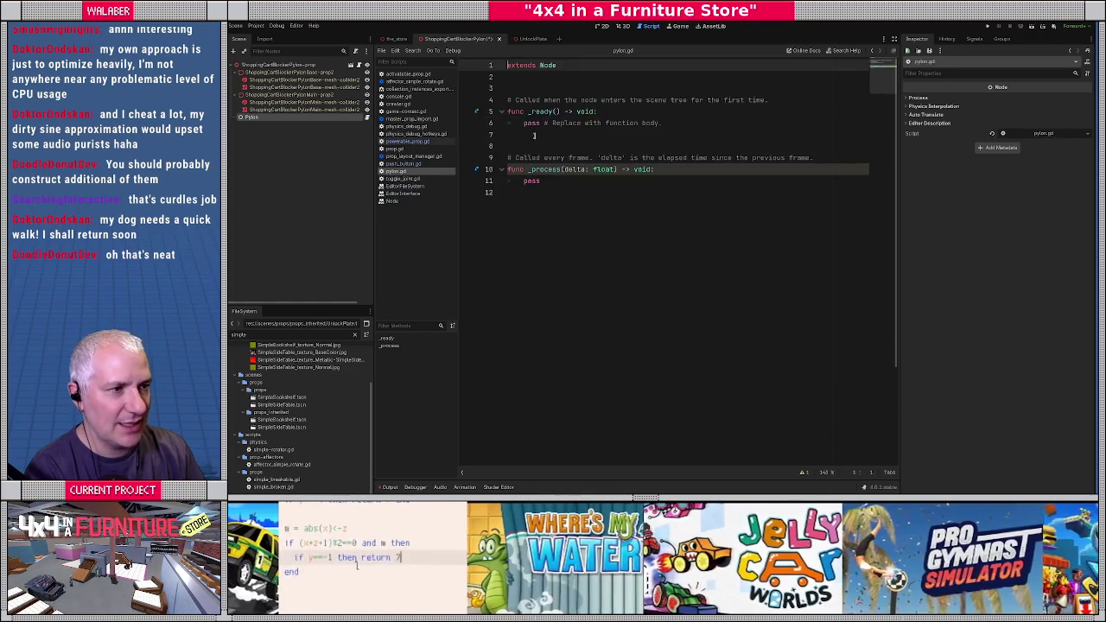
click(514, 78)
text(class_name P)
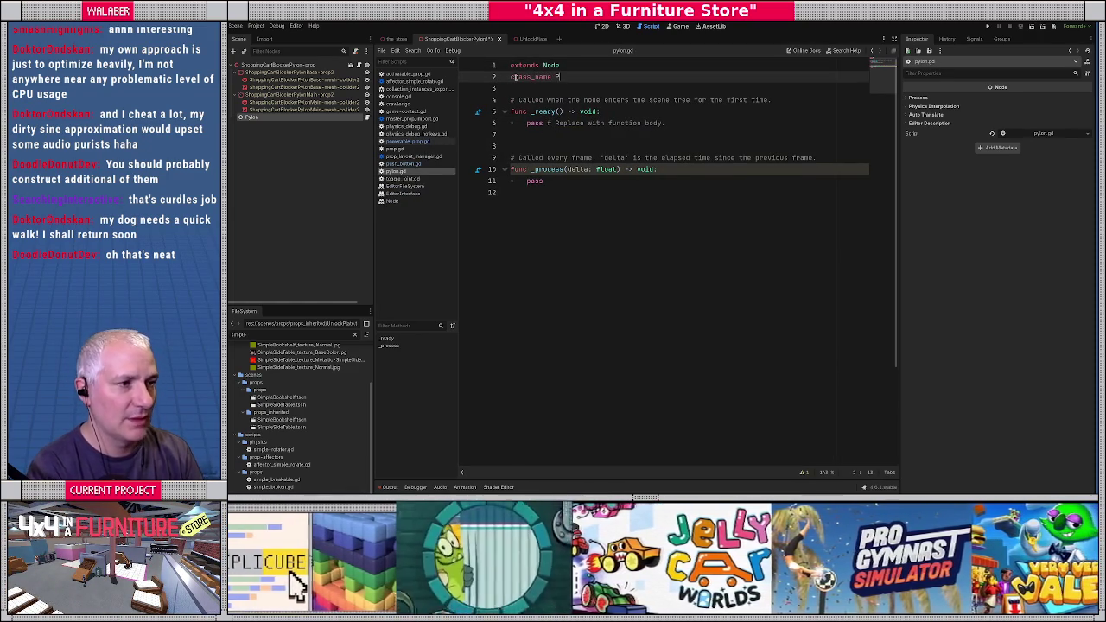
text(ylon)
key(Return)
key(Return)
text(@export var)
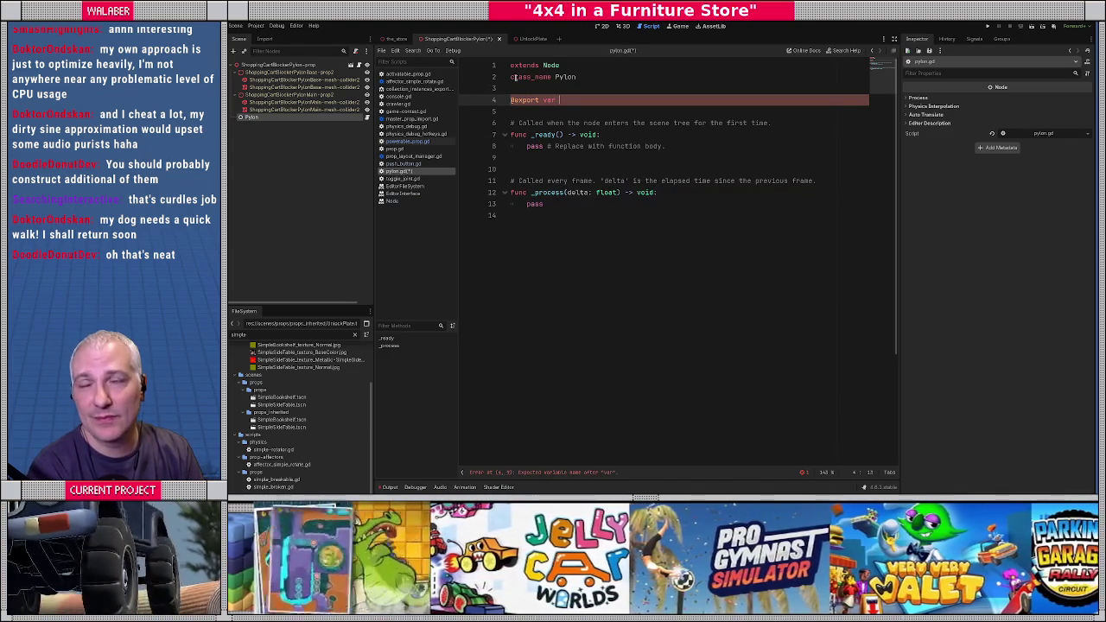
text(drop_dist : )
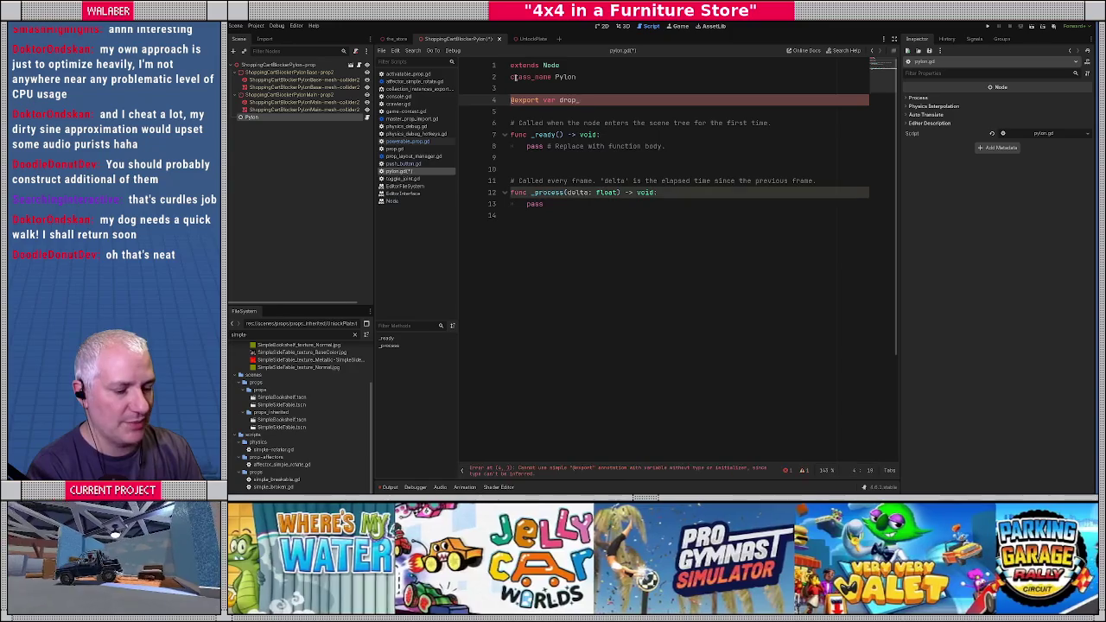
text(float =)
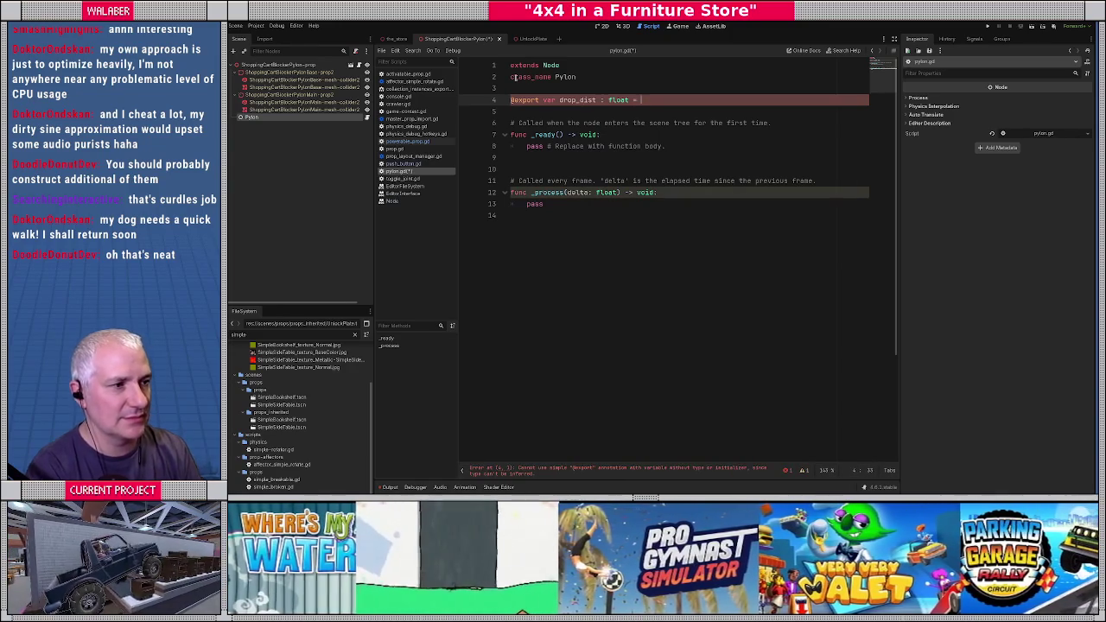
click(293, 94)
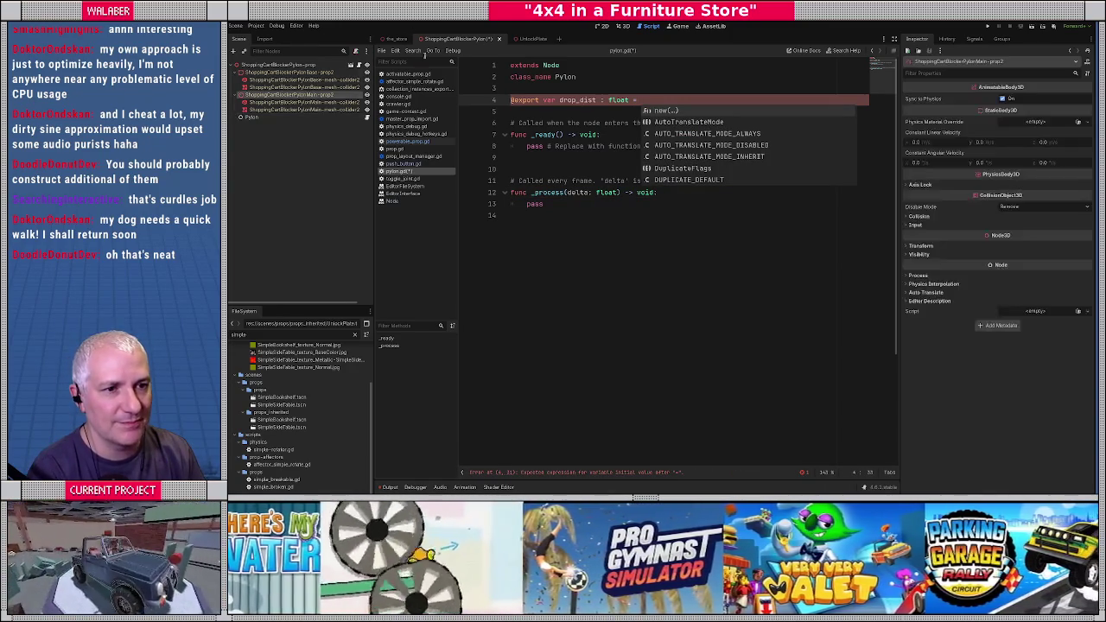
- Lower the pylon body to Y -1.675 in 3D, then reset its Position Y to 0
click(625, 27)
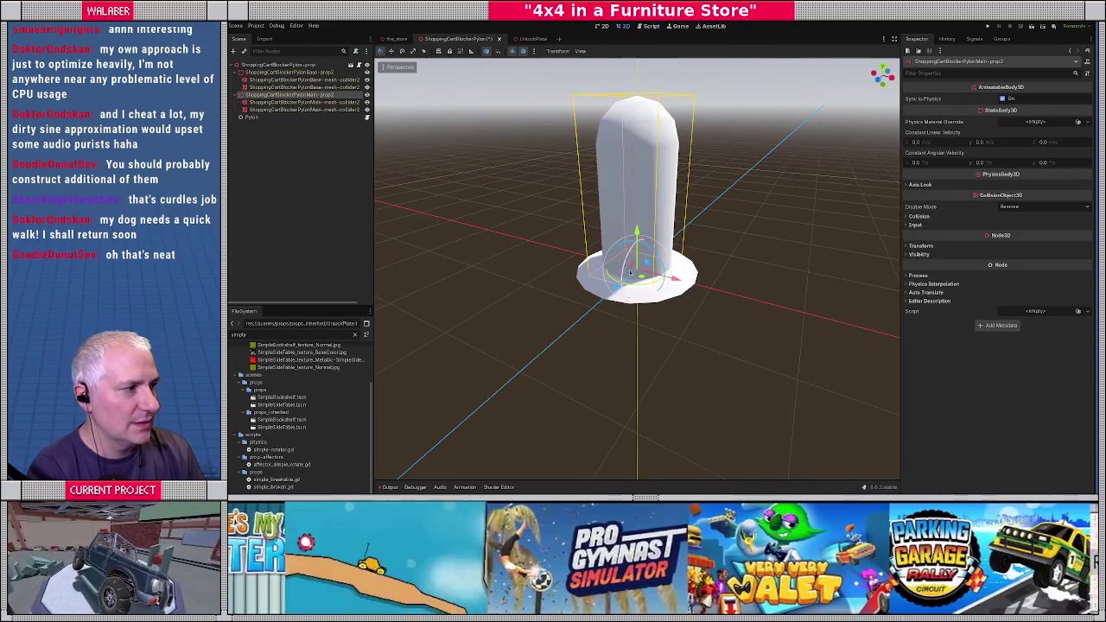
drag(636, 229, 636, 333)
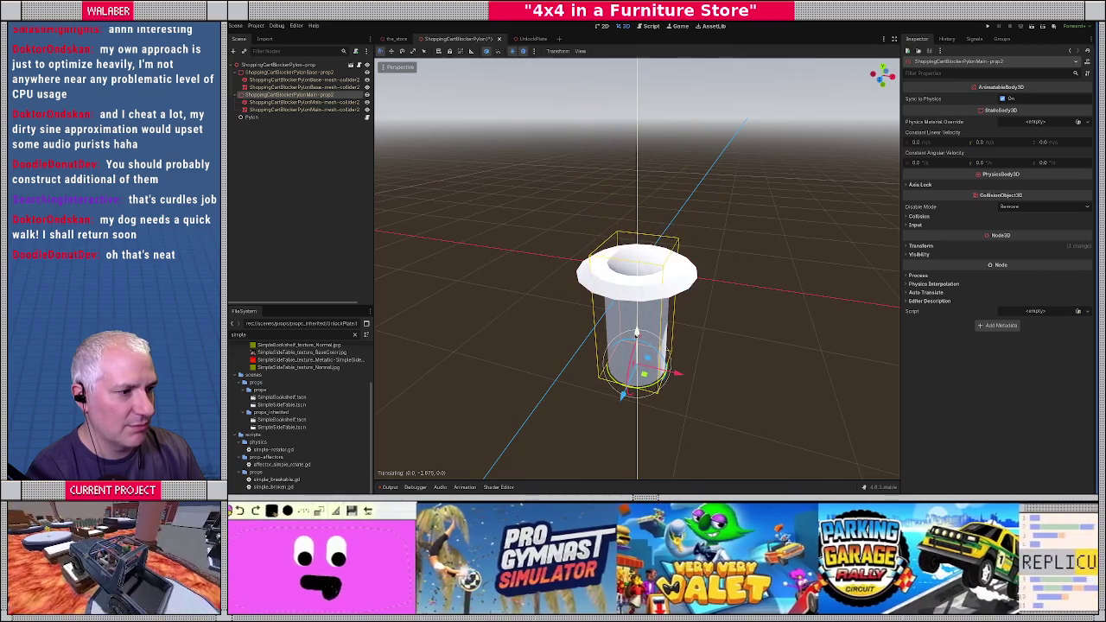
click(920, 246)
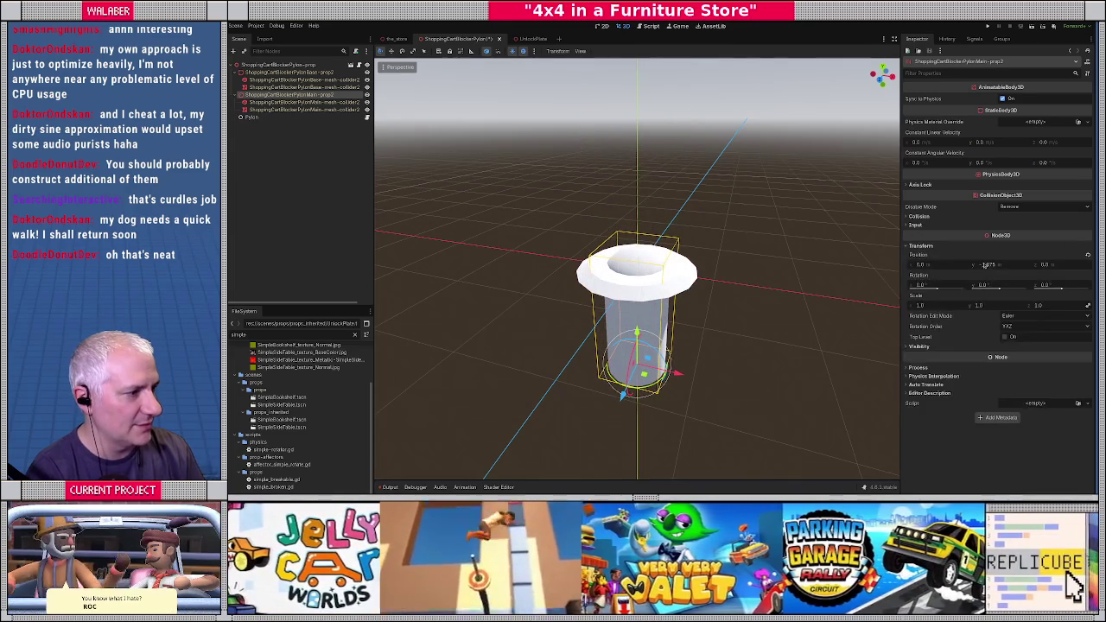
click(1013, 265)
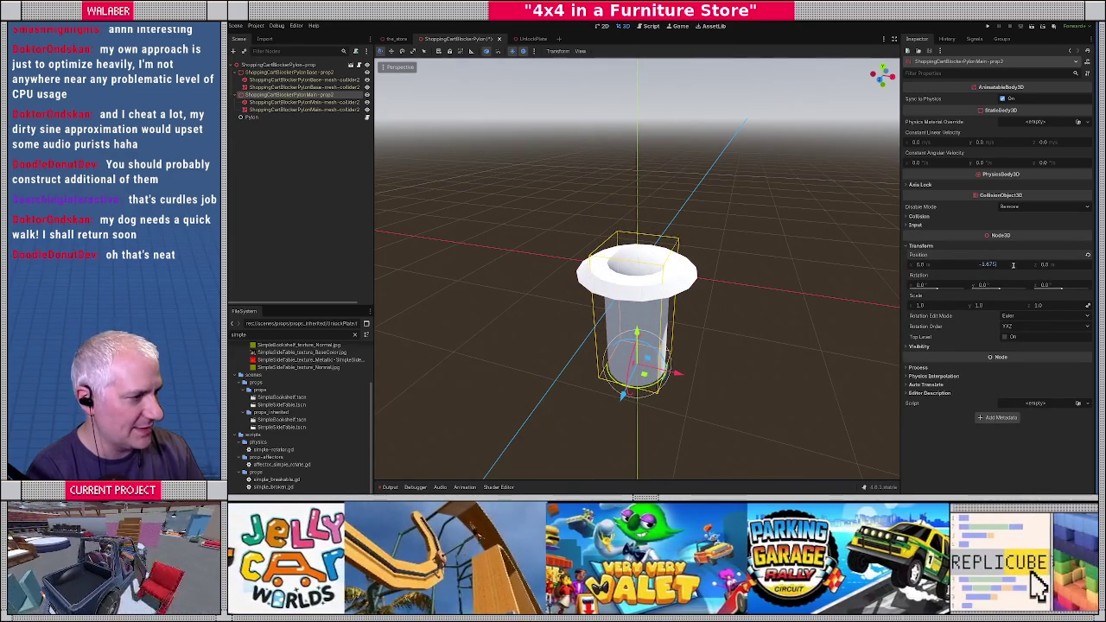
text(0)
key(Return)
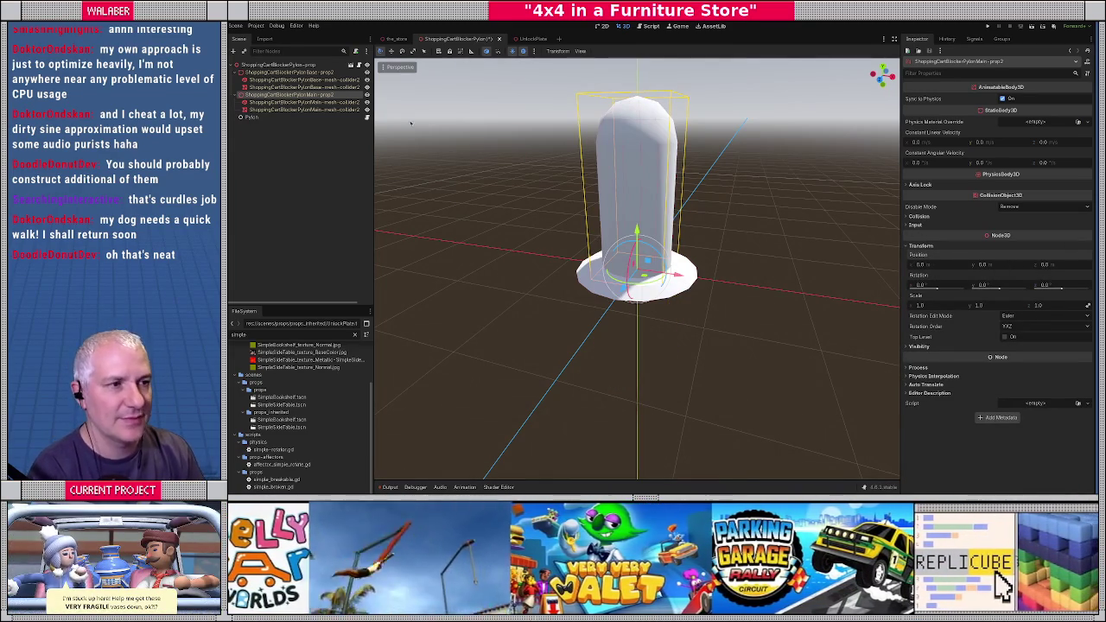
- In pylon.gd, set drop_dist to -1.675 and add a drop_duration float export of 2.0
click(366, 116)
click(648, 97)
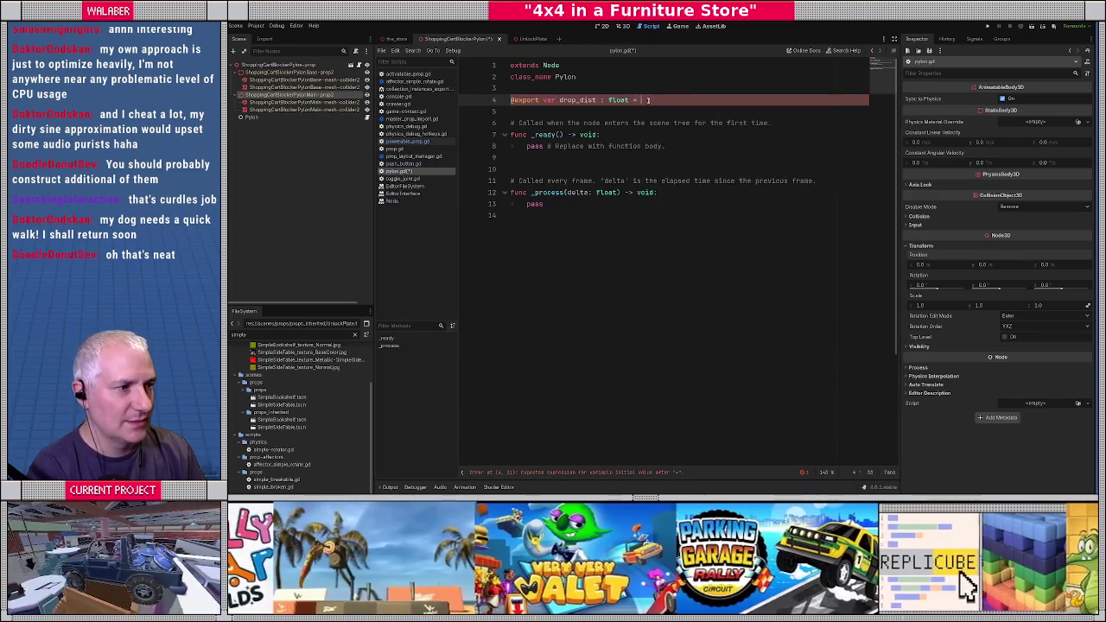
text(-1.675)
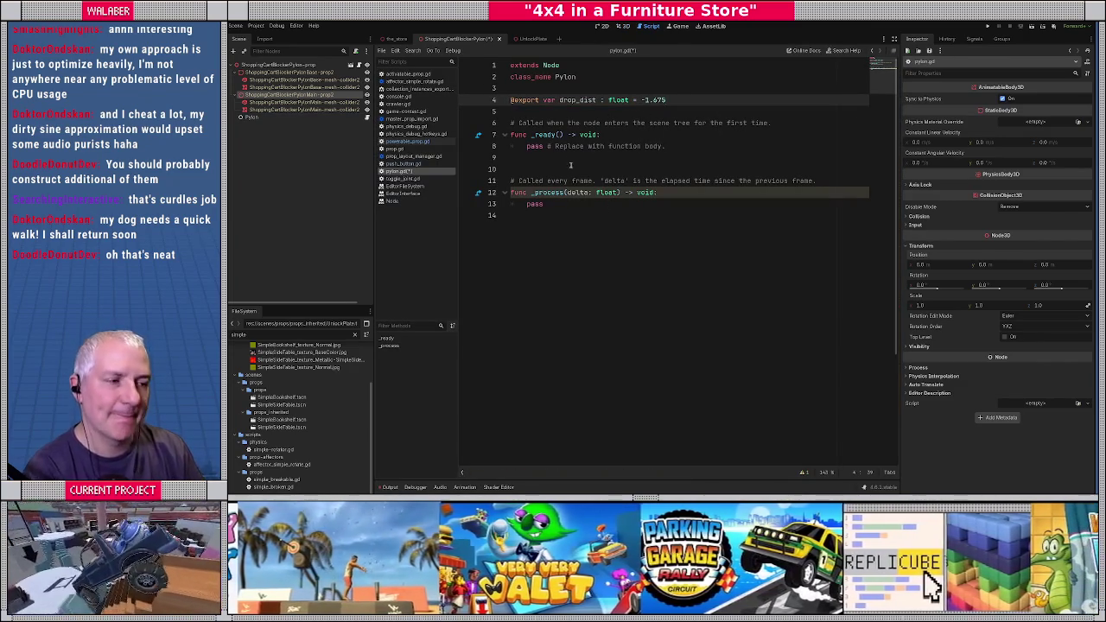
click(554, 112)
text(@export var dro)
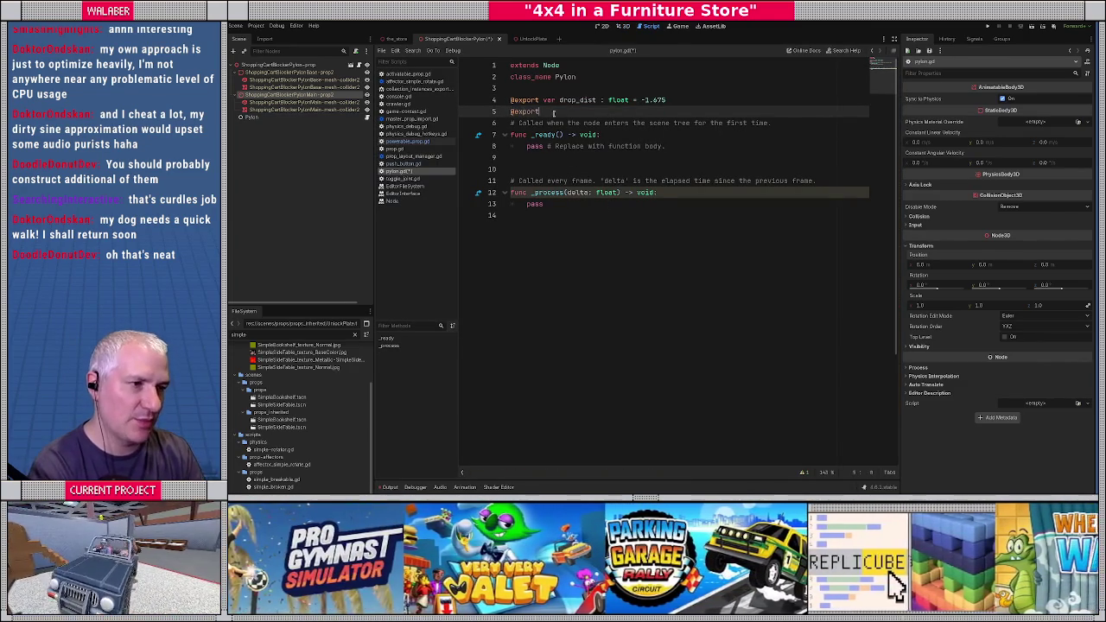
text(p_duration)
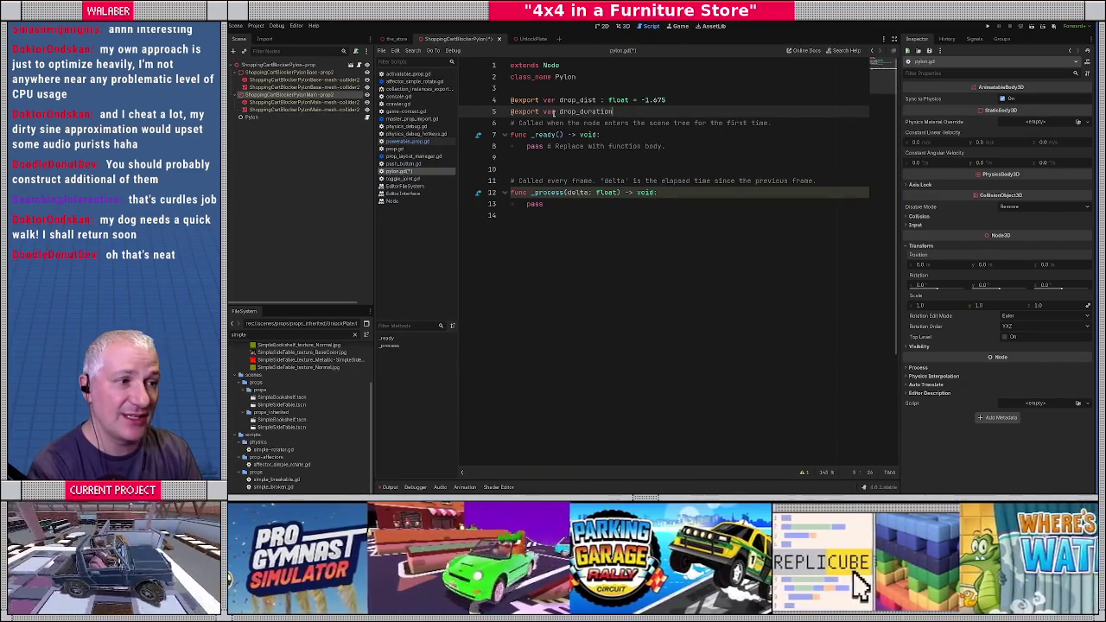
text(float = 1)
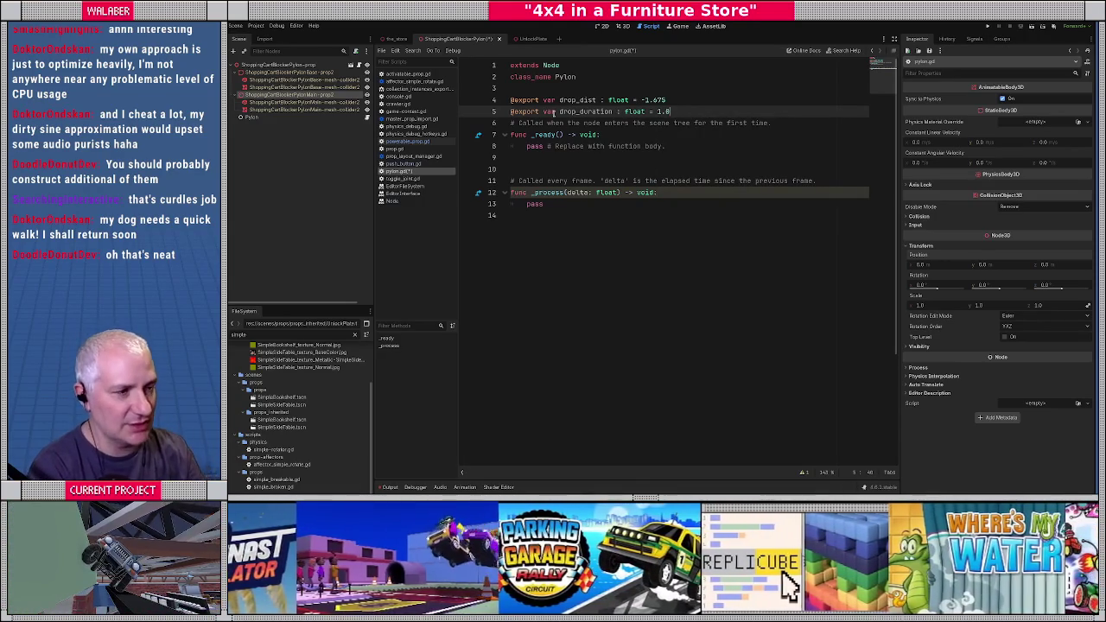
text(.0)
key(Return)
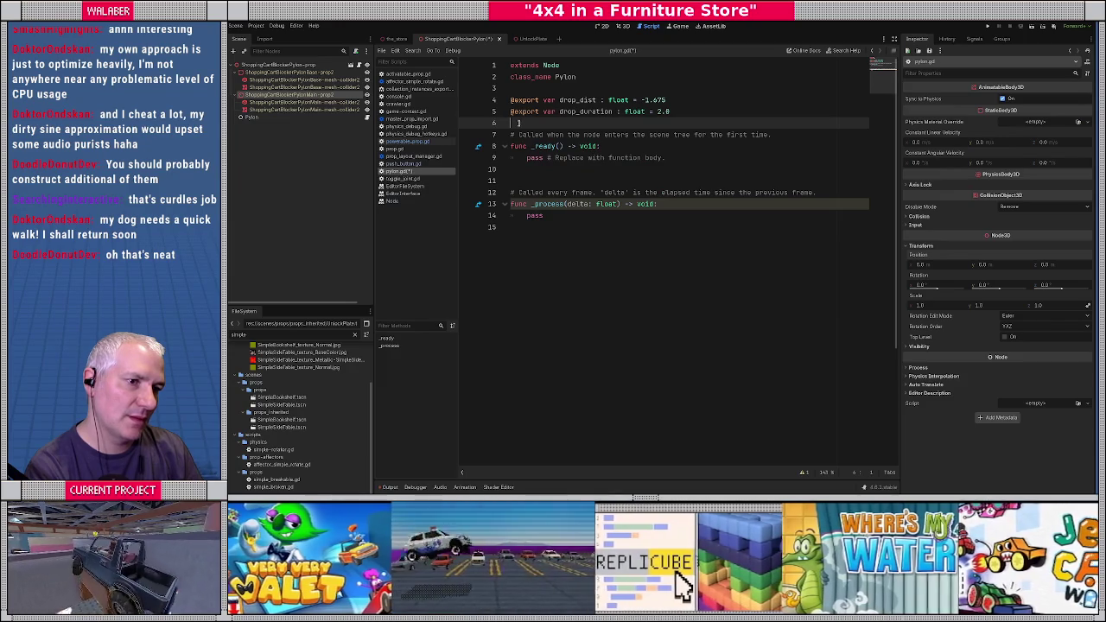
key(Return)
text(@export var )
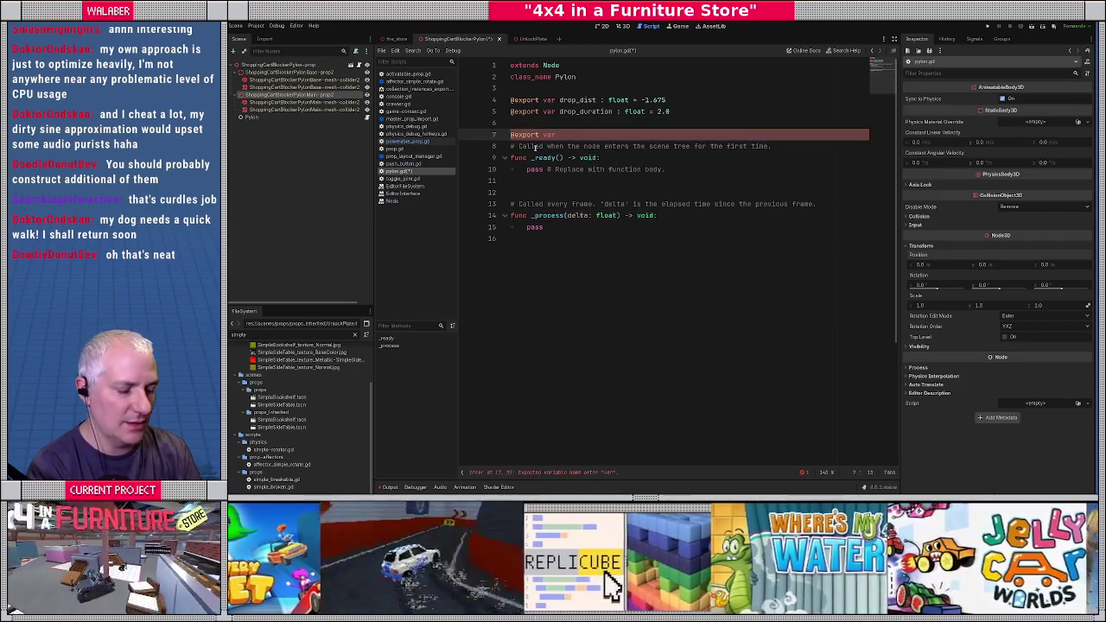
text(anim_body : Anima)
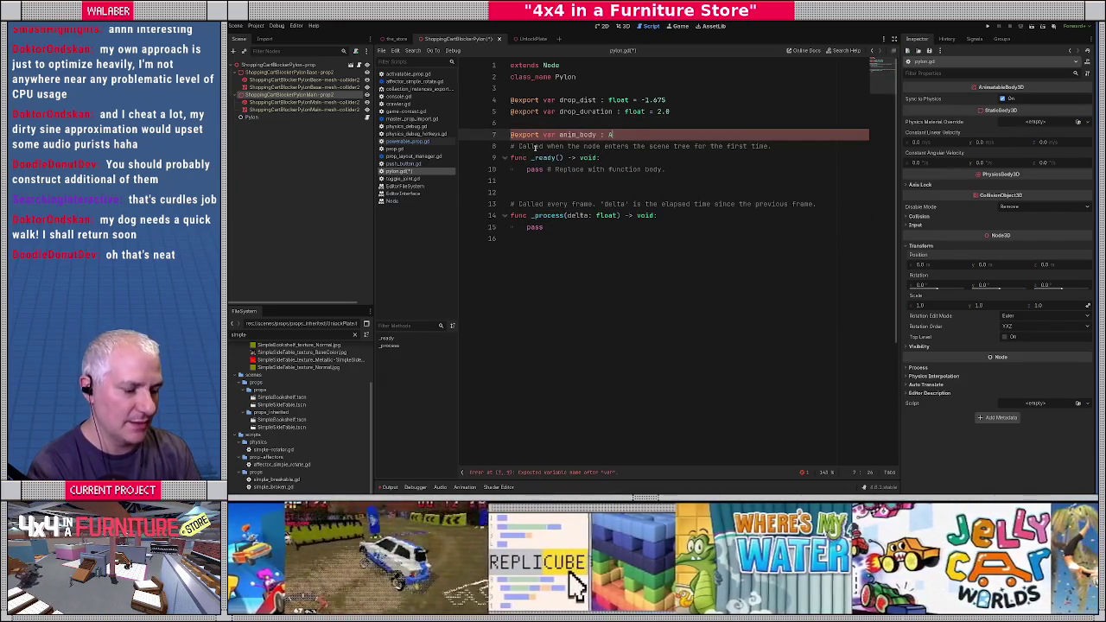
text(ta)
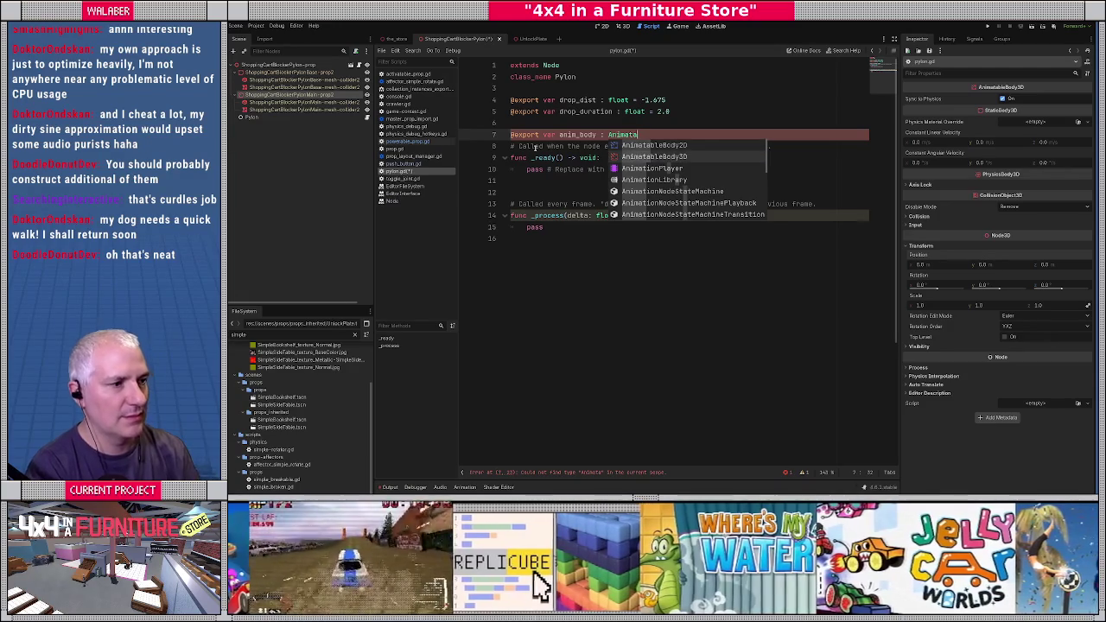
key(Down)
key(Return)
key(Return)
click(251, 117)
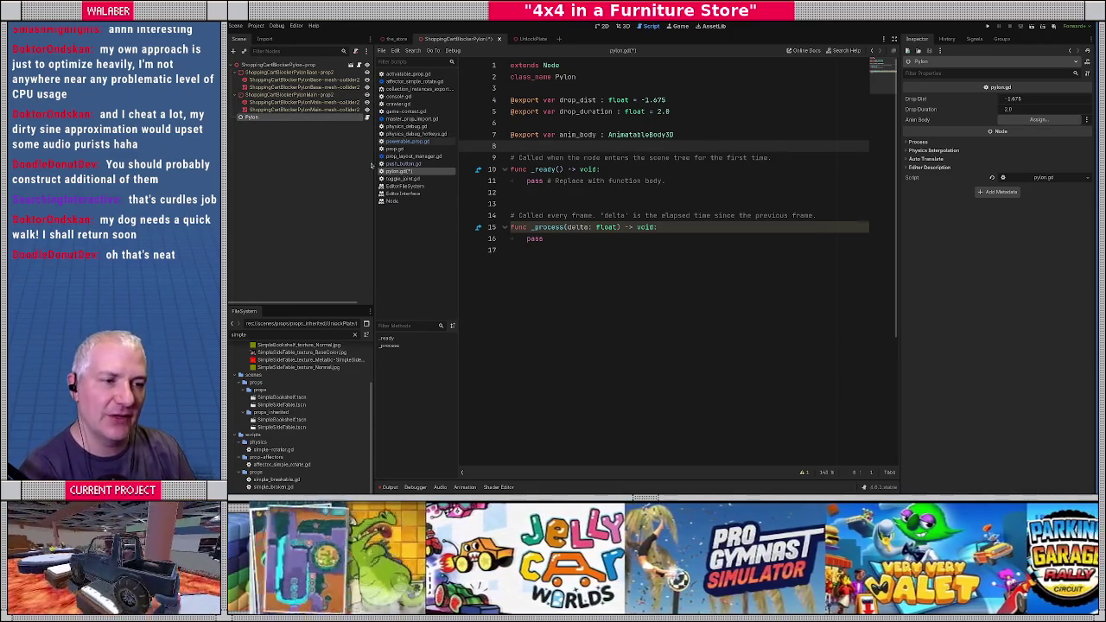
drag(373, 164, 411, 161)
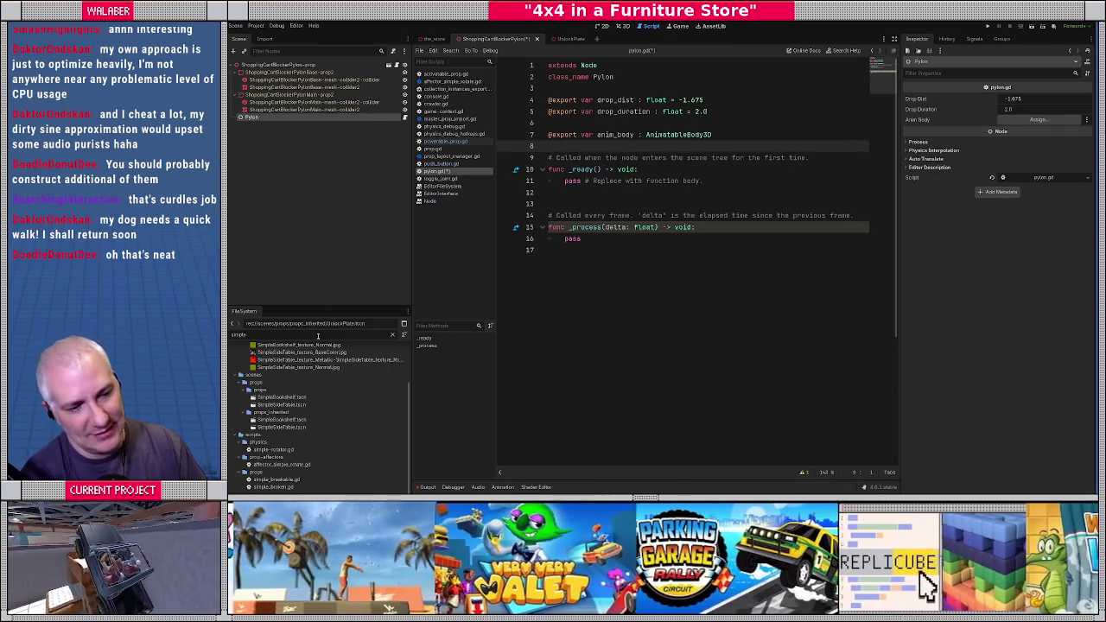
- Filter FileSystem for 'pylon', open scenes/props/ShoppingCartBlockerPylon.tscn, and select its root prop node
text(pylon)
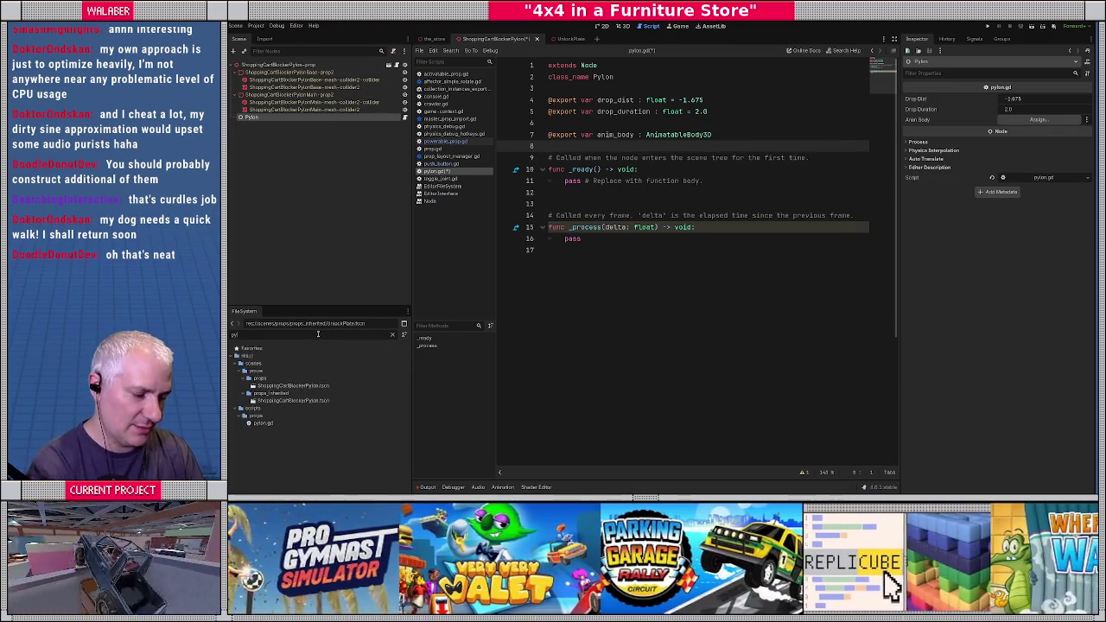
double_click(293, 386)
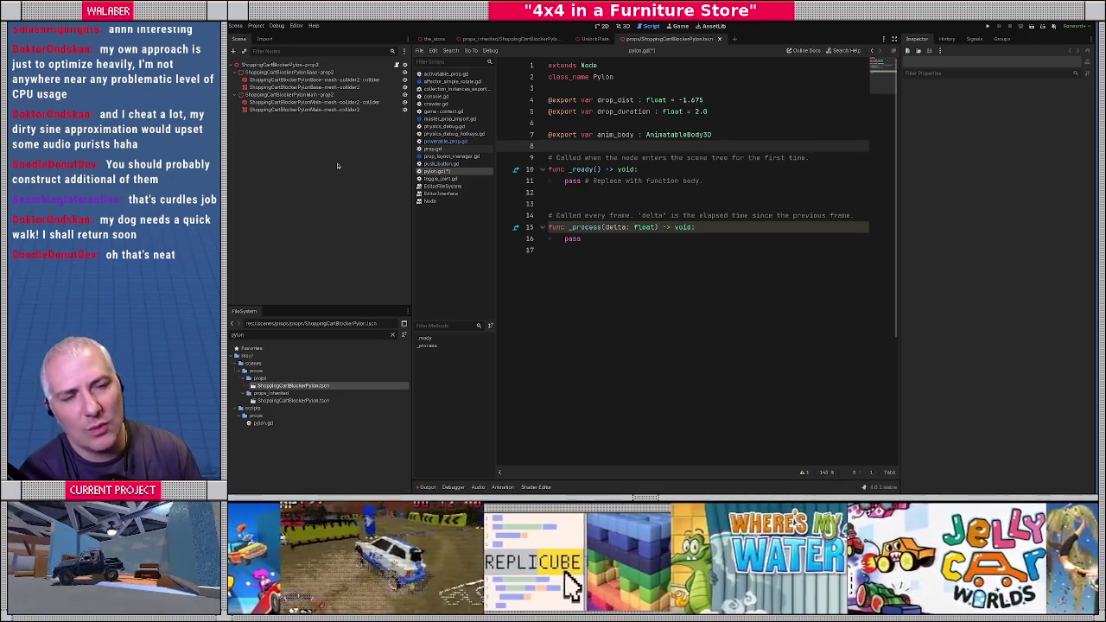
click(328, 66)
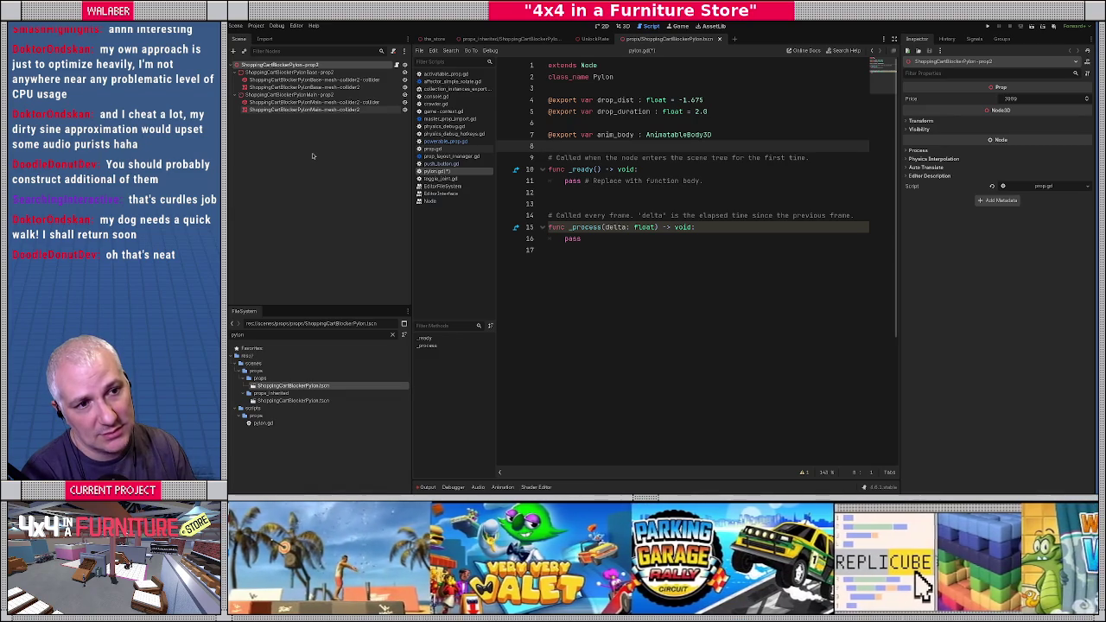
click(315, 333)
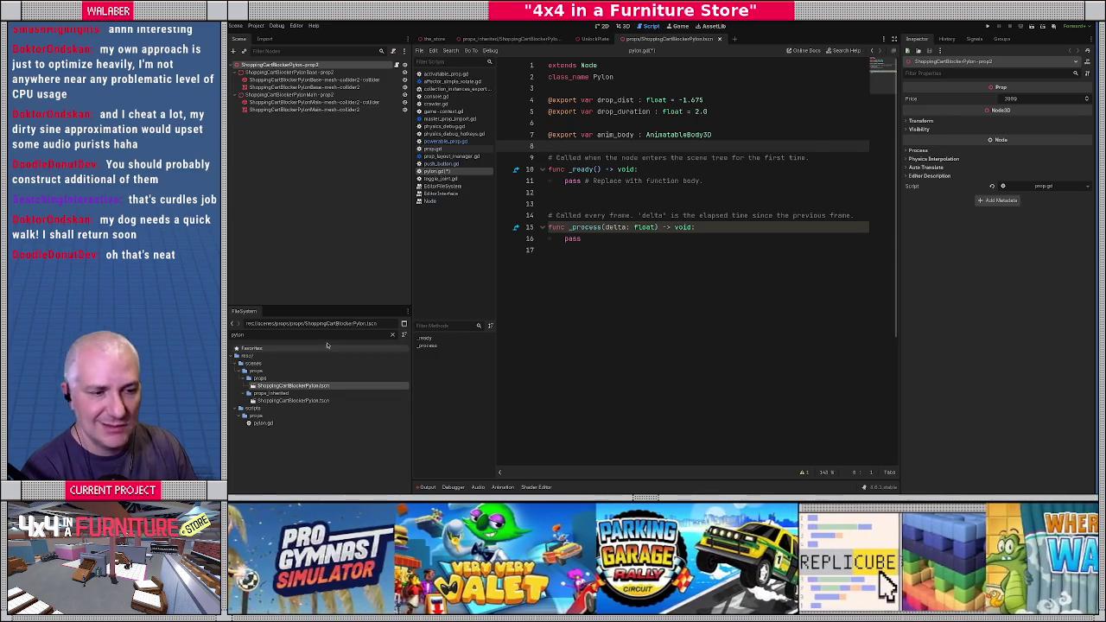
- Filter FileSystem to 'prop', open props.gltf's Advanced Import Settings, and inspect the ShoppingCartBlockerPylon-prop2 node
key(BackSpace)
key(BackSpace)
key(BackSpace)
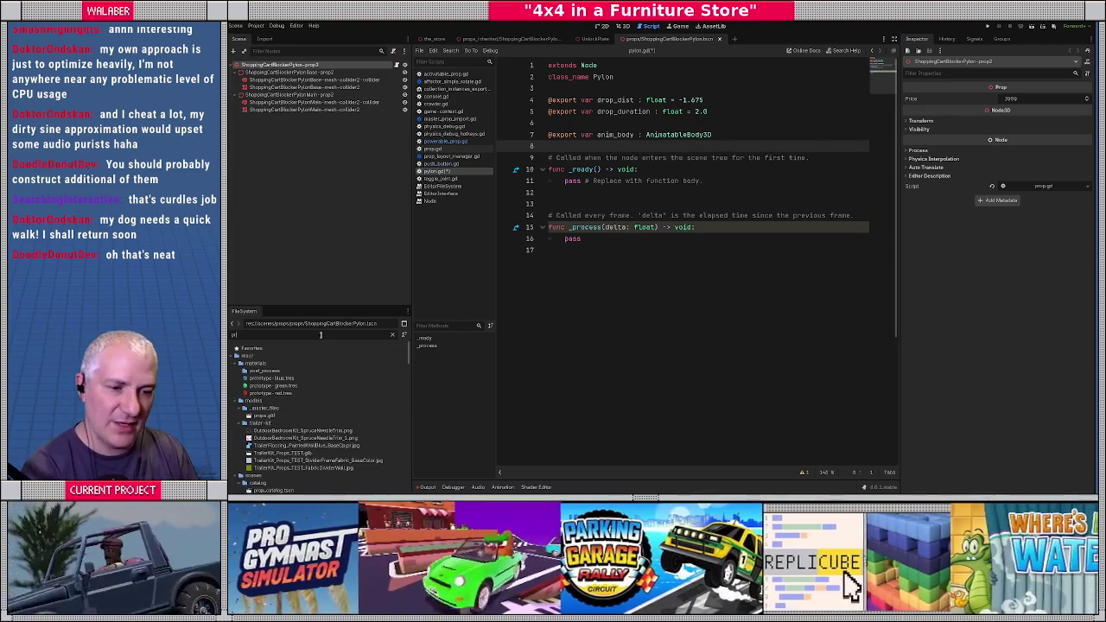
text(rop)
double_click(264, 378)
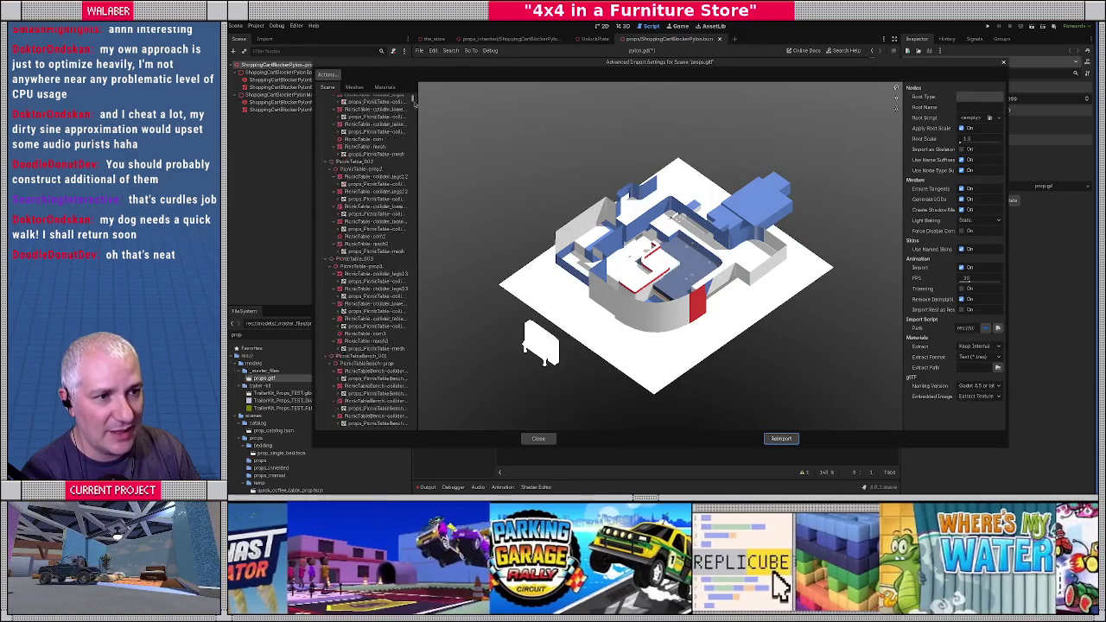
drag(413, 100, 415, 421)
drag(416, 381, 488, 390)
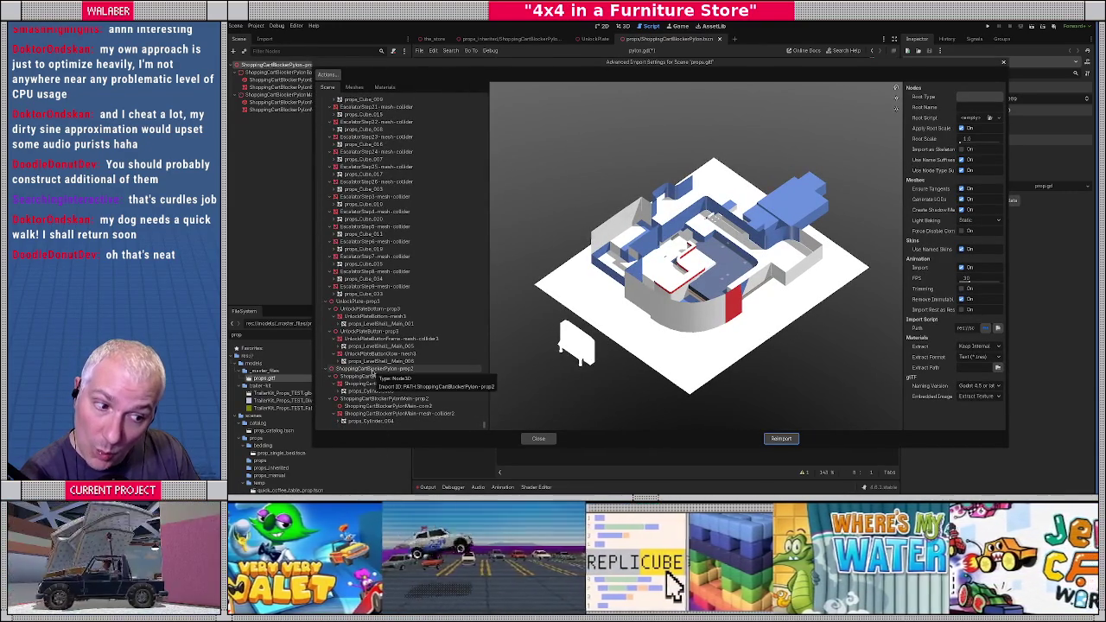
click(370, 372)
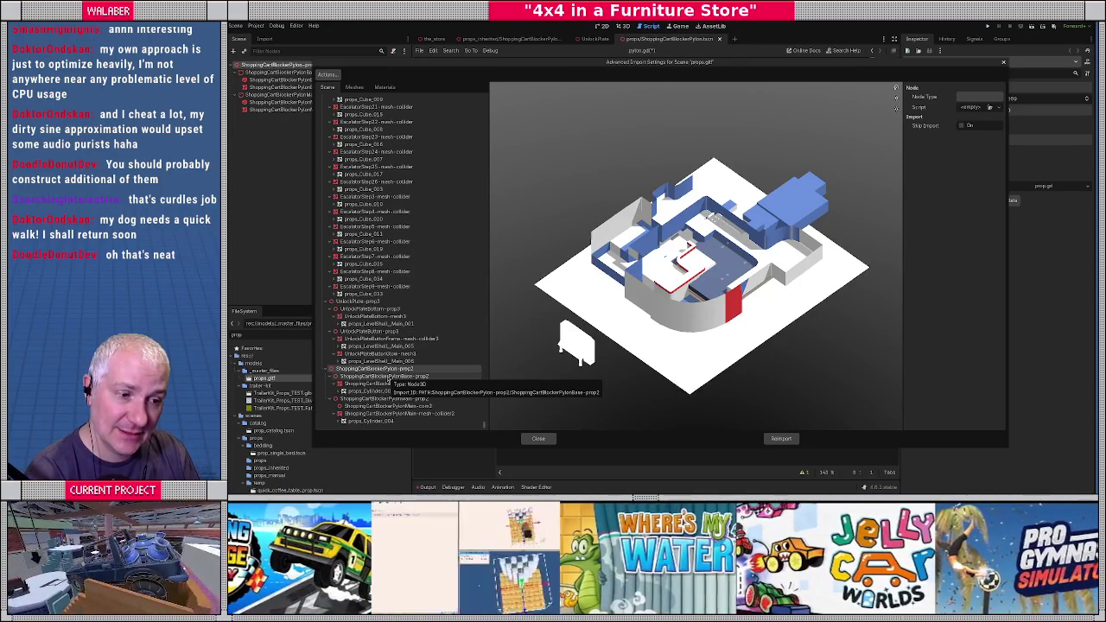
- Collapse the picnic table and bench nodes, then close the import settings window
drag(485, 428, 484, 108)
key(Left)
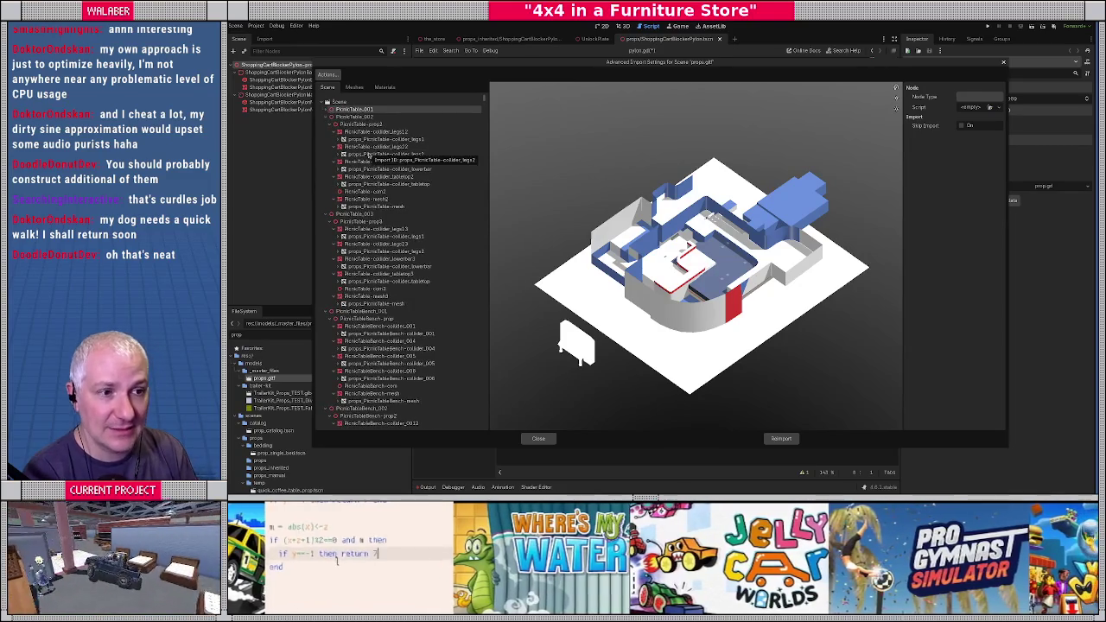
key(Down)
key(Left)
key(Down)
key(Left)
key(Down)
key(Left)
key(Down)
key(Left)
key(Down)
key(Left)
key(Down)
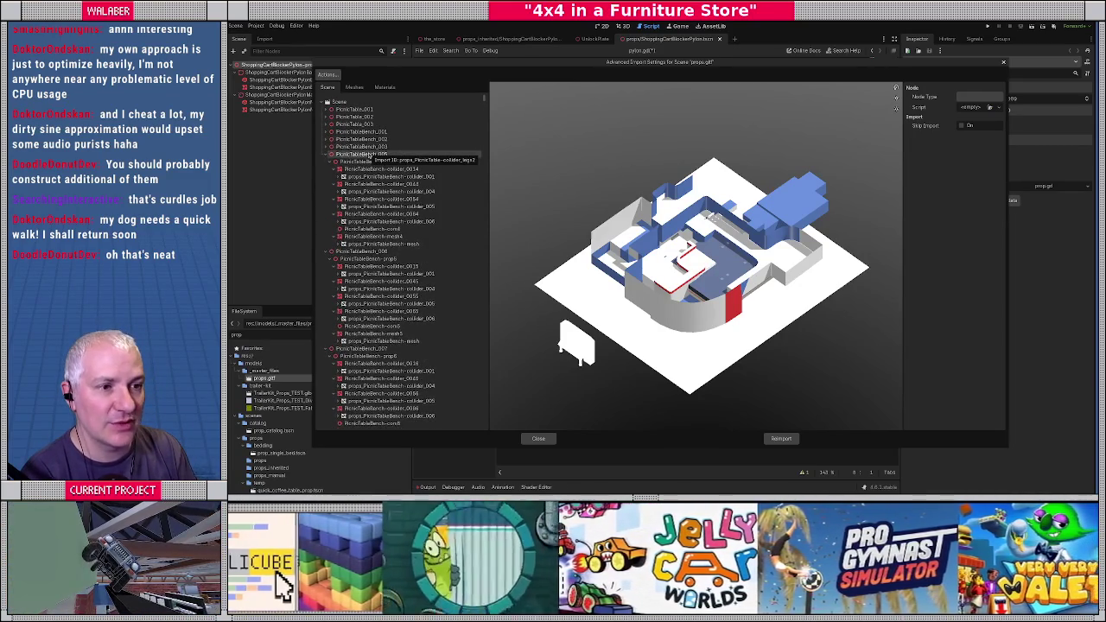
key(Left)
key(Down)
key(Left)
key(Down)
key(Left)
key(Down)
key(Left)
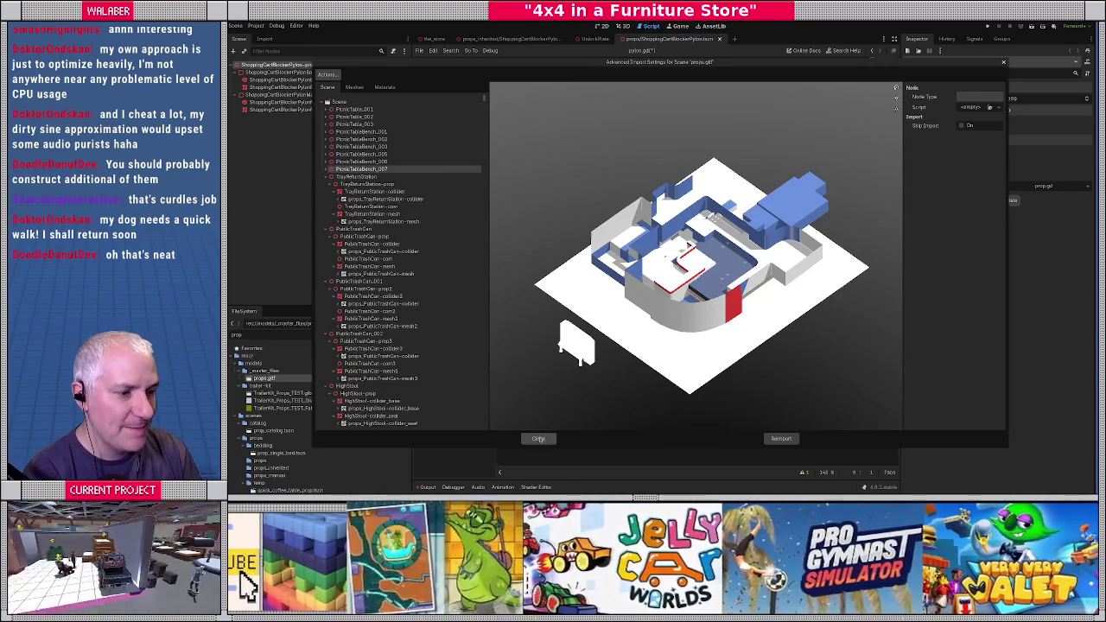
click(538, 438)
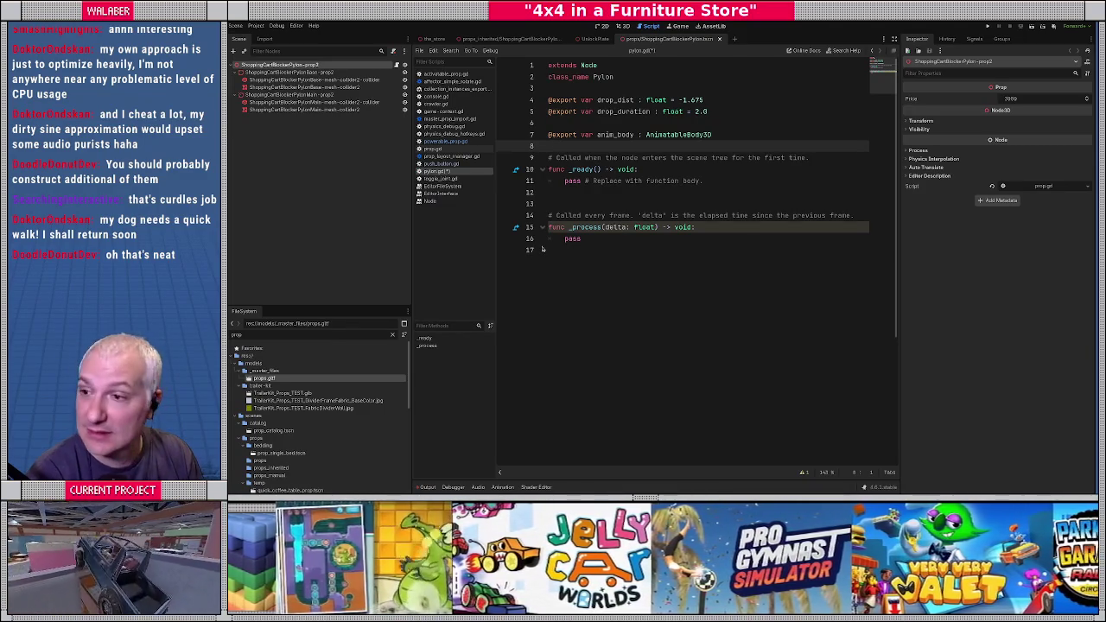
key(alt+Tab)
- Hide the store level collection and show the props collection, making it active
scroll(571, 260, down, 5)
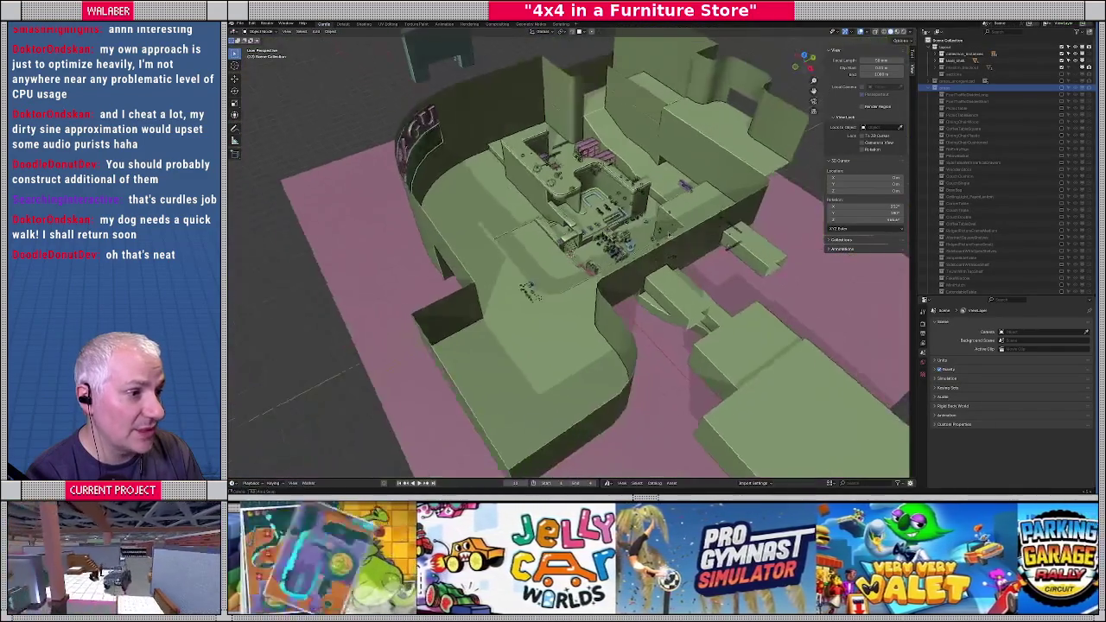
drag(509, 52, 501, 54)
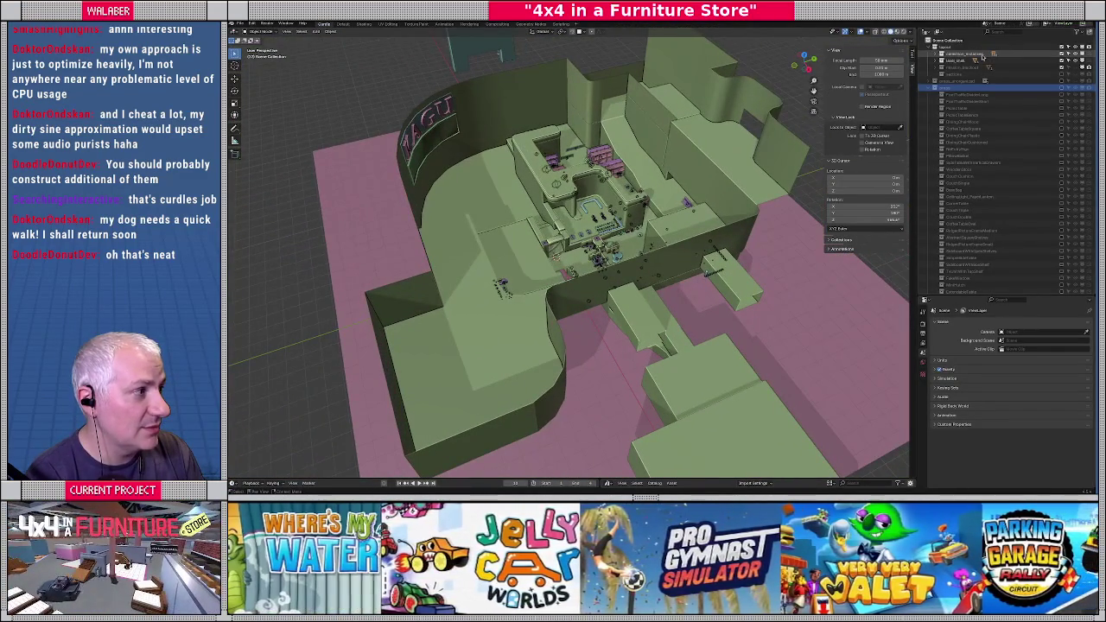
click(1075, 60)
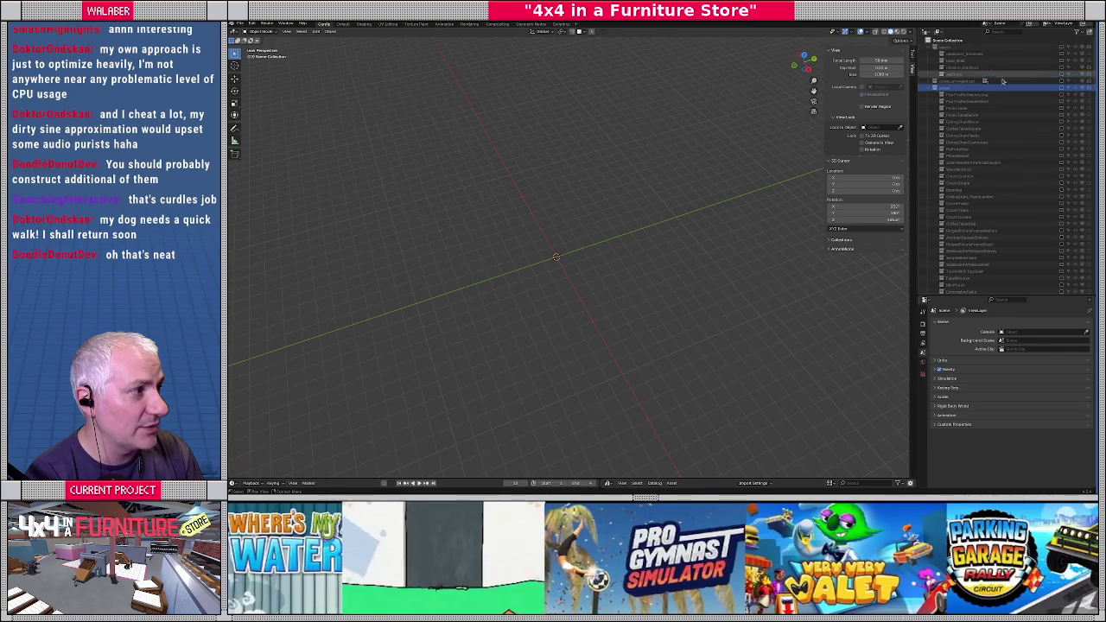
click(1064, 88)
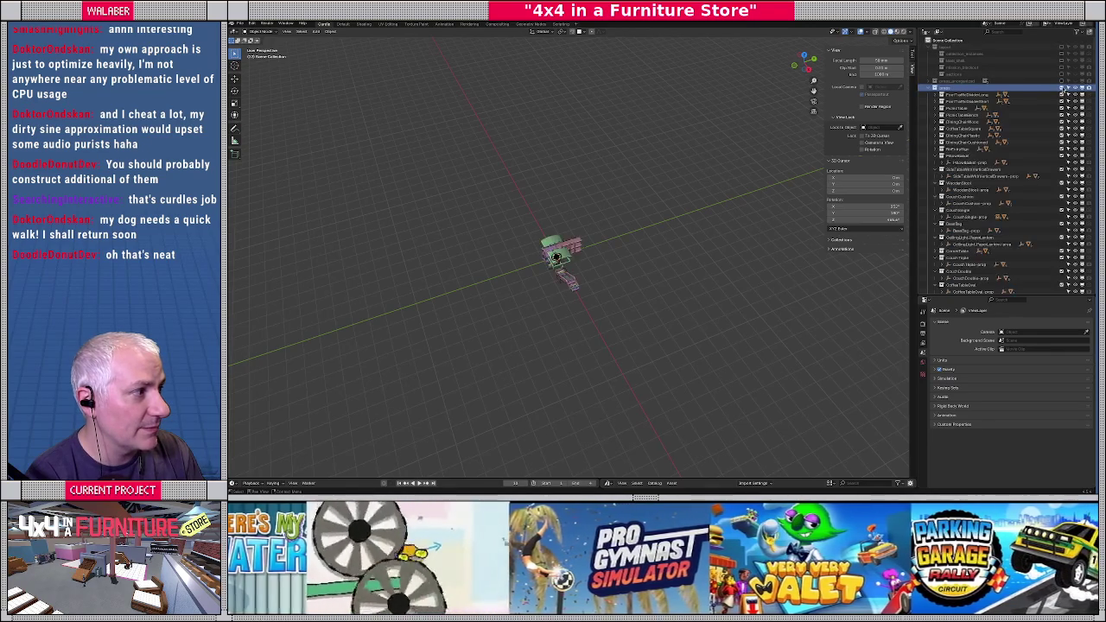
click(971, 89)
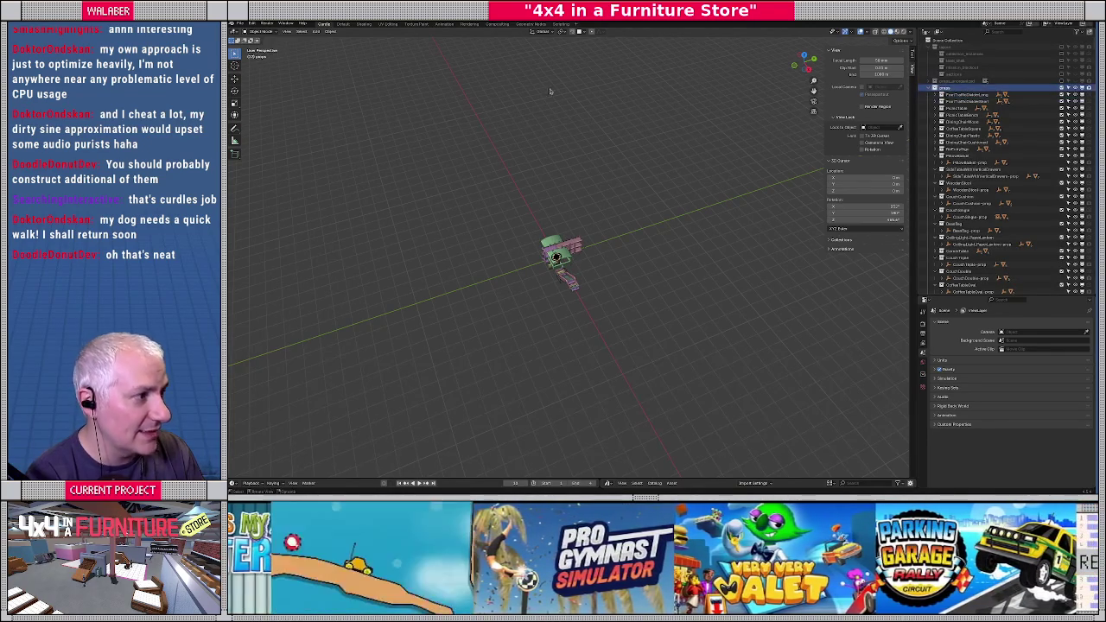
- Start a glTF 2.0 export from the File menu
click(243, 23)
mouse_move(252, 126)
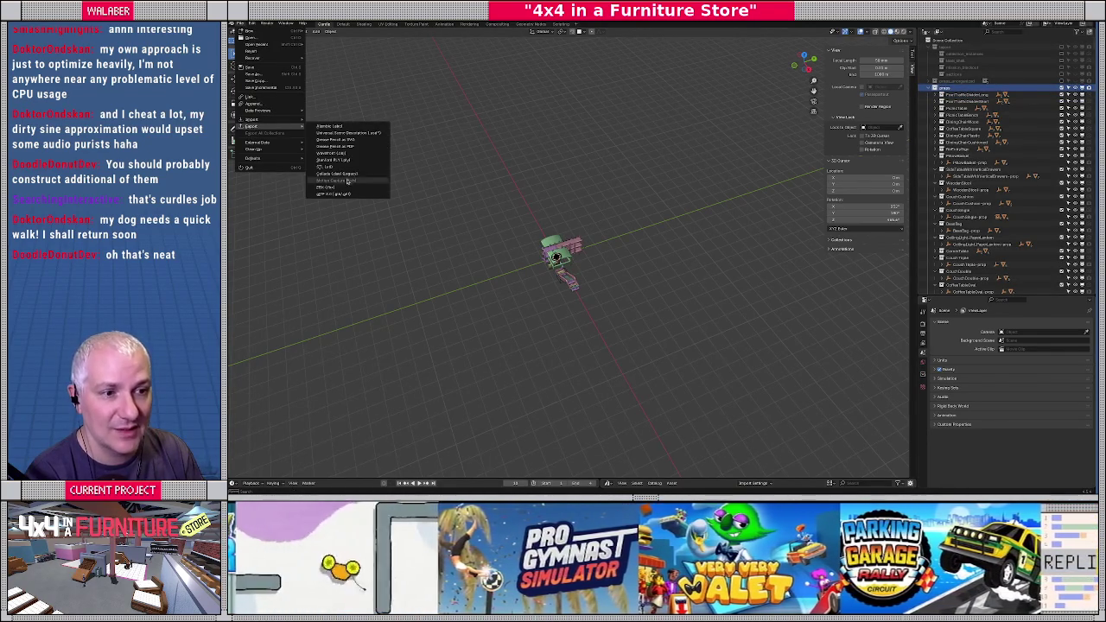
click(347, 195)
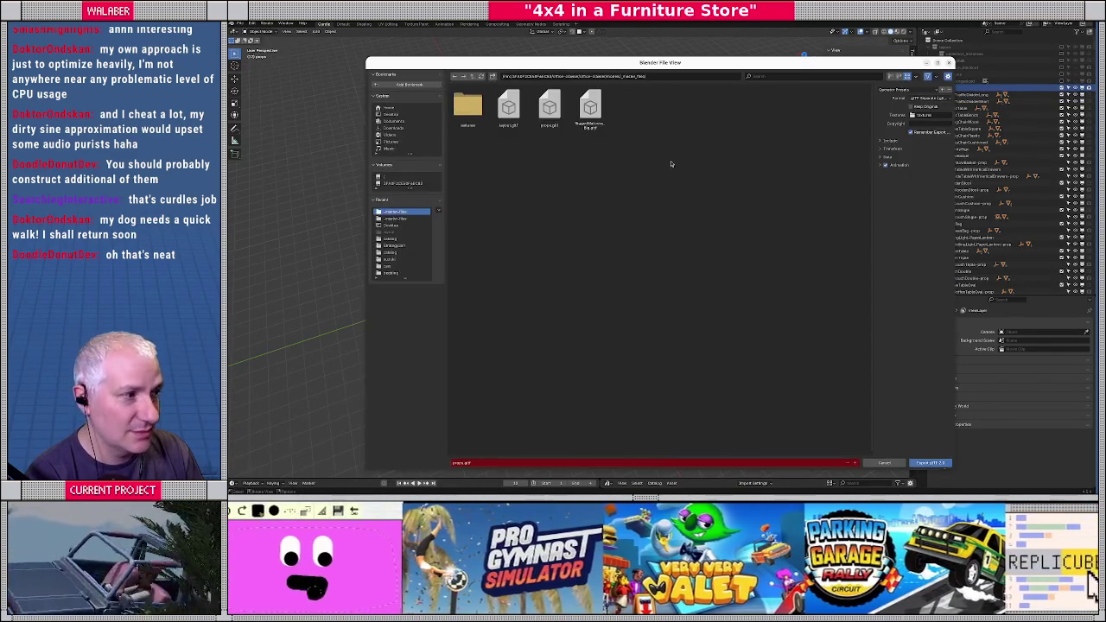
- Export the props collection as glTF 2.0, overwriting props.gltf
click(546, 110)
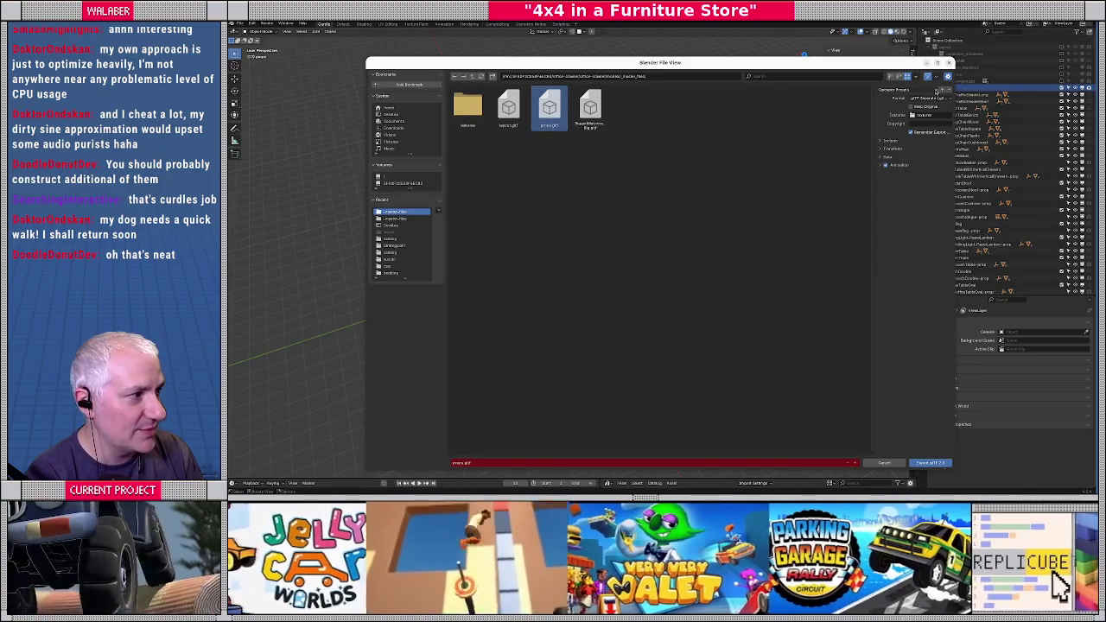
click(929, 464)
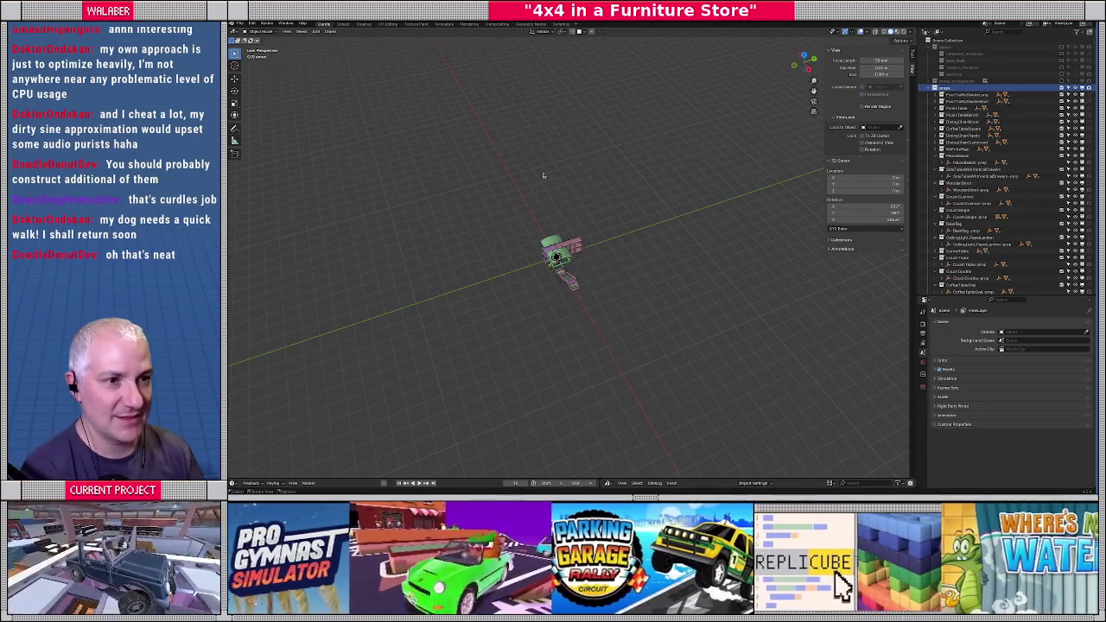
key(alt+Tab)
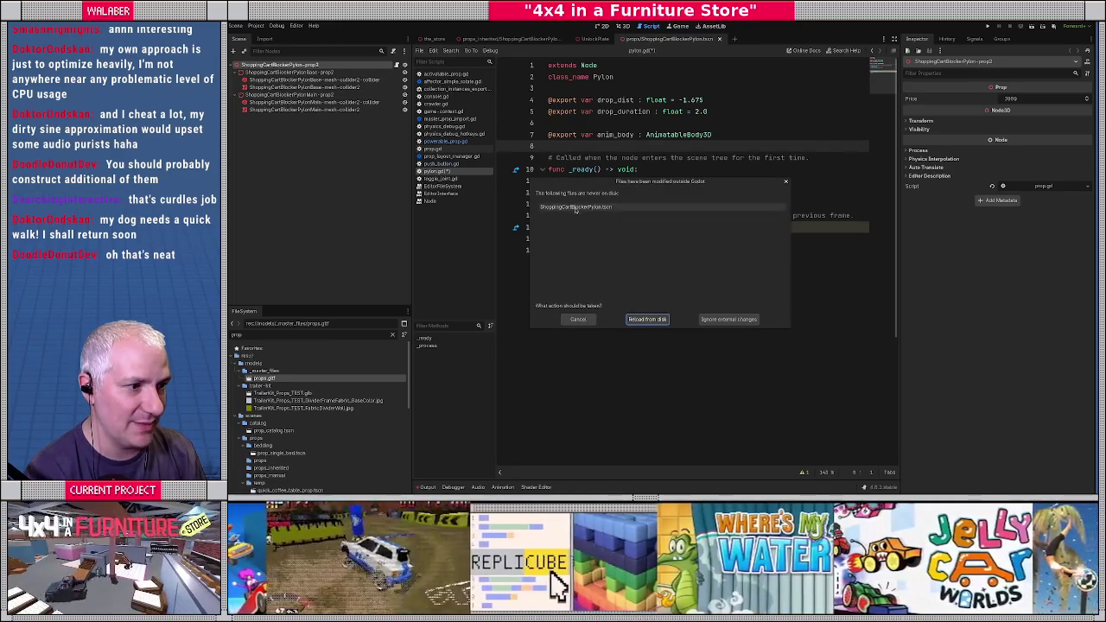
- Reload the changed files from disk and close the inherited pylon scene without saving
click(648, 319)
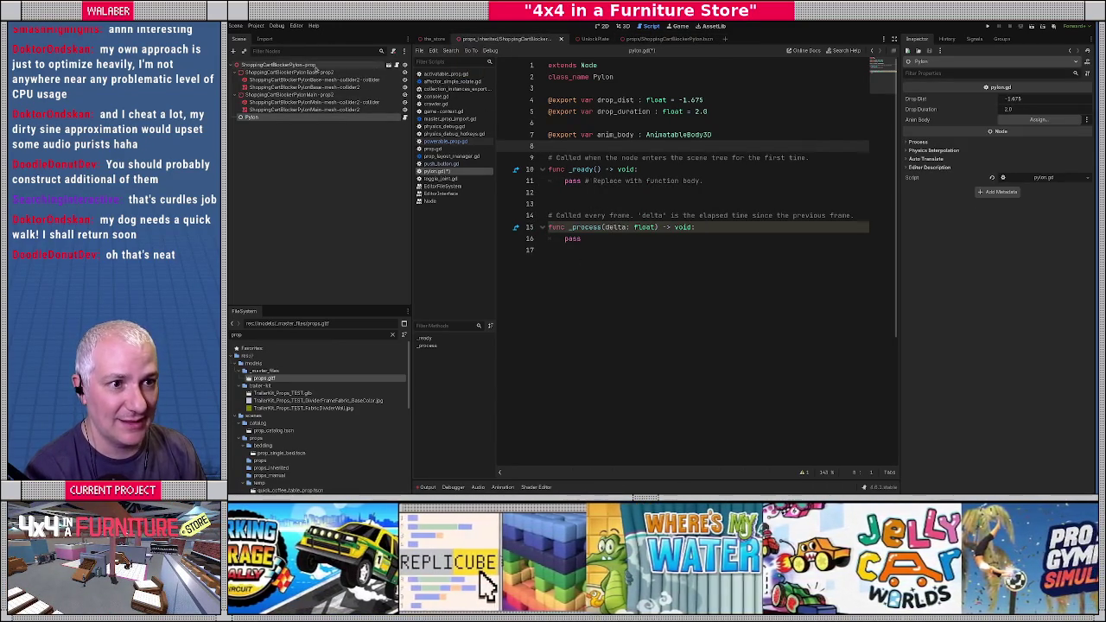
click(560, 39)
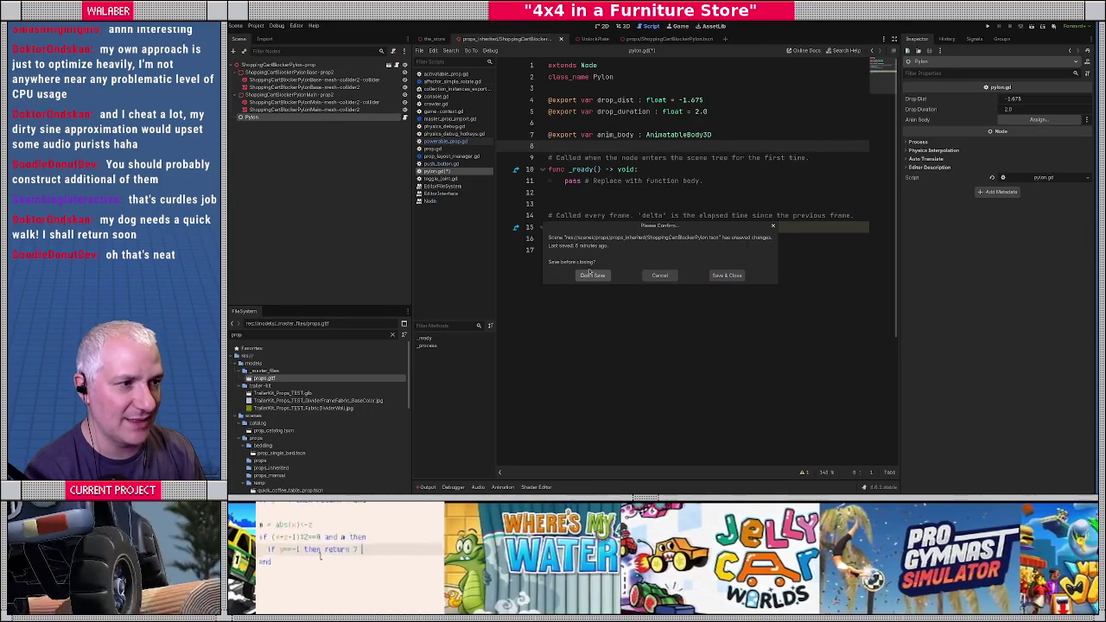
click(593, 277)
- Filter FileSystem to 'pylon' and reopen props_inherited/ShoppingCartBlockerPylon.tscn
click(328, 334)
key(BackSpace)
key(BackSpace)
key(BackSpace)
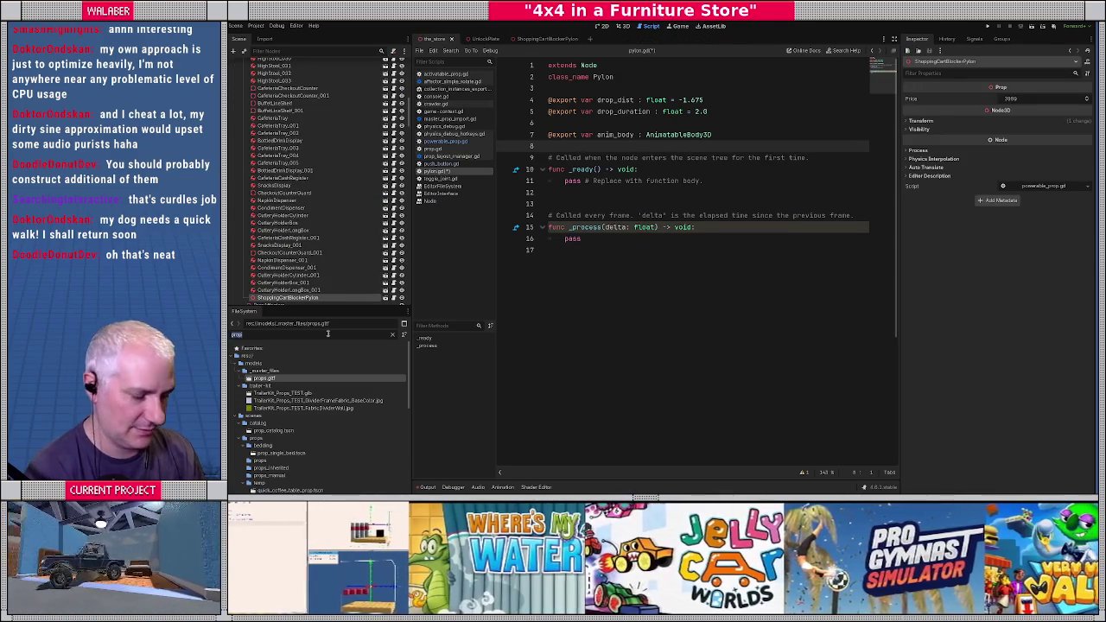
text(ylon)
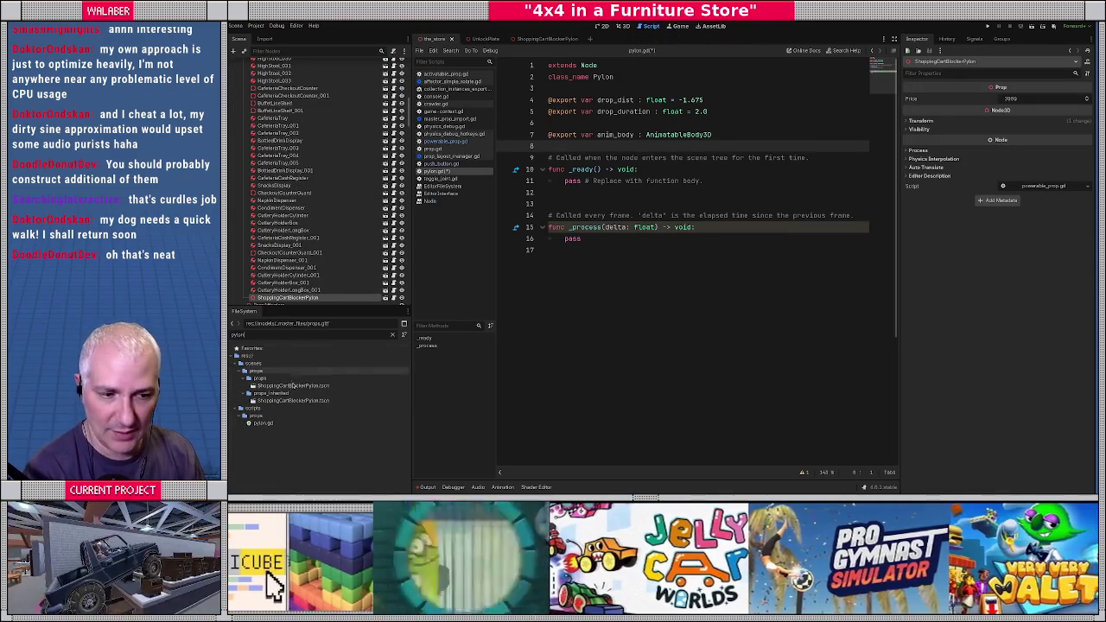
double_click(286, 402)
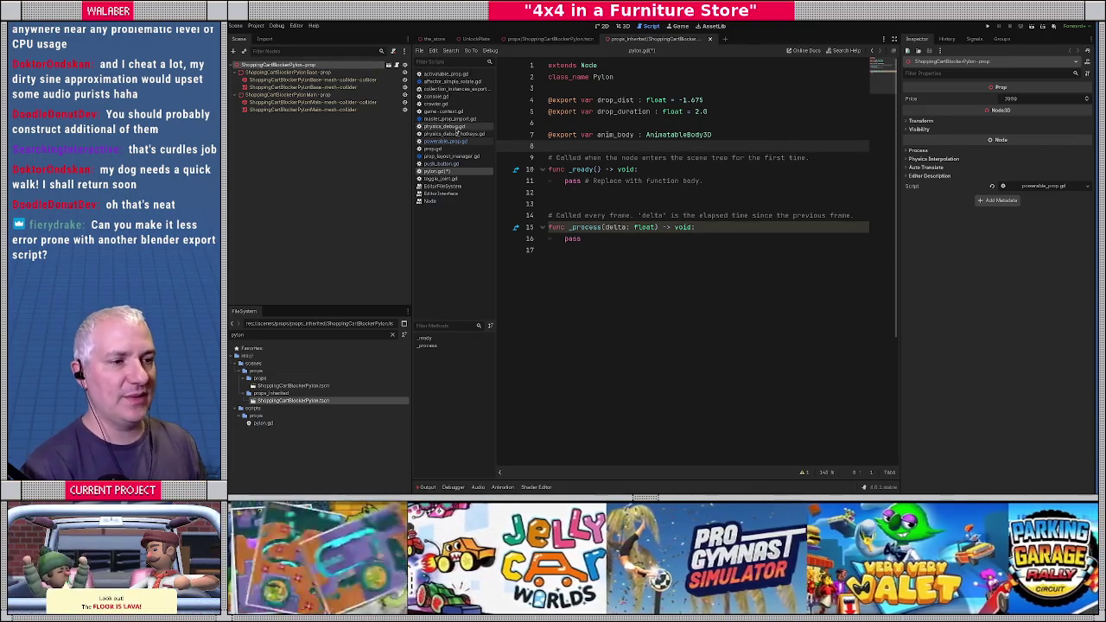
- Open master_prop_import.gd and close the Node, EditorInterface and EditorFileSystem script entries
click(471, 121)
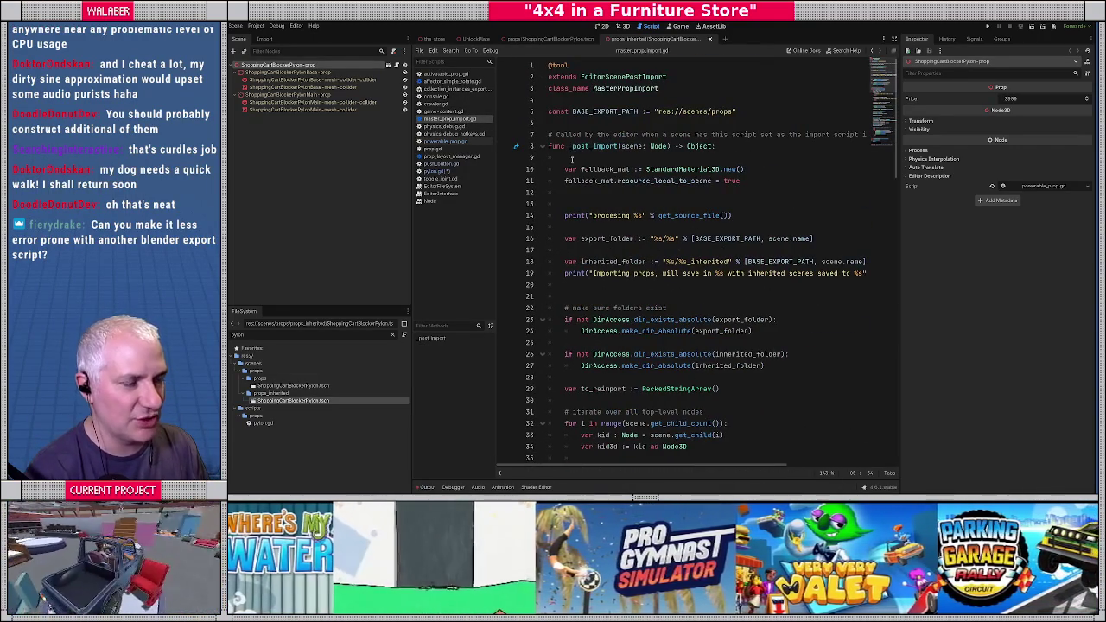
drag(574, 194, 745, 211)
click(746, 198)
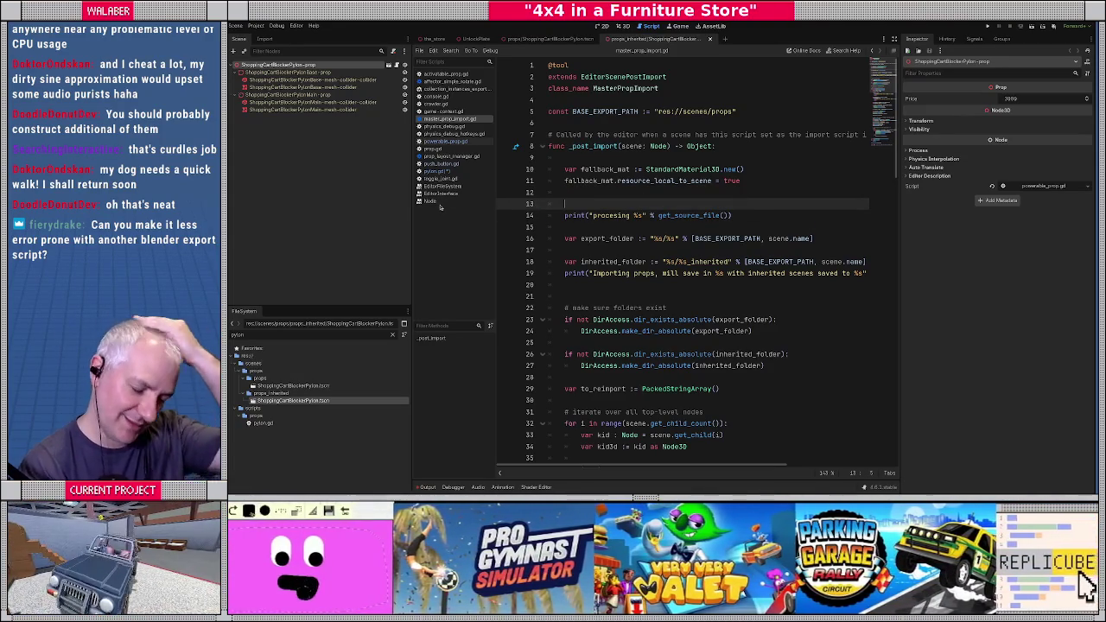
middle_click(437, 201)
middle_click(432, 194)
middle_click(430, 187)
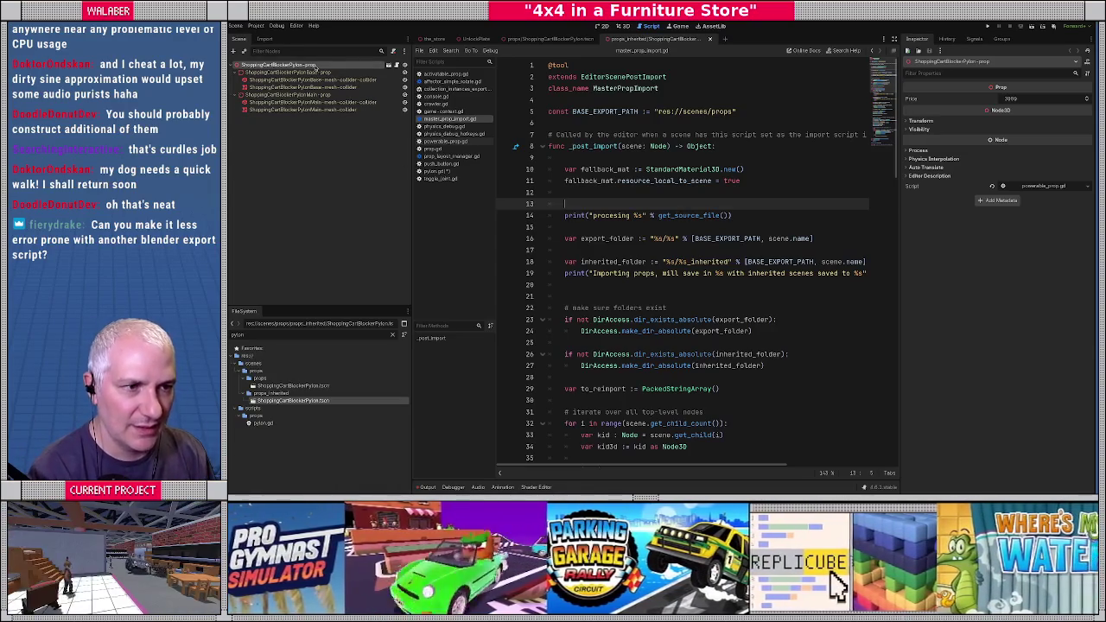
key(ctrl+z)
- Complete the signature func set_power(on:bool) -> void: on line 9
text(_power)
text((on:bool) ->v)
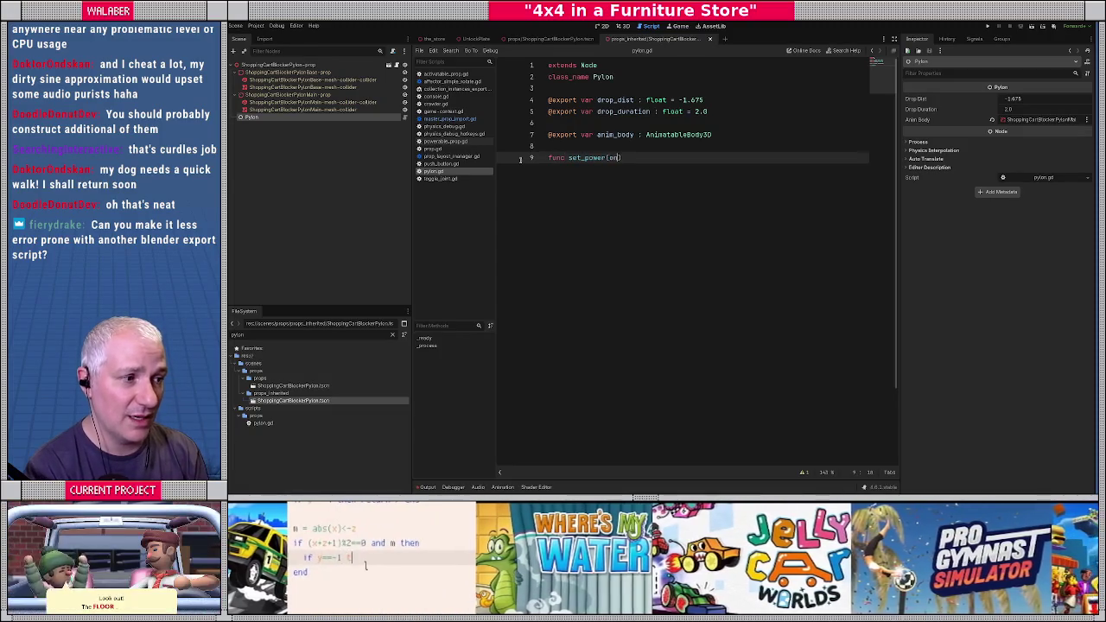
key(BackSpace)
text(void:)
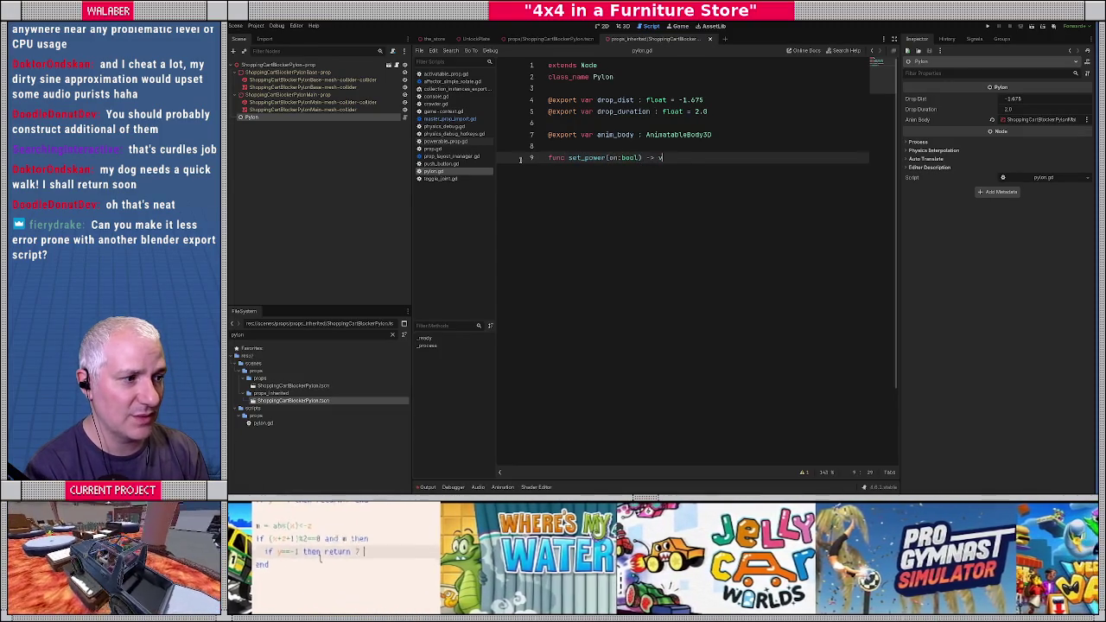
key(Return)
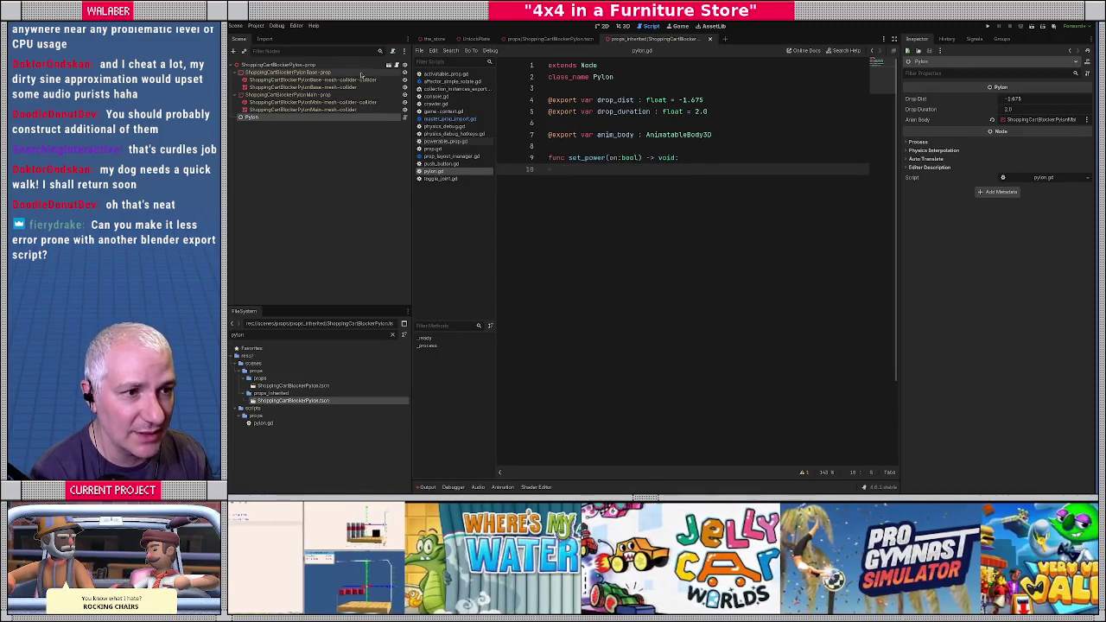
- Glance at powerable_prop.gd, then try an 'if on:' line in set_power and remove it
click(445, 141)
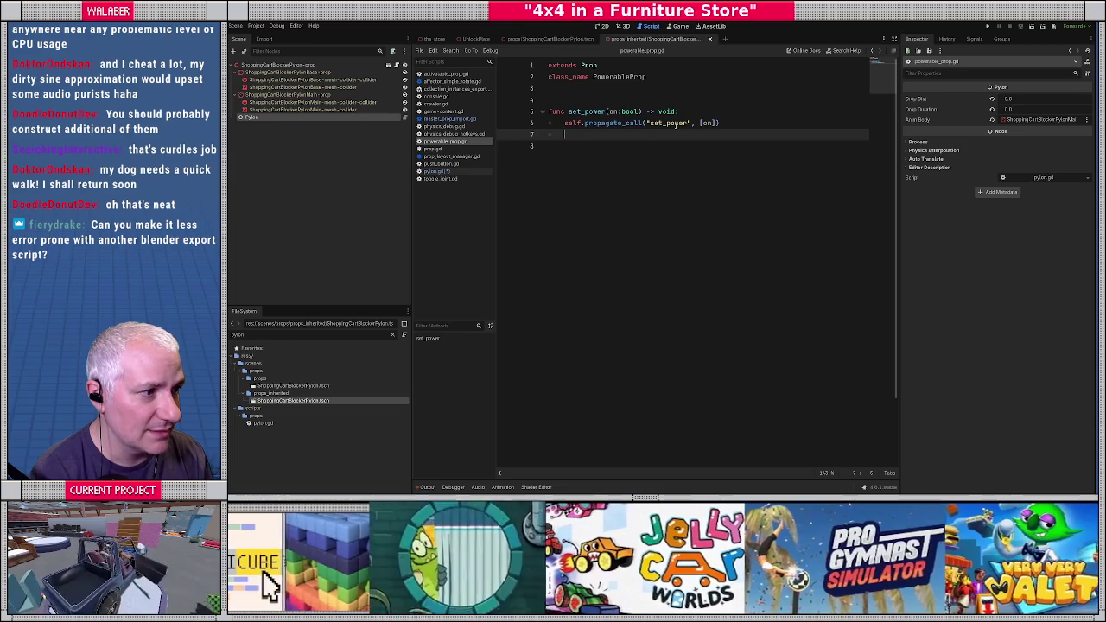
key(alt+Left)
click(611, 160)
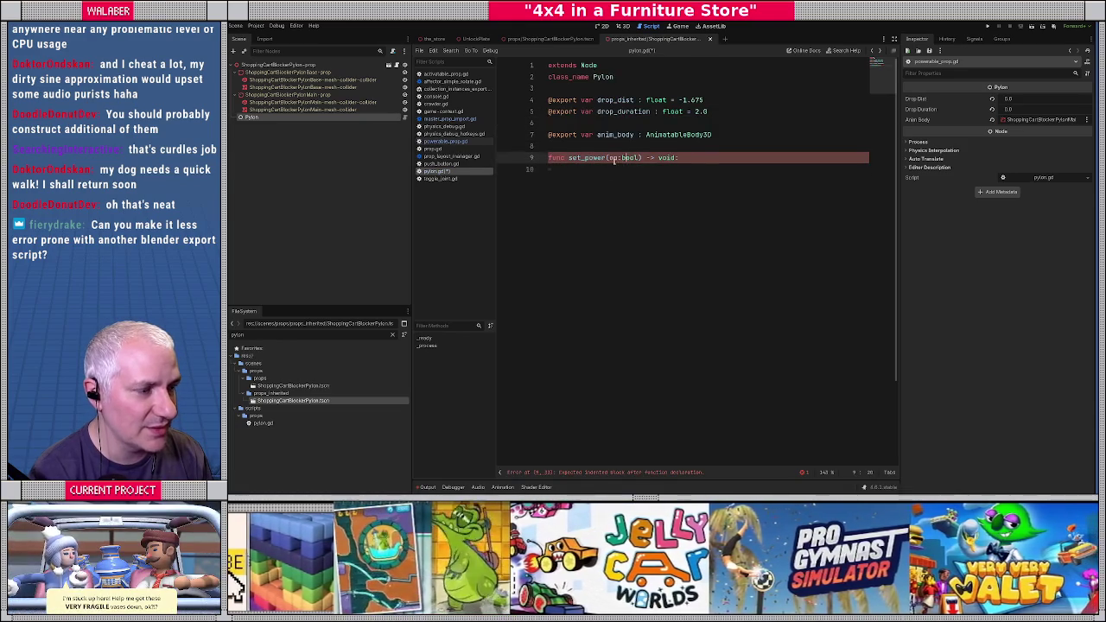
click(592, 226)
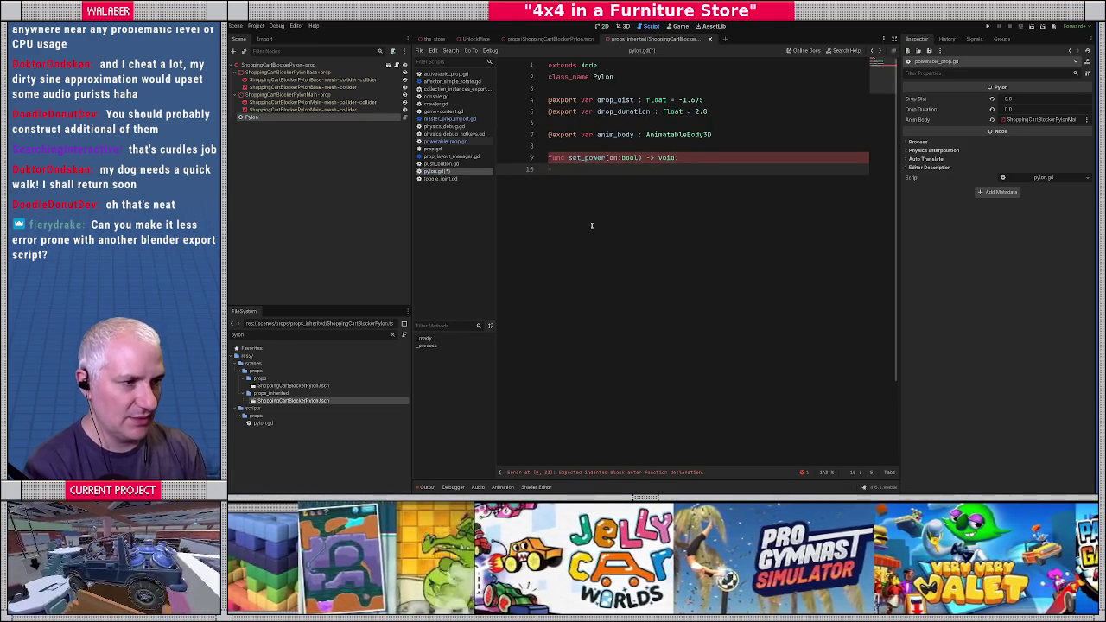
text(if on:)
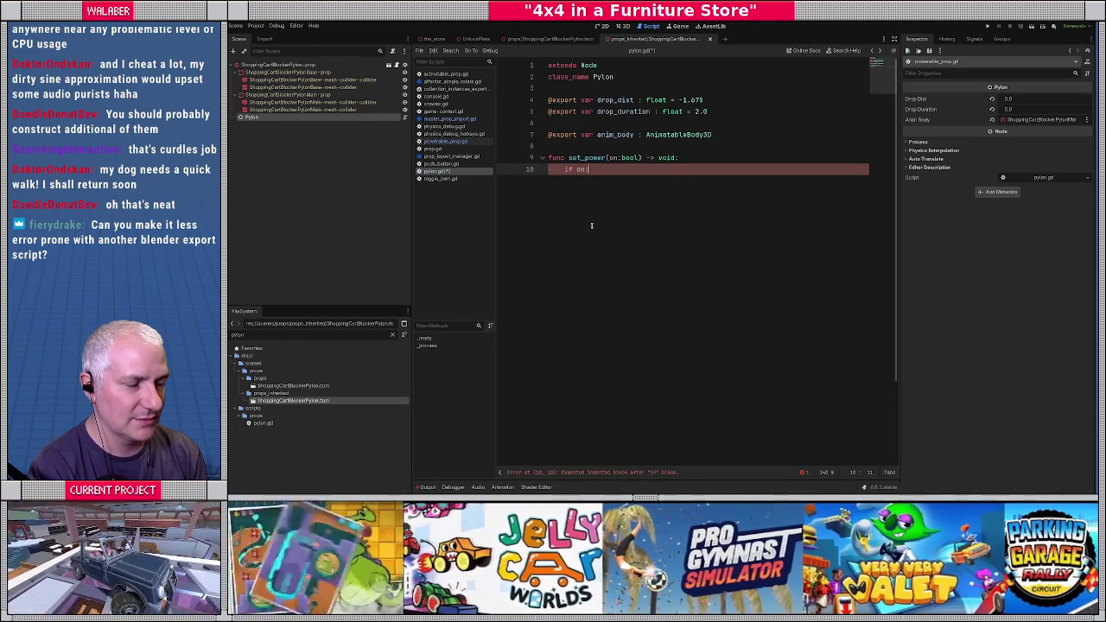
key(BackSpace)
key(BackSpace)
key(BackSpace)
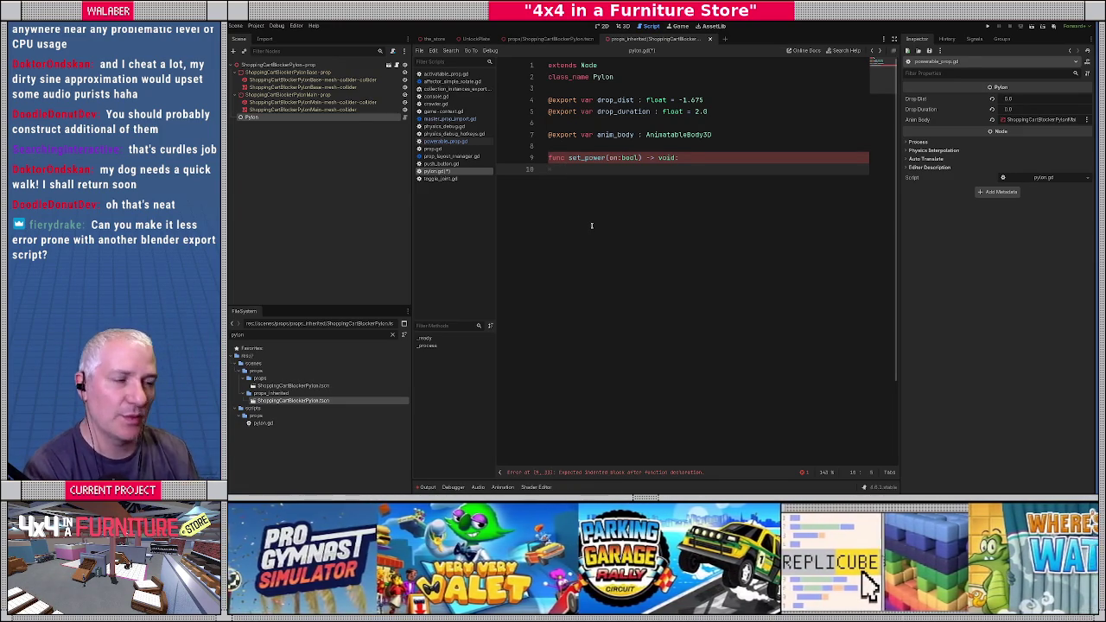
- Declare var _powered := false above set_power
key(Up)
key(ctrl+shift+Return)
key(ctrl+shift+Return)
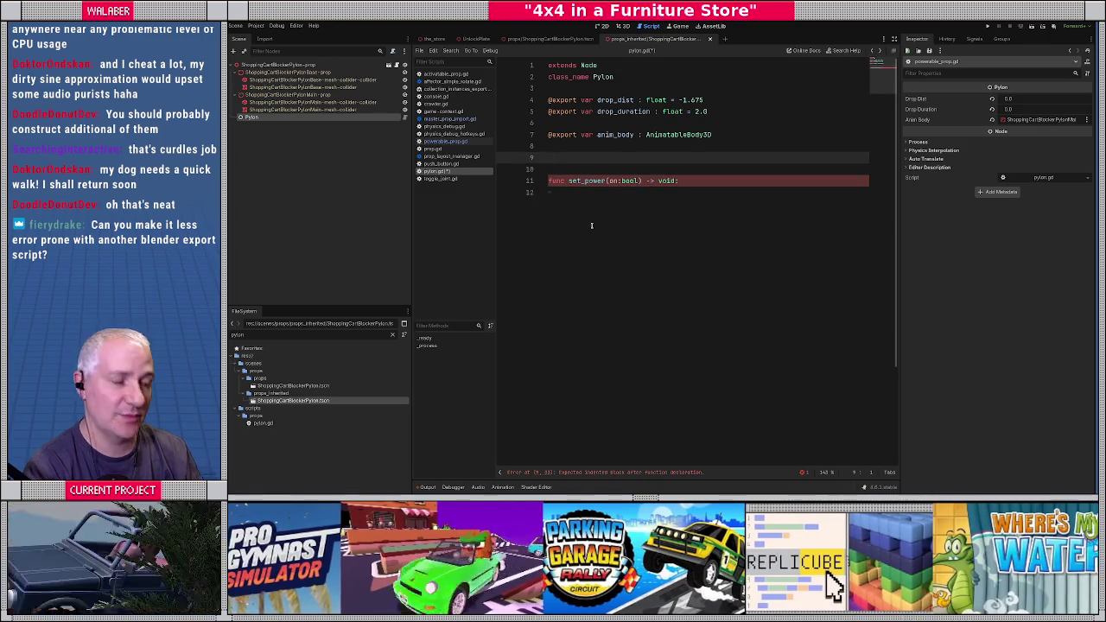
text(var _)
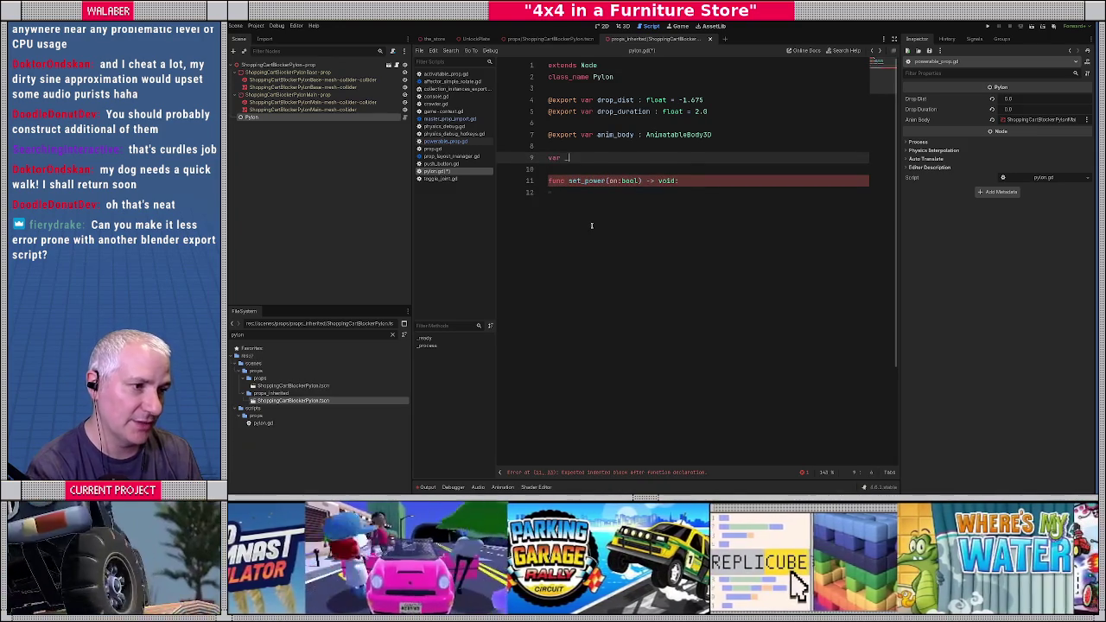
text(powered := )
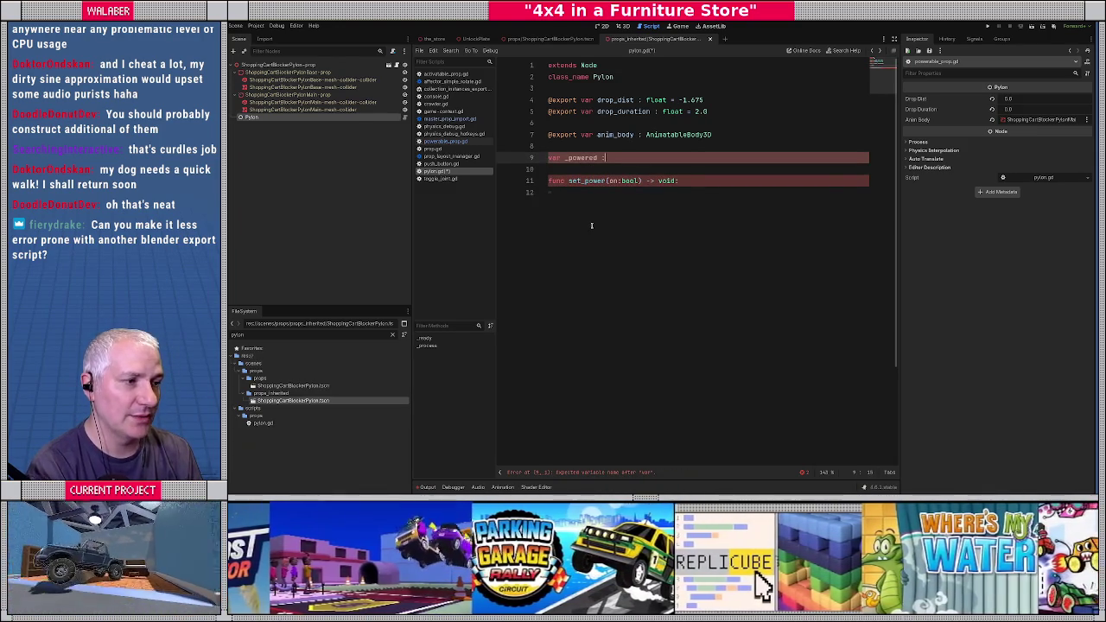
text(false)
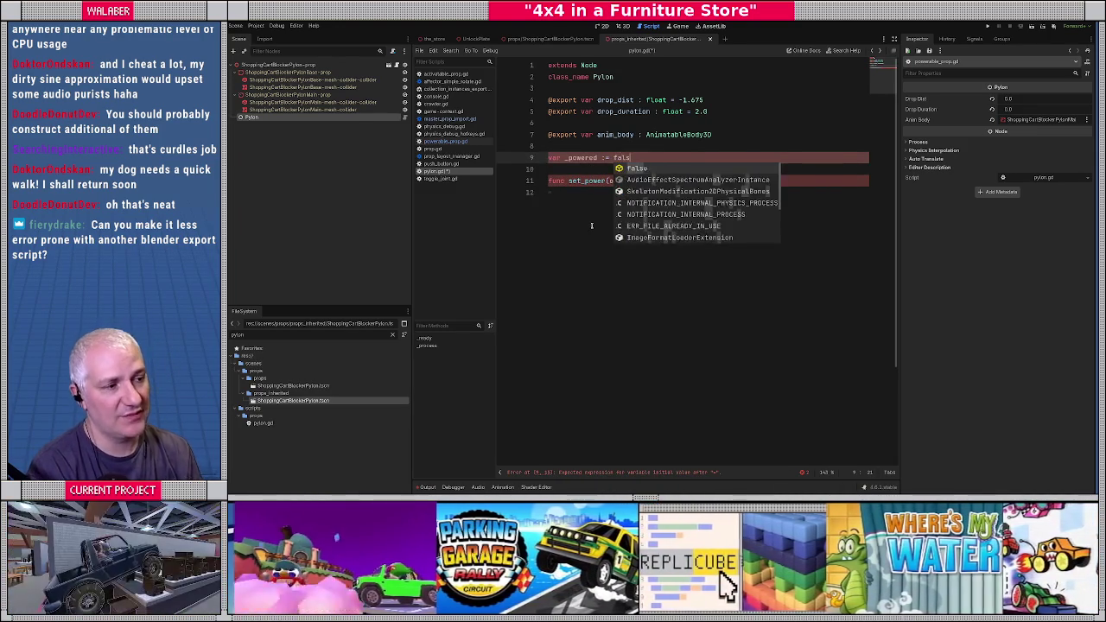
- In set_power, assign _powered = on when on != _powered, and begin declaring var _base_tx : Transform
key(Down)
key(Down)
key(Down)
text(if on != _powered:)
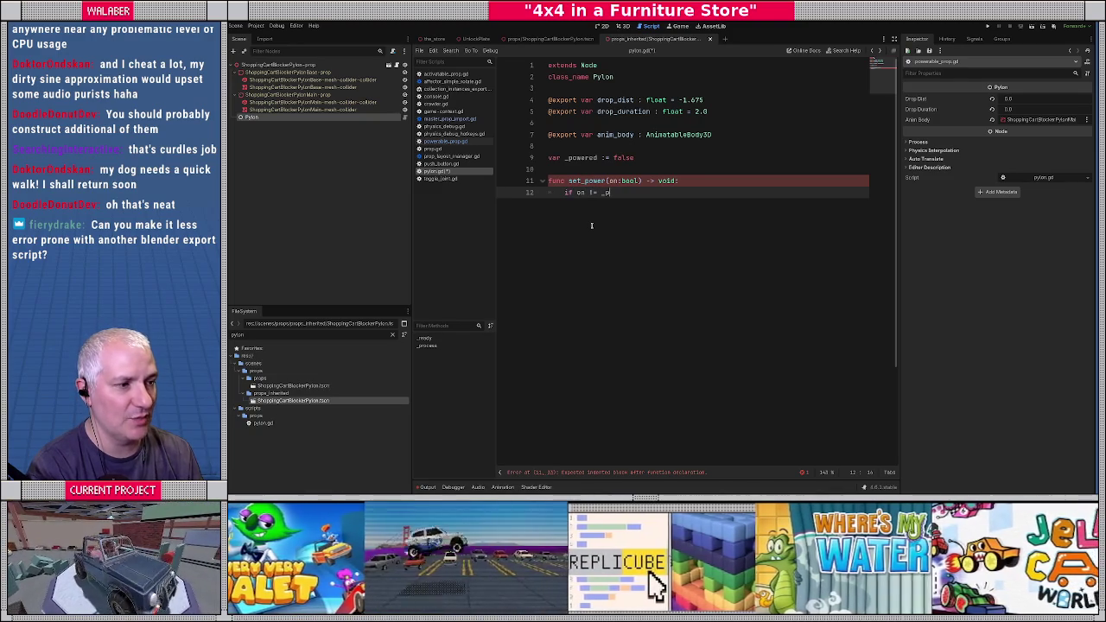
key(Return)
text(_powered = no)
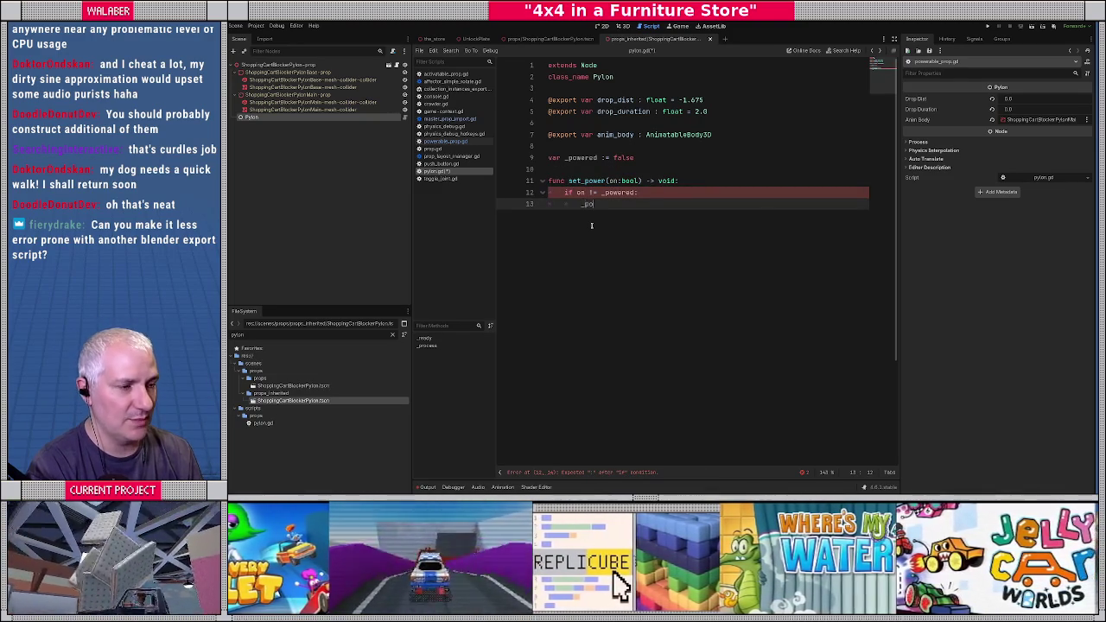
text(t)
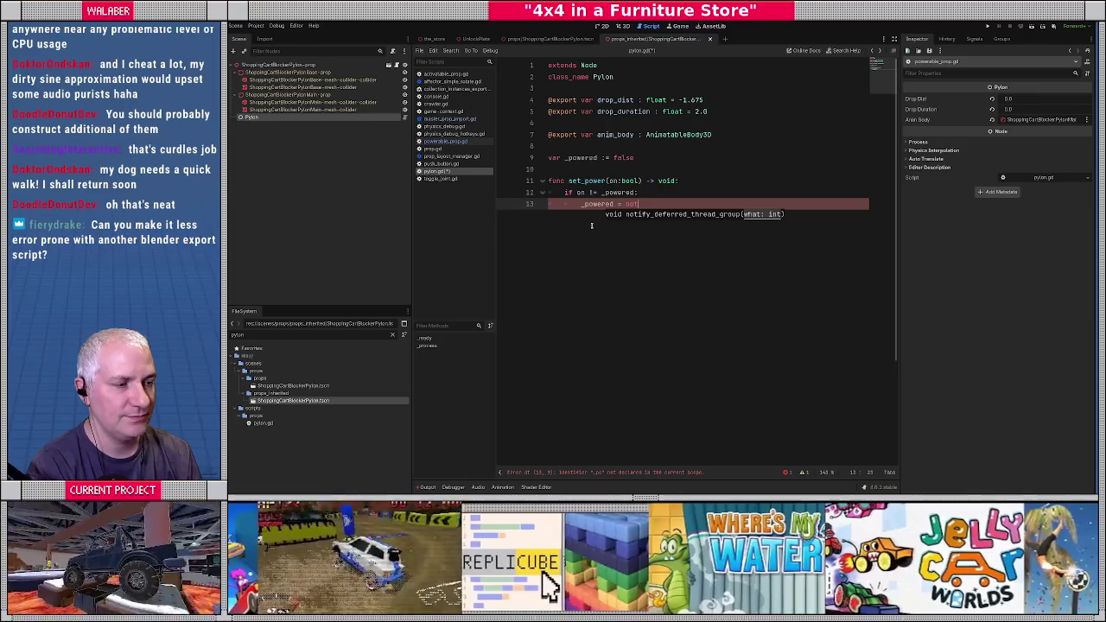
key(BackSpace)
key(BackSpace)
key(BackSpace)
text(on)
key(Return)
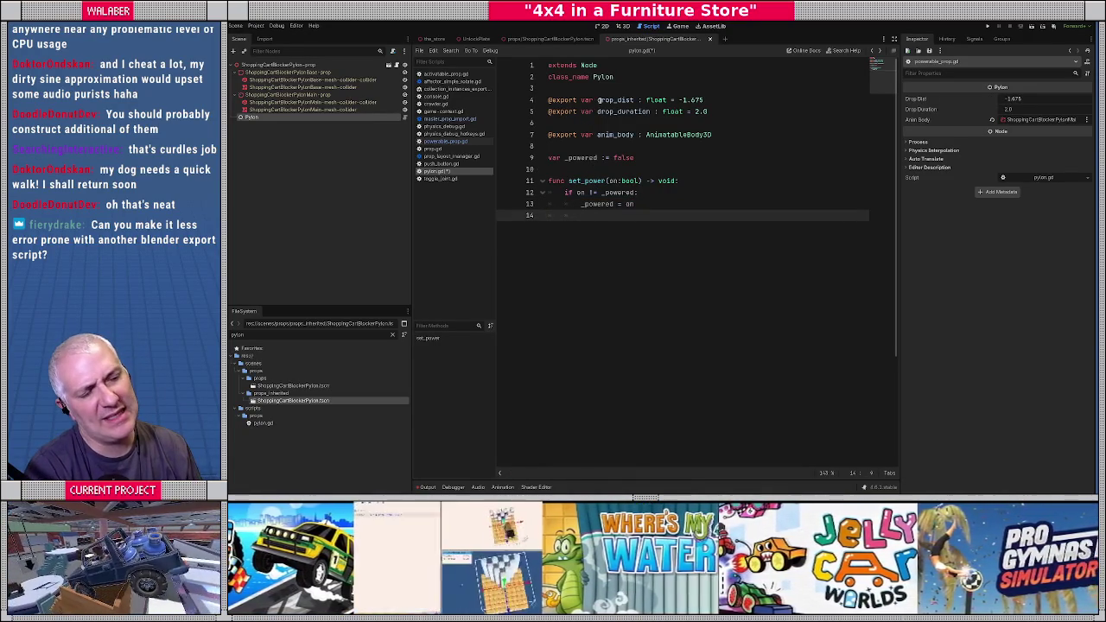
click(563, 167)
text(var _base_tx)
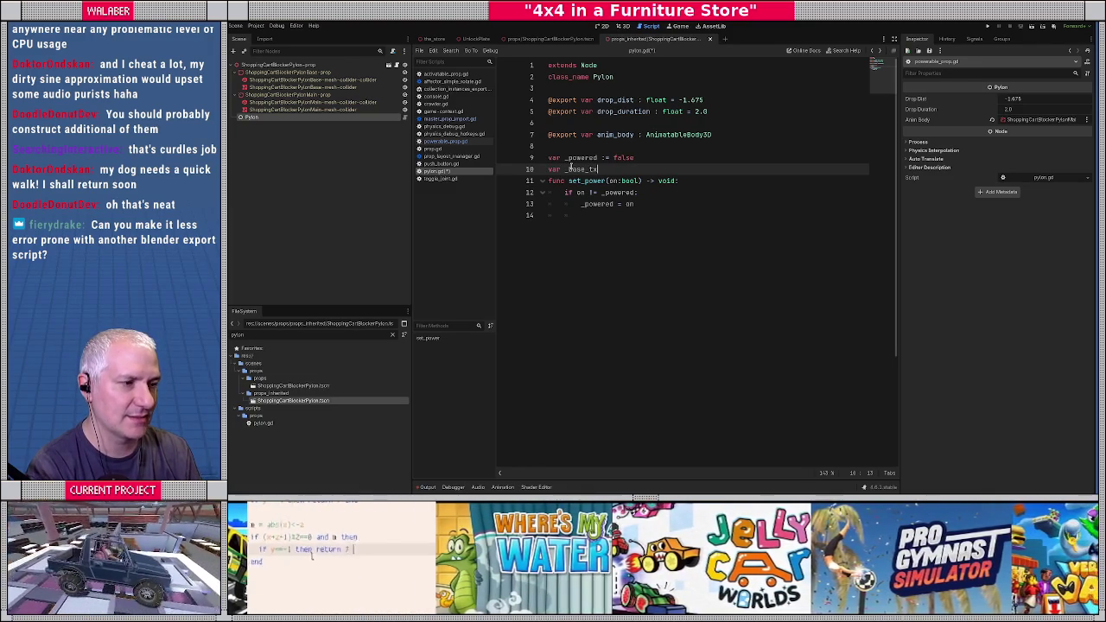
text( : Transform)
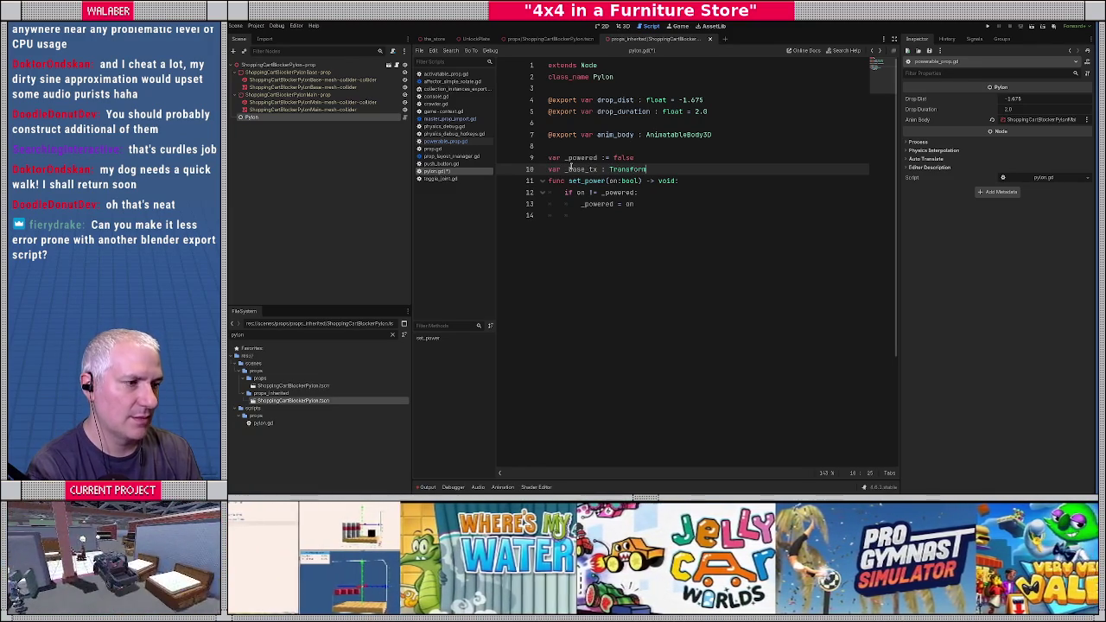
- Type _base_tx as Transform3D and add a _ready() that sets _base_tx = anim_body.global_transform
key(Return)
key(Return)
key(Return)
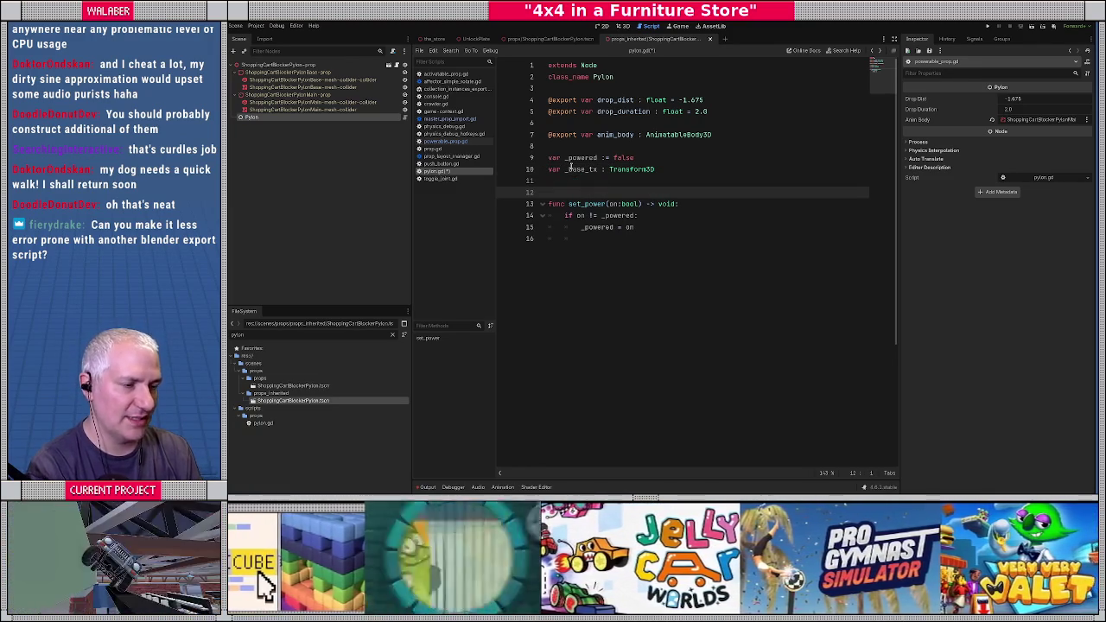
key(Return)
key(Up)
text(func _re)
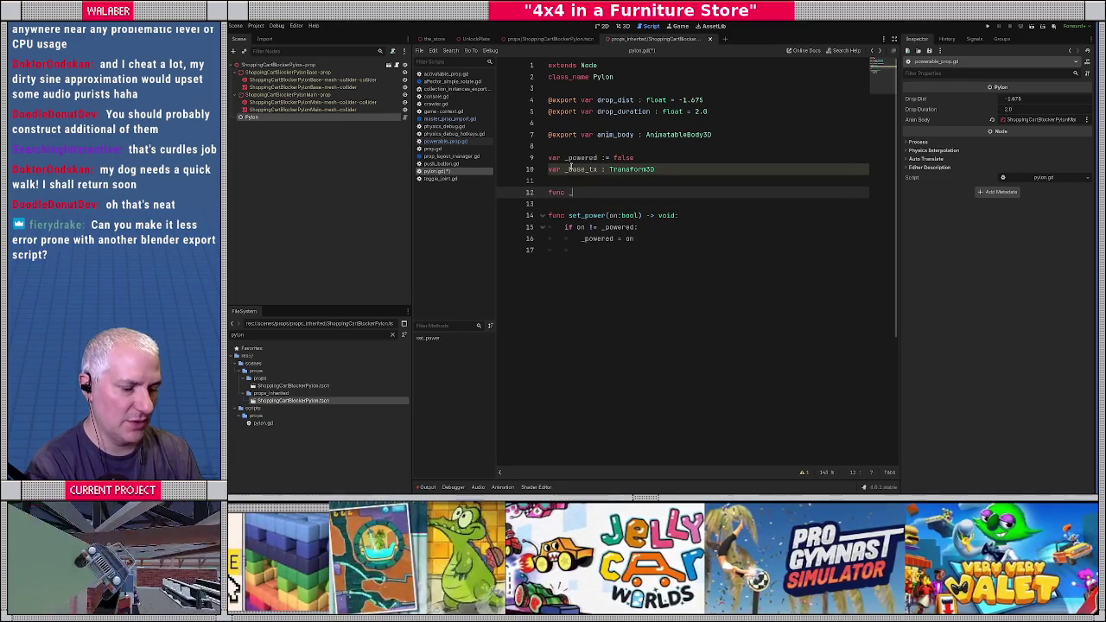
key(Return)
key(Return)
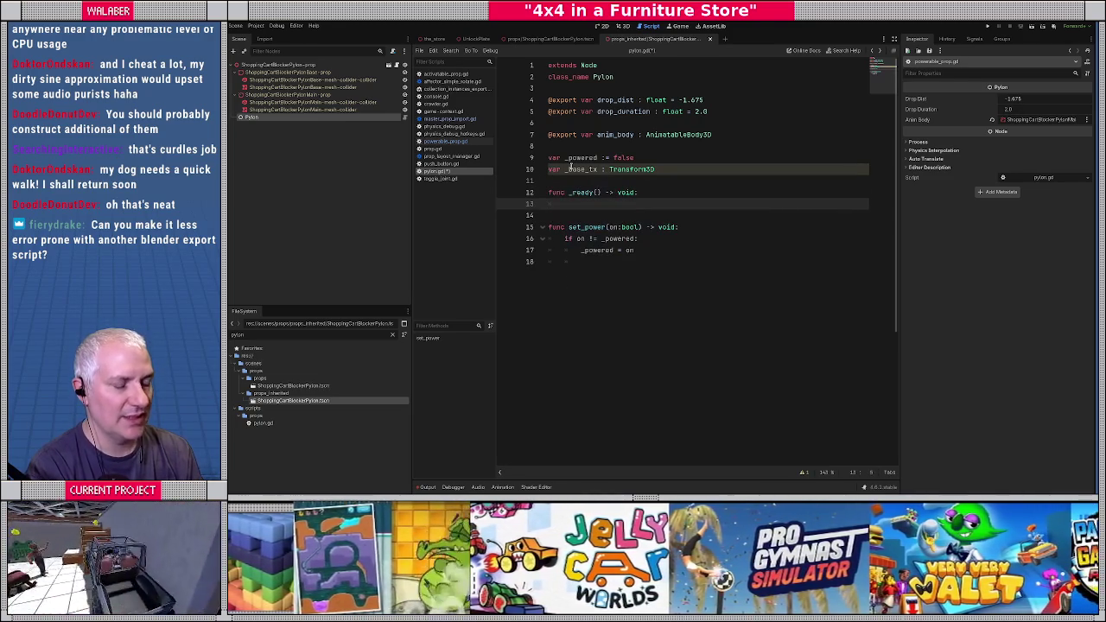
text(_ba)
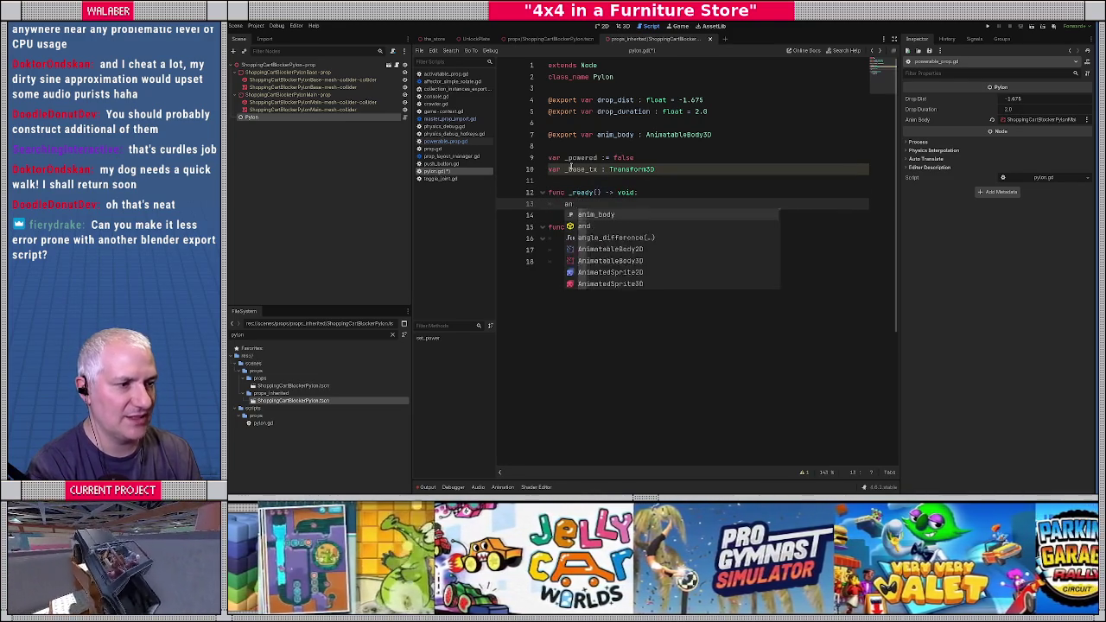
key(BackSpace)
key(BackSpace)
key(BackSpace)
text(_base_tx = ani)
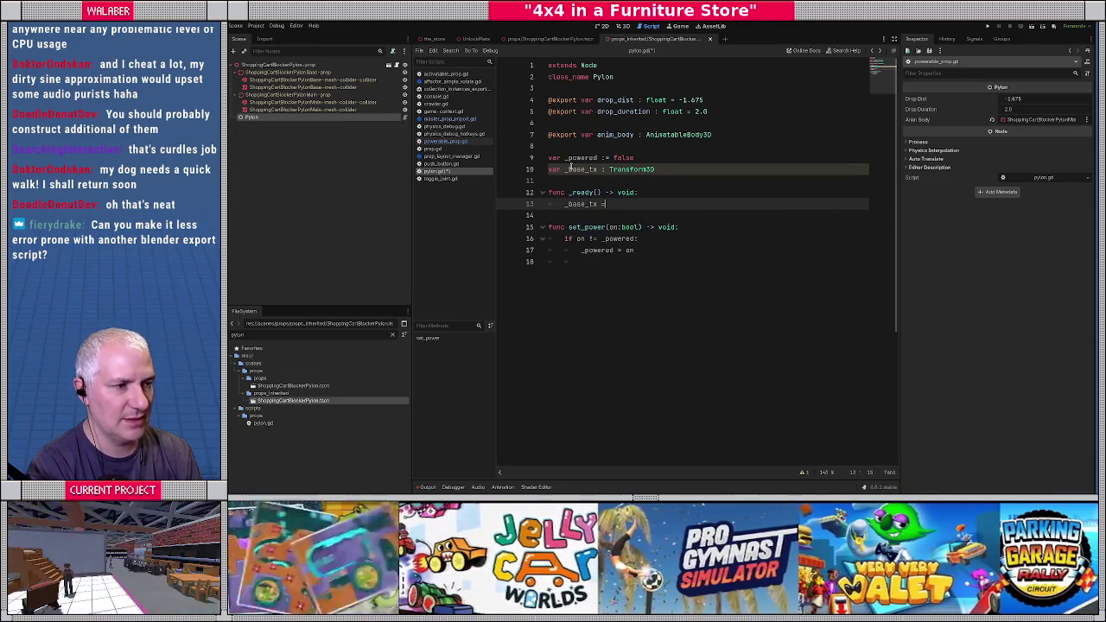
text(m_body.global_)
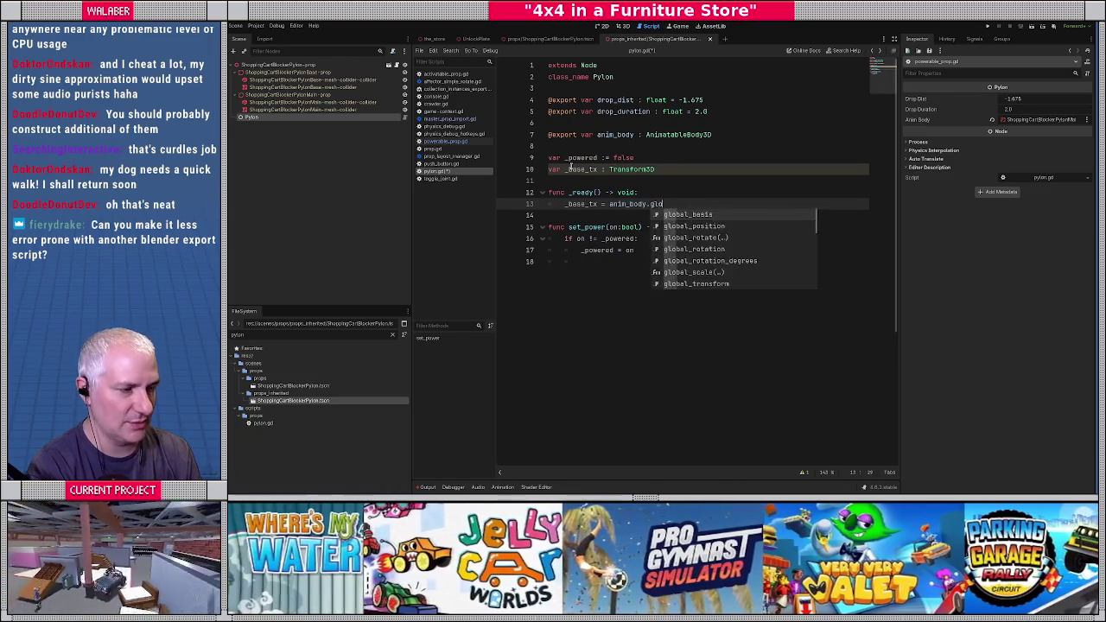
text(tra)
key(Return)
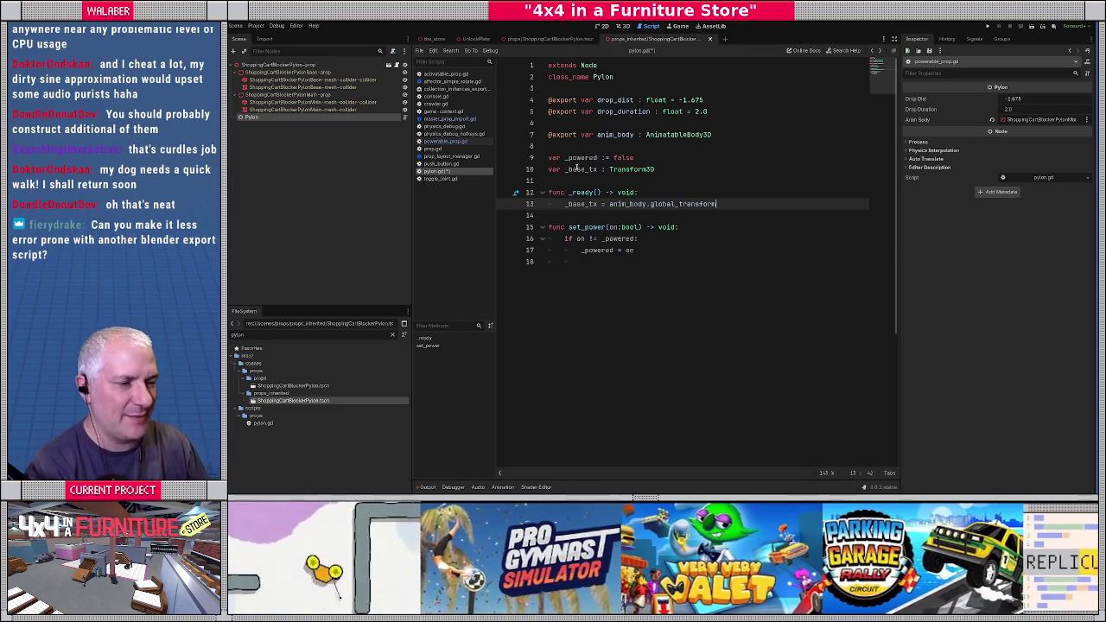
click(624, 304)
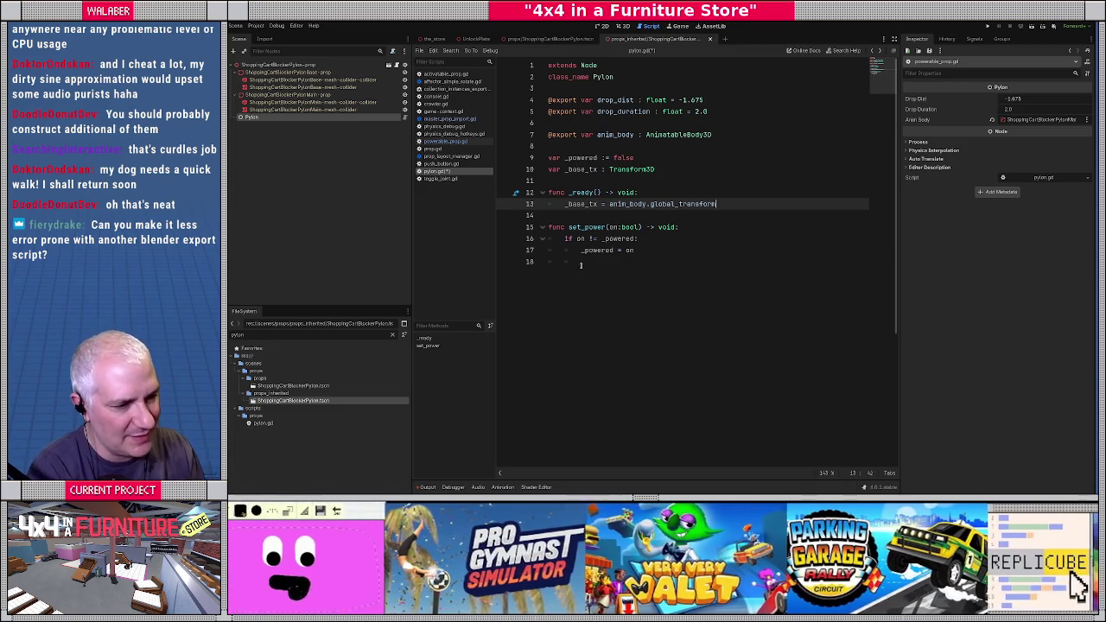
- Create a tween t in set_power with Tween.EASE_IN_OUT easing and Tween.TRANS_QUAD transition
key(Return)
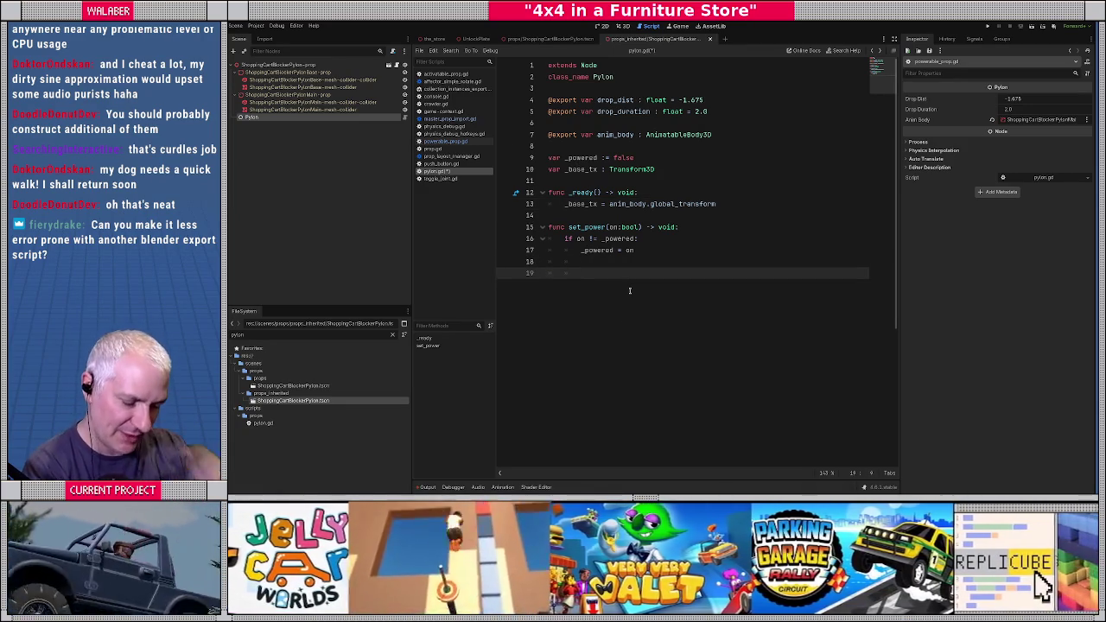
text(var t := )
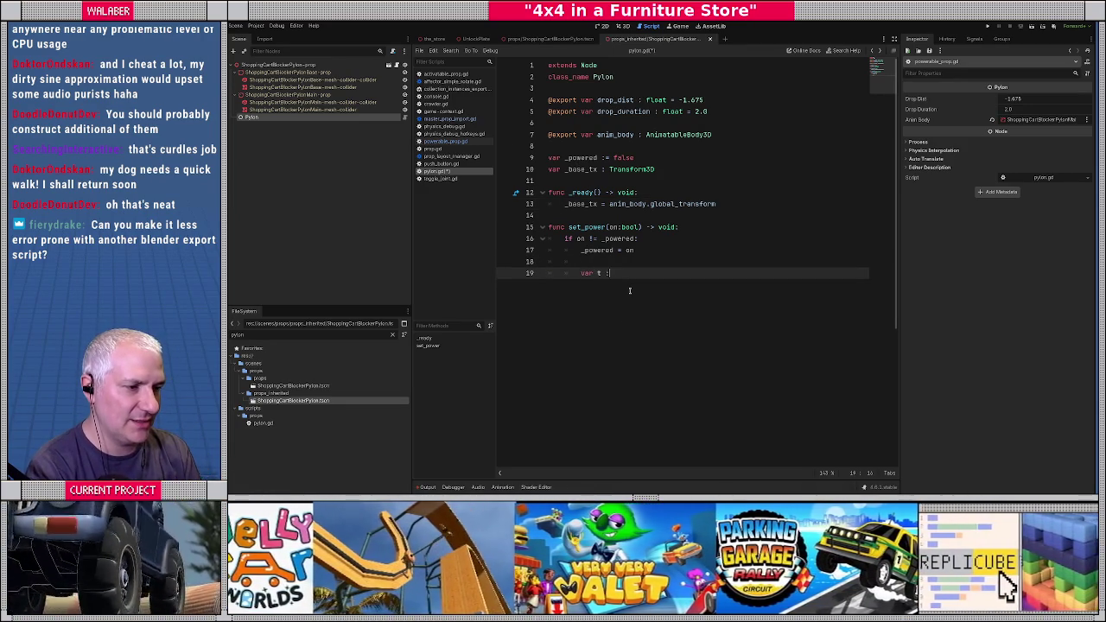
text(create_t)
key(Return)
key(Return)
text(t.set_)
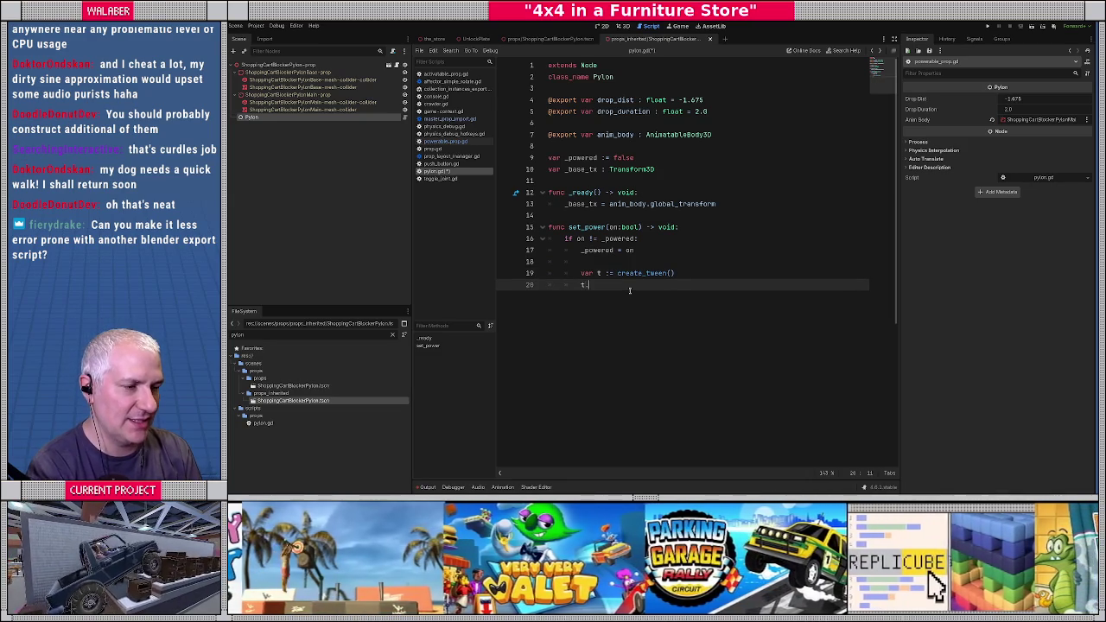
key(Return)
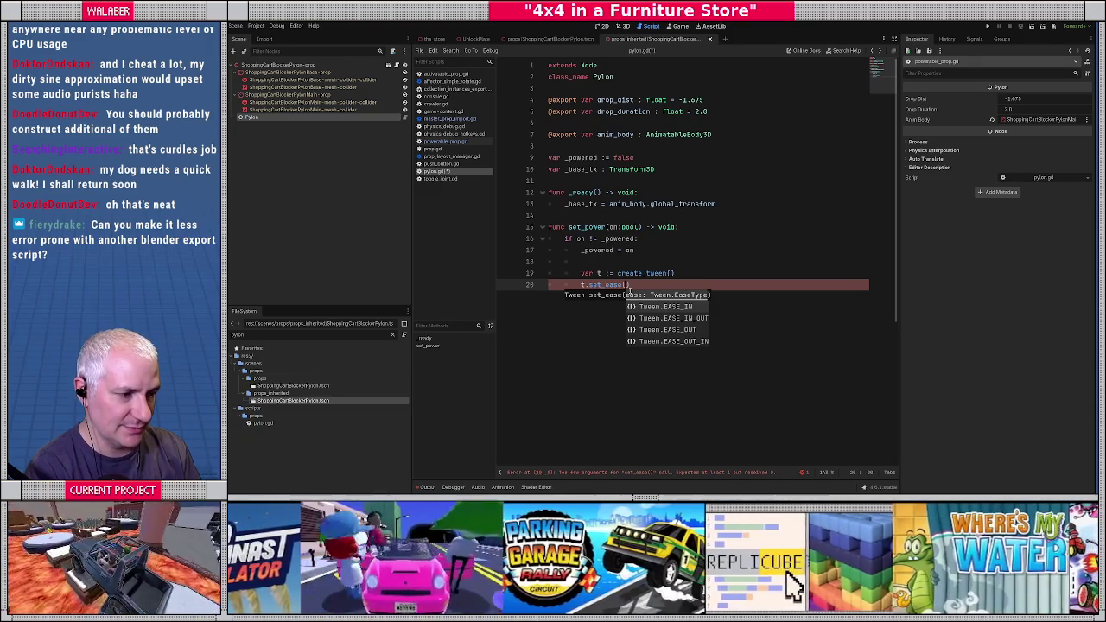
key(Down)
key(Return)
key(End)
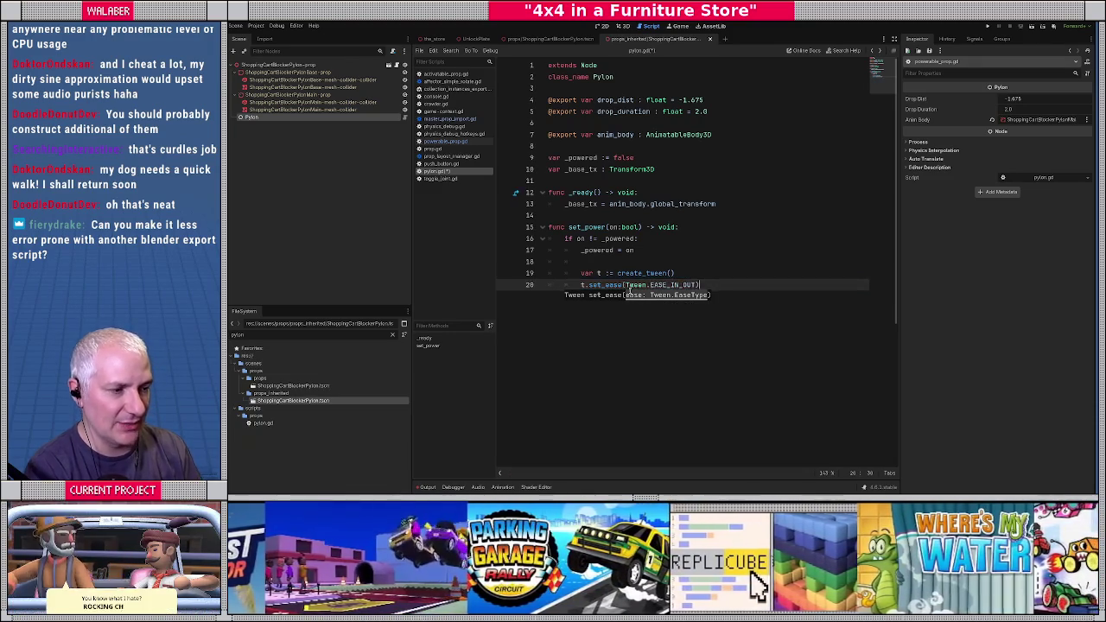
key(Return)
text(set_trans()
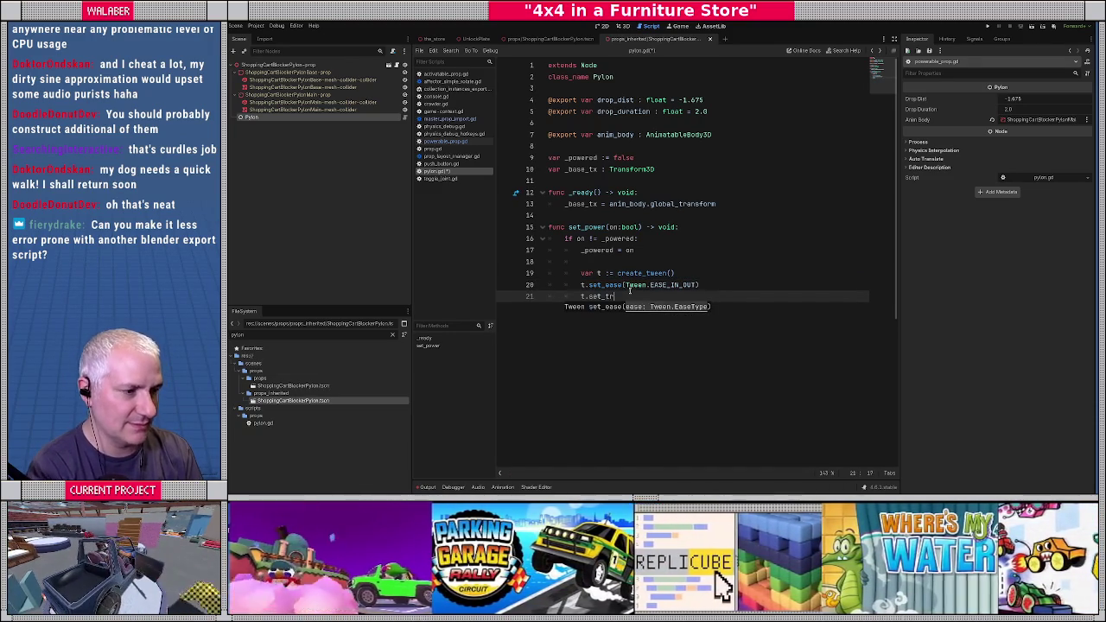
key(Down)
key(Down)
key(Down)
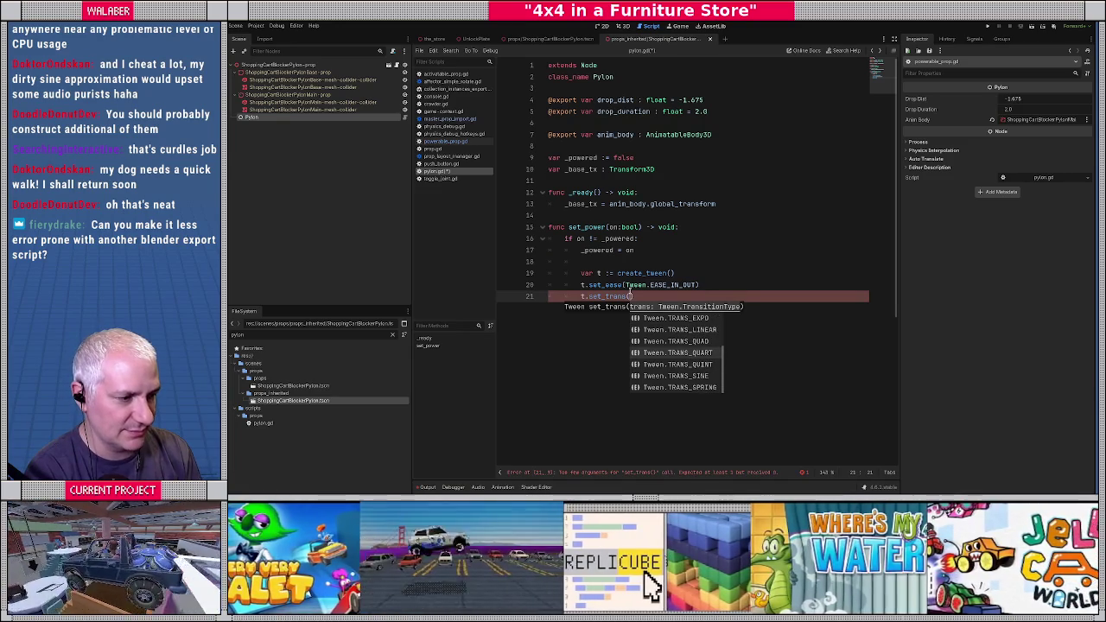
key(Up)
key(Return)
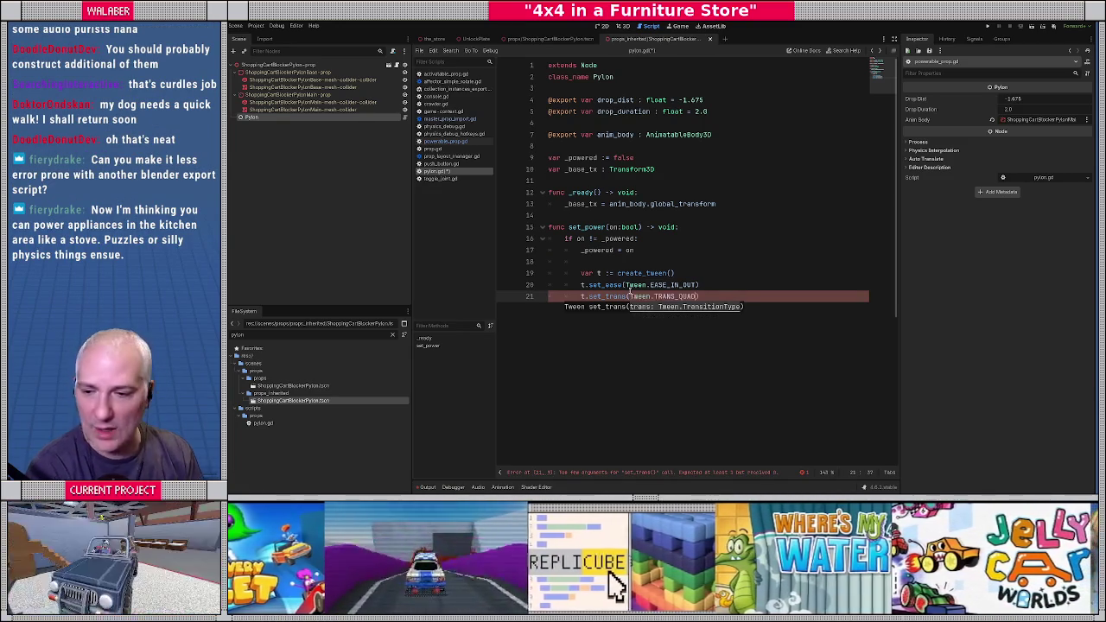
key(Return)
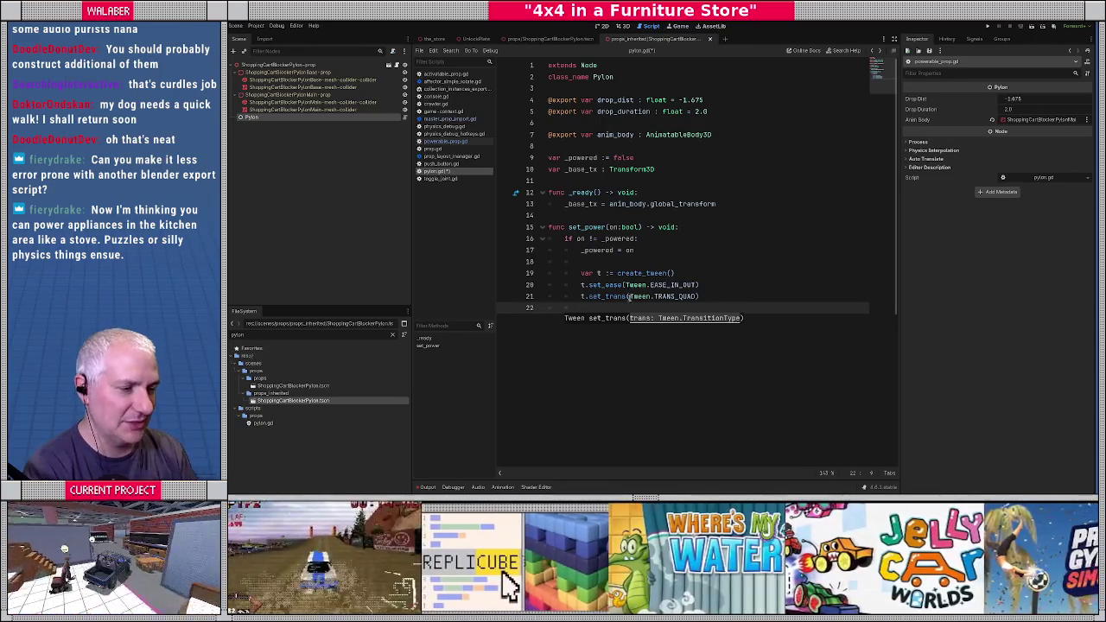
scroll(605, 365, down, 1)
scroll(603, 367, up, 1)
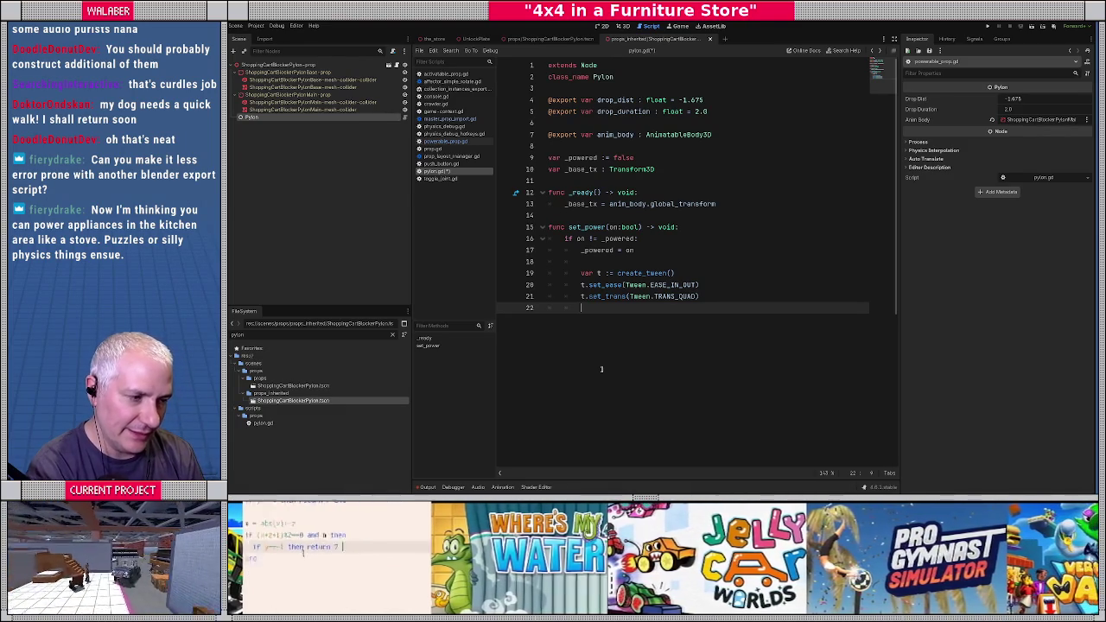
- Add t.tween_property(anim_body, "global_transform", final_tx, drop_duration) and declare var final_tx := _base_tx above it
key(Return)
text(t.)
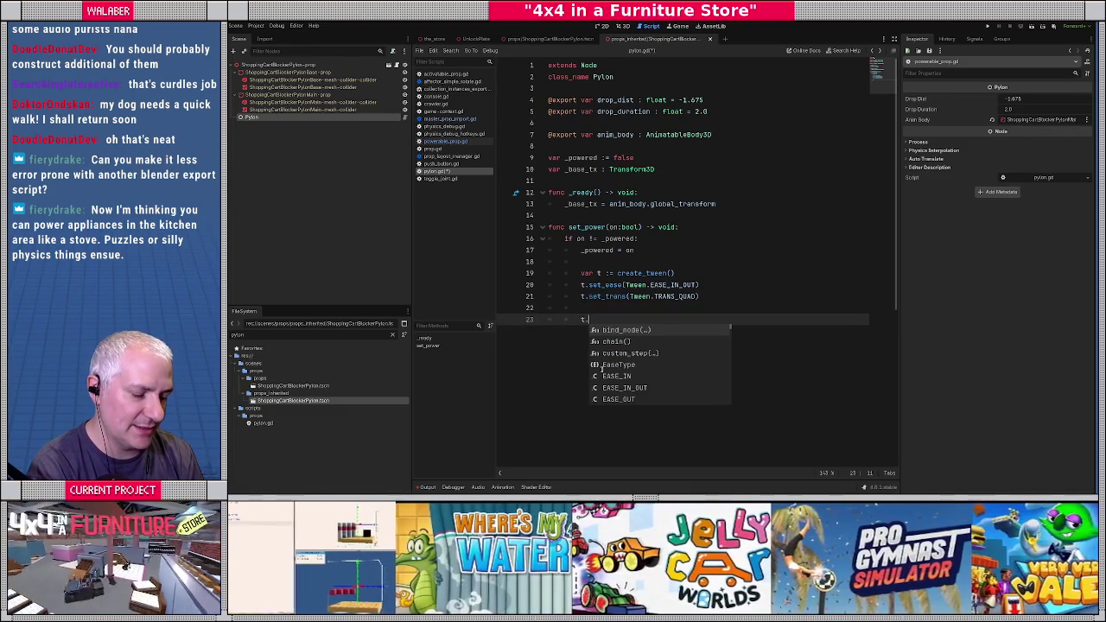
text(tween_)
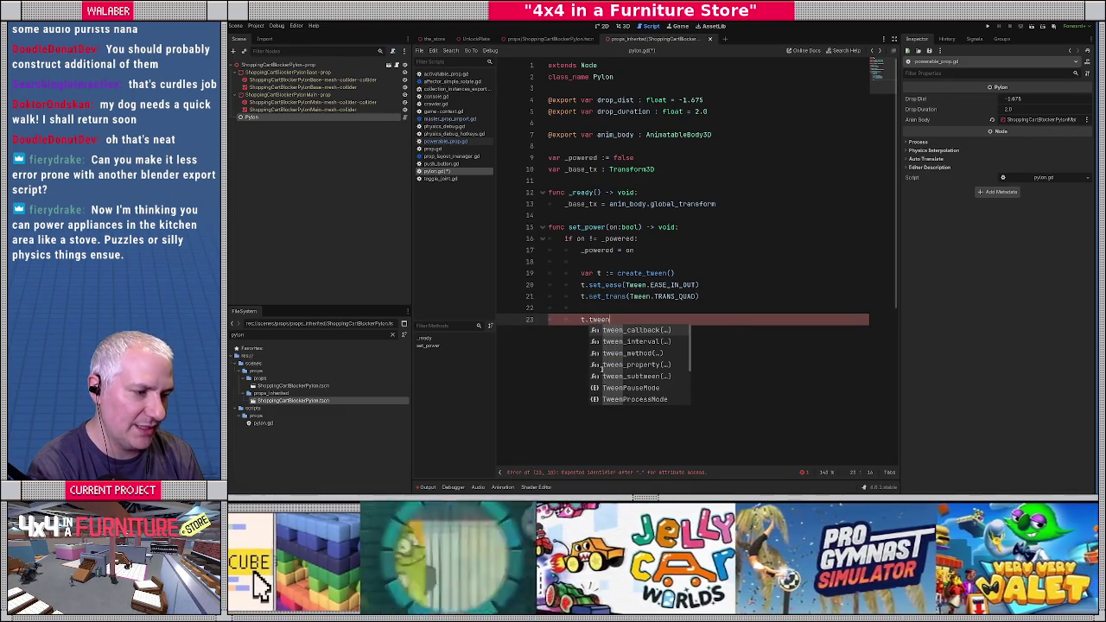
text(p)
key(Return)
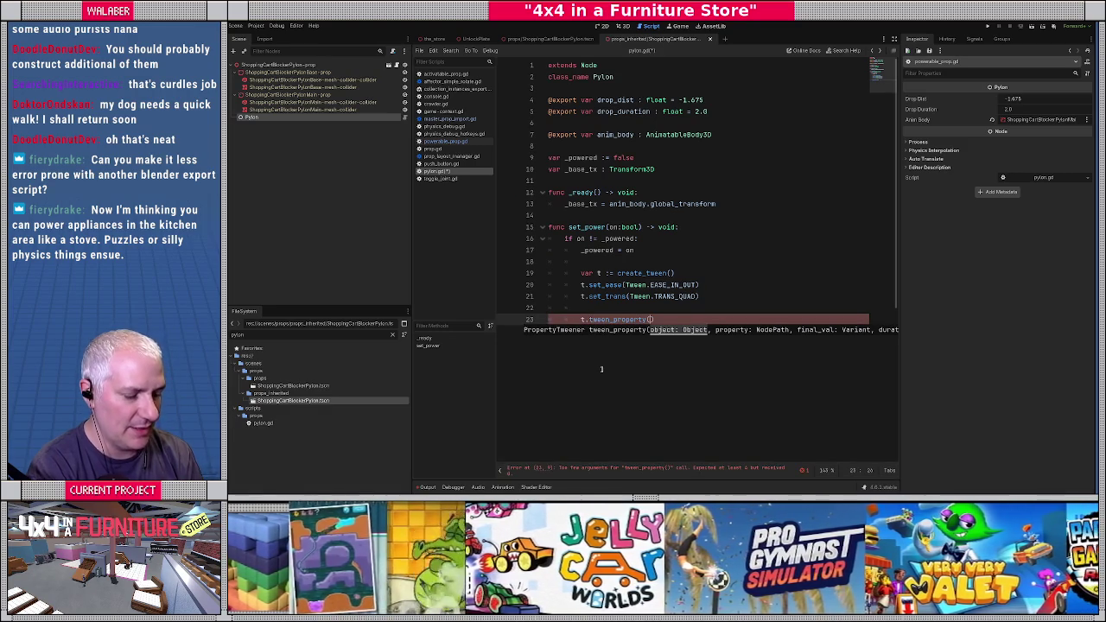
text(anim_body)
text(, "global_)
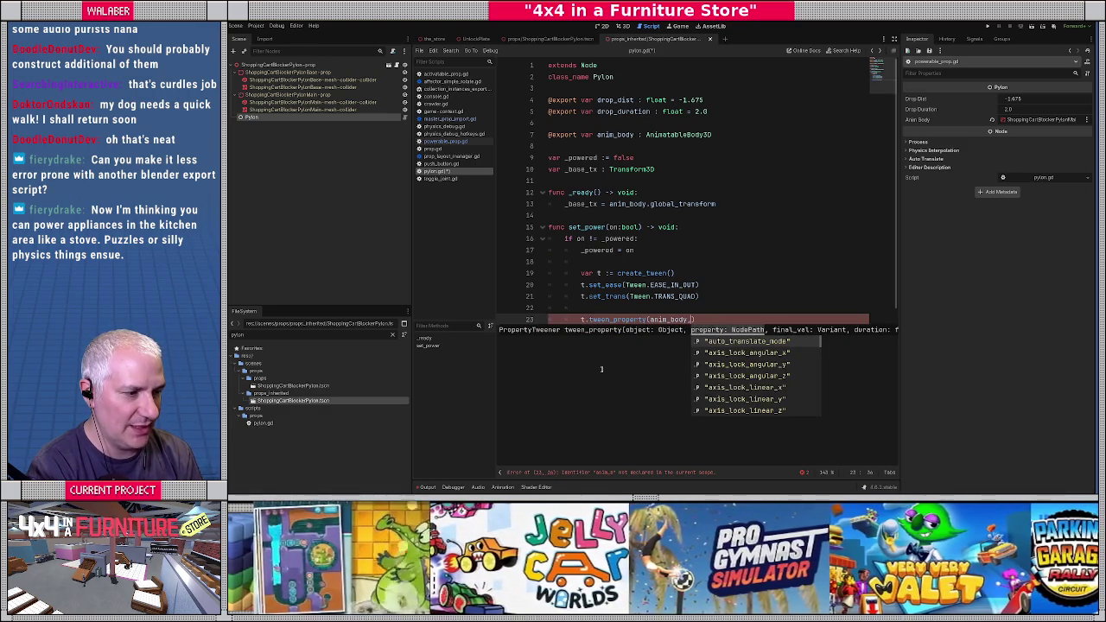
text(tra)
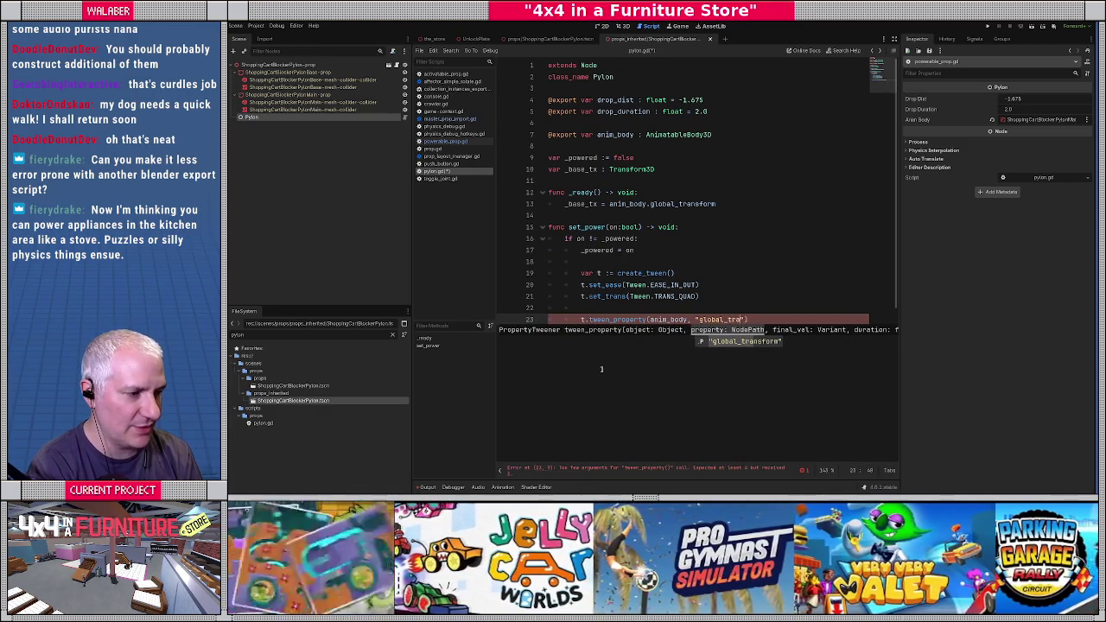
key(Return)
text(, )
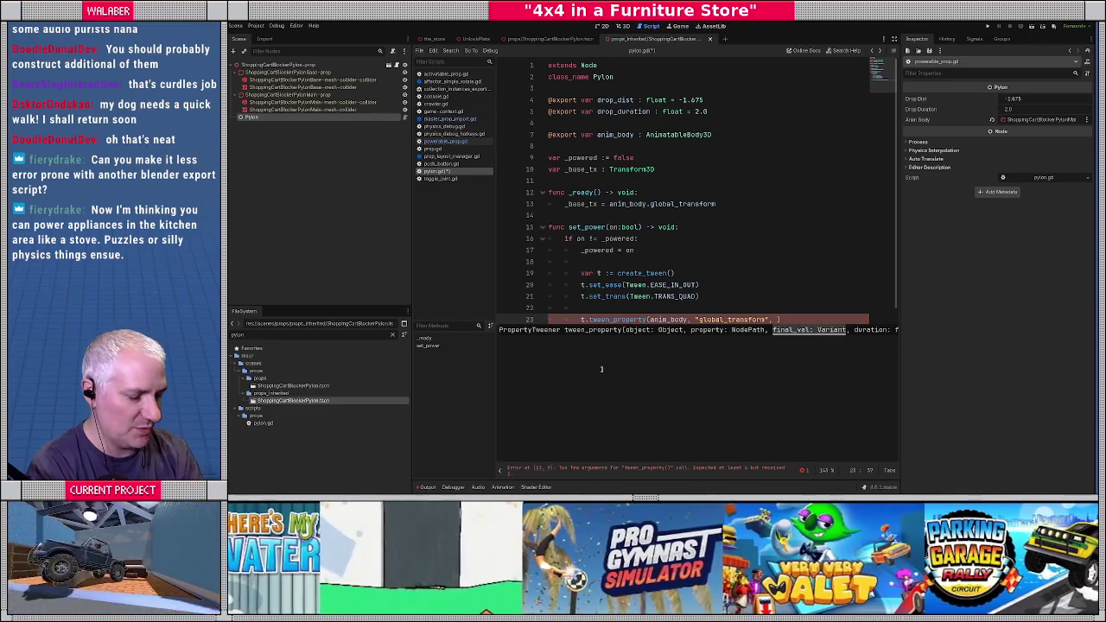
text(final)
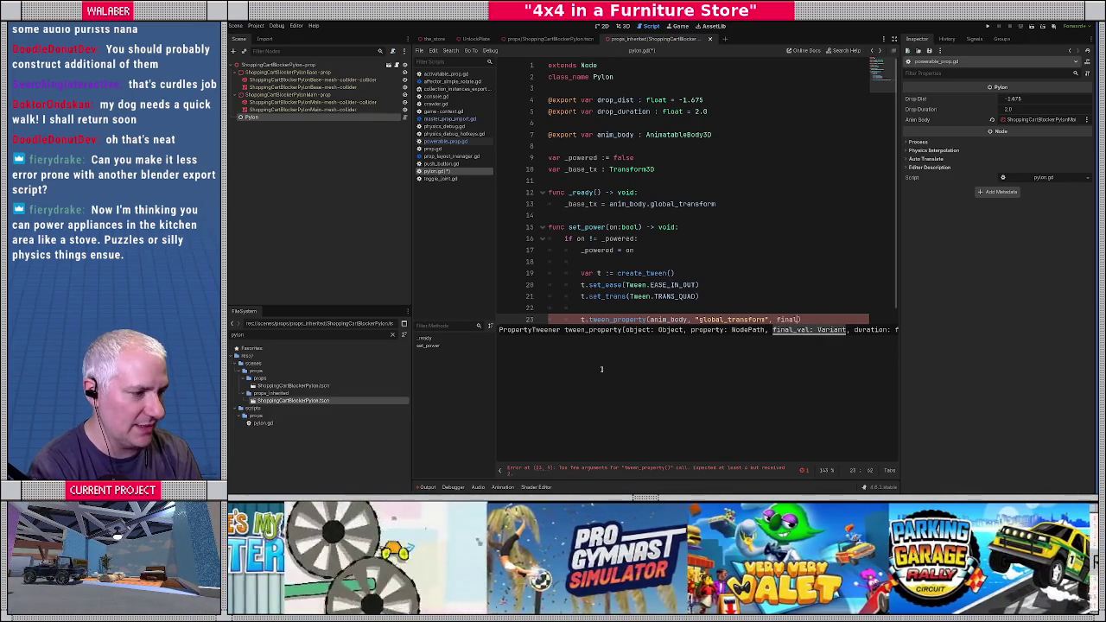
text(_tx)
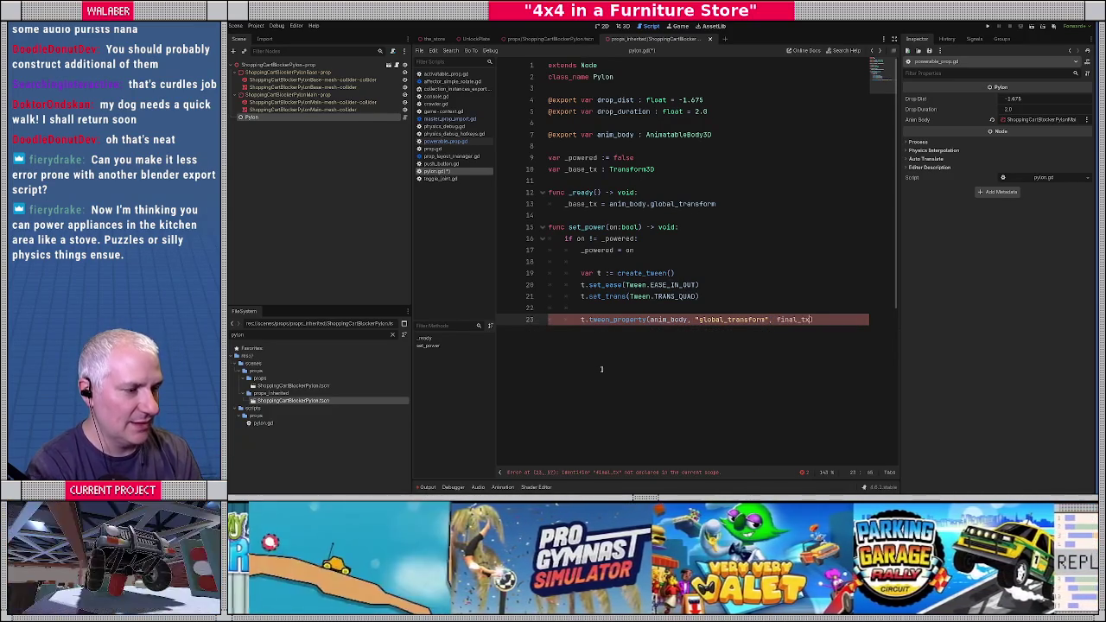
text(, drop_d)
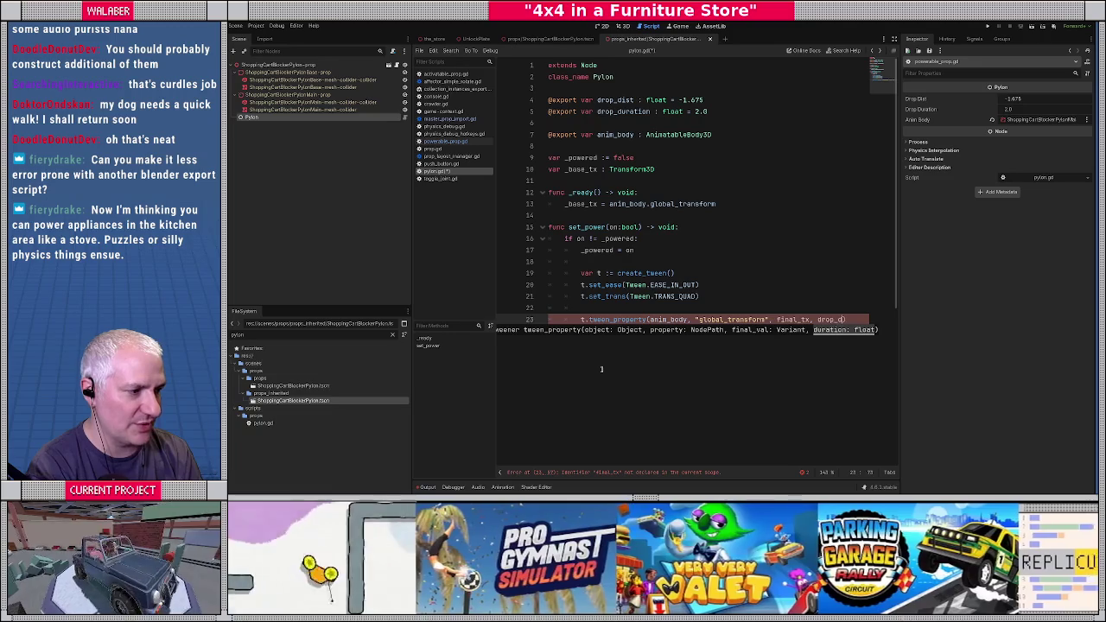
key(Return)
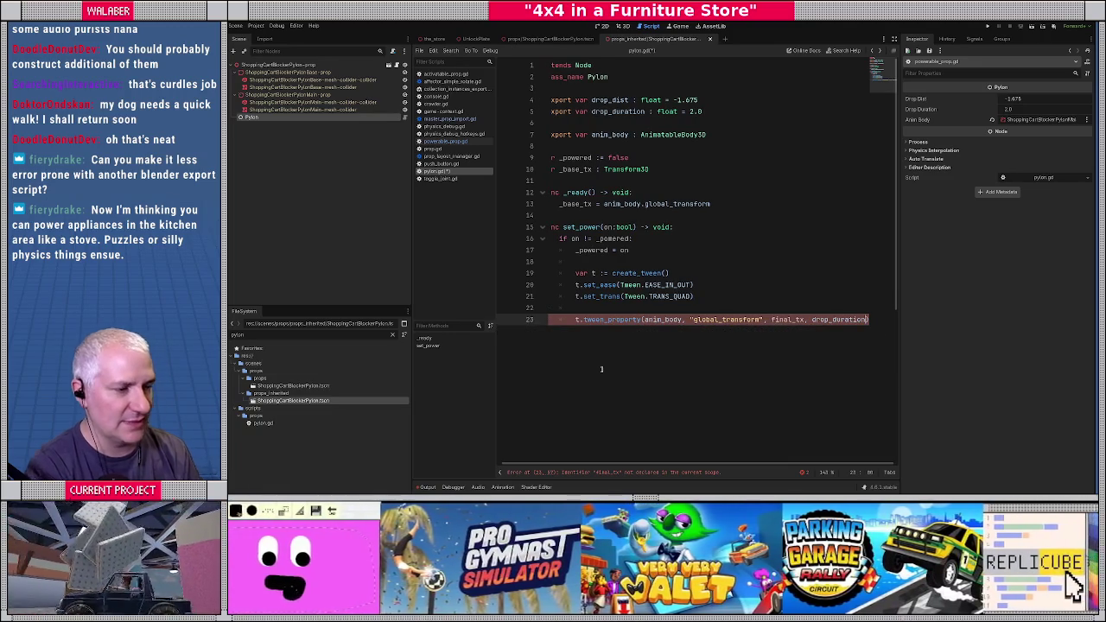
key(ctrl+shift+Return)
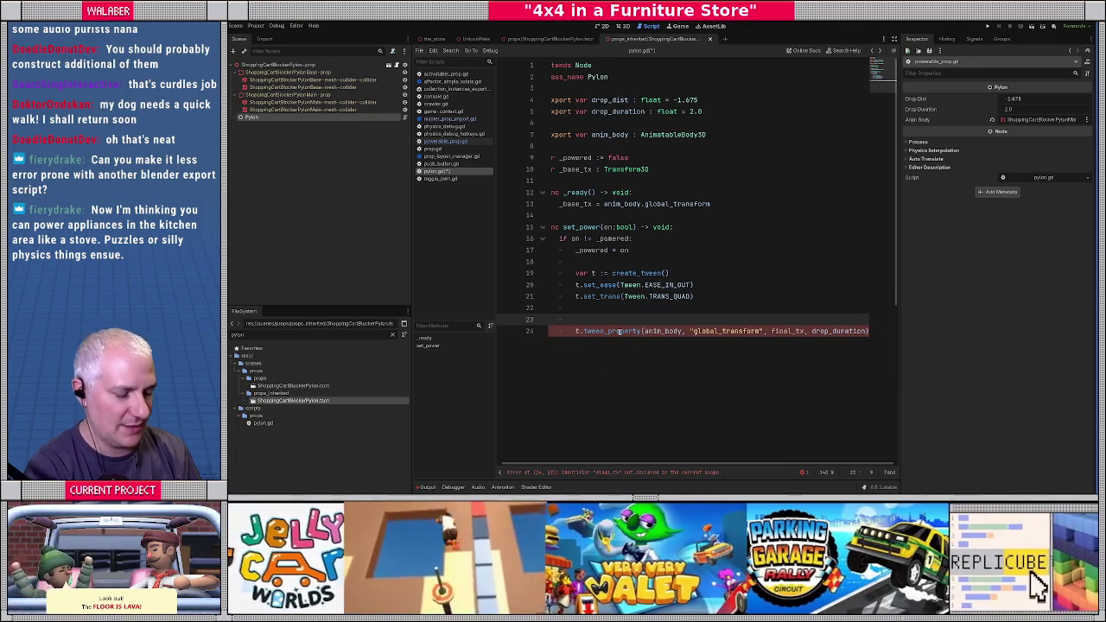
text(var final_tx := _base_tx)
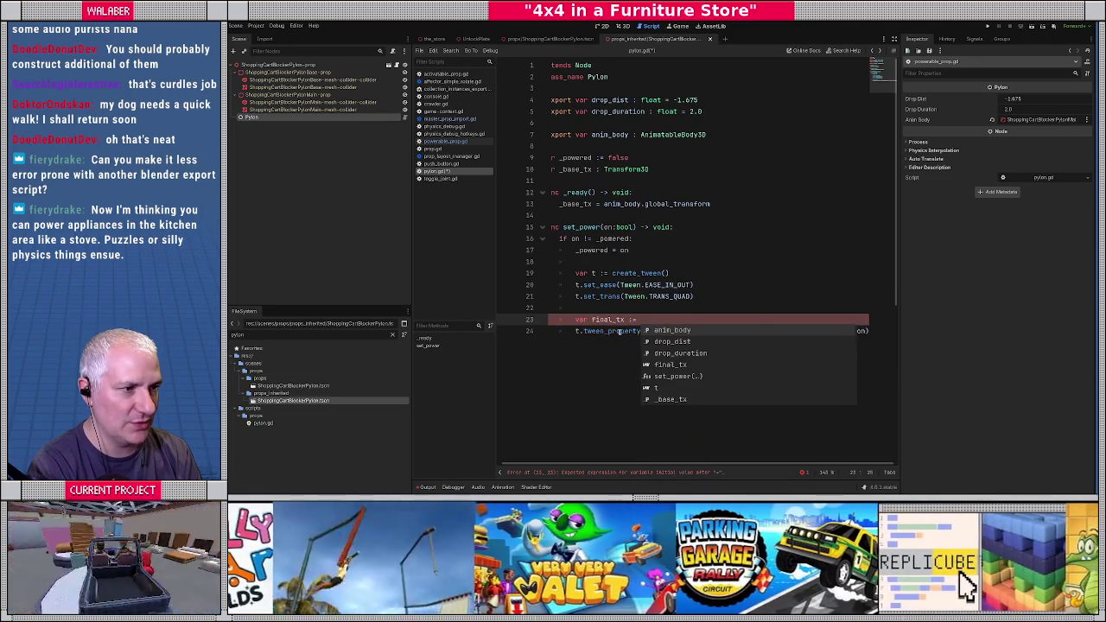
- Add 'if on:' offsetting final_tx's origin by Vector3(0.0, drop_dist, 0.0)
key(Return)
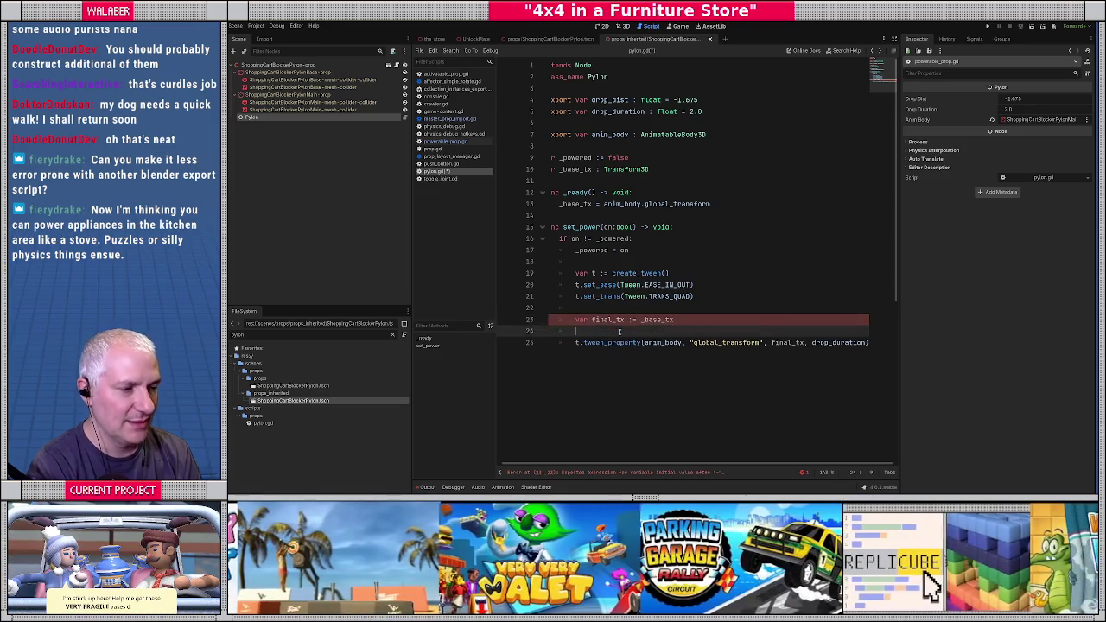
text(if on:)
key(Return)
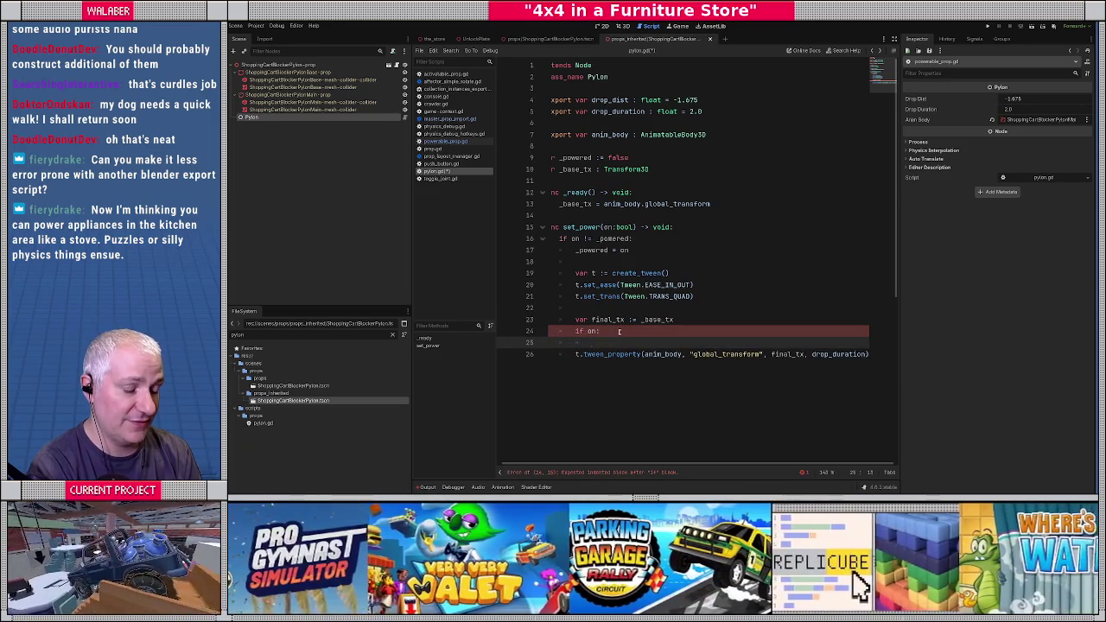
text(fi)
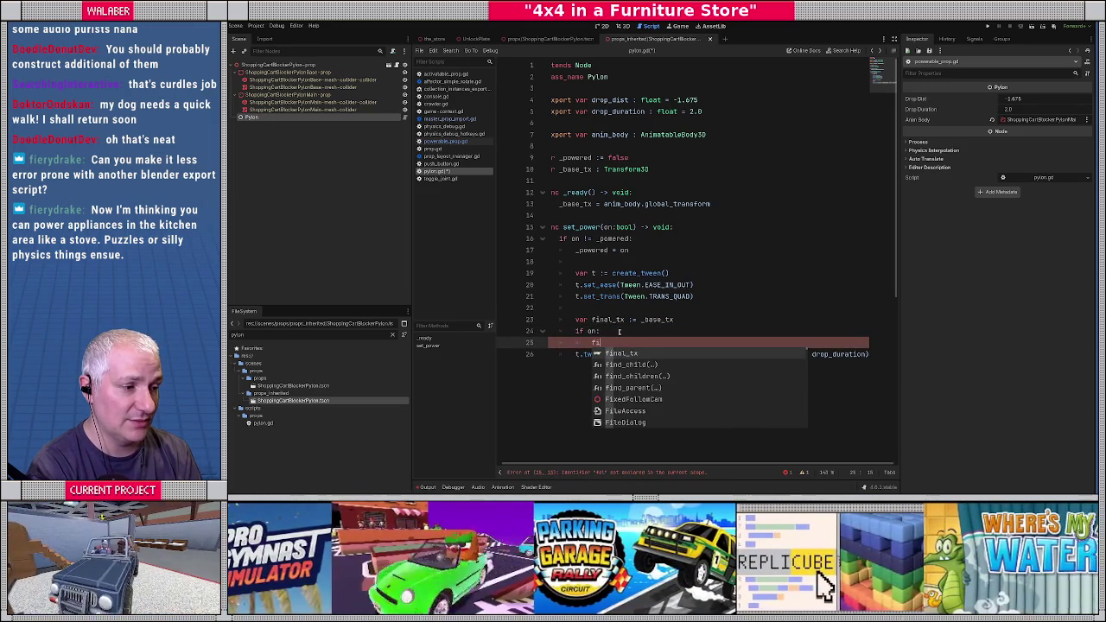
key(Return)
key(Return)
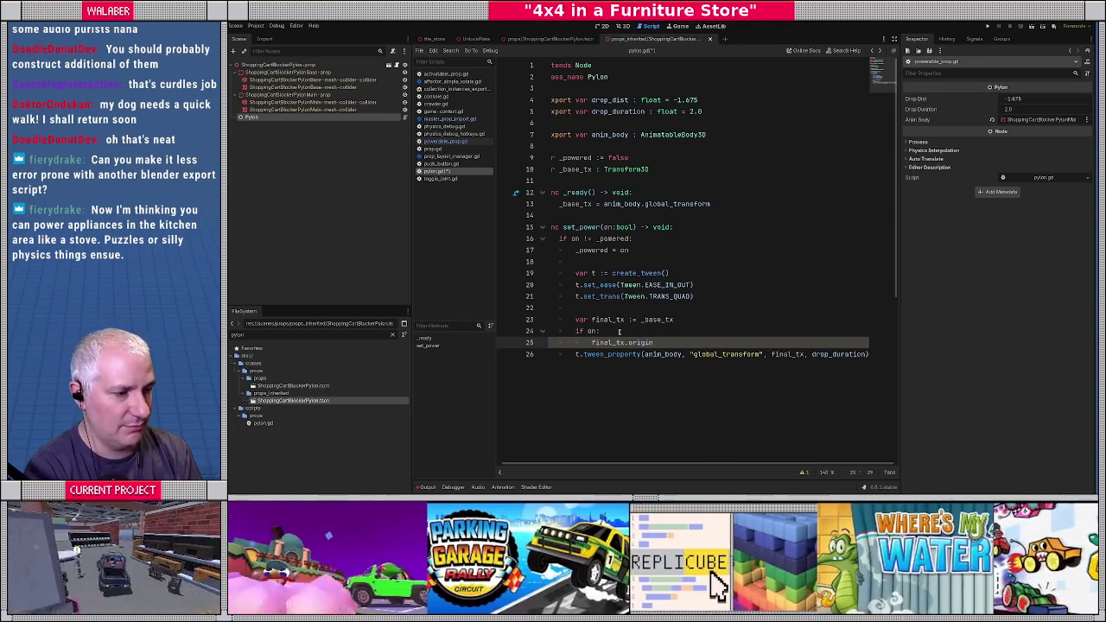
text(+= Vector3(0.0,)
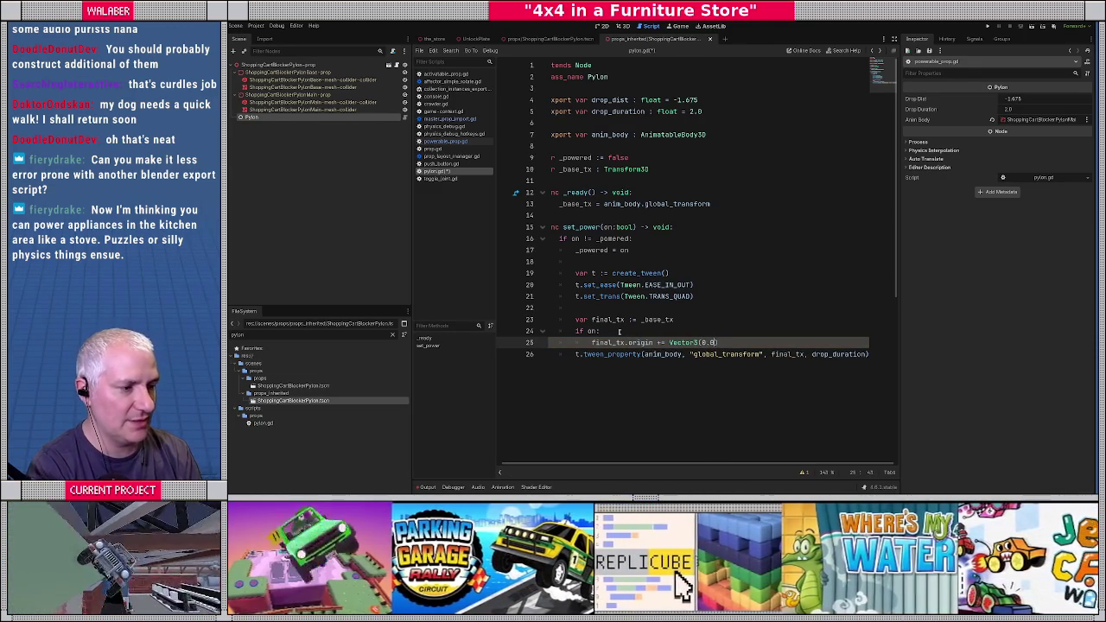
text( drop_dist, )
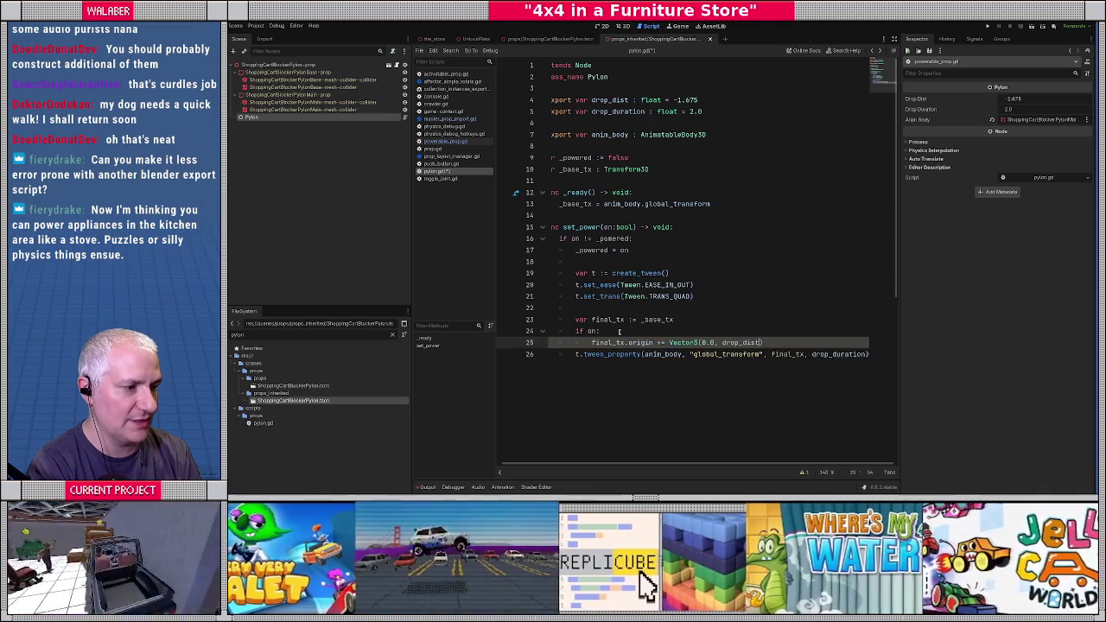
text(0.0))
key(Return)
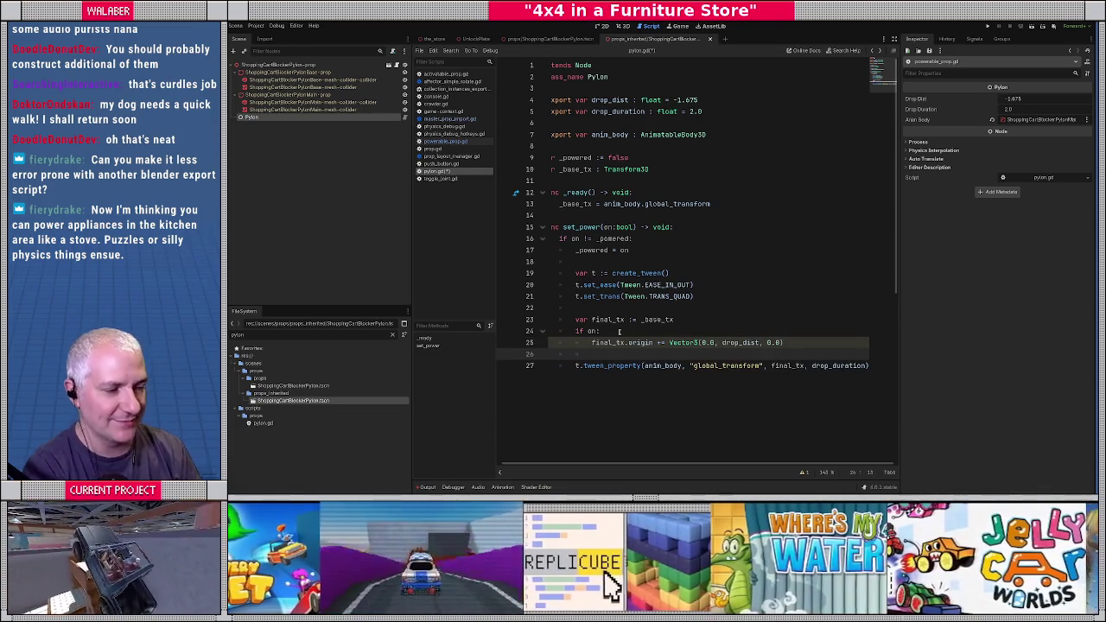
- Save pylon.gd and close the pylon scene
scroll(605, 324, down, 2)
key(ctrl+End)
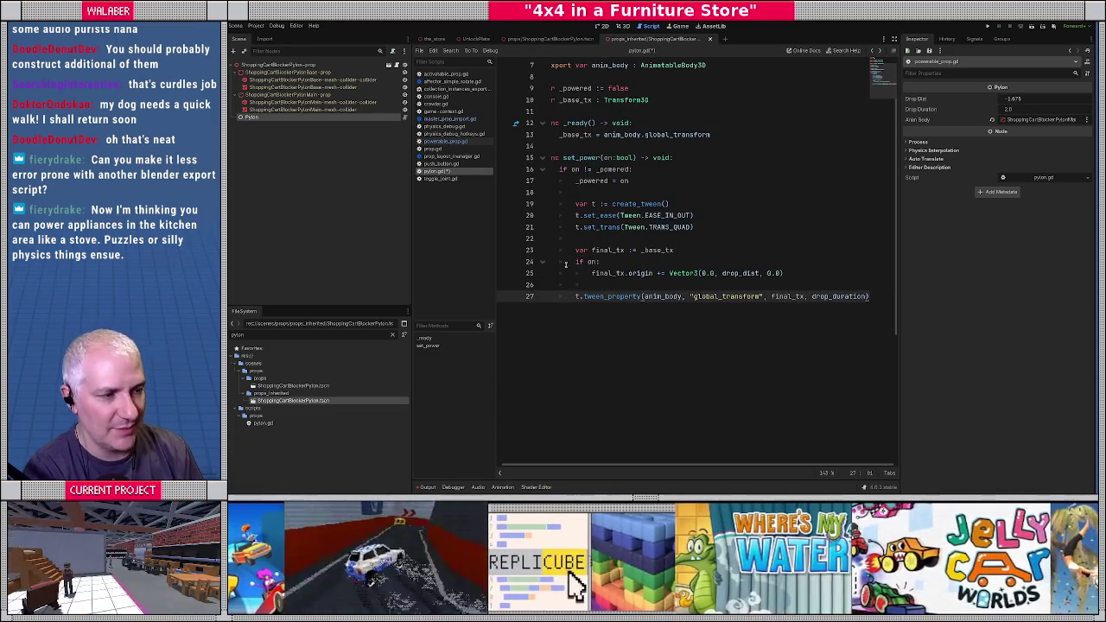
click(569, 239)
key(ctrl+s)
click(600, 147)
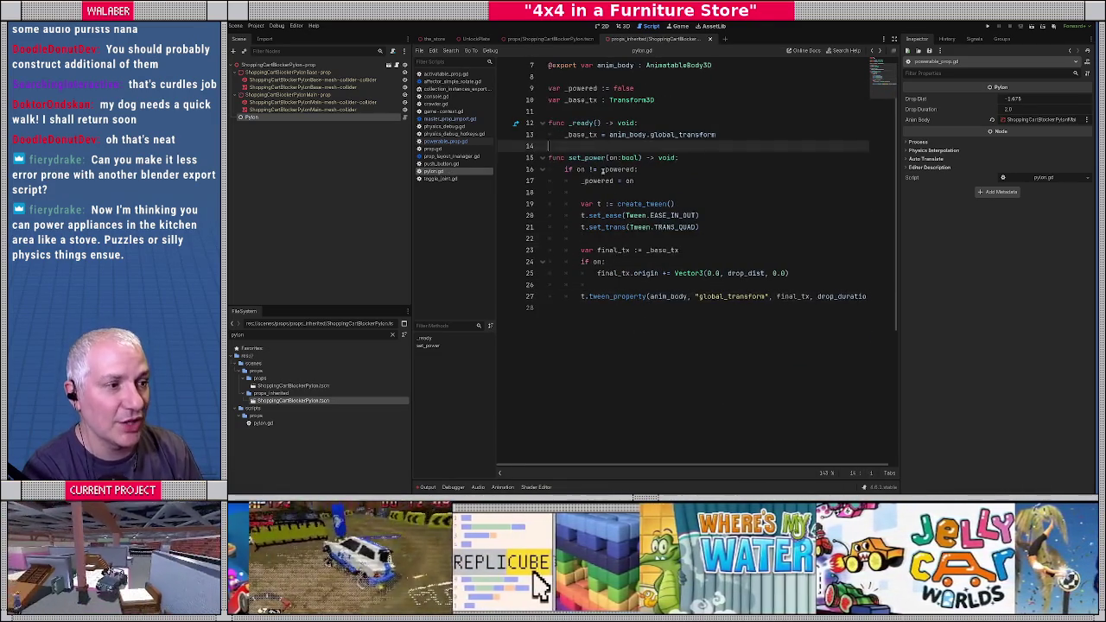
drag(600, 147, 648, 326)
click(648, 326)
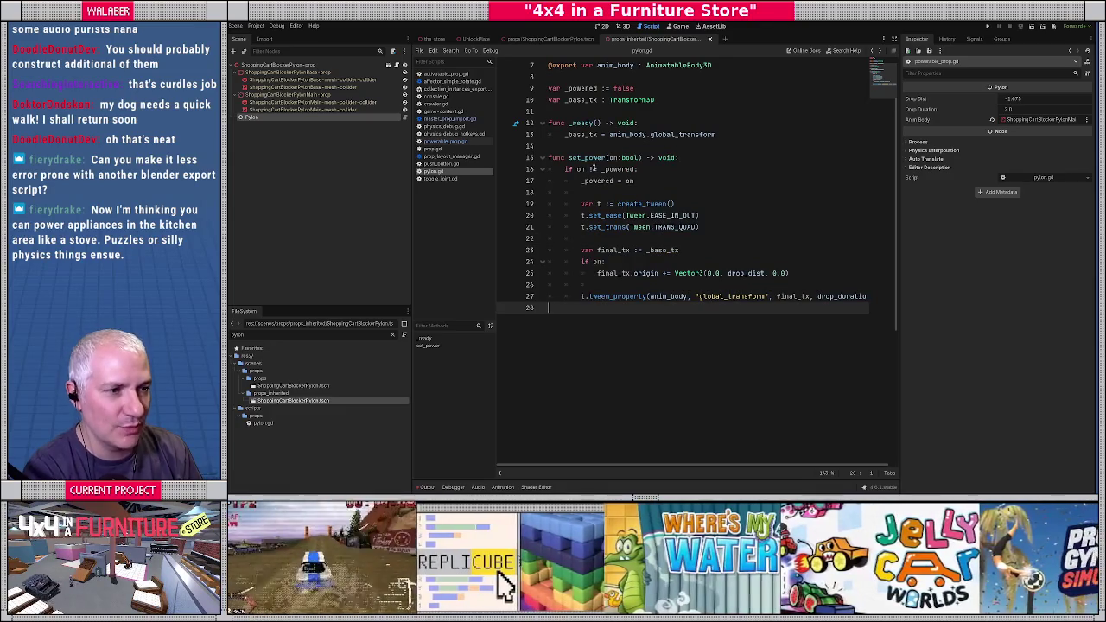
scroll(656, 248, up, 2)
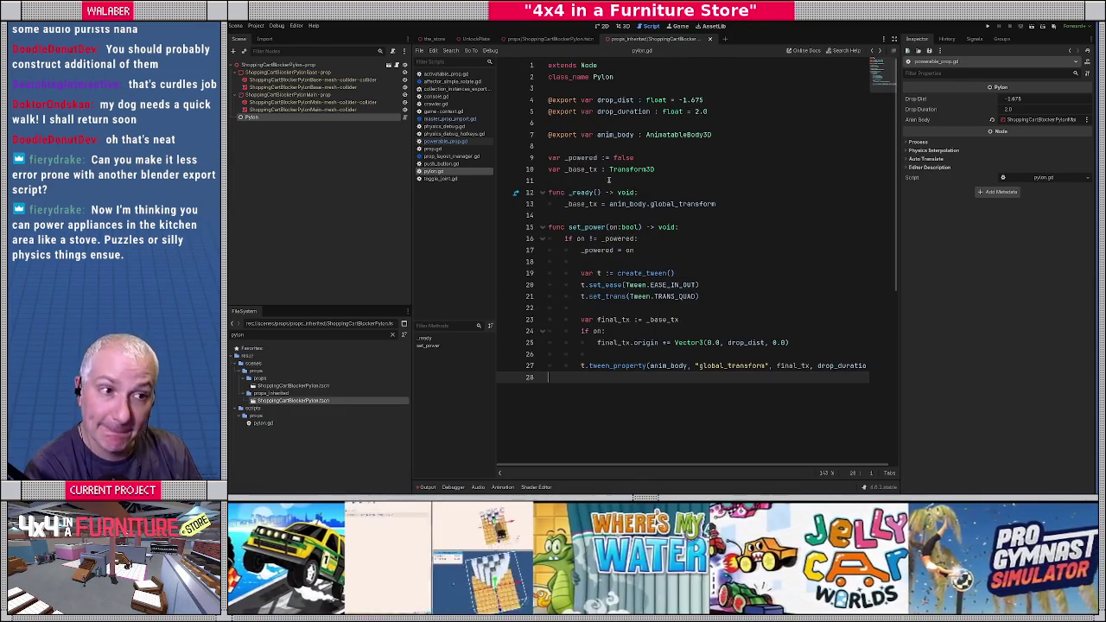
click(710, 39)
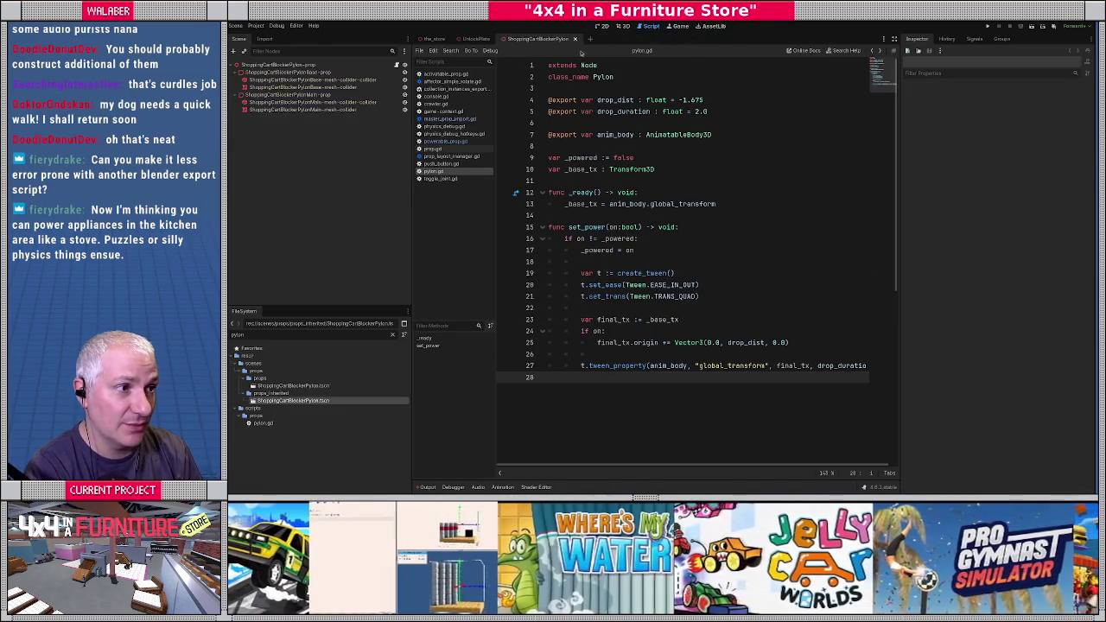
- Close the other pylon scene and select the unlock plate in the_store's 3D view to show its signals
click(576, 40)
click(433, 40)
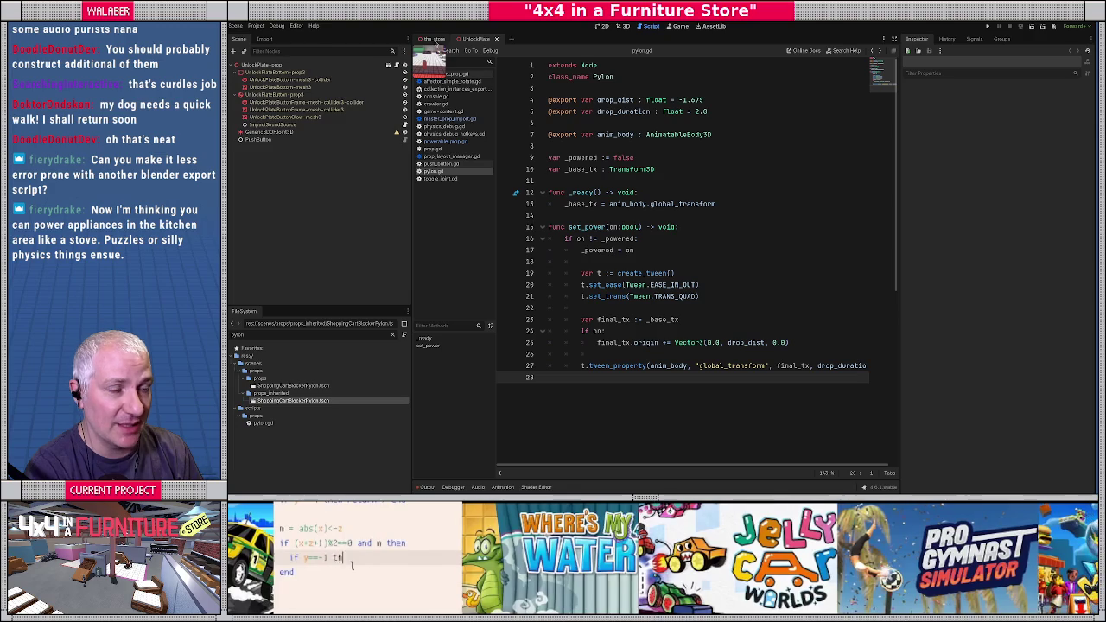
click(623, 27)
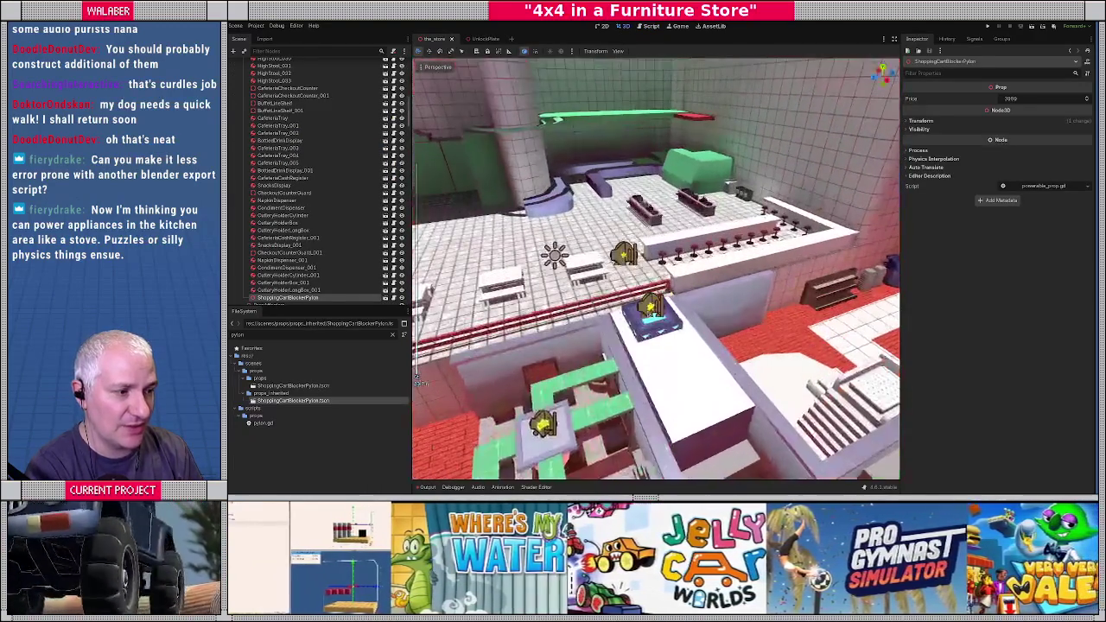
click(650, 320)
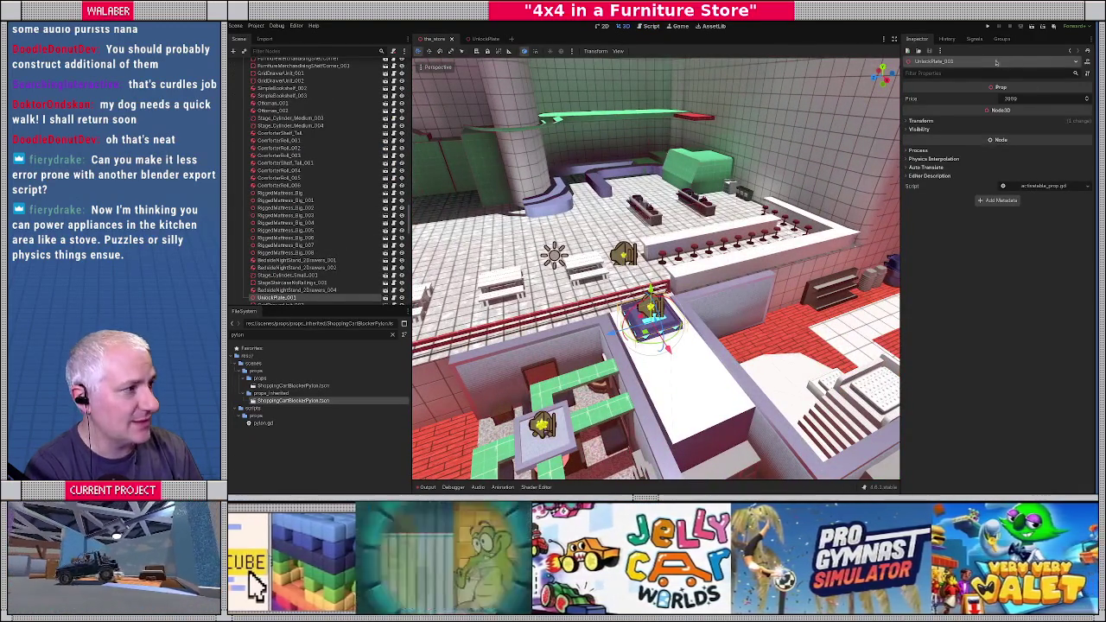
click(973, 40)
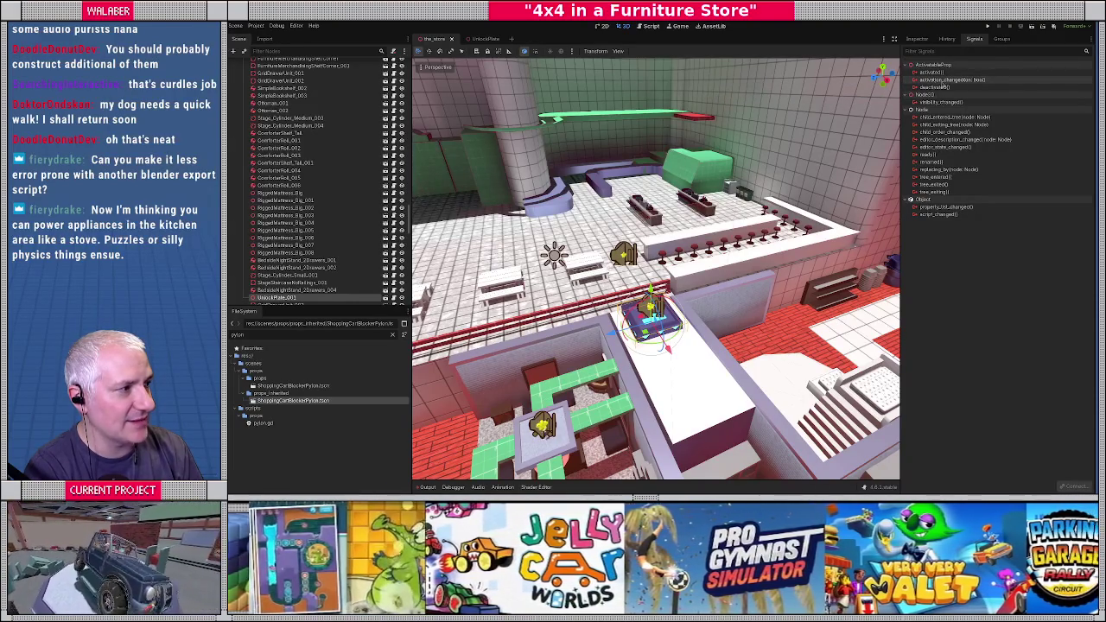
- Connect activation_changed to set_power on ShoppingCartBlockerPylon
double_click(963, 81)
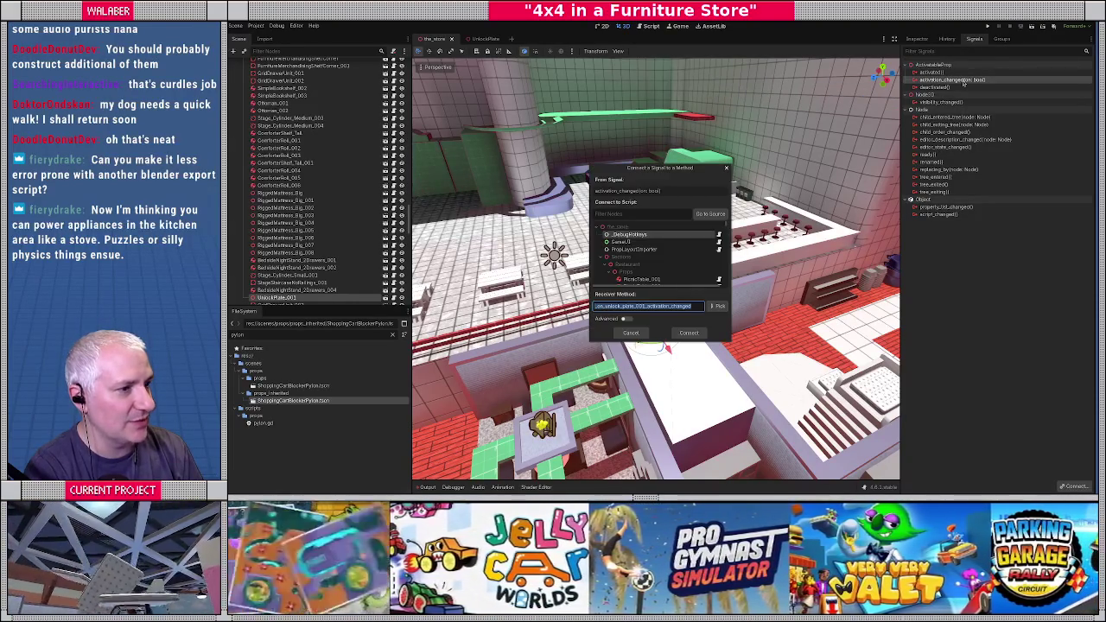
click(660, 212)
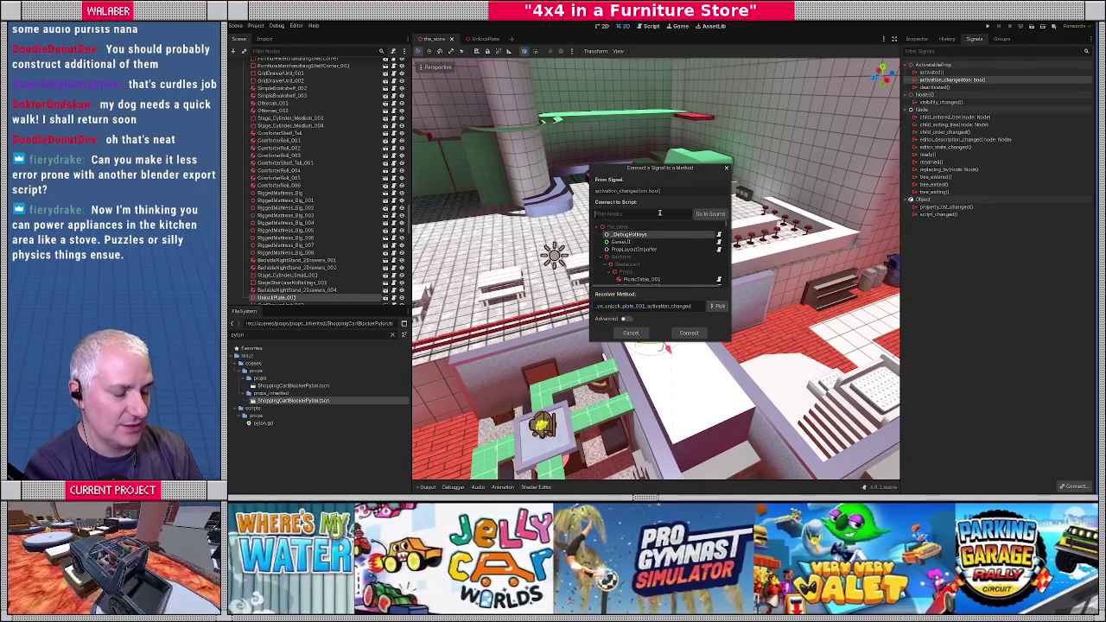
text(pylon)
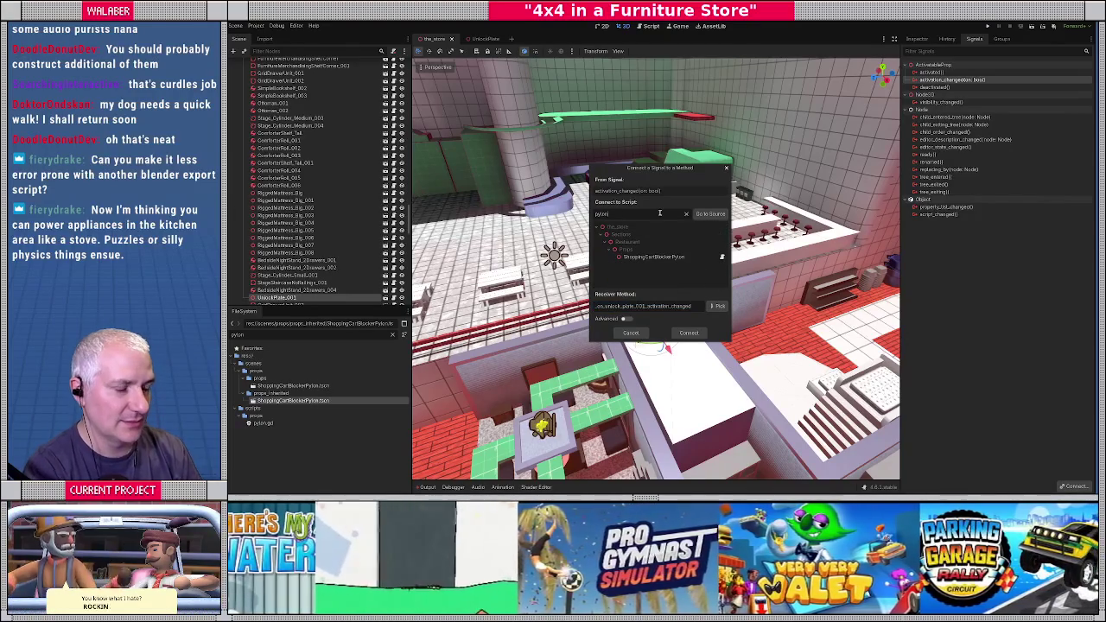
click(662, 258)
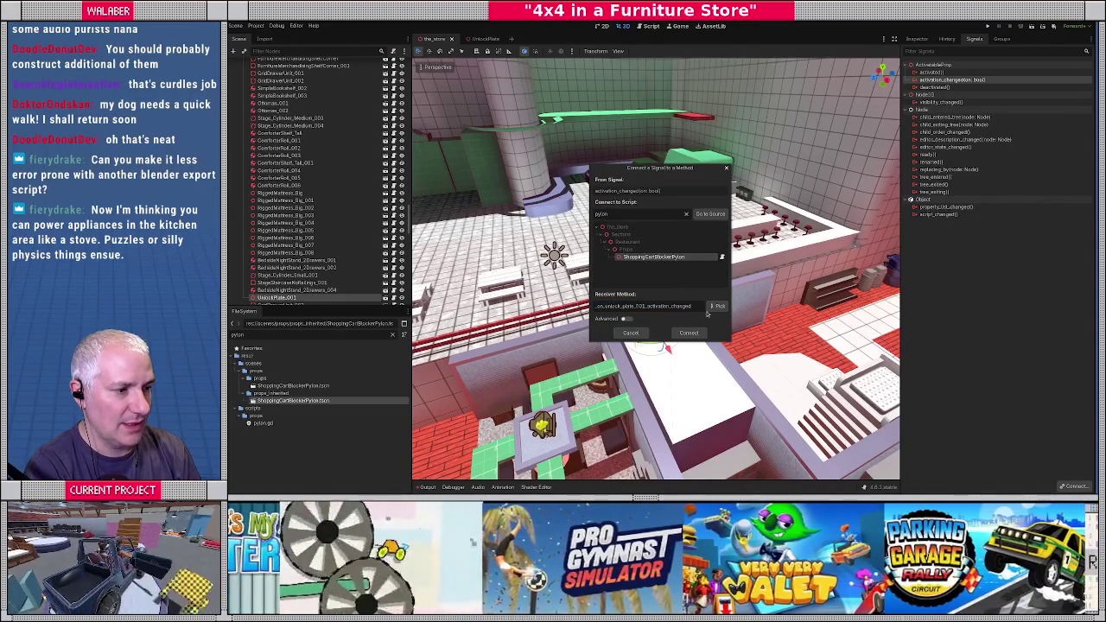
click(716, 305)
click(644, 184)
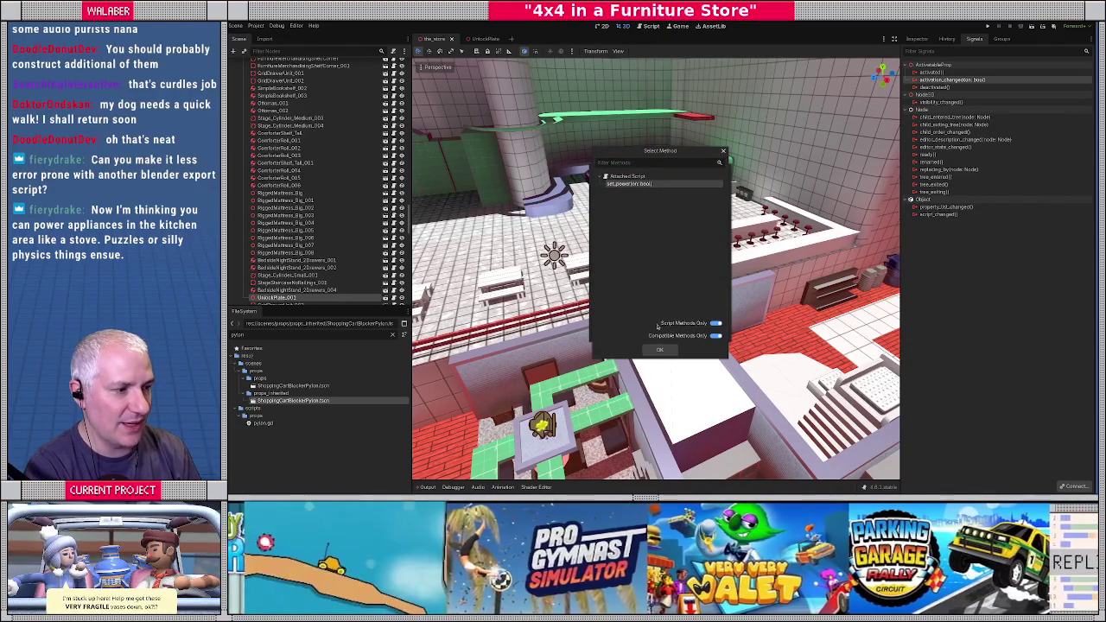
click(661, 350)
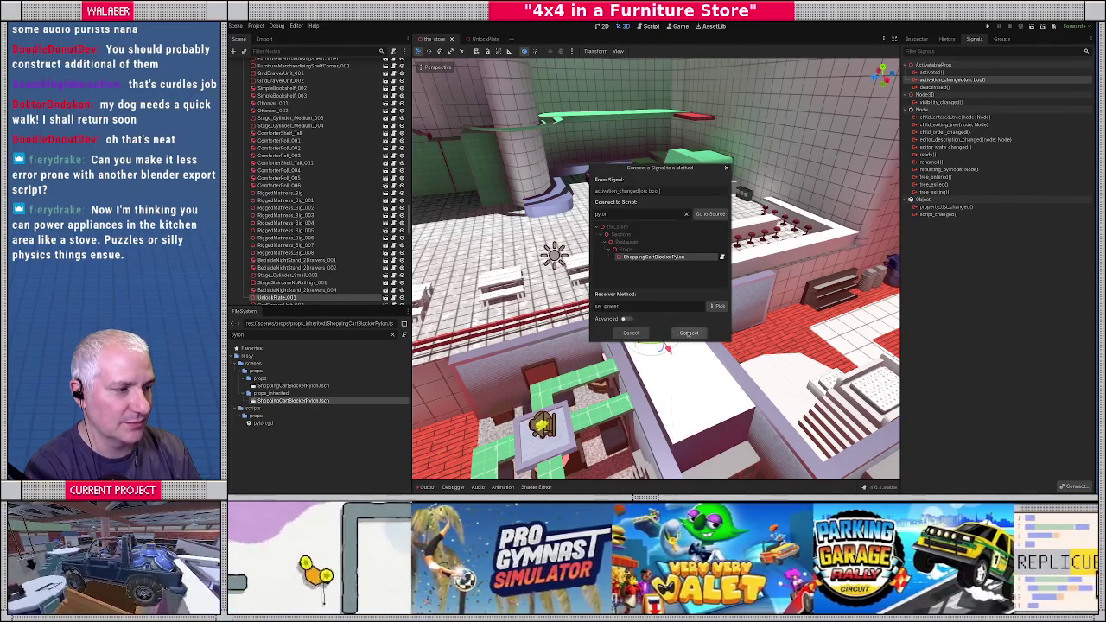
click(689, 332)
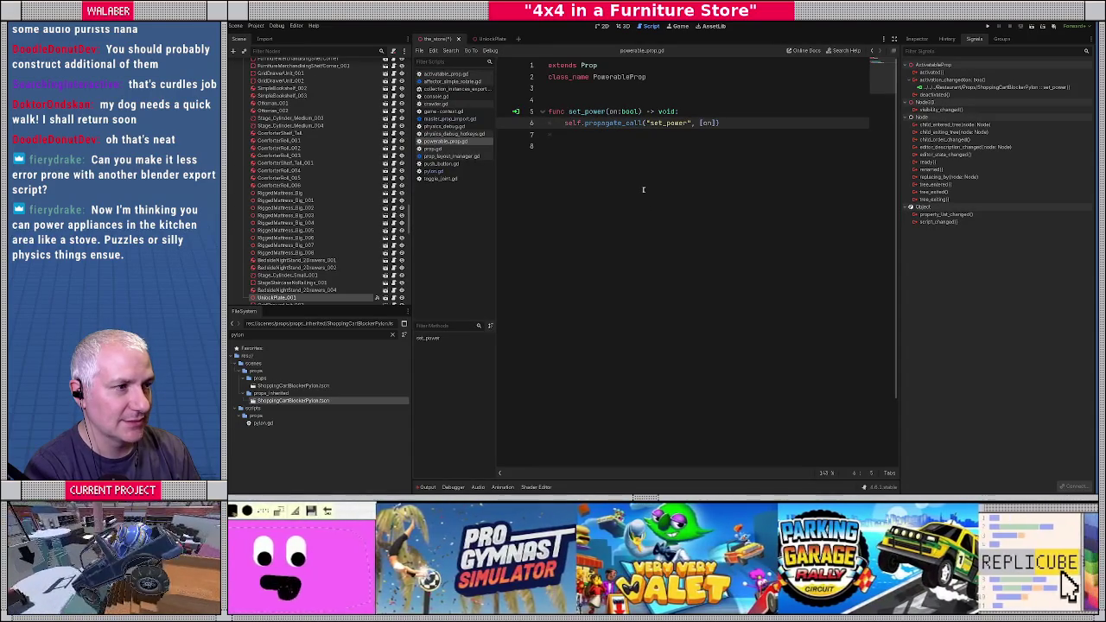
- Save the store, run until the stack overflow, stop, and read propagate_call's documentation
key(ctrl+s)
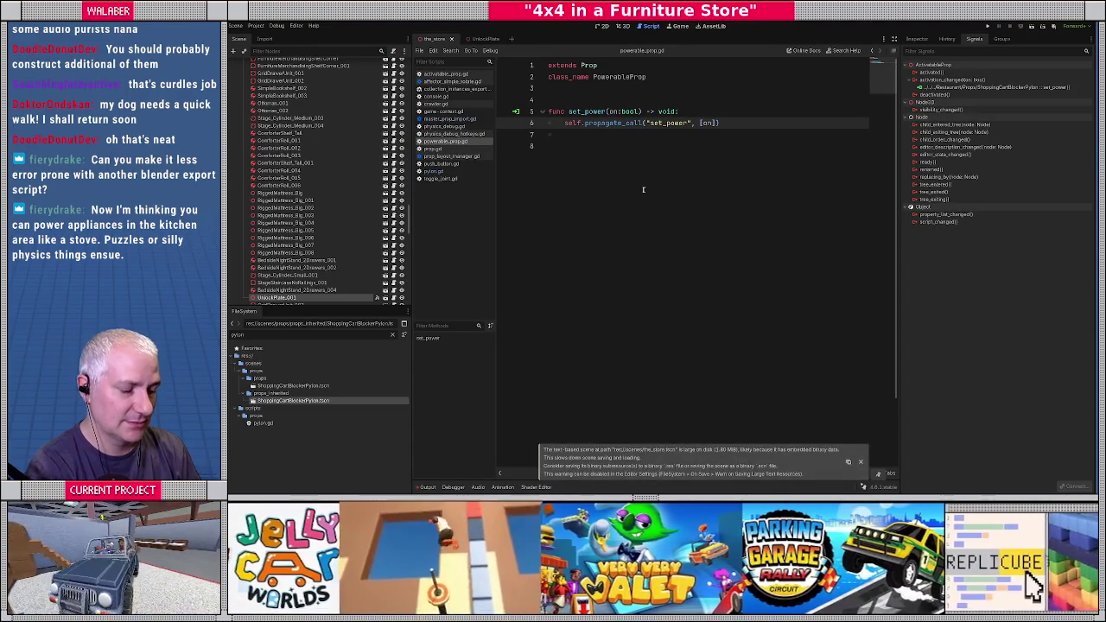
key(F5)
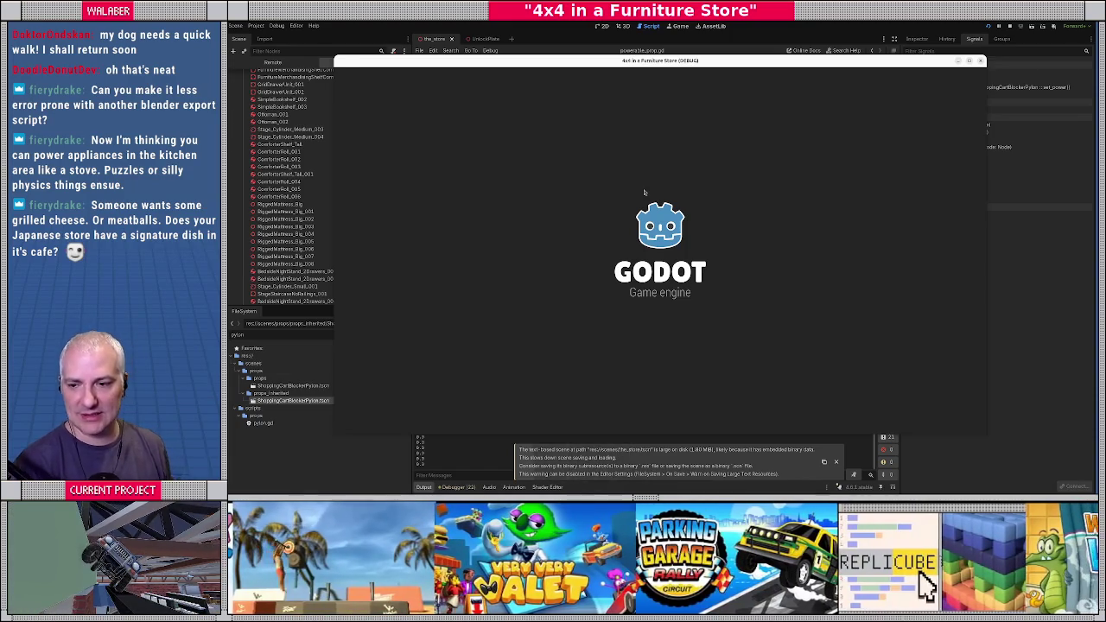
key(Return)
key(Return)
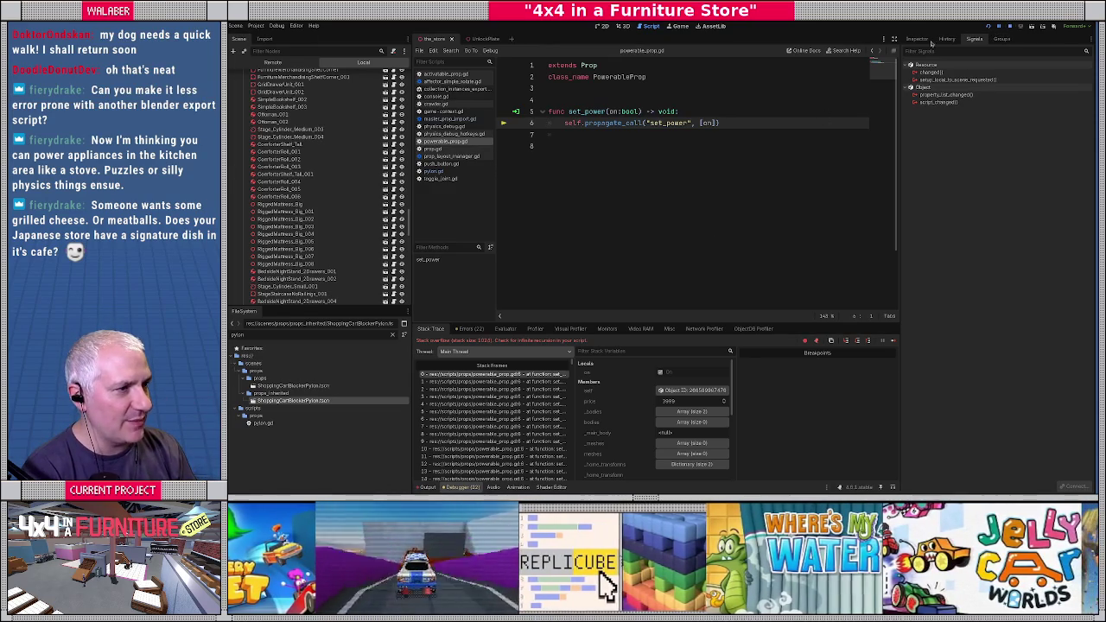
click(1001, 28)
ctrl+click(616, 123)
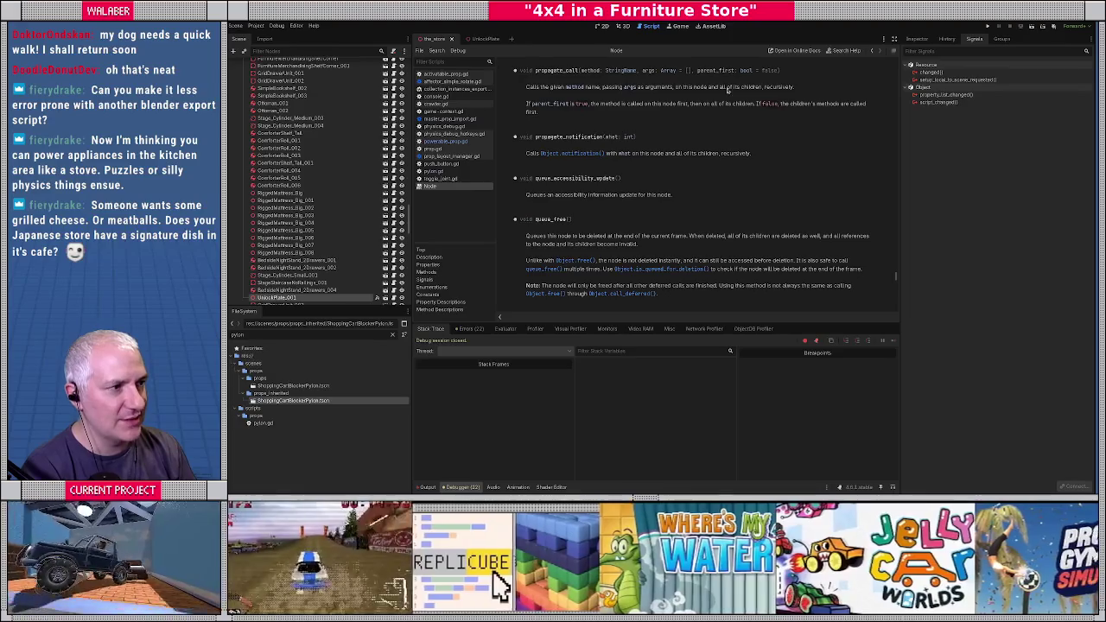
click(446, 140)
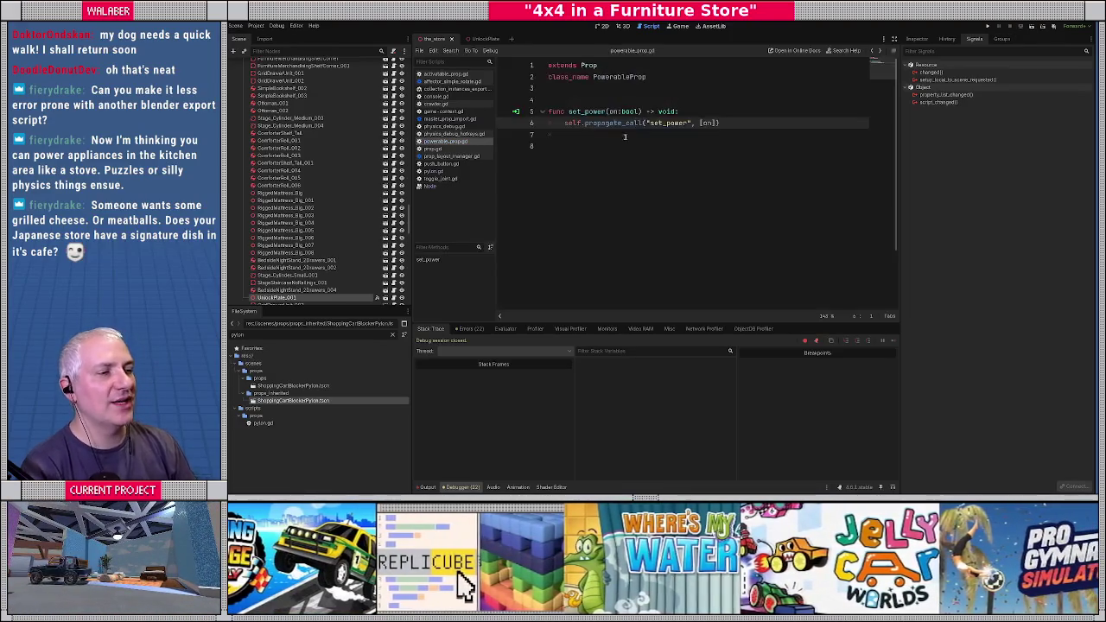
- Compare the set_power function name with the set_power call in propagate_call on line 6
double_click(588, 111)
double_click(615, 123)
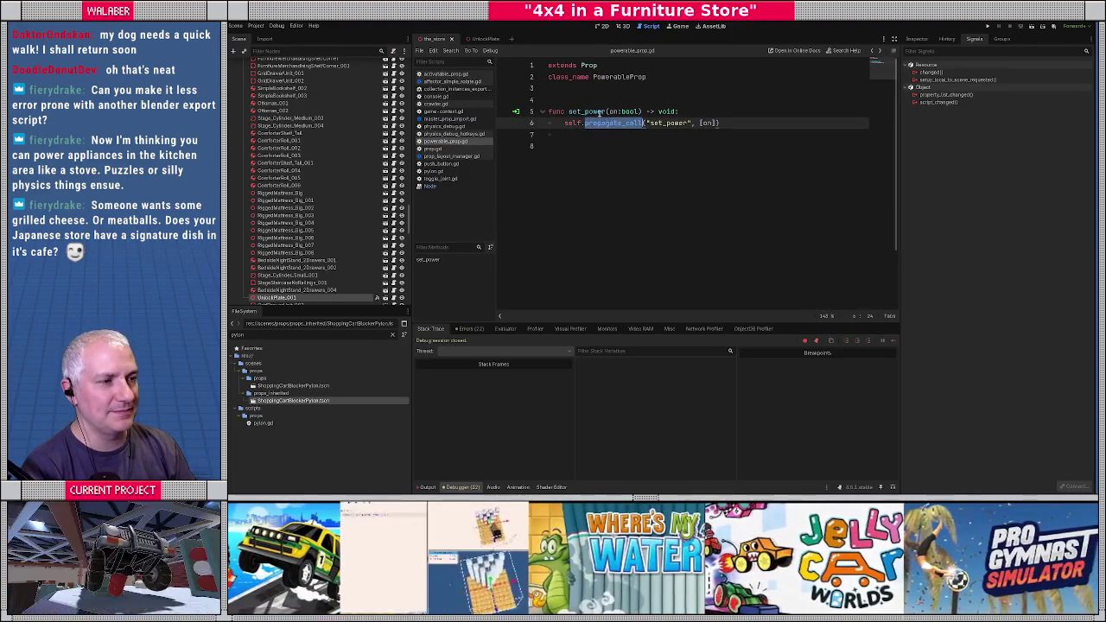
double_click(588, 111)
double_click(615, 122)
double_click(588, 111)
click(598, 123)
double_click(598, 123)
double_click(587, 112)
double_click(598, 122)
double_click(587, 111)
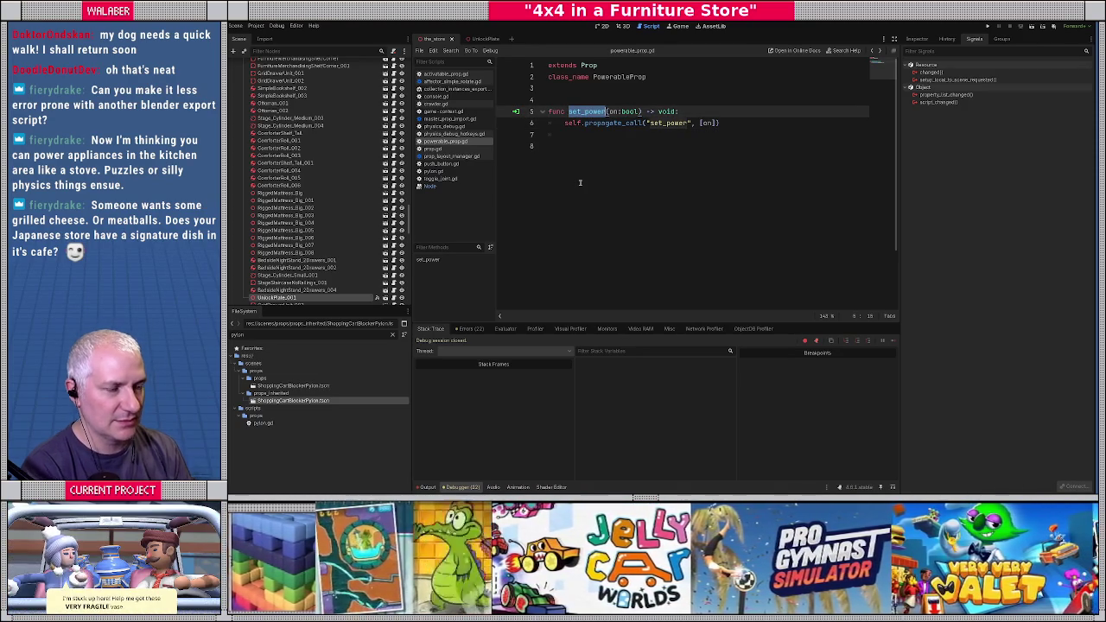
click(580, 182)
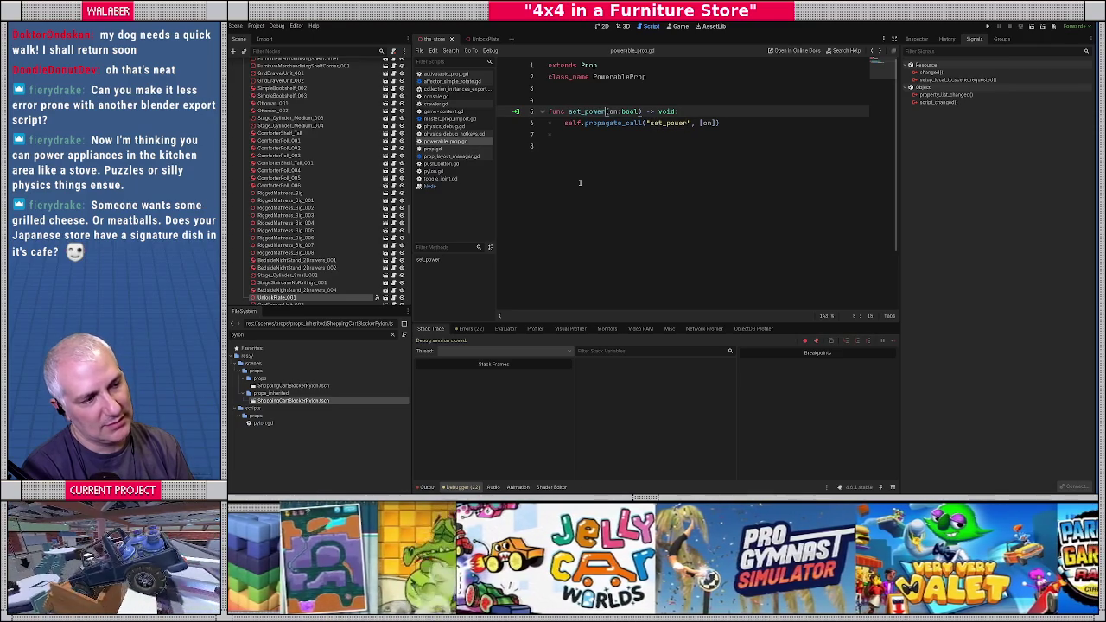
- Change the propagated call on line 6 to "_set_power" and save powerable_prop.gd
click(653, 122)
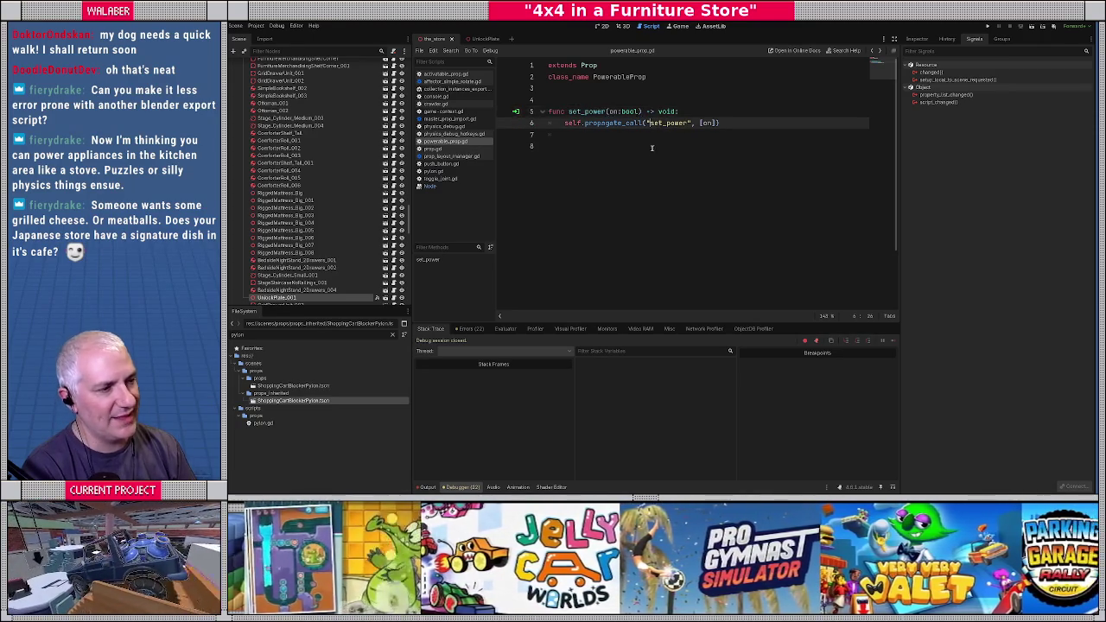
text(_)
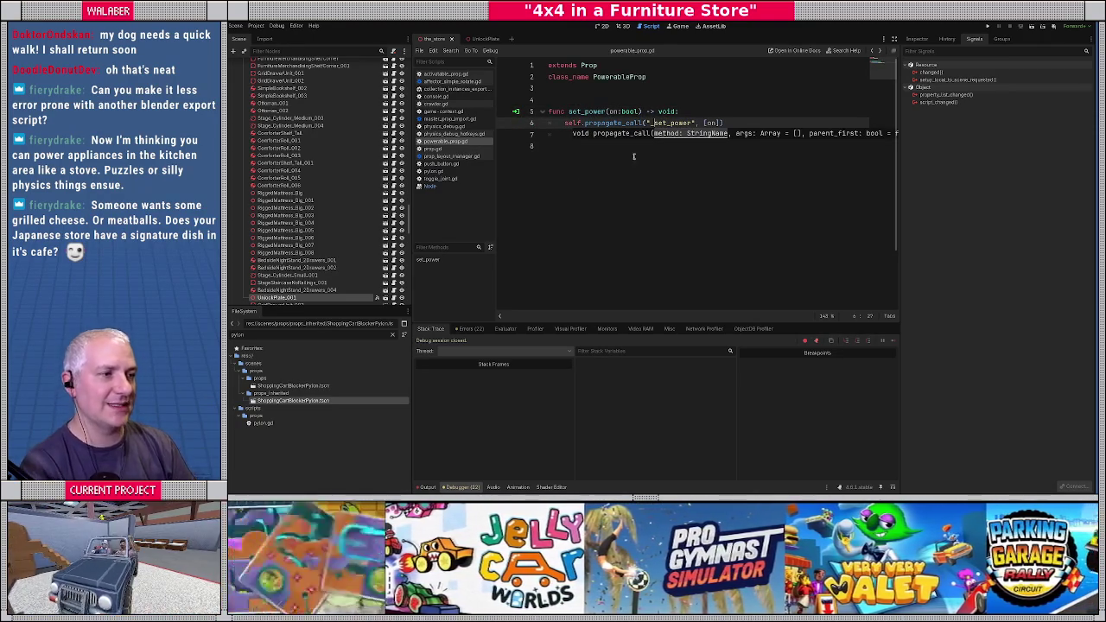
click(653, 155)
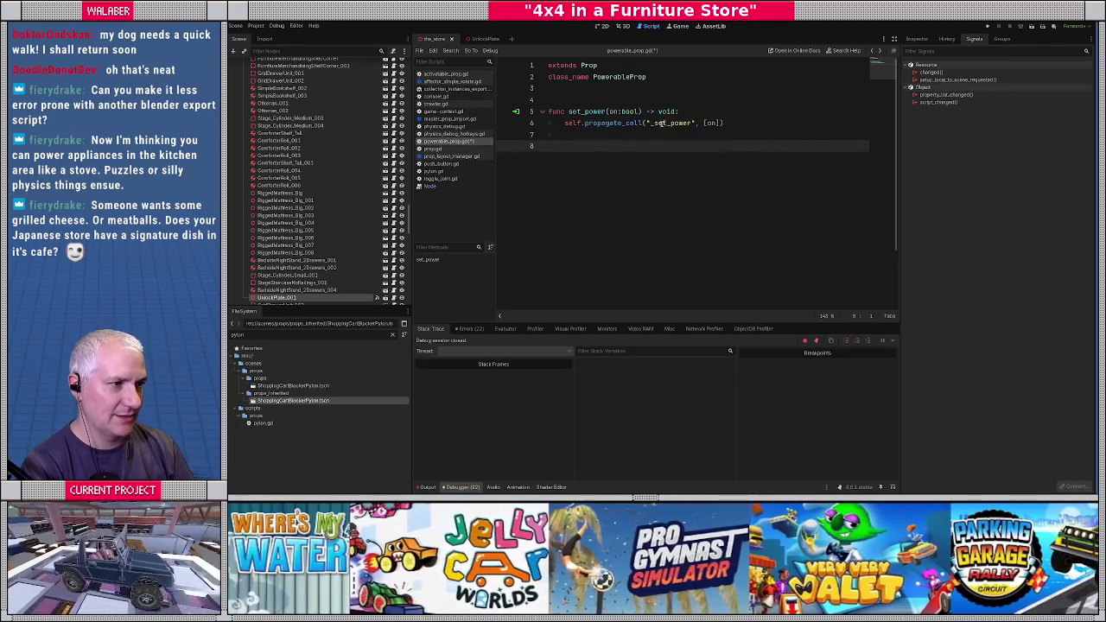
double_click(659, 123)
key(ctrl+c)
key(ctrl+s)
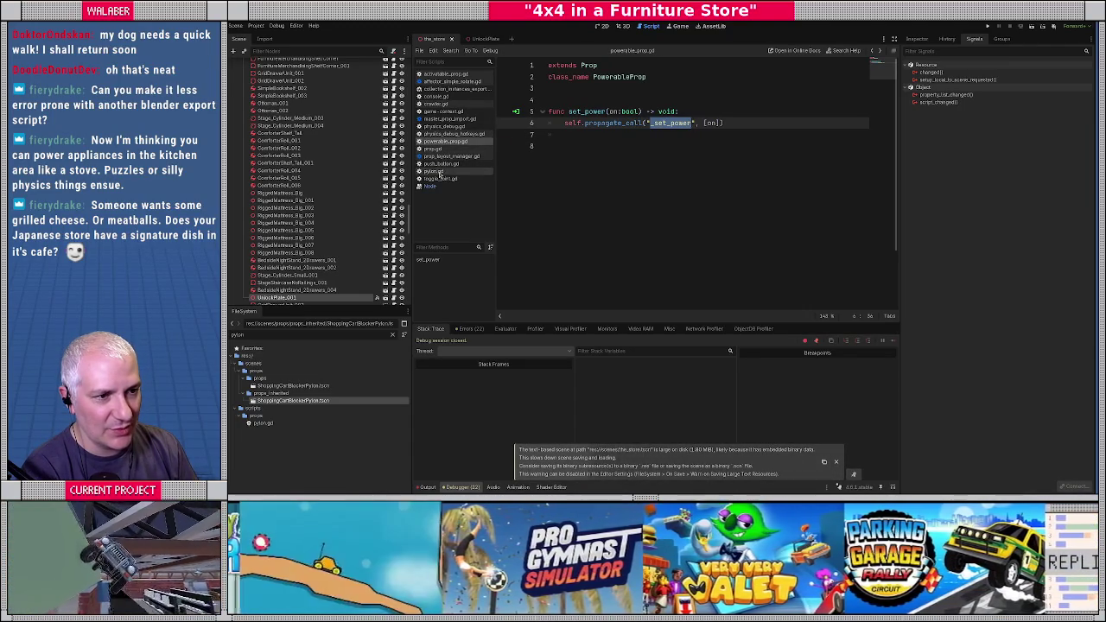
click(437, 171)
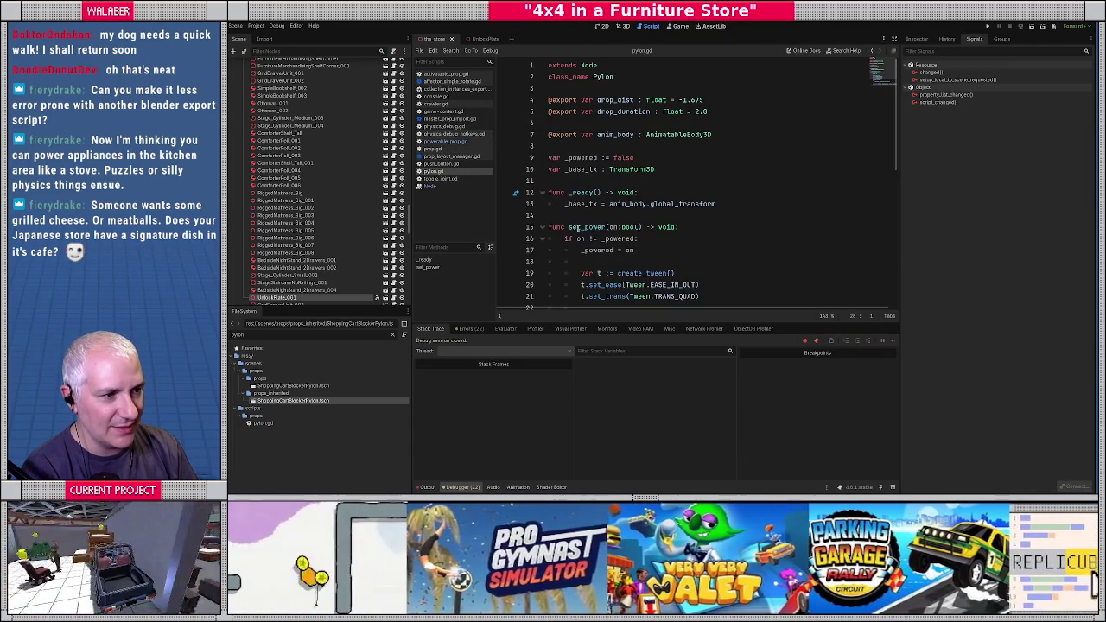
- Rename pylon.gd's set_power on line 15 to _set_power, save, and run the game
double_click(577, 226)
text(_set_power)
key(ctrl+s)
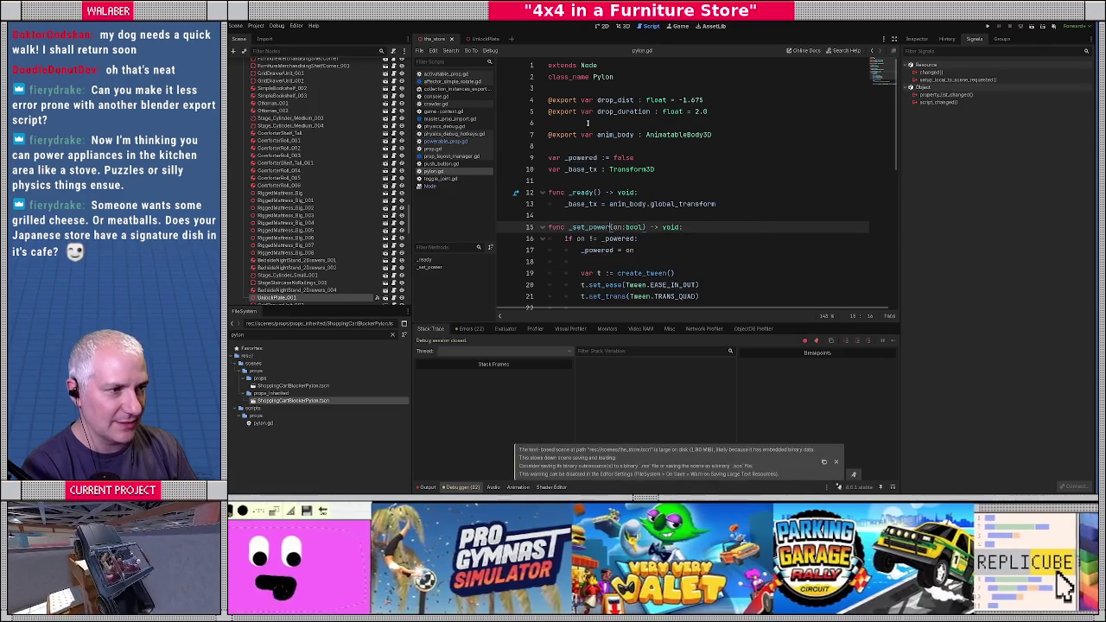
click(587, 124)
key(F5)
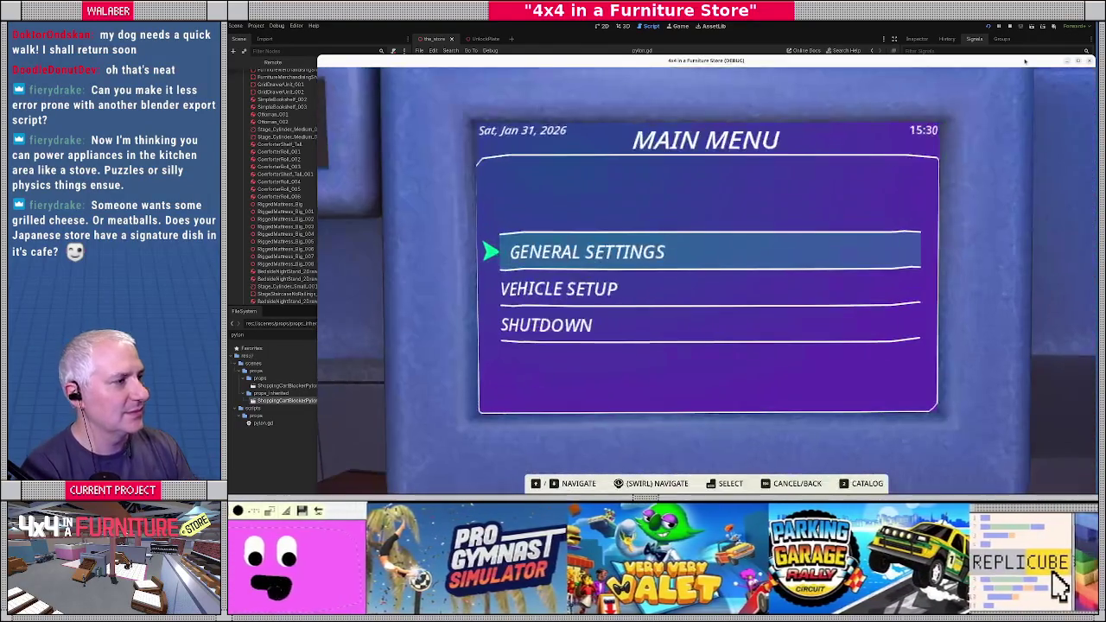
- Restart the game, test-drive past the pylon in the store, then stop the run
key(F8)
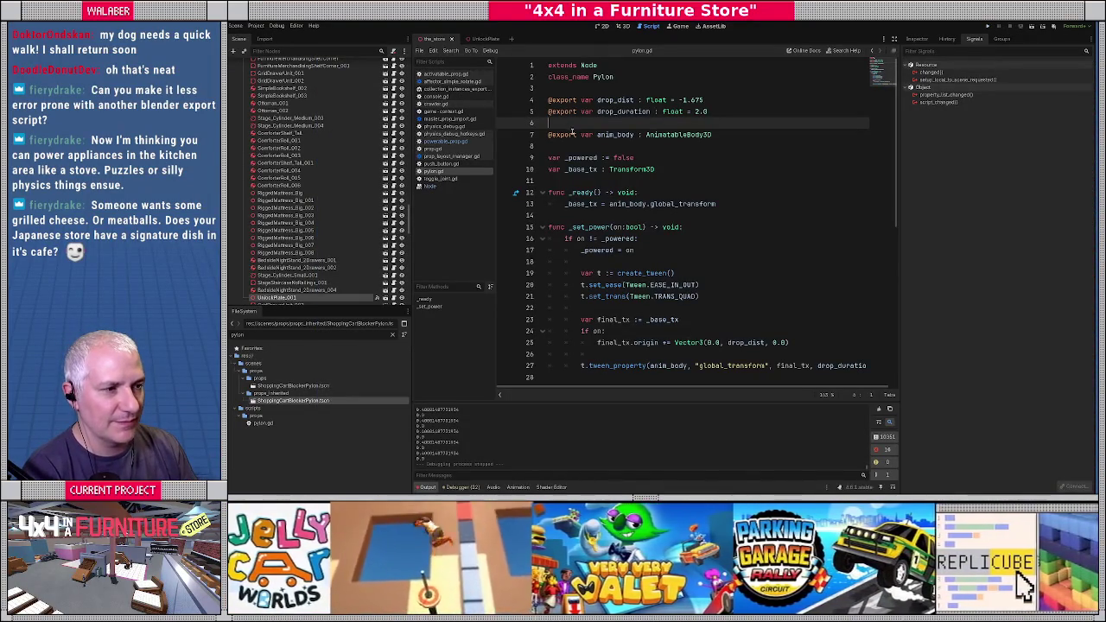
click(581, 147)
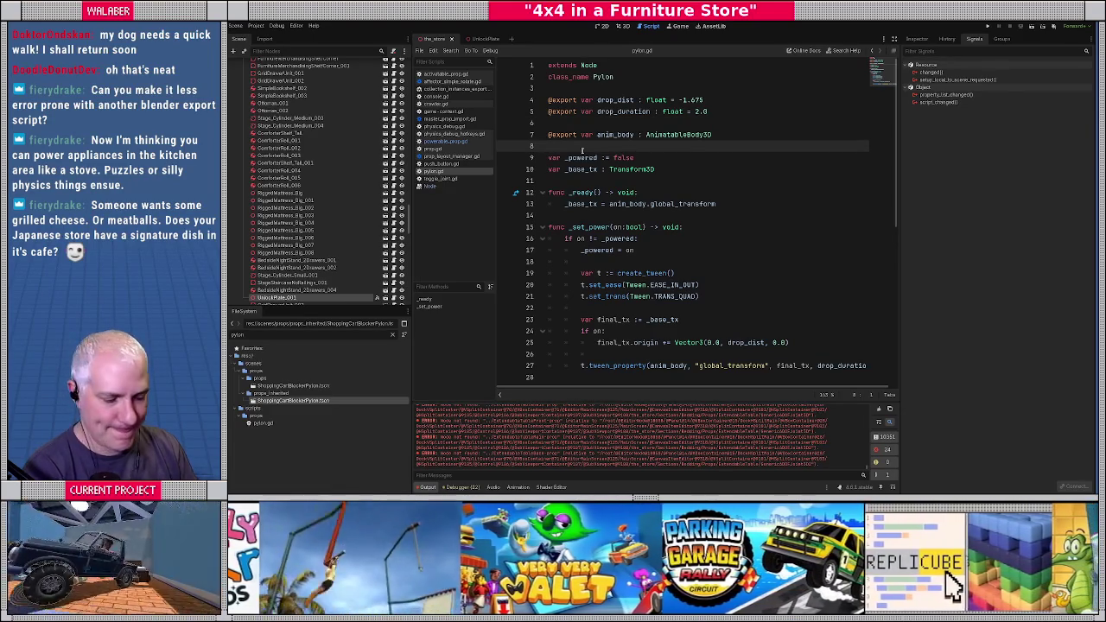
key(F5)
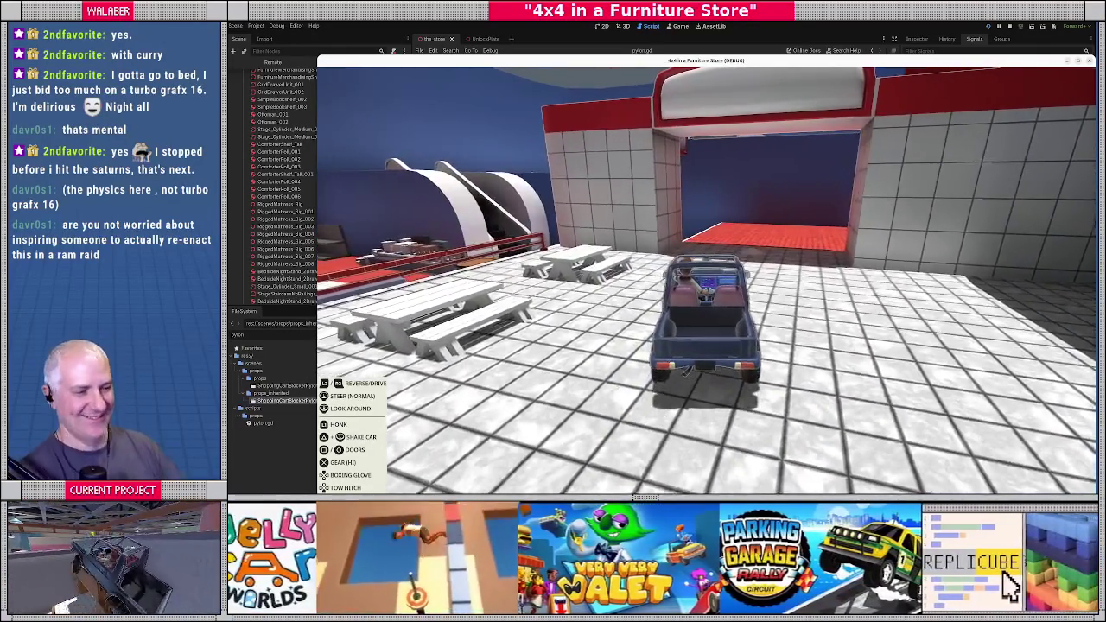
key(Escape)
click(1011, 27)
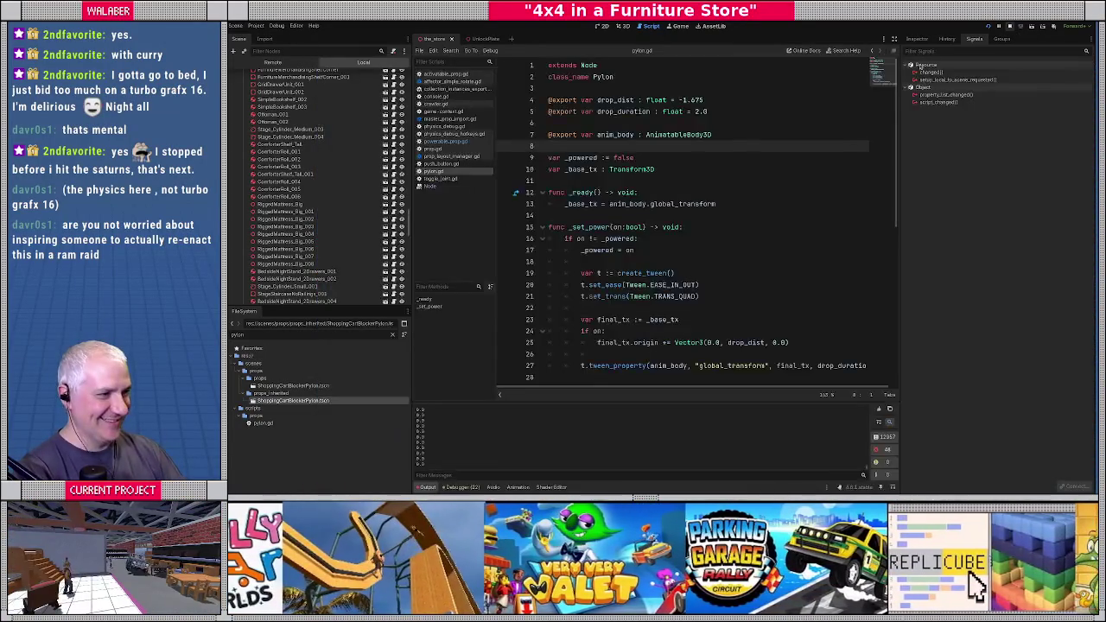
- Undo the stray set_power text pasted onto line 9 of pylon.gd
key(ctrl+v)
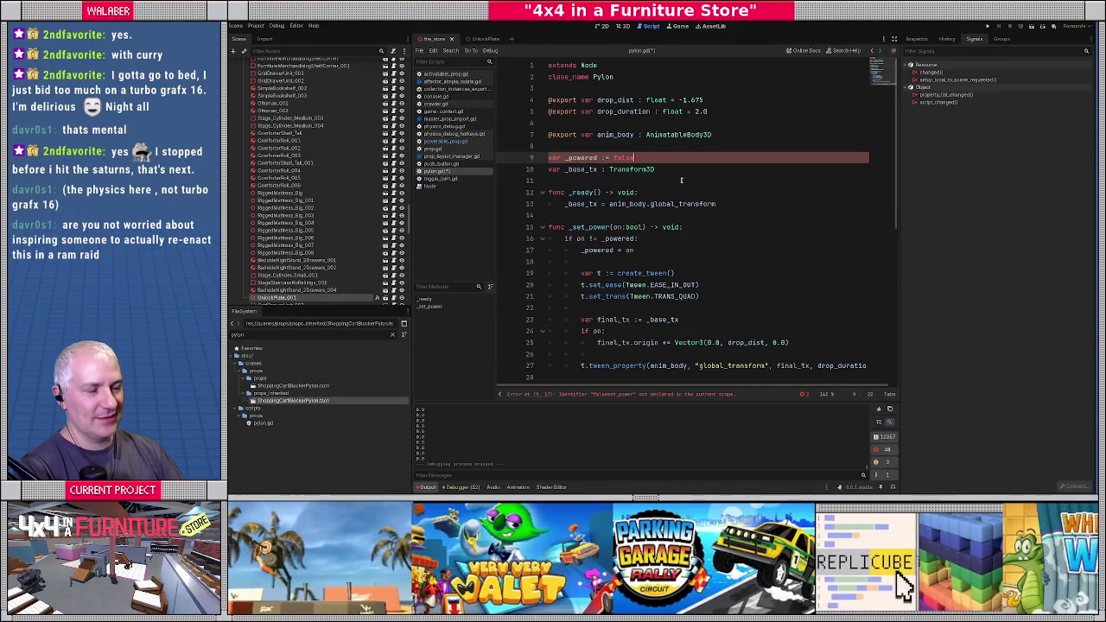
key(ctrl+z)
click(635, 147)
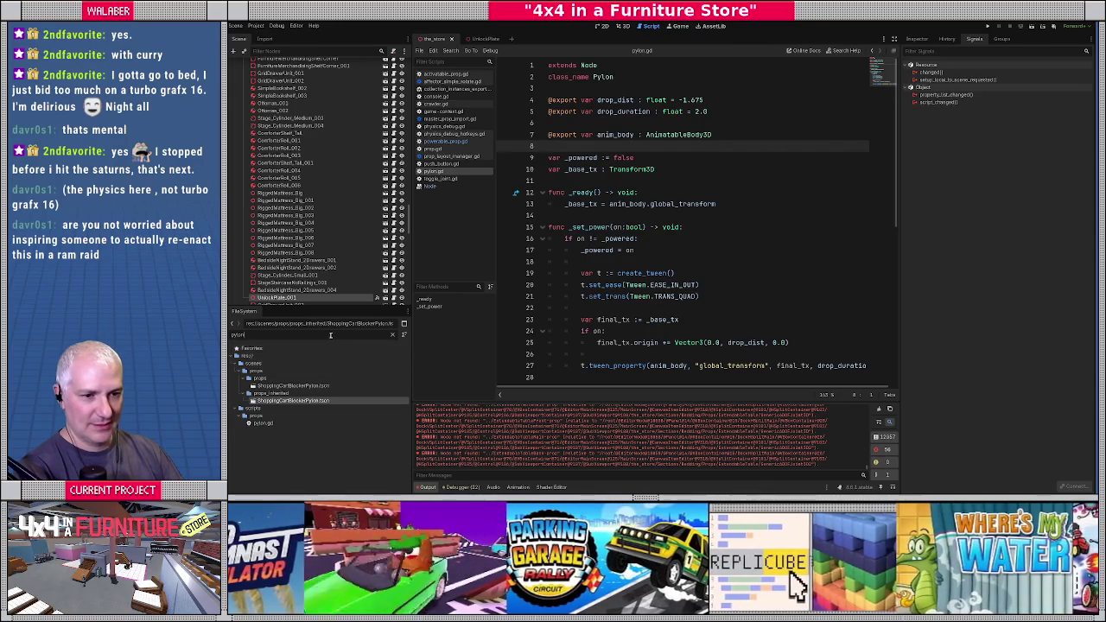
- Open the inherited ExtendableTable scene, inspect its two Generic6DOFJoint3D joints, then close it
text(exten)
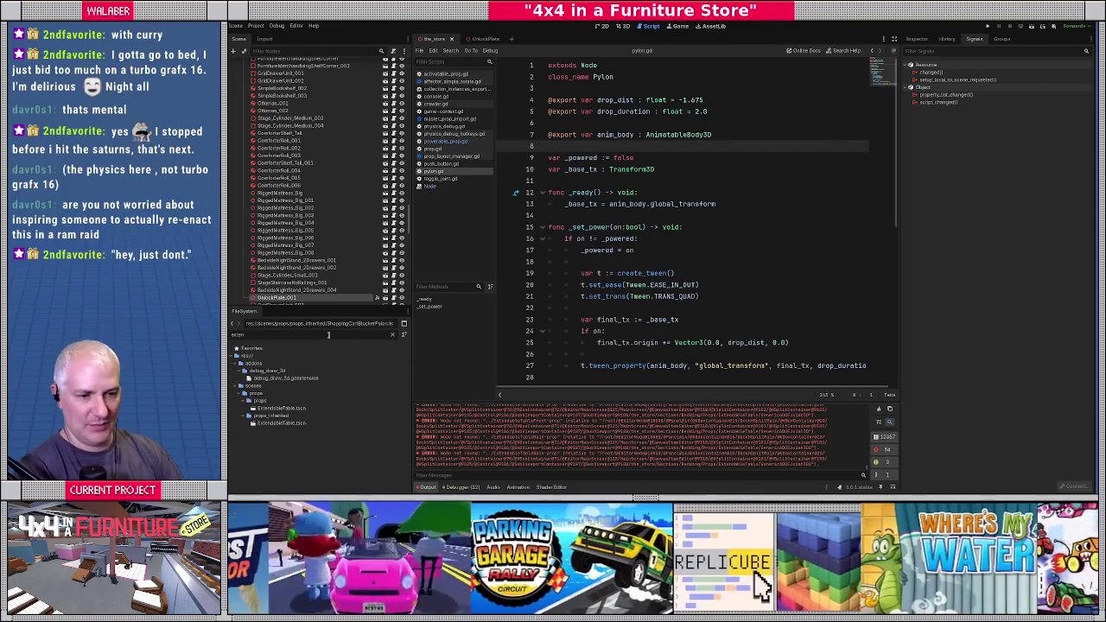
double_click(272, 408)
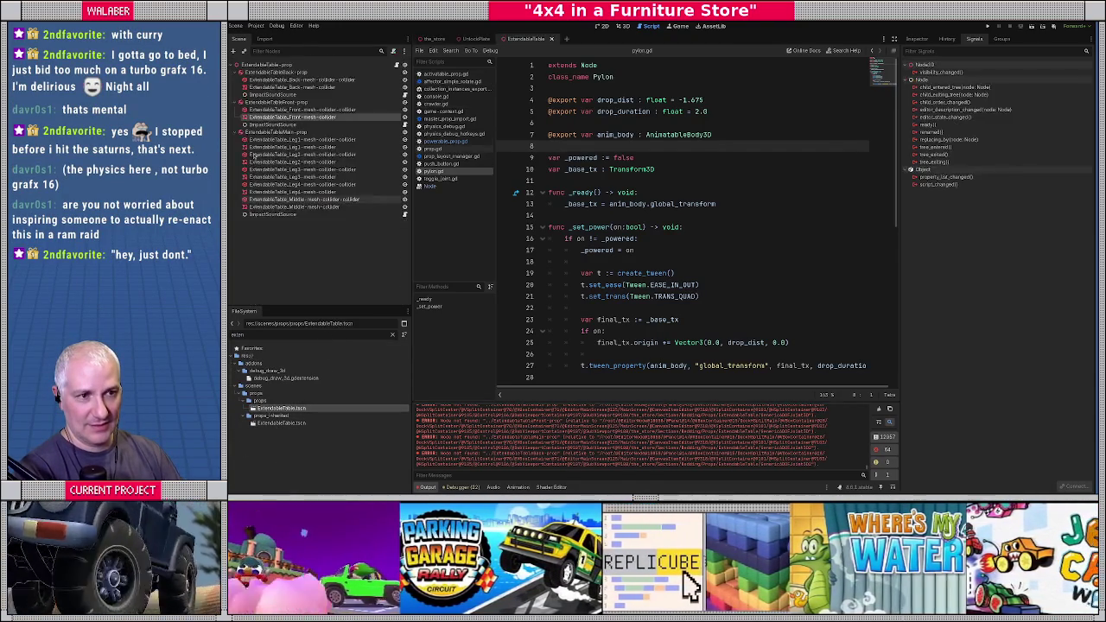
double_click(285, 422)
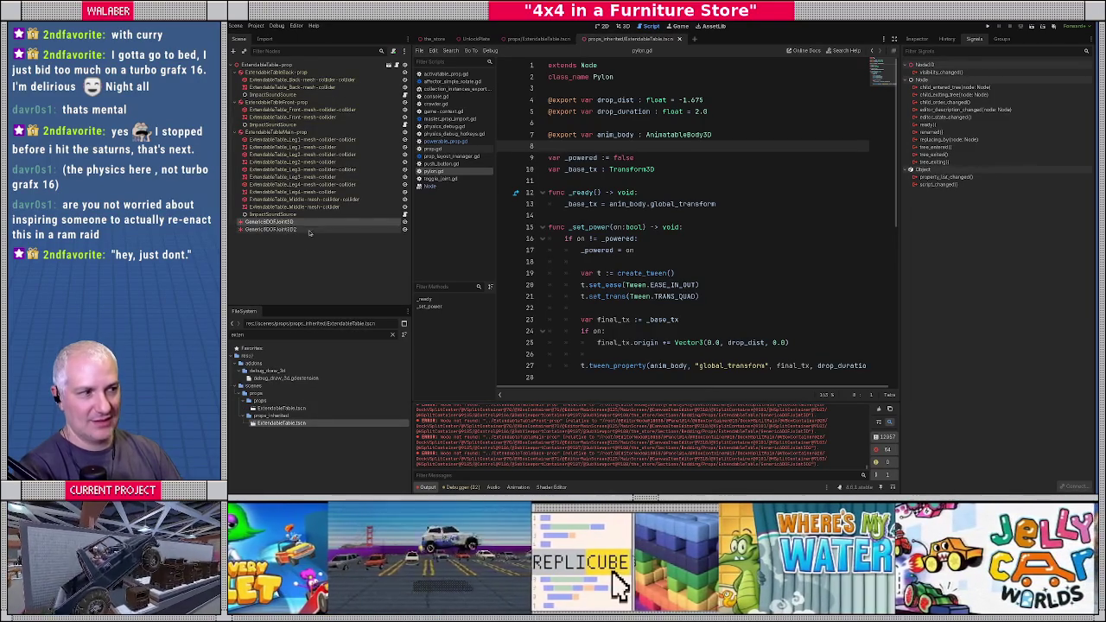
click(916, 38)
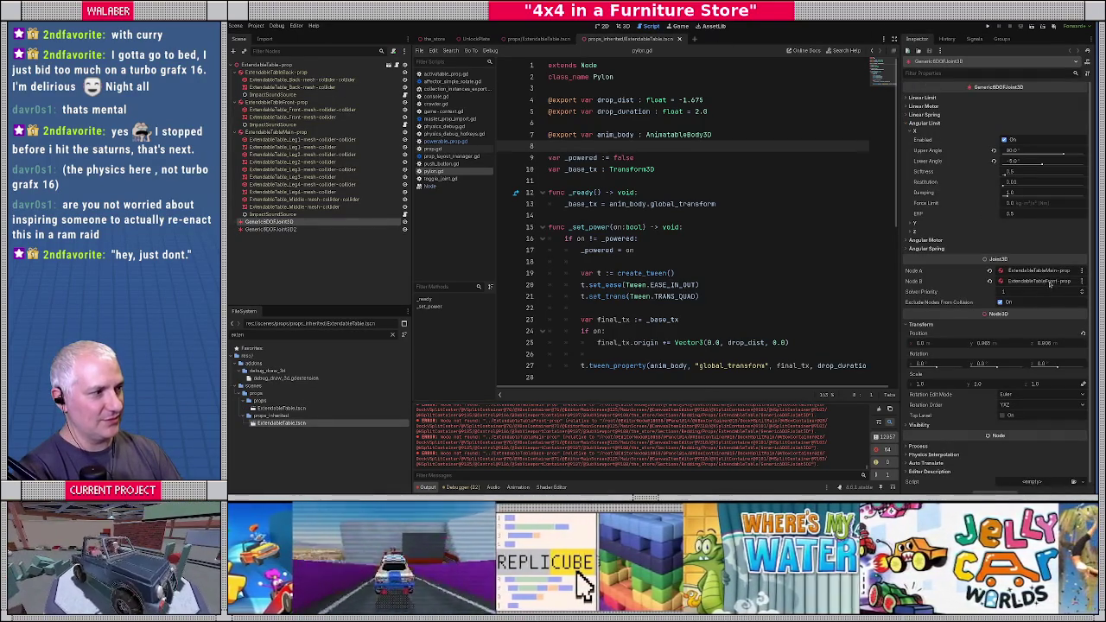
click(355, 230)
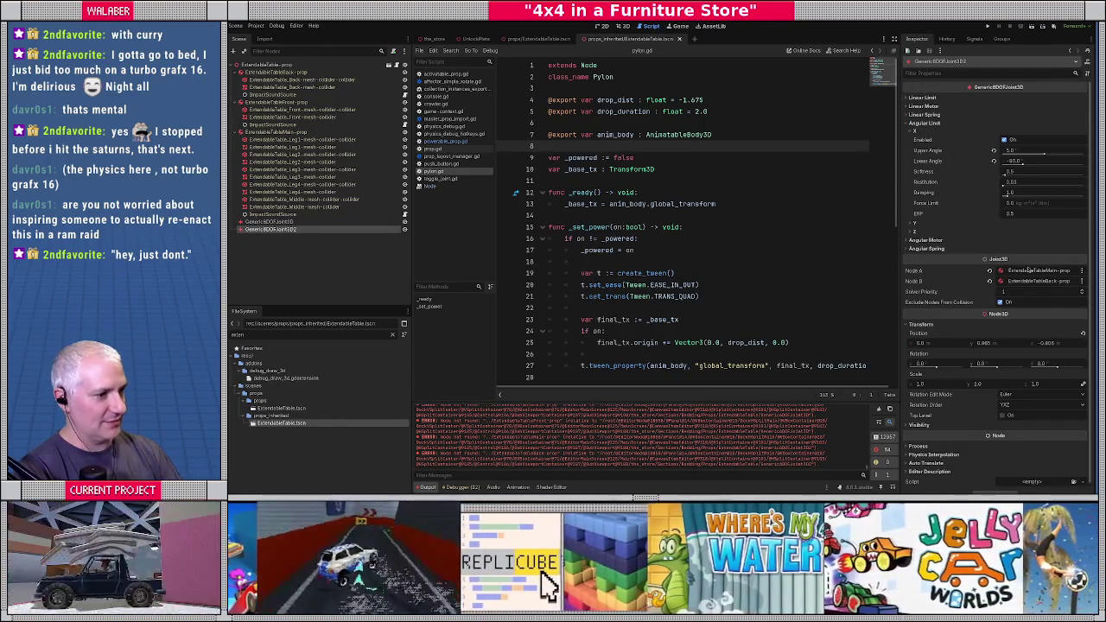
click(339, 249)
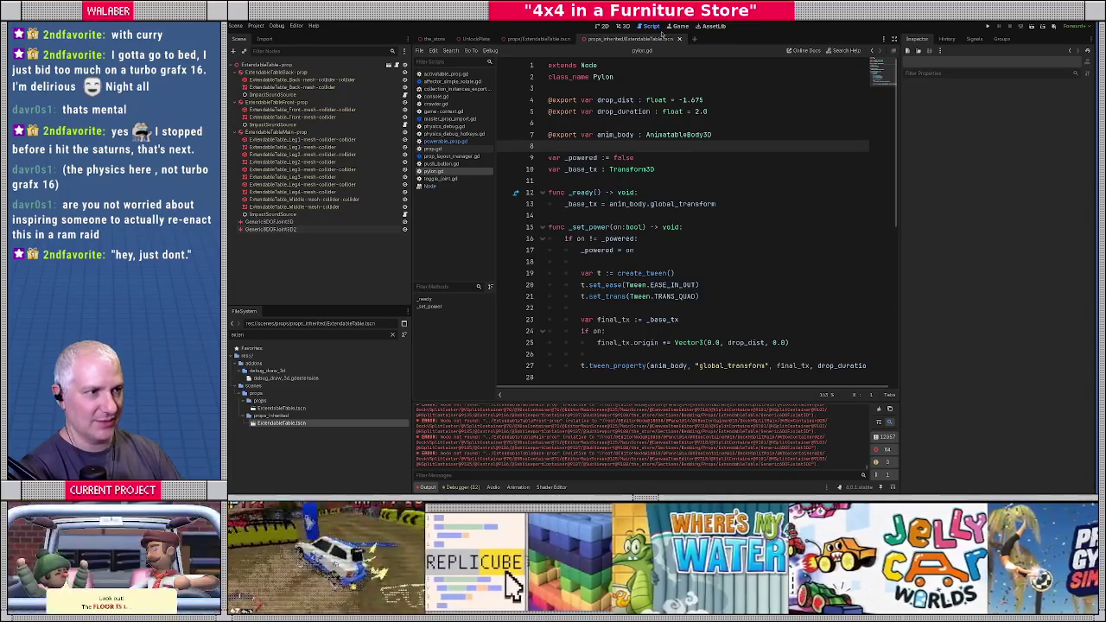
click(680, 39)
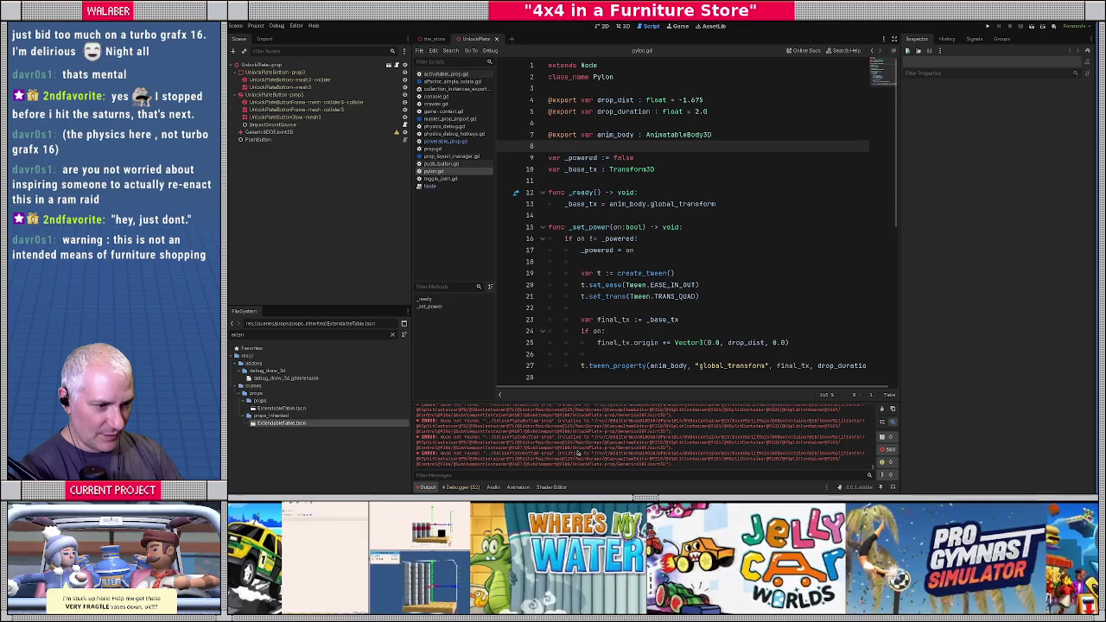
- In the inherited UnlockPlate scene, set the joint's Node A to UnlockPlateButton-prop3 and Node B to UnlockPlateBottom-prop3
double_click(268, 334)
text(unlock)
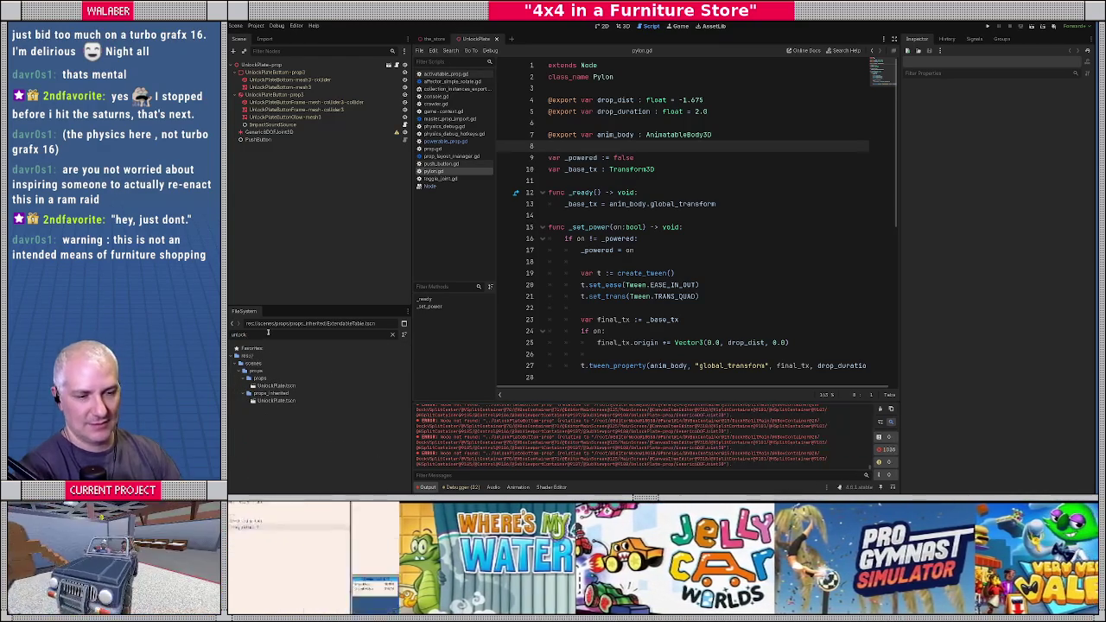
click(275, 386)
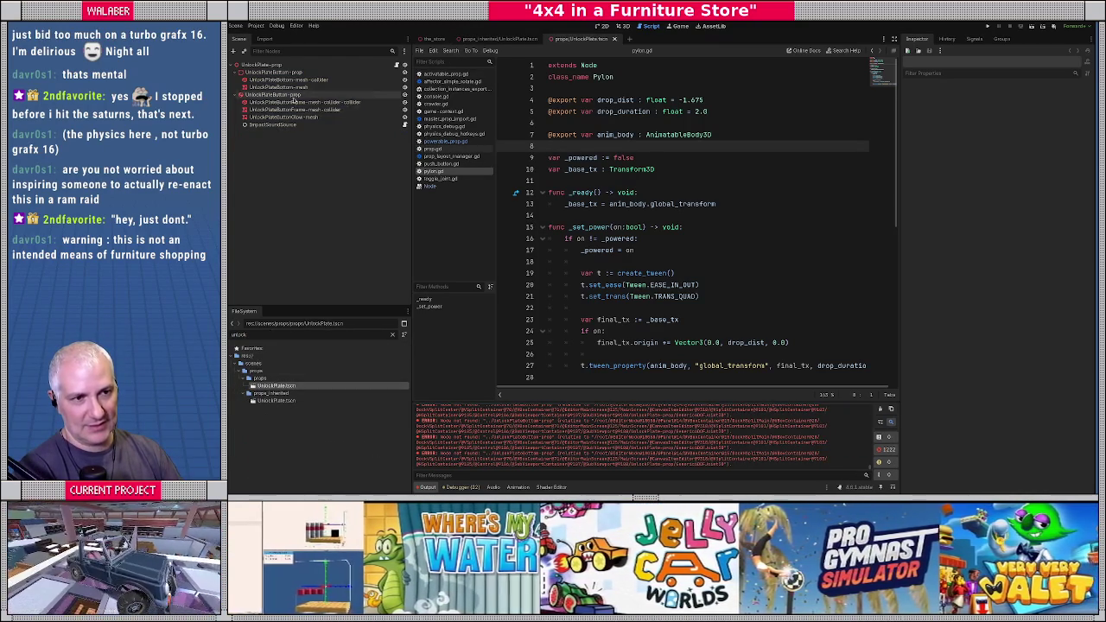
double_click(276, 400)
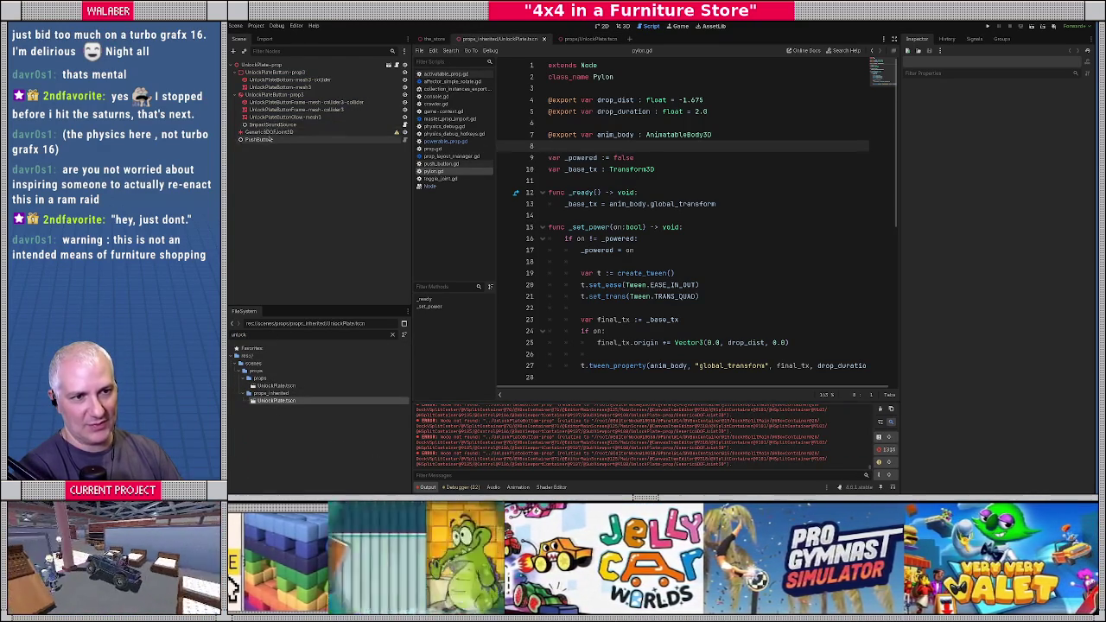
click(270, 132)
click(1043, 325)
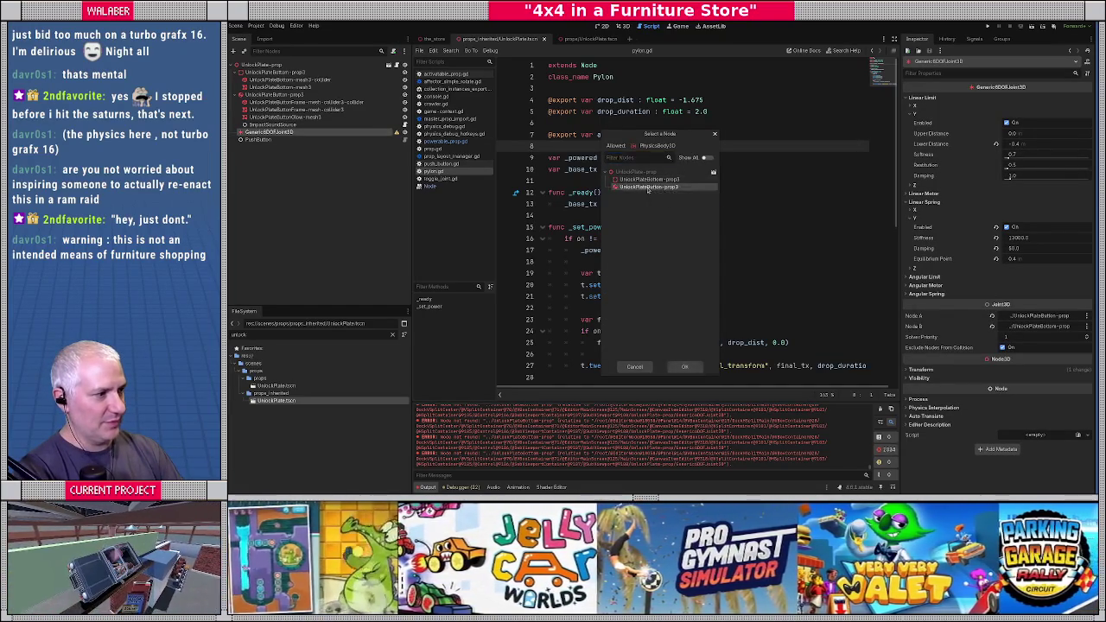
double_click(648, 187)
click(1043, 326)
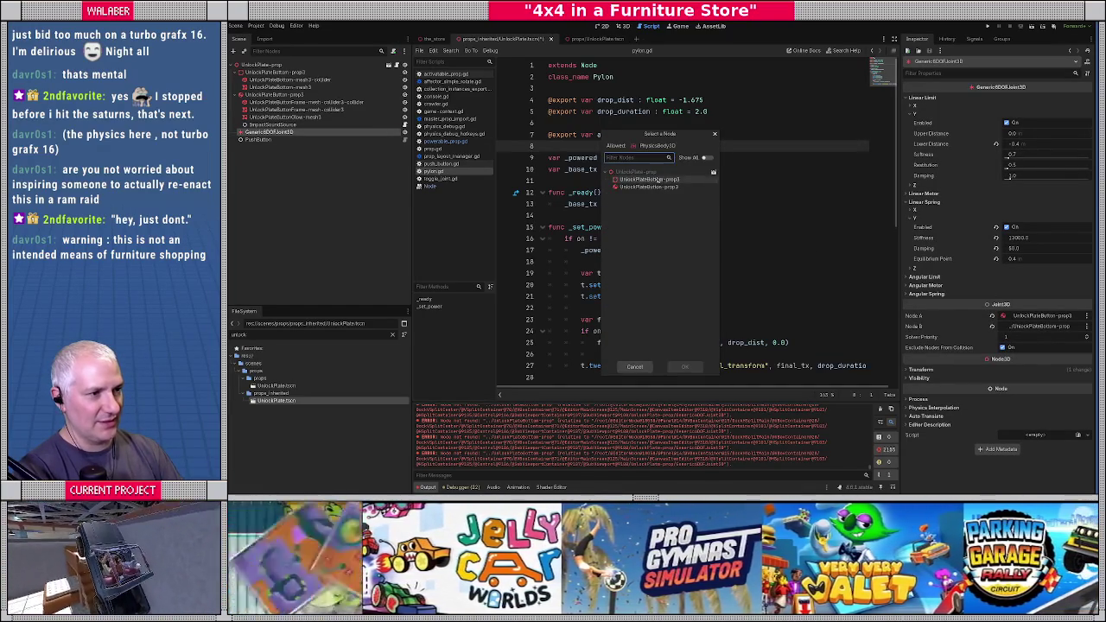
double_click(648, 178)
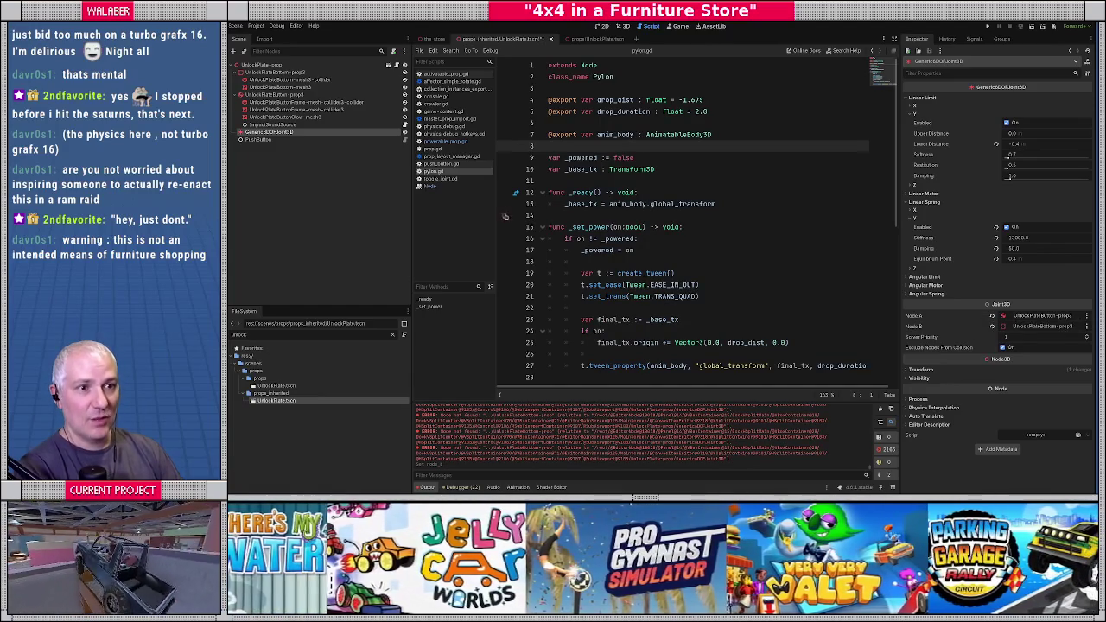
- Find props.glb in the FileSystem and open its Advanced Import Settings
double_click(329, 335)
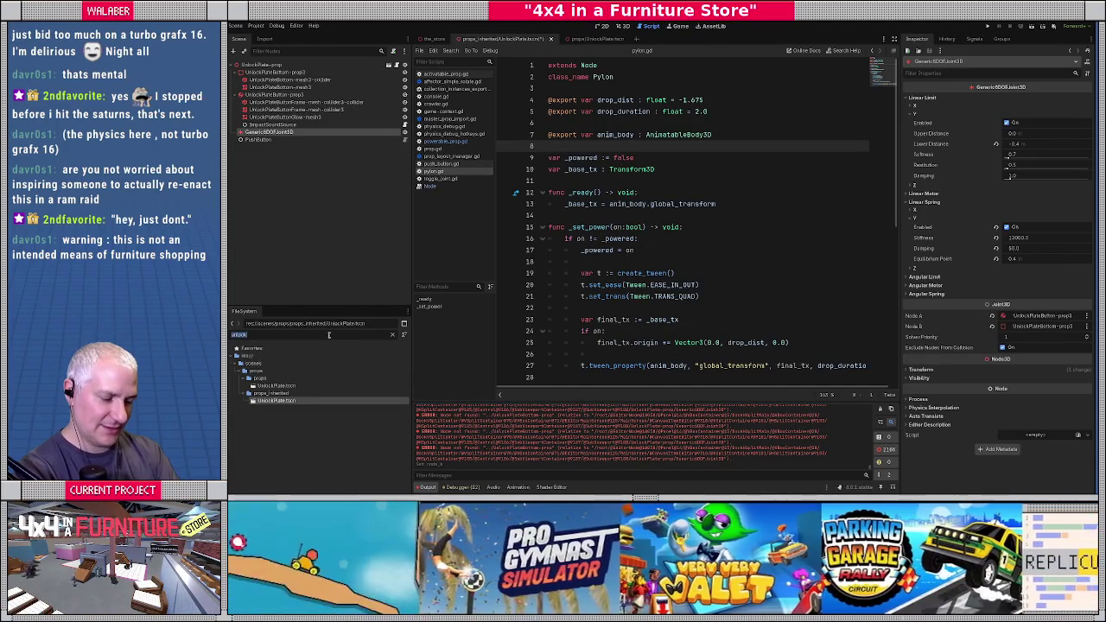
text(props)
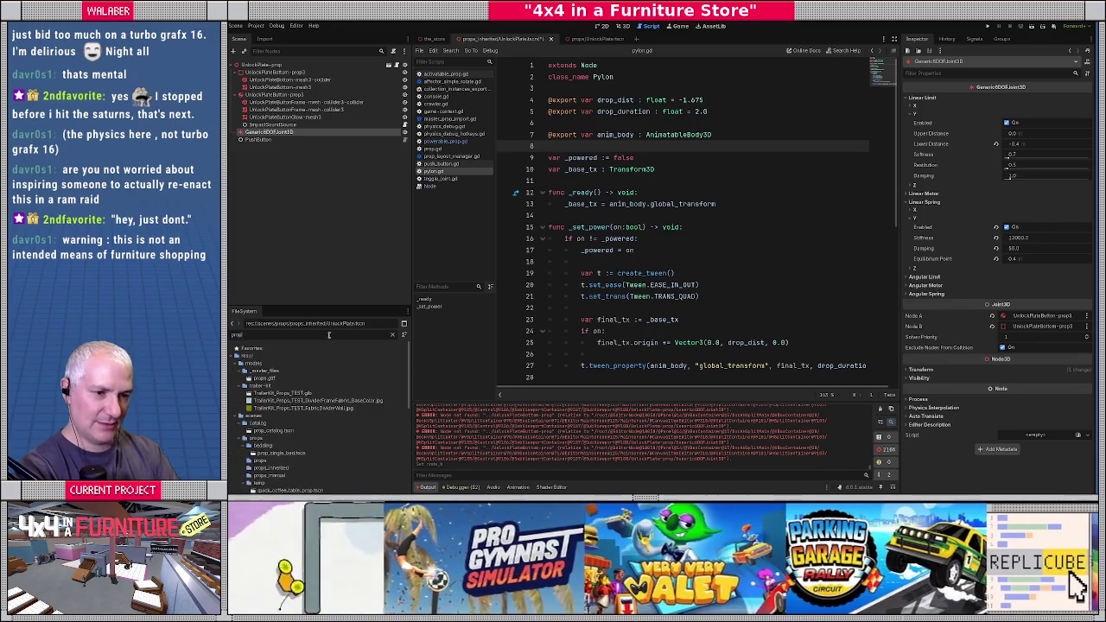
double_click(273, 380)
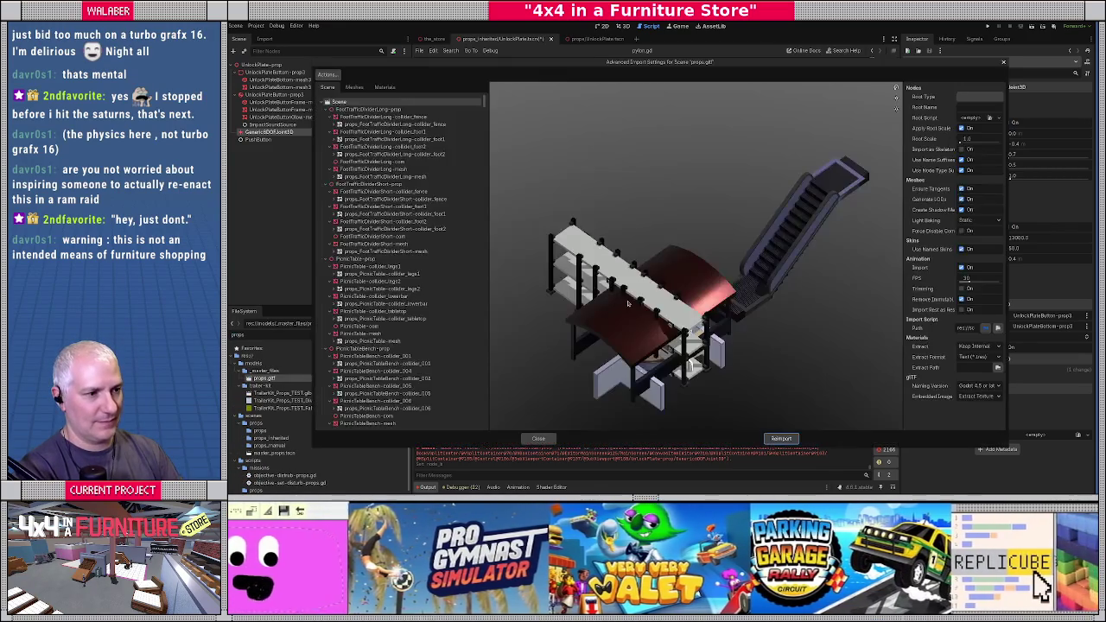
- Inspect ShoppingCartBlockerPylonMain-prop's import options, then close without reimporting
drag(688, 311, 475, 245)
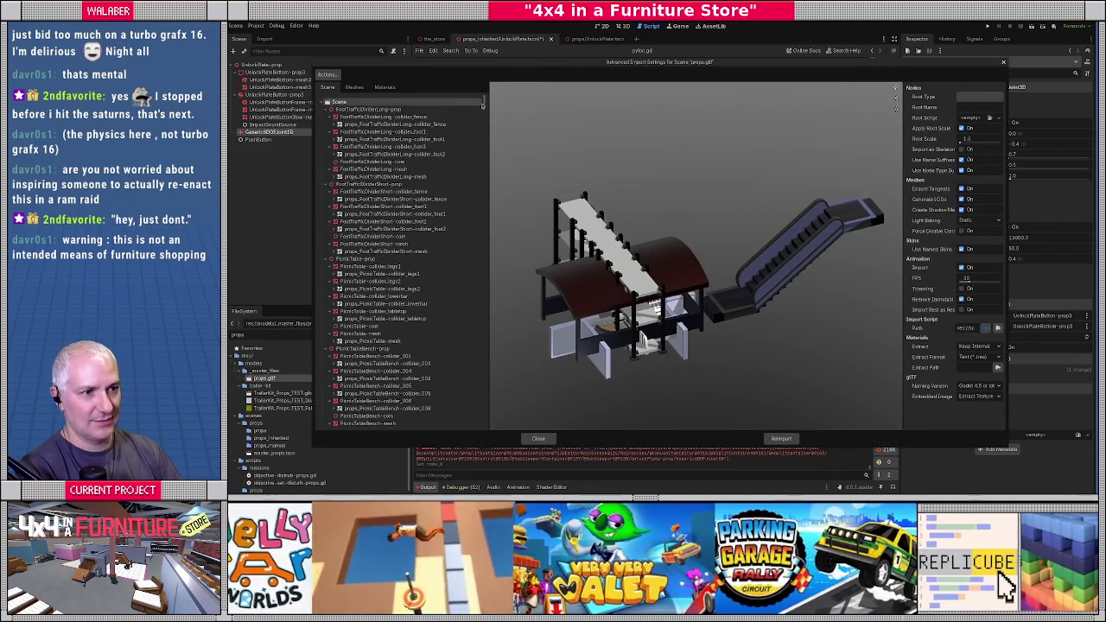
scroll(485, 185, down, 3)
scroll(488, 185, down, 15)
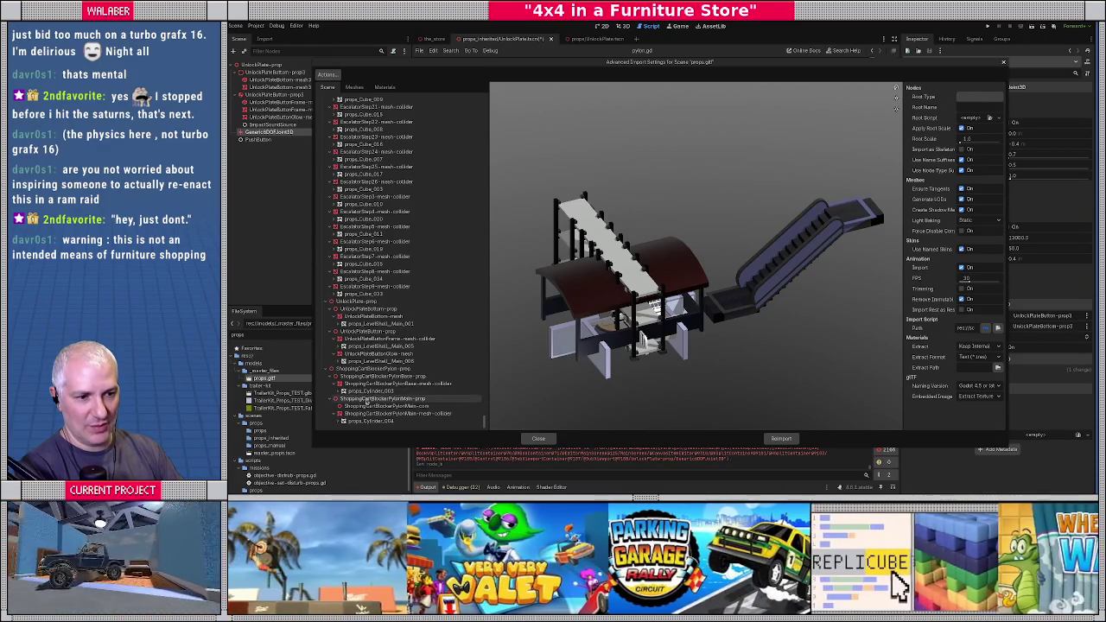
click(367, 399)
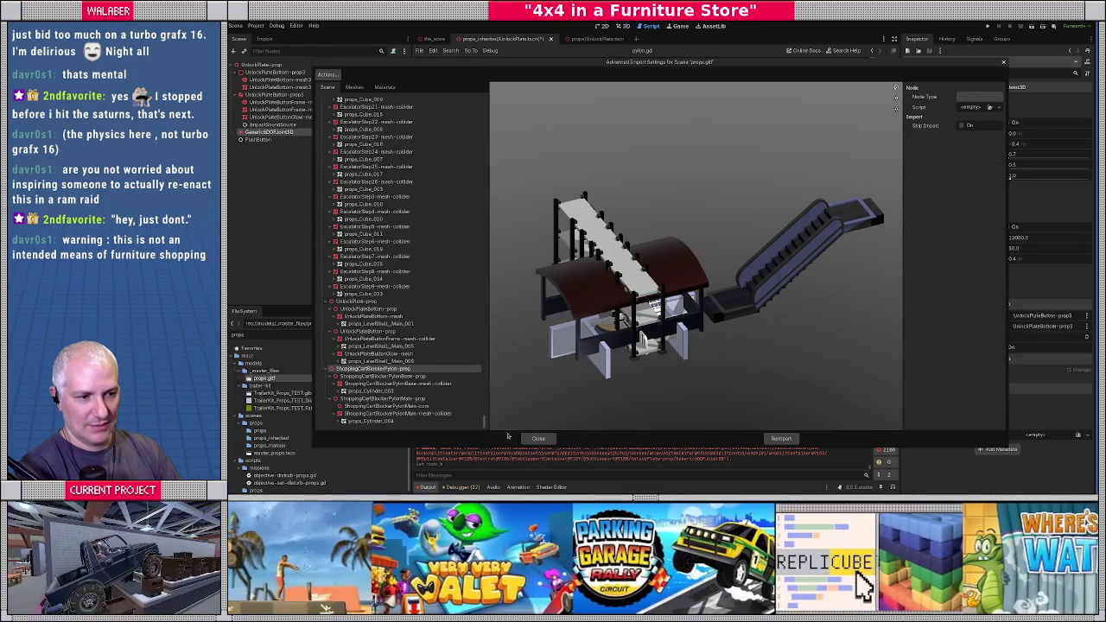
click(538, 438)
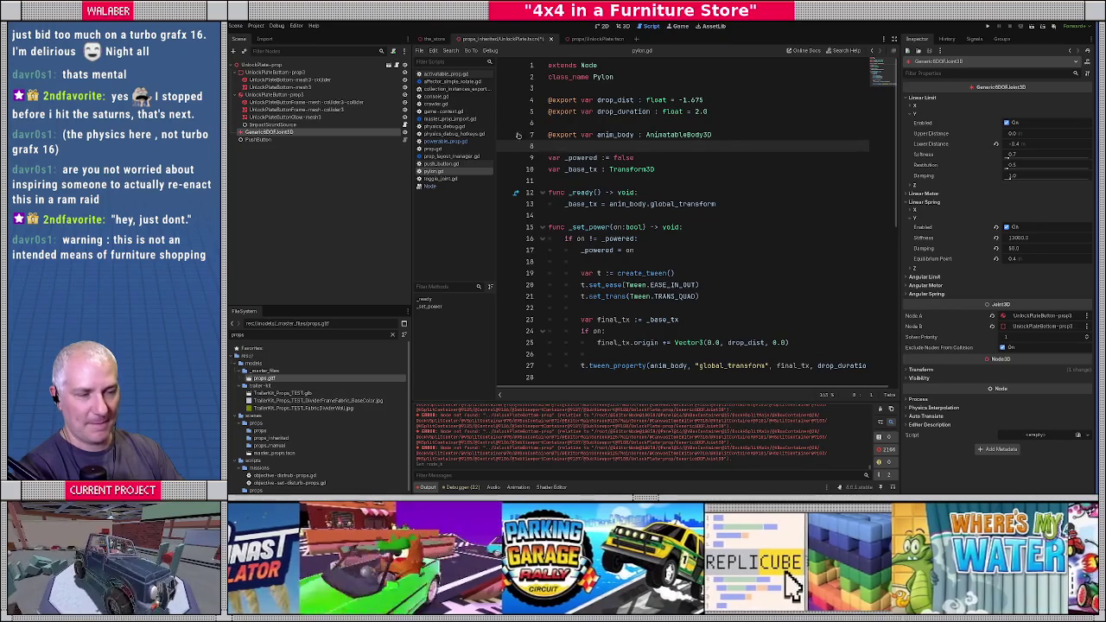
- Switch to the base props/UnlockPlate.tscn tab, then save its changes and close it
click(595, 39)
mouse_move(594, 39)
mouse_down()
mouse_move(467, 53)
mouse_move(496, 38)
mouse_up()
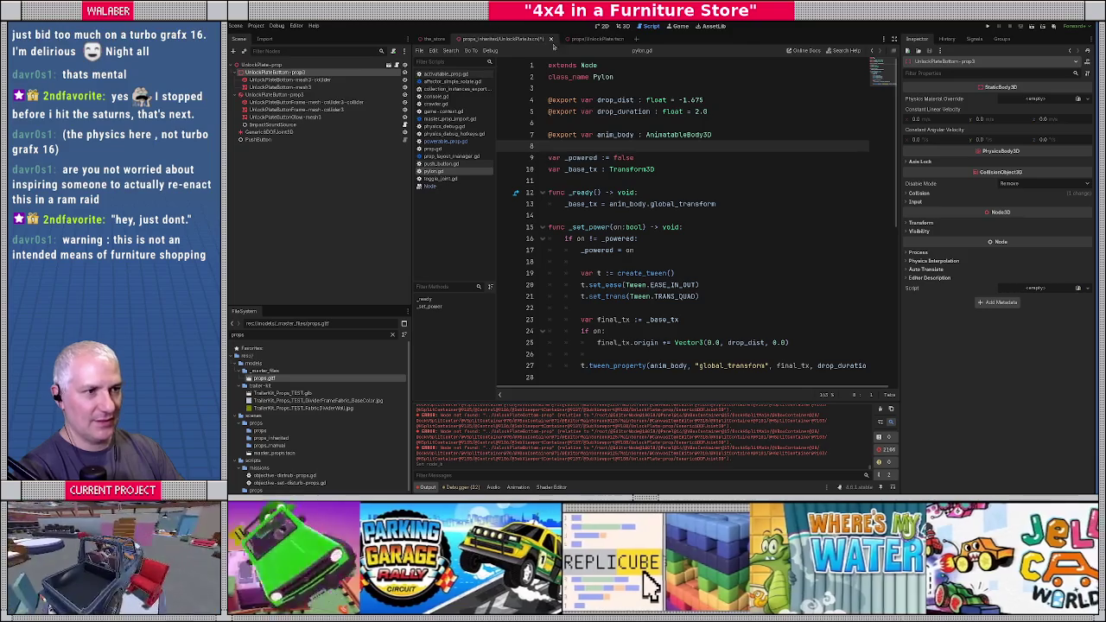
click(549, 40)
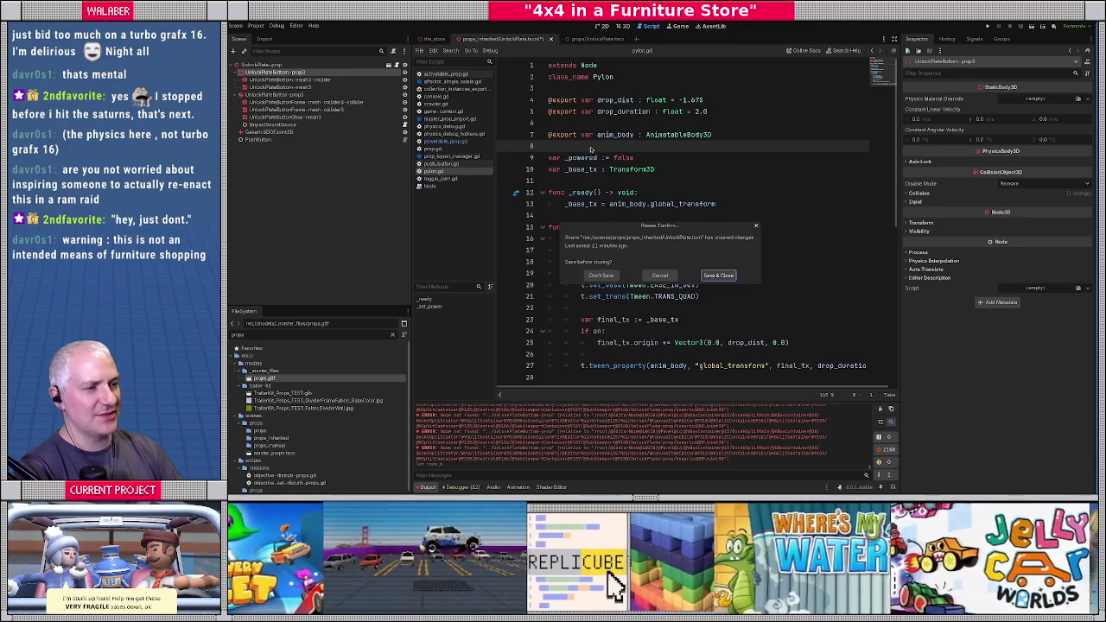
click(720, 276)
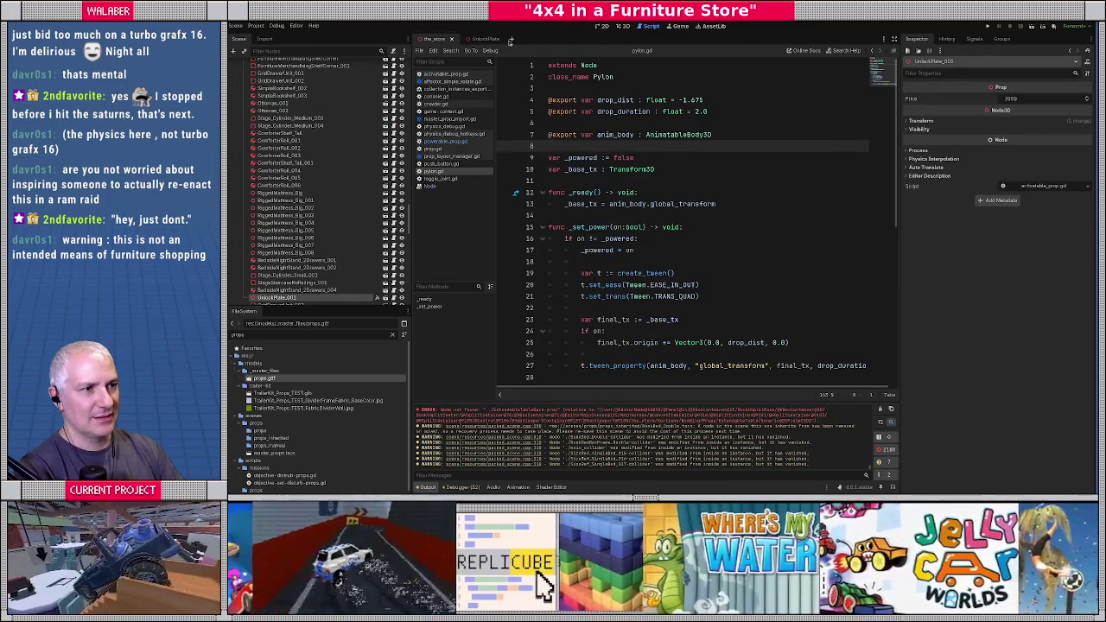
- Close the the_store and UnlockPlate scene tabs and reload the current project
click(450, 41)
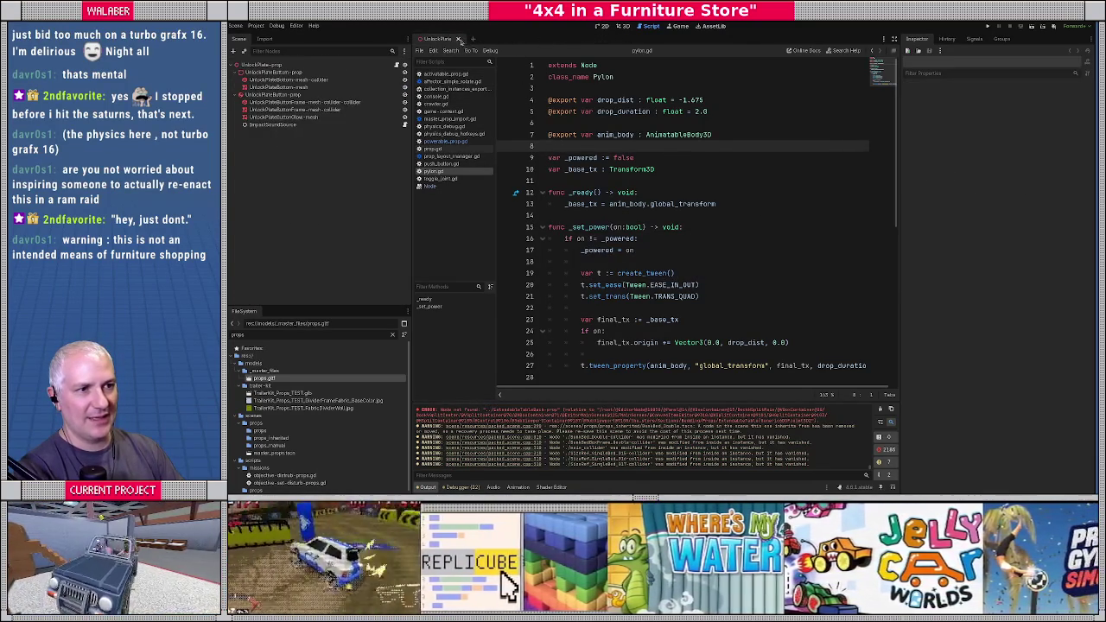
click(457, 39)
click(255, 25)
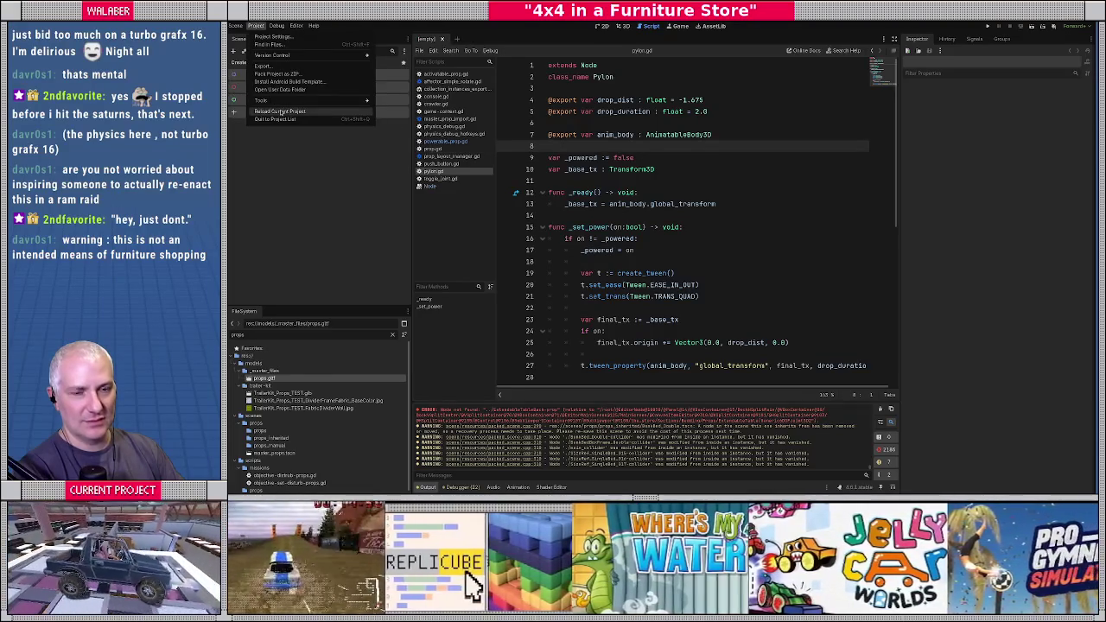
click(280, 113)
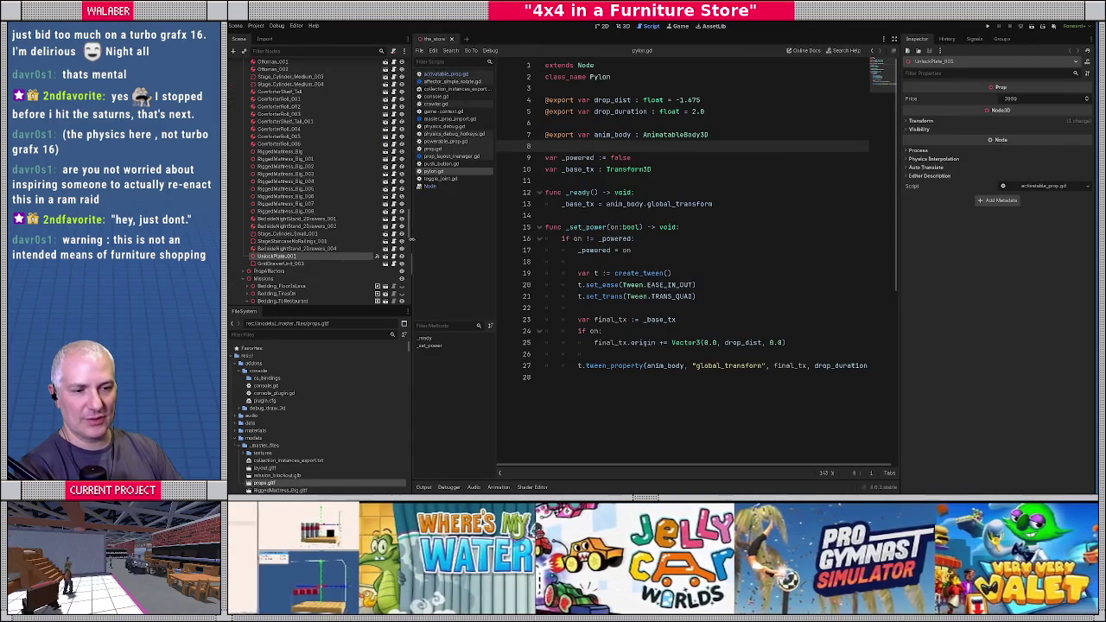
- Filter the FileSystem for 'unlock' and open props_inherited/UnlockPlate.tscn
drag(412, 239, 400, 239)
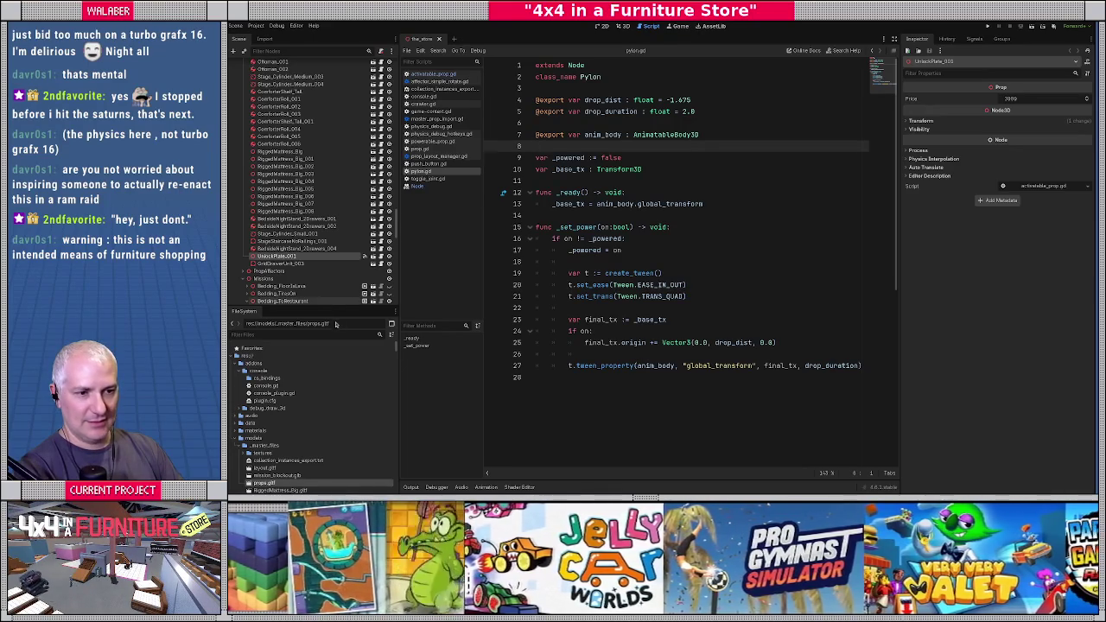
text(unlock)
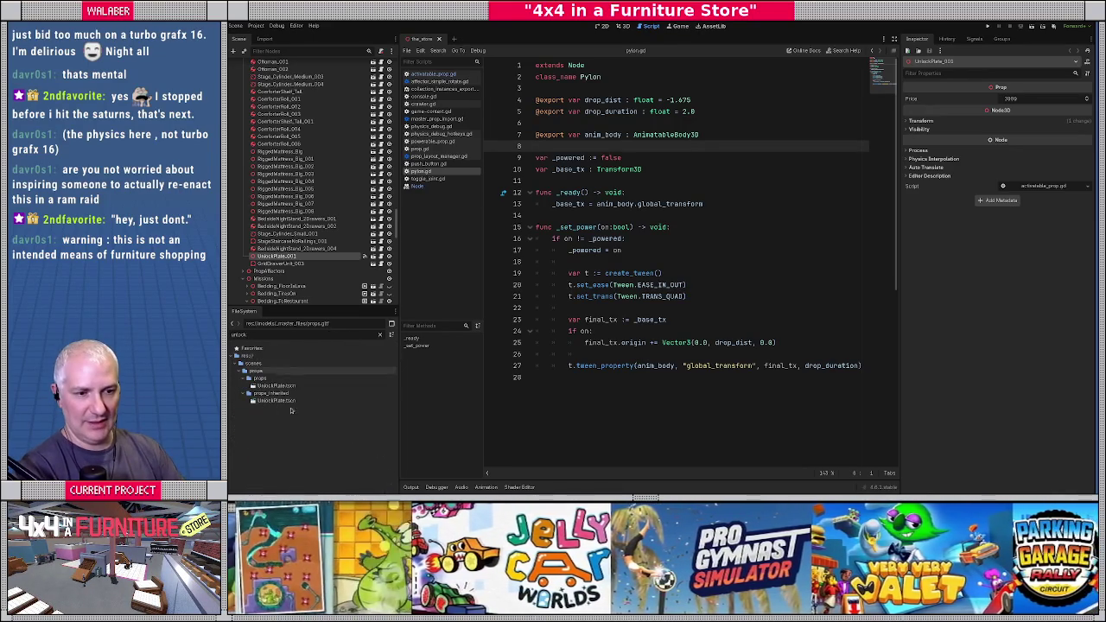
double_click(274, 400)
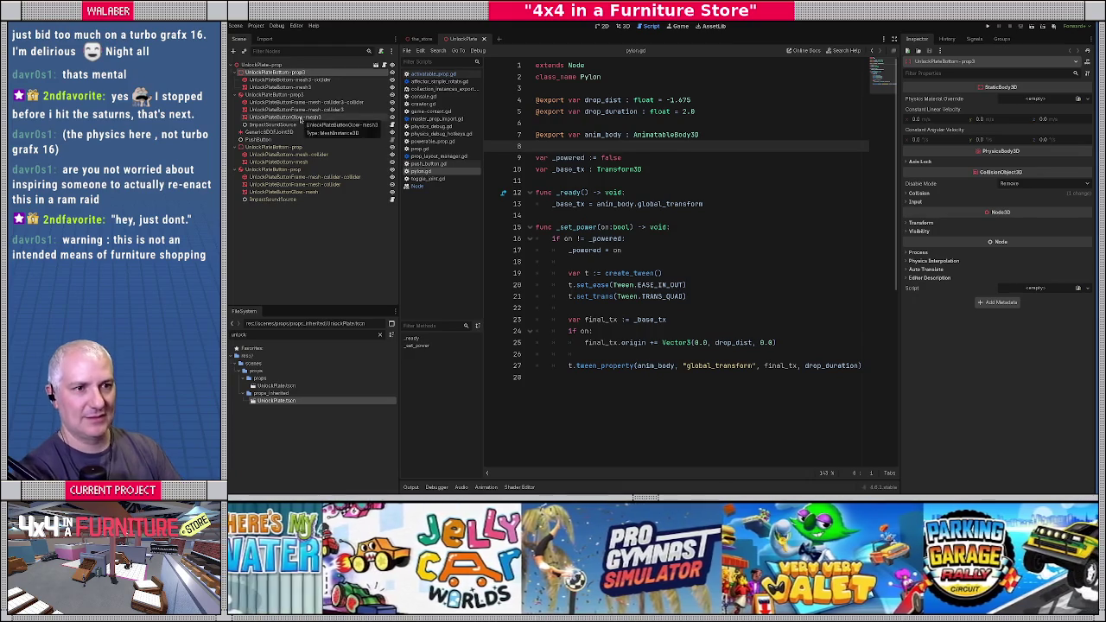
- Rename UnlockPlateBottom-prop3 to UnlockPlateBottom-prop2, then open the base UnlockPlate scene
key(BackSpace)
text(2)
key(Return)
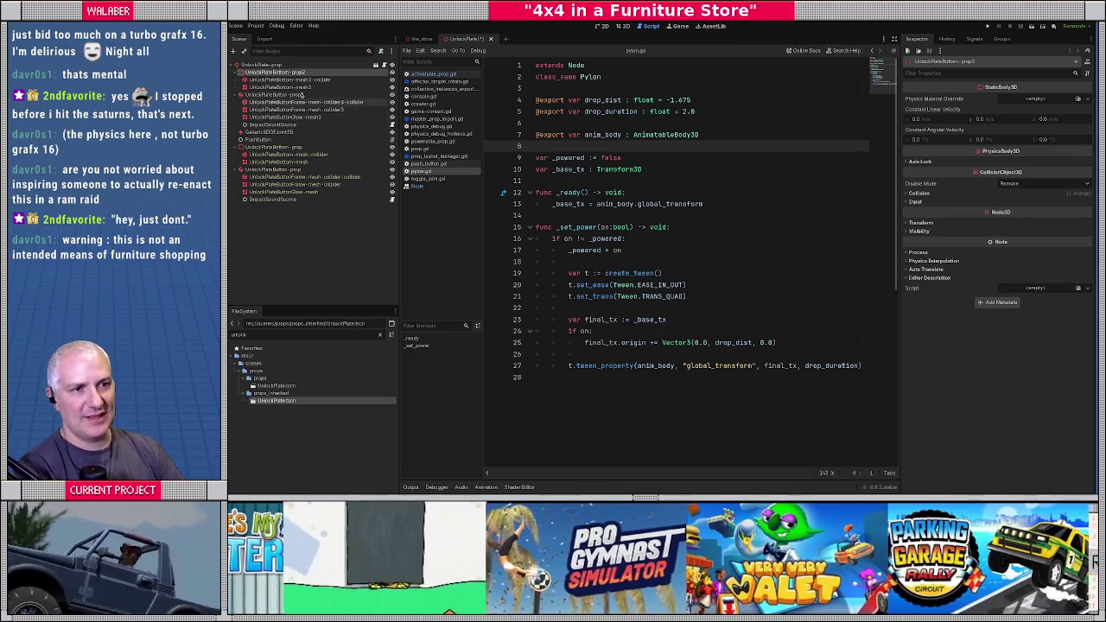
click(295, 94)
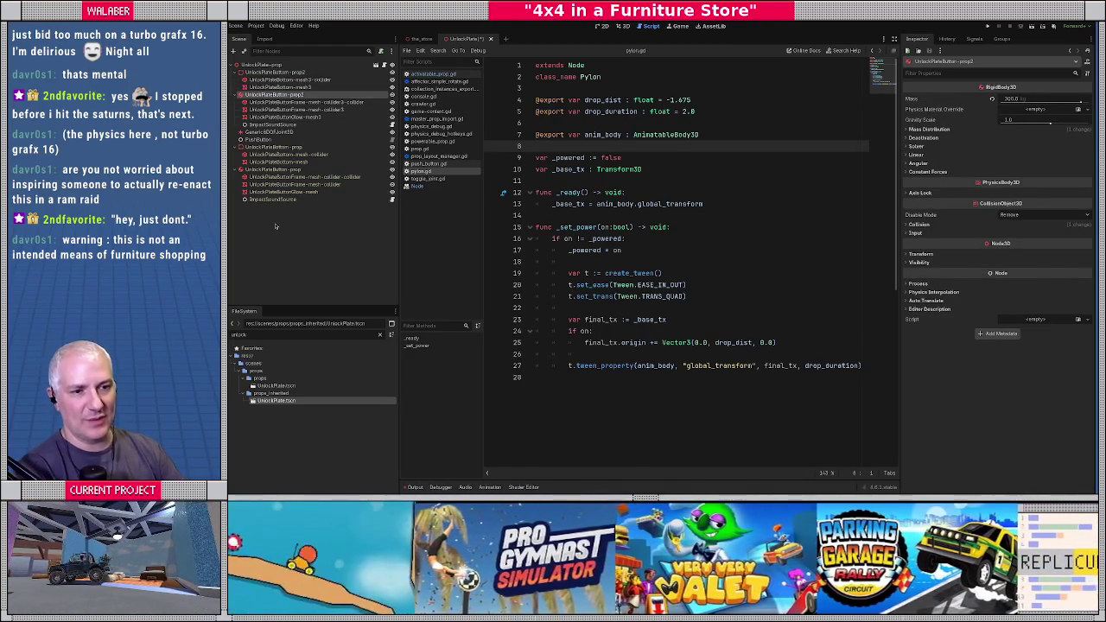
click(375, 66)
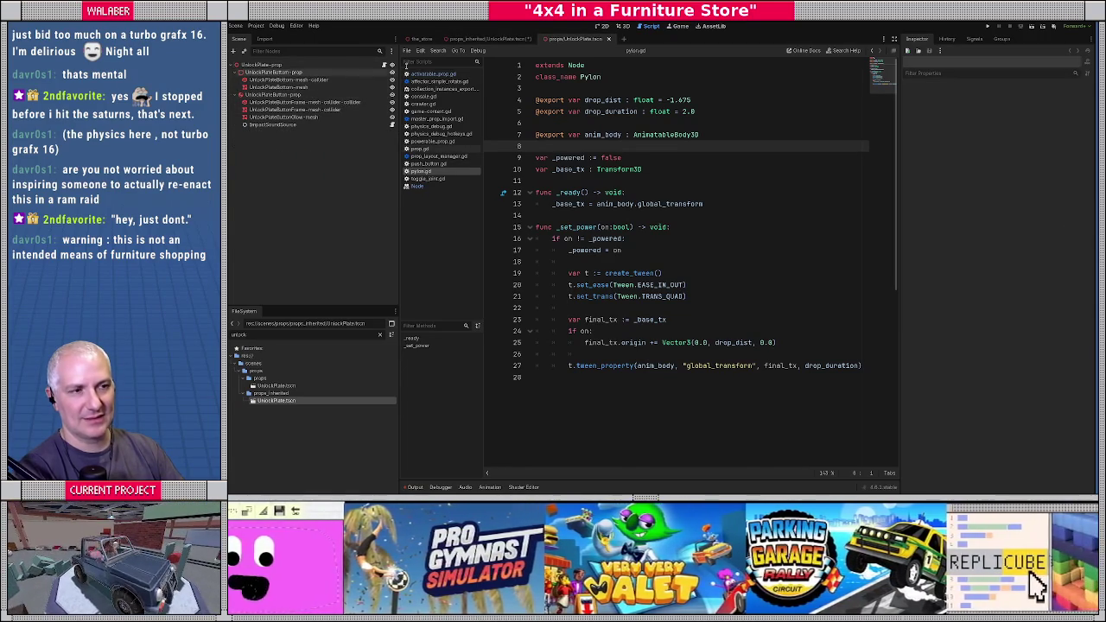
- In the inherited UnlockPlate, undo the duplicated prop2 nodes and move the joint and PushButton below the buttons
click(474, 40)
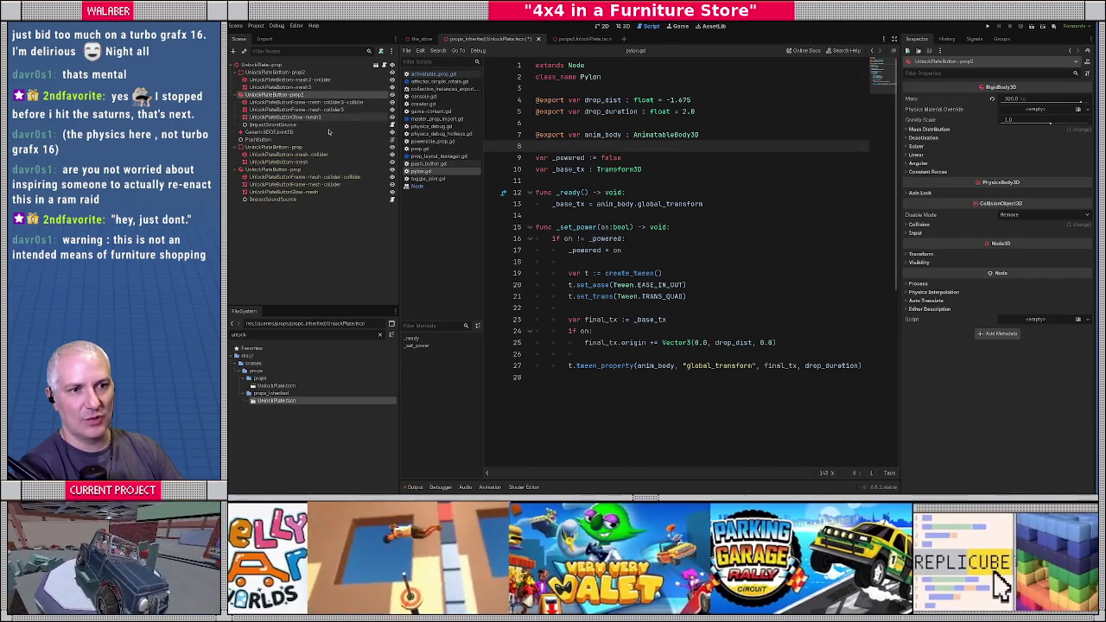
click(275, 72)
key(ctrl+z)
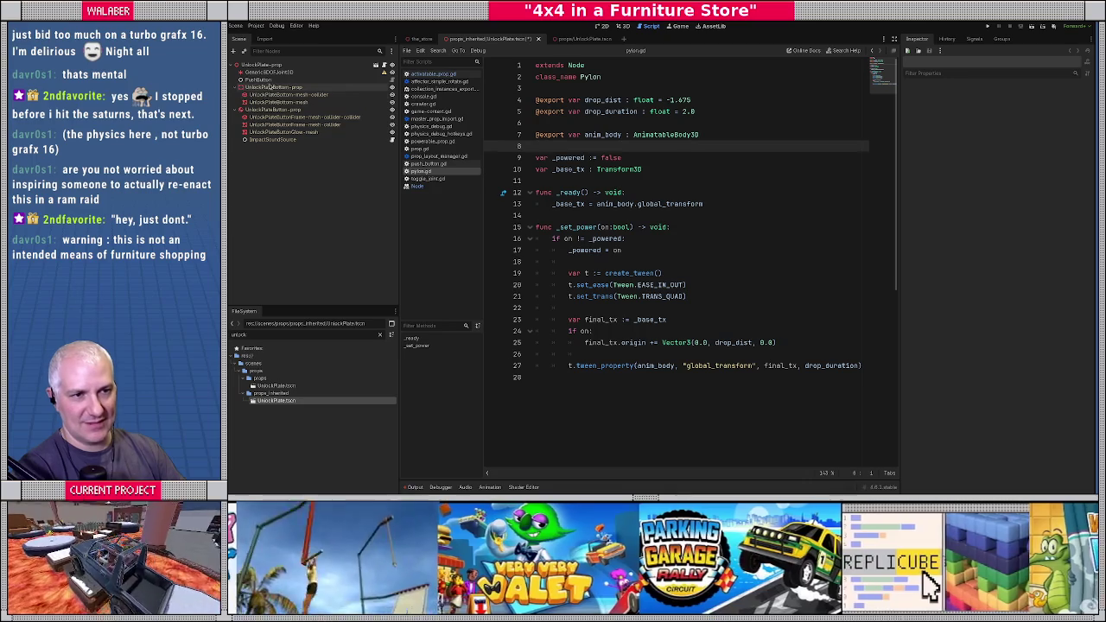
shift+click(250, 79)
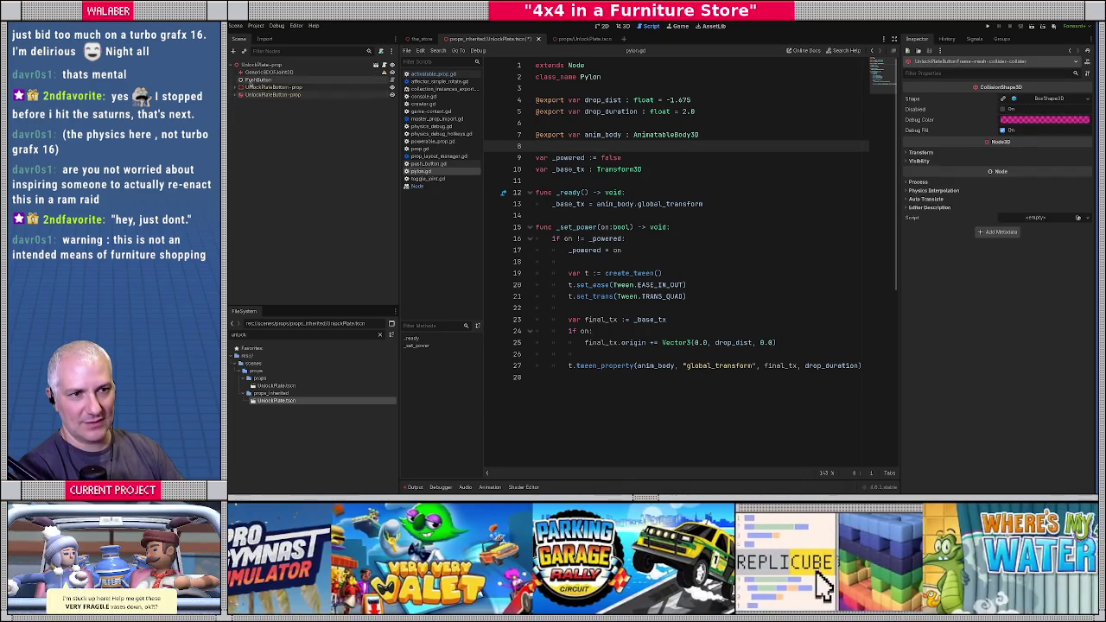
drag(259, 71, 270, 98)
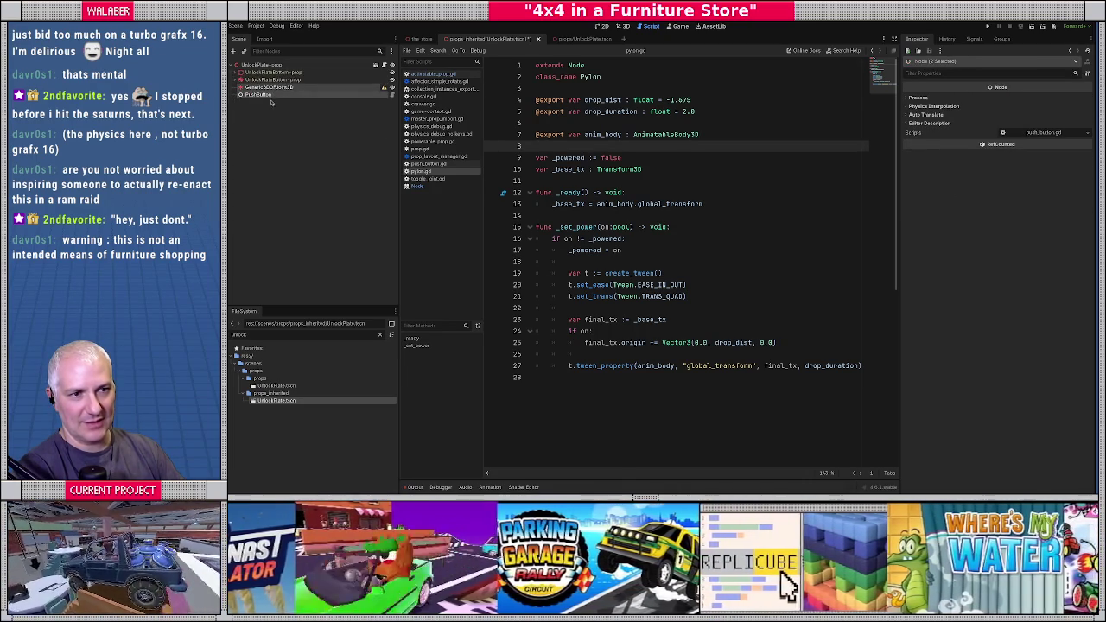
click(268, 88)
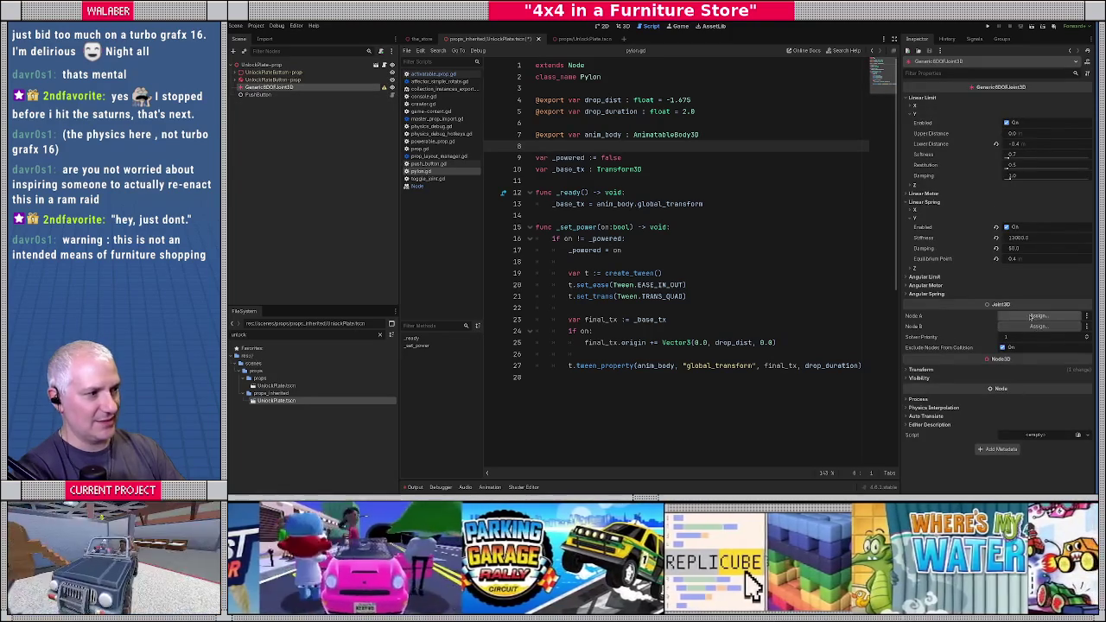
- Set the joint's Node A to UnlockPlateButton-prop and Node B to UnlockPlateBottom-prop, then close the scene
click(1032, 315)
double_click(639, 189)
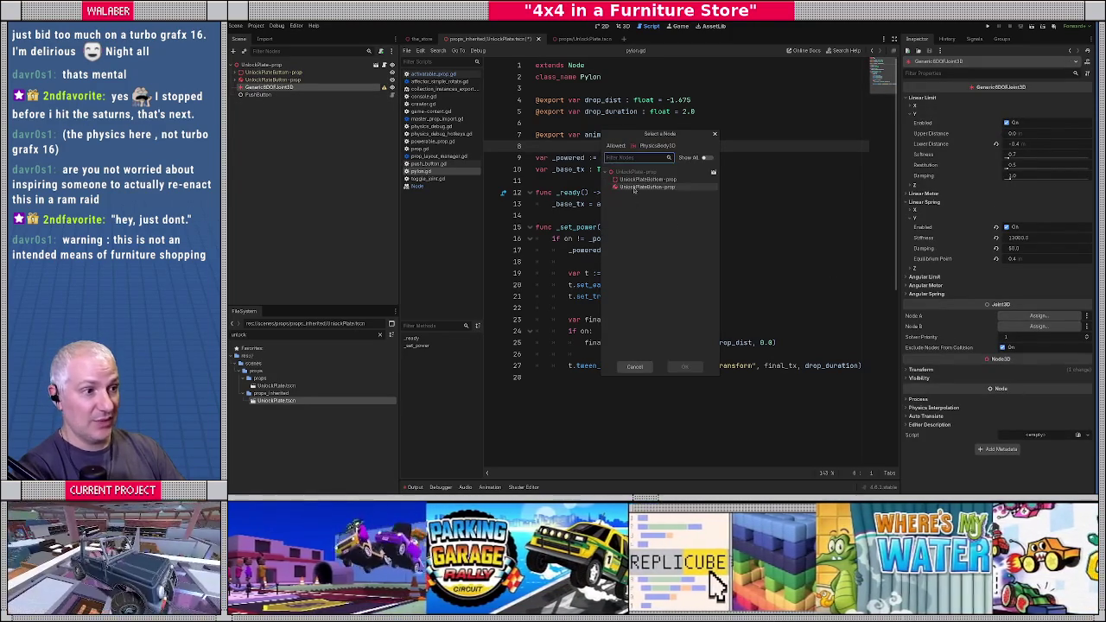
click(1025, 327)
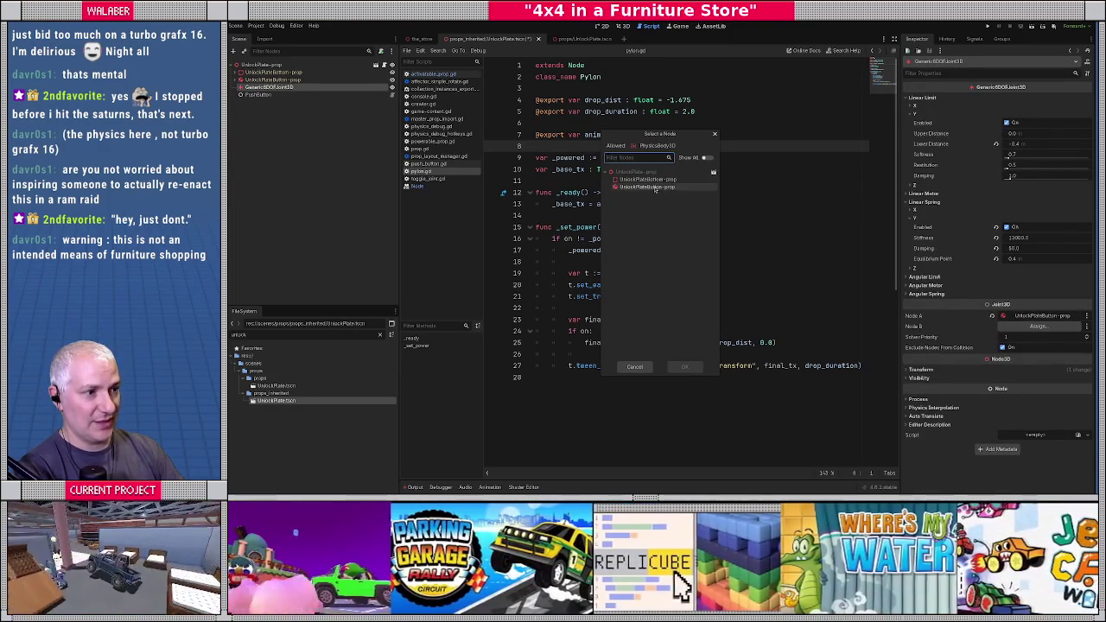
double_click(631, 180)
click(272, 123)
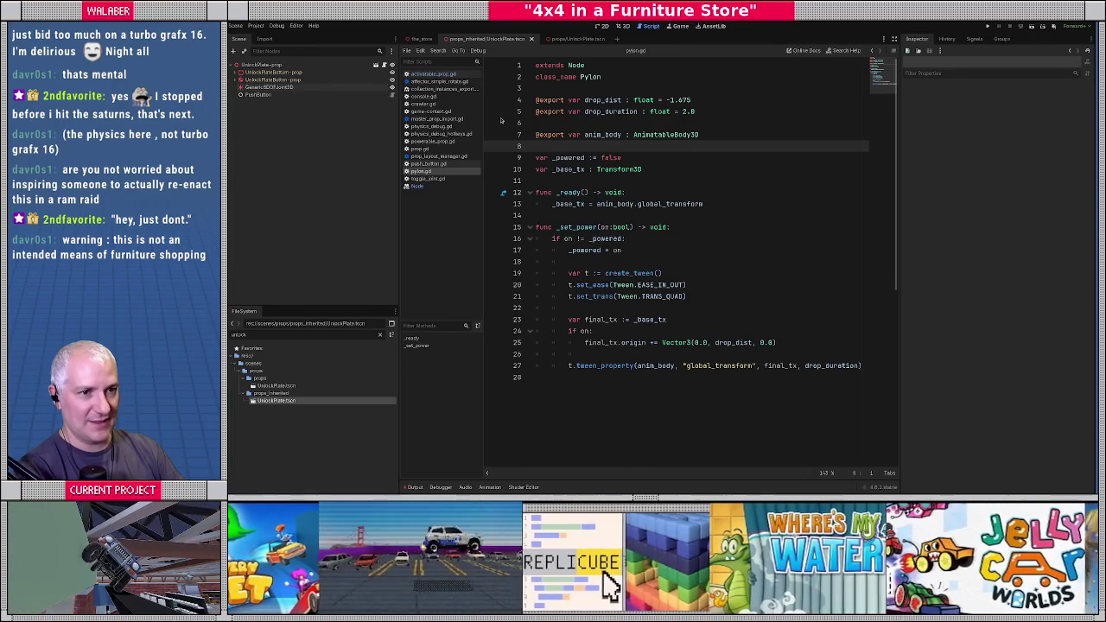
key(ctrl+shift+w)
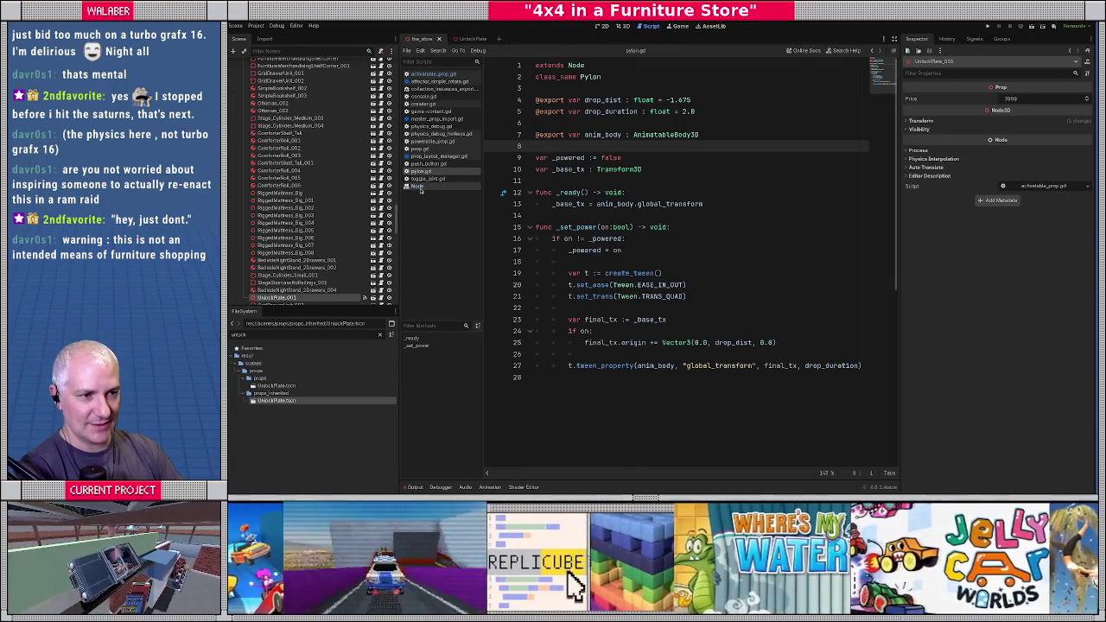
- Briefly open and close the Node help page, then place the cursor on empty script line 11
click(420, 187)
key(ctrl+w)
click(608, 183)
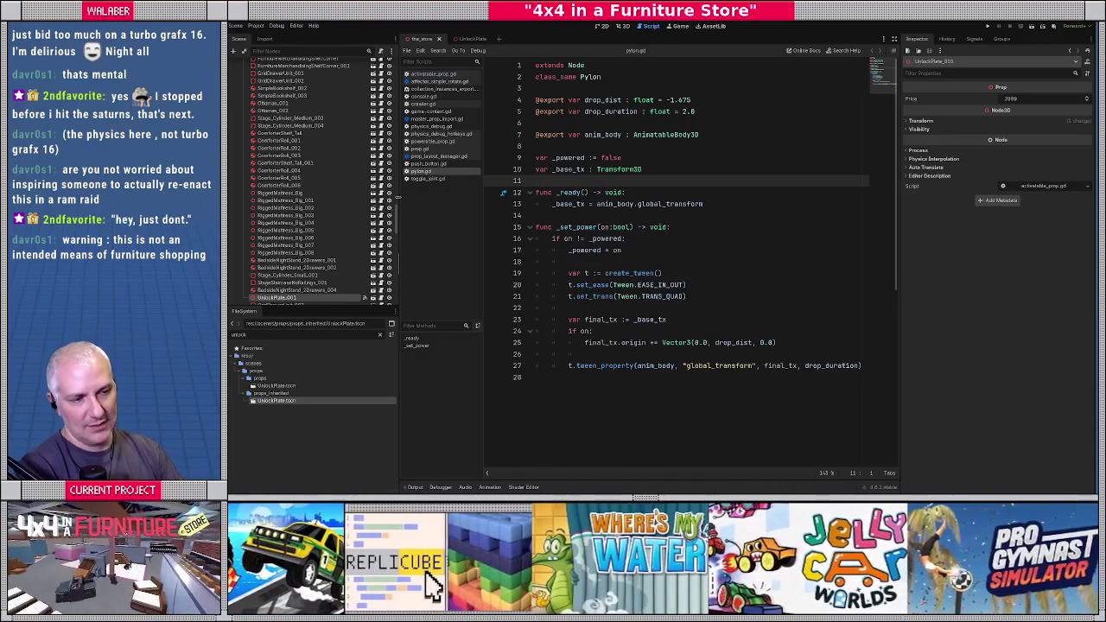
drag(398, 197, 417, 197)
- Scroll the scene tree up to the the_store root and switch over to Blender
scroll(363, 136, up, 5)
scroll(362, 136, up, 15)
scroll(363, 135, up, 2)
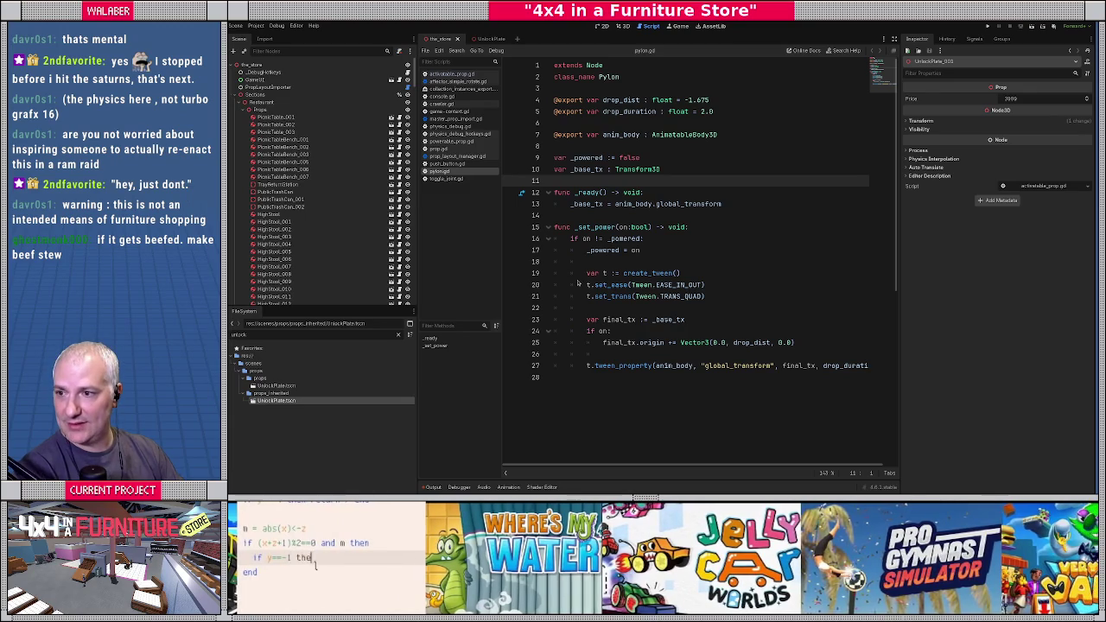
key(alt+Tab)
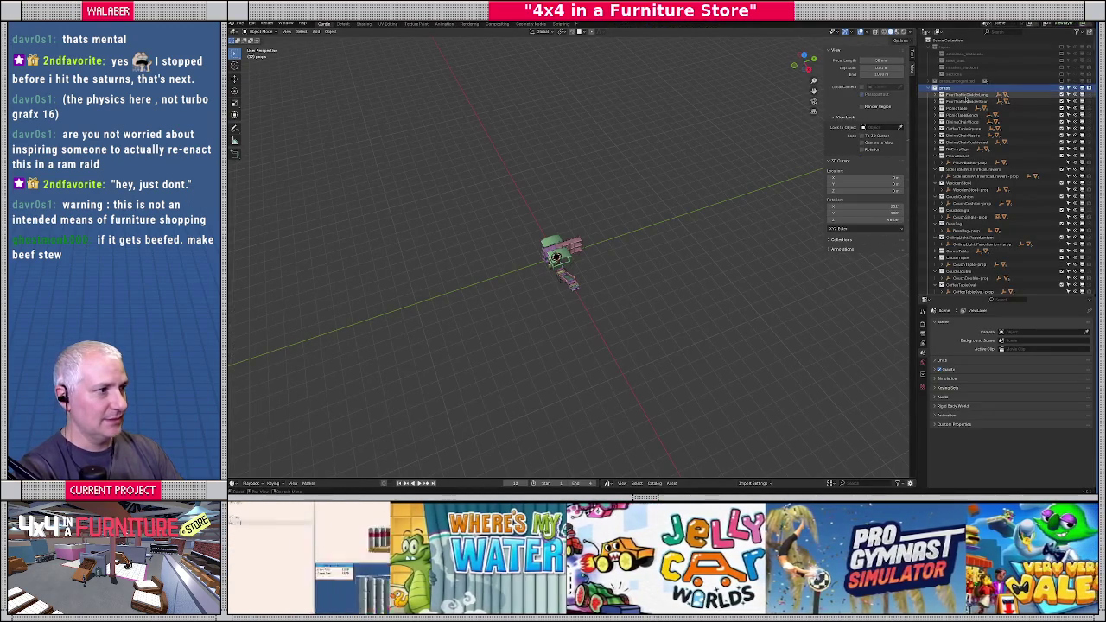
- Hide the furniture, collapse the collection list, and select and frame the pylon bollard
key(Delete)
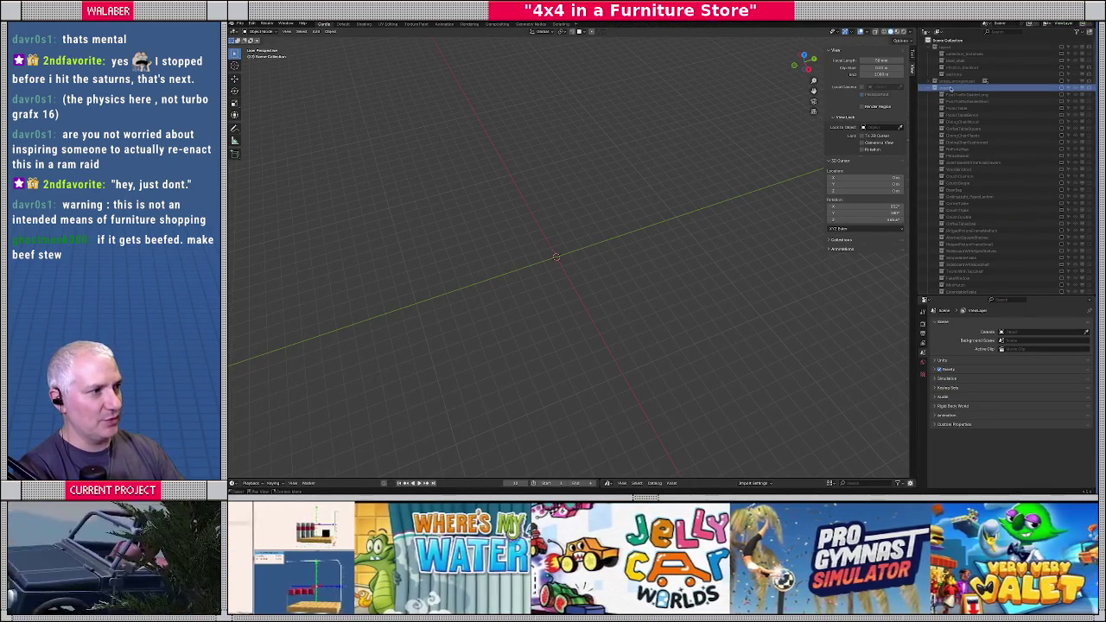
key(Delete)
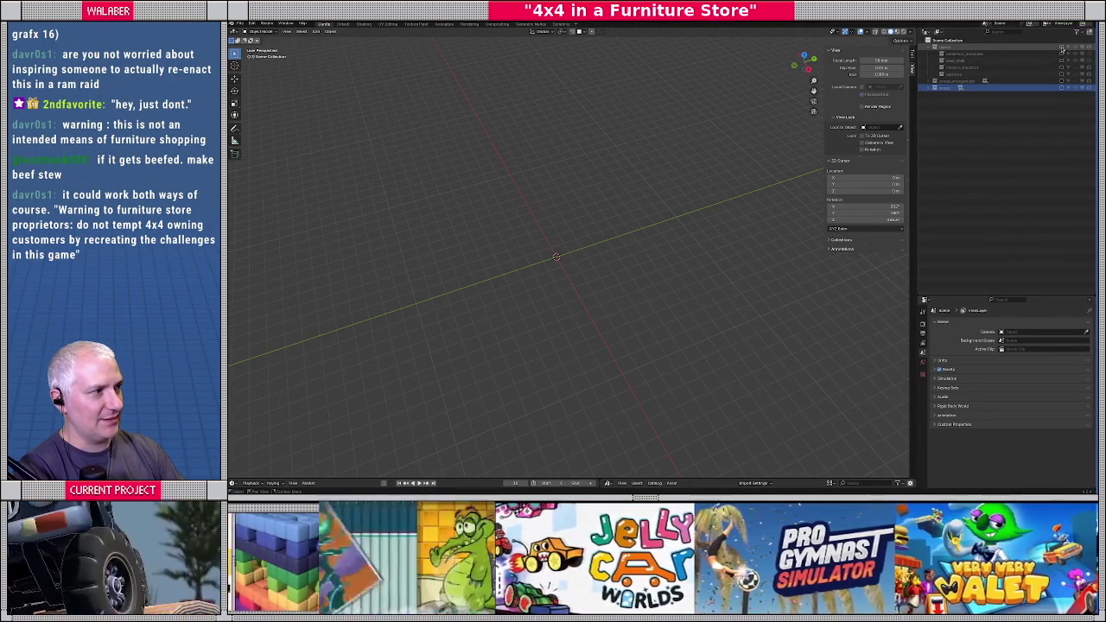
click(1062, 49)
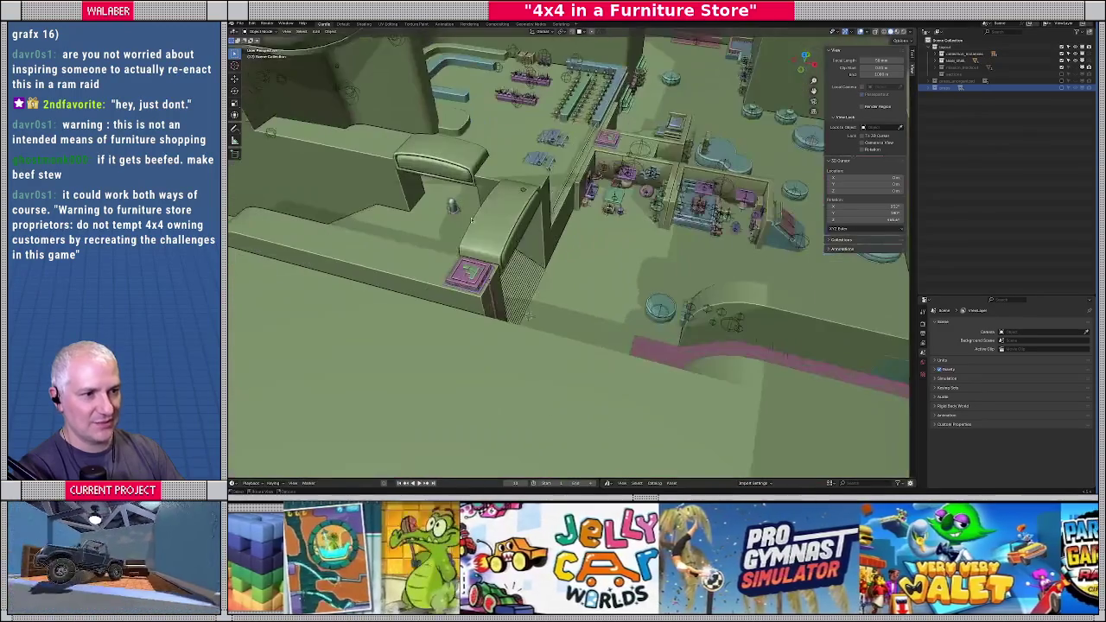
click(519, 214)
key(KP_Decimal)
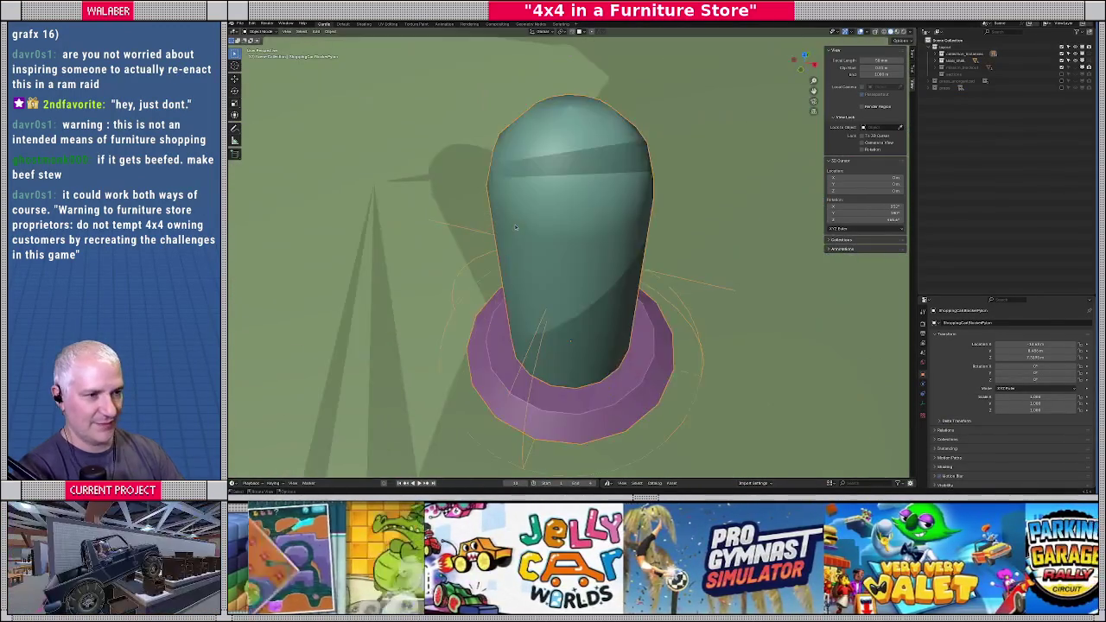
scroll(518, 226, down, 5)
scroll(523, 226, up, 2)
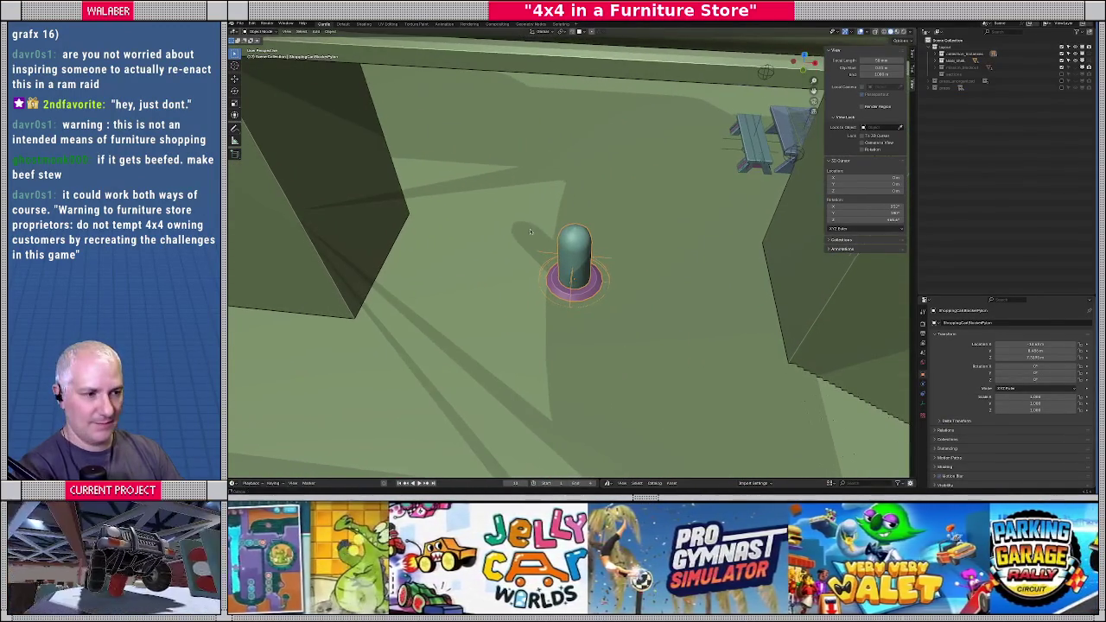
- Duplicate the pylon twice along X for three pylons and shift them further left
key(shift+d)
key(x)
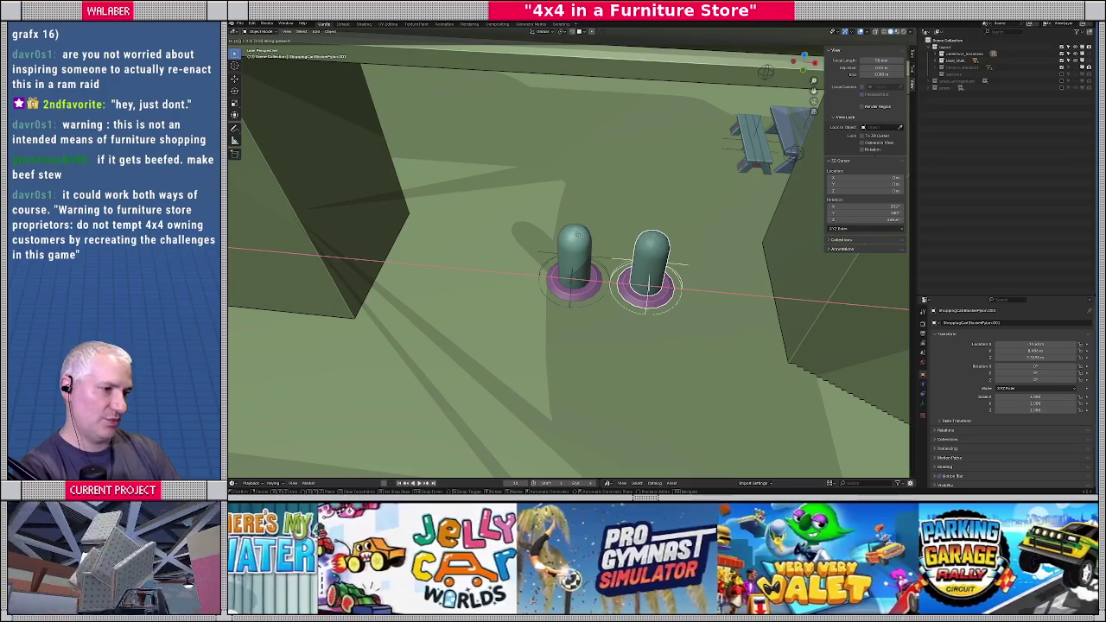
click(576, 233)
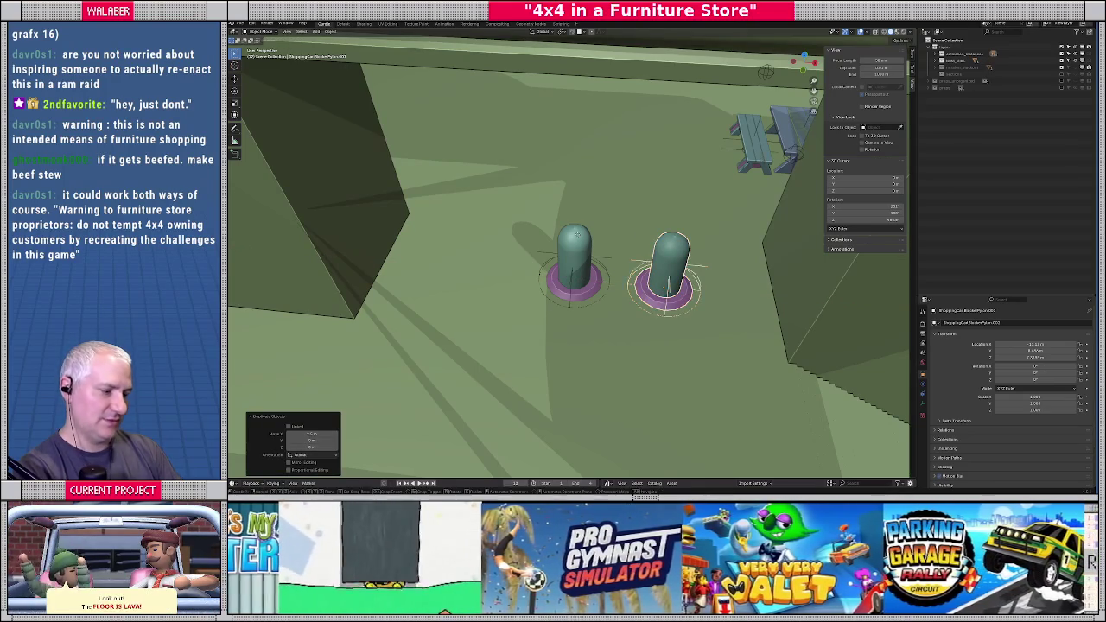
key(shift+r)
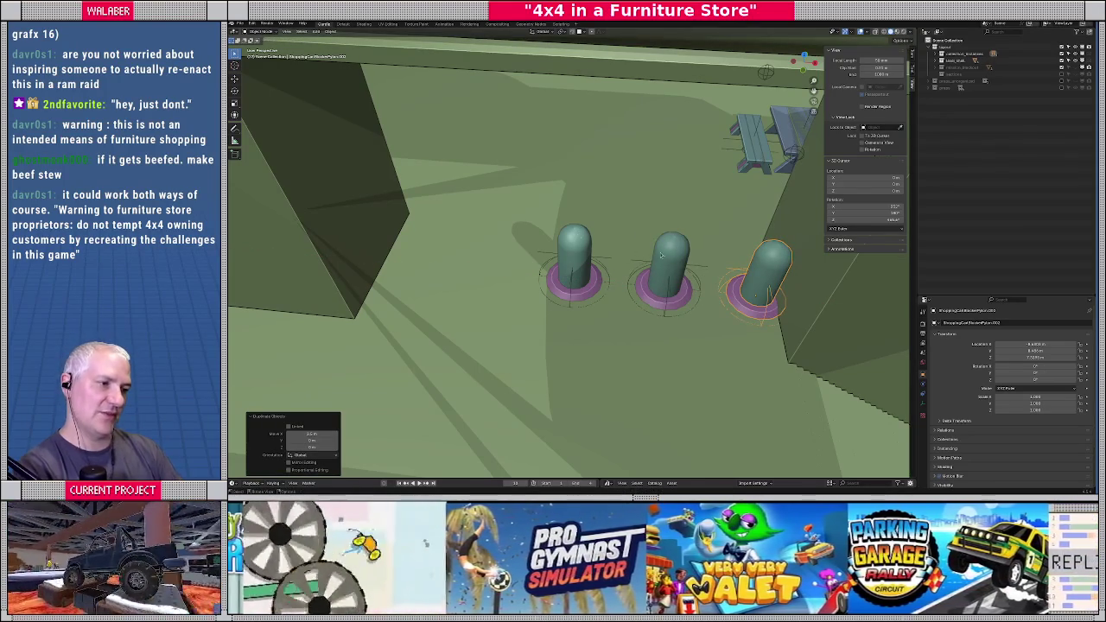
shift+click(674, 260)
shift+click(567, 258)
key(g)
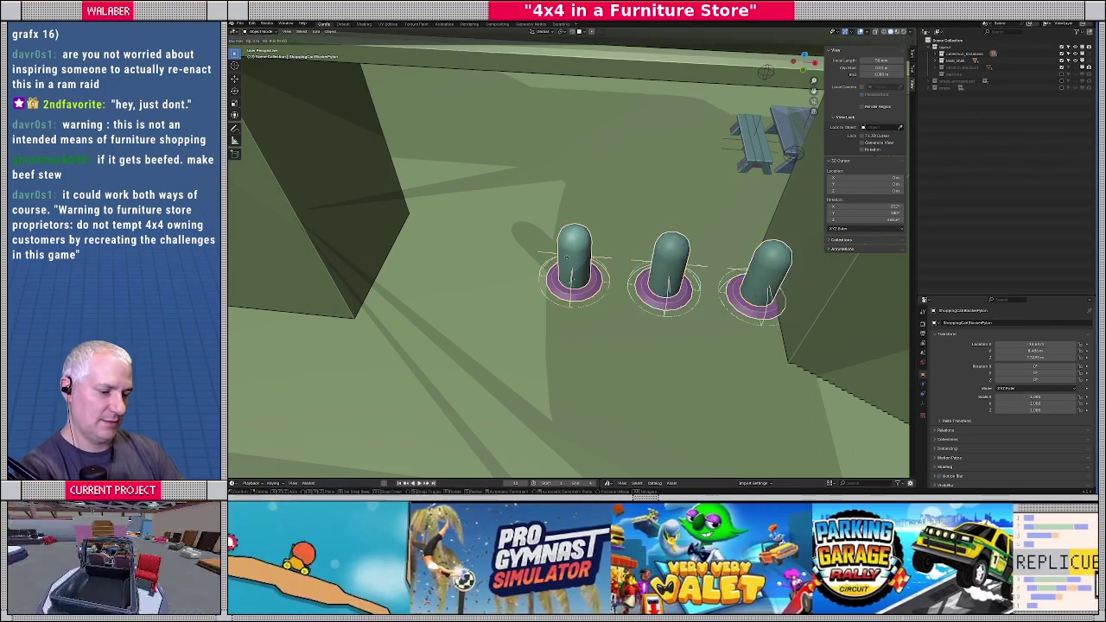
click(568, 259)
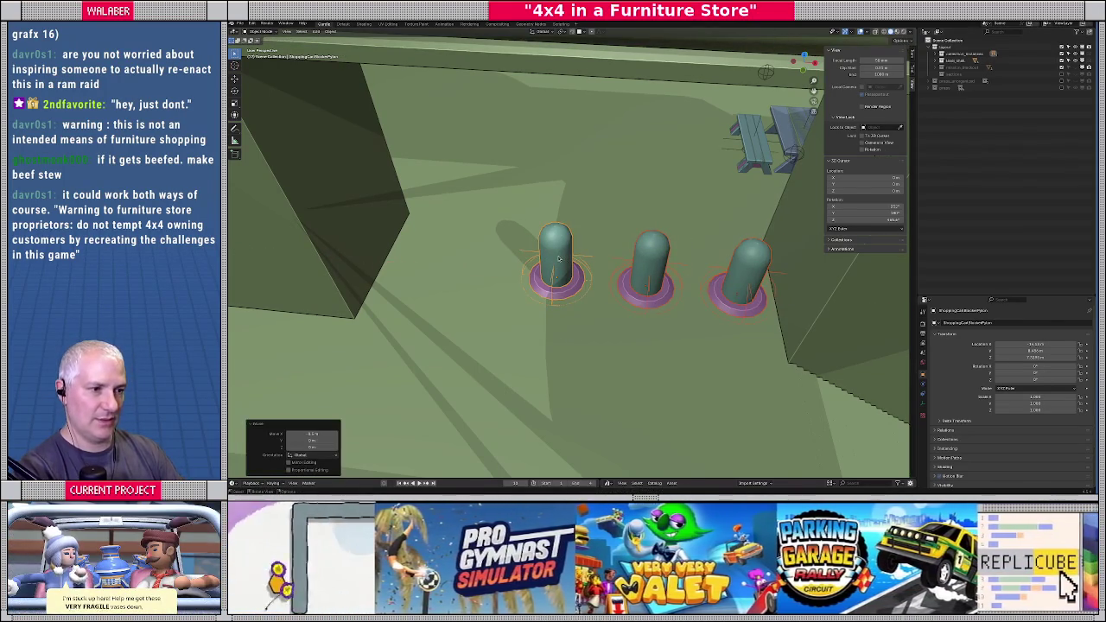
- Add a fourth pylon copy along X at the row's left end and select all four
key(shift+d)
key(x)
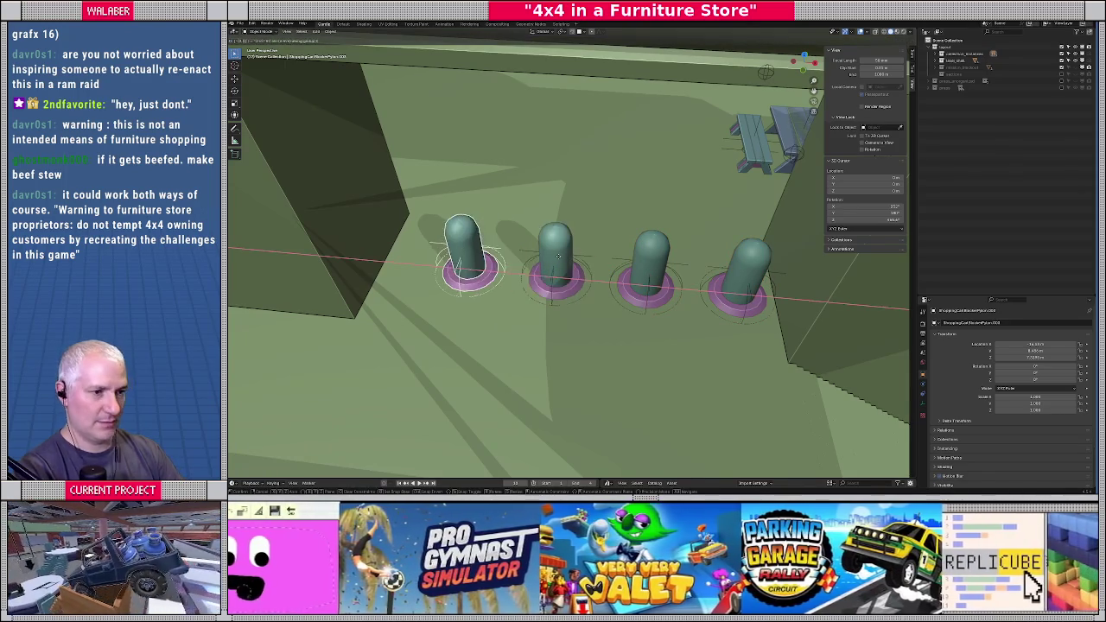
click(558, 258)
shift+click(553, 256)
shift+click(650, 261)
shift+click(751, 263)
- Move the row of four pylons along the X axis into its final position
key(g)
key(x)
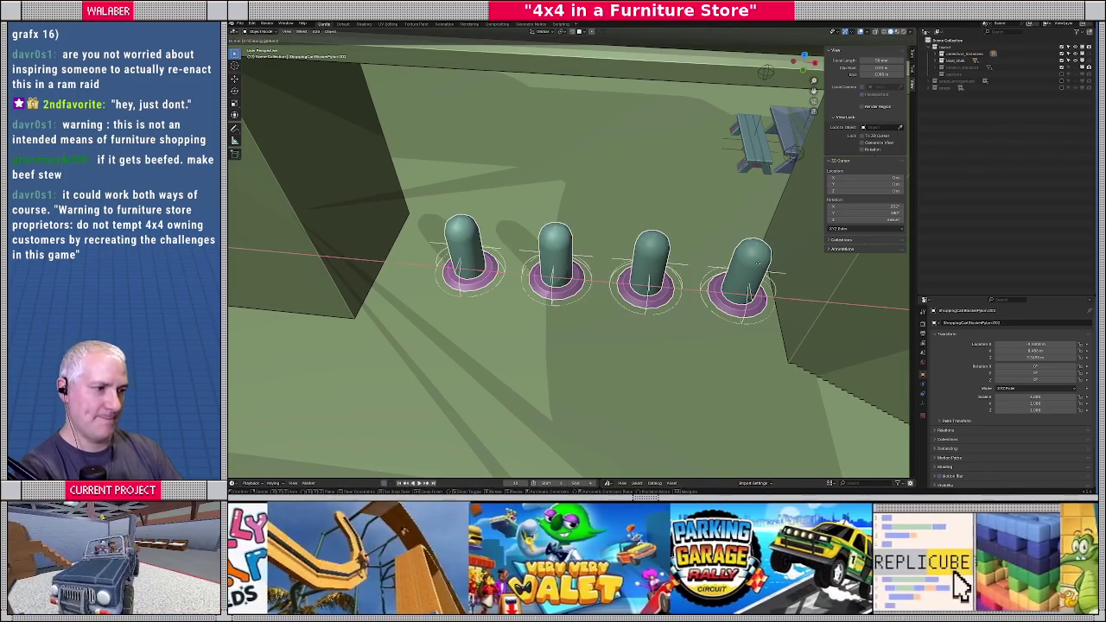
key(Escape)
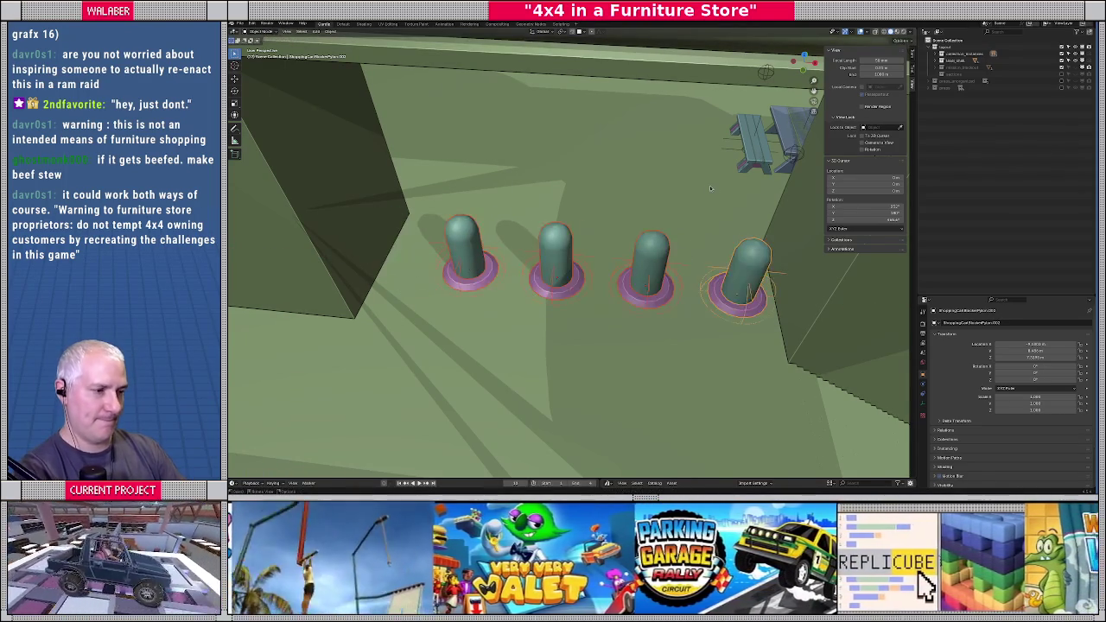
key(g)
key(x)
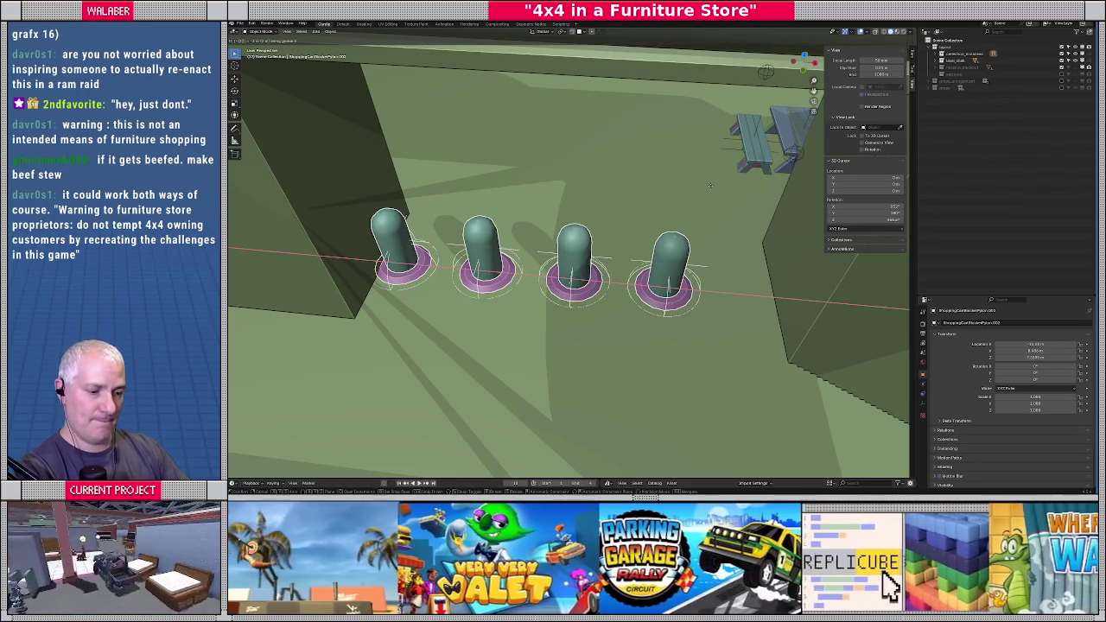
click(711, 186)
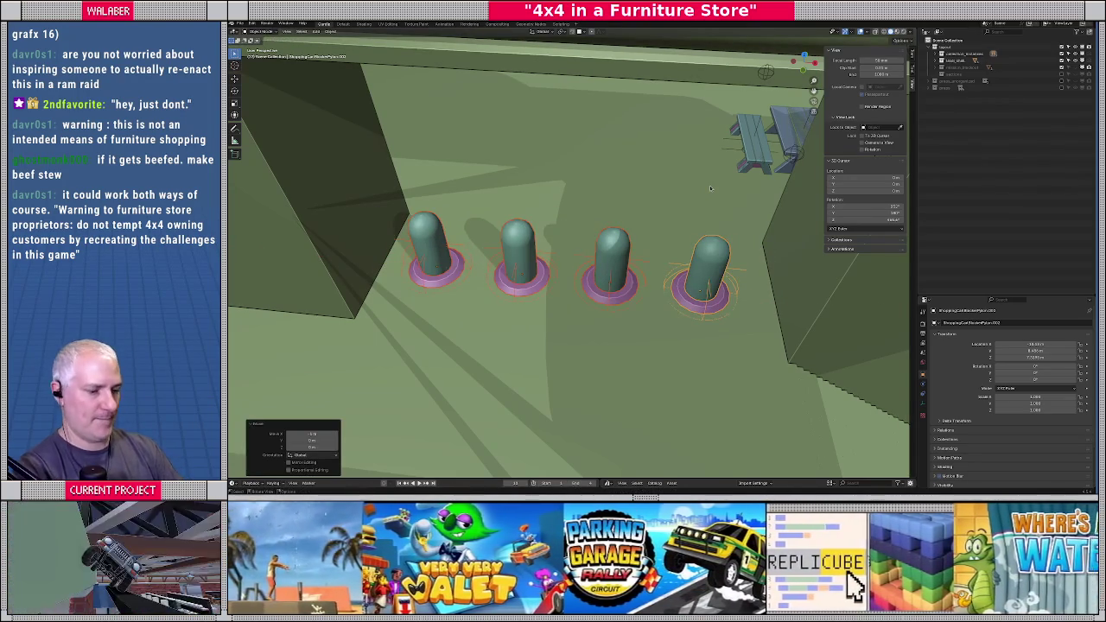
key(g)
key(x)
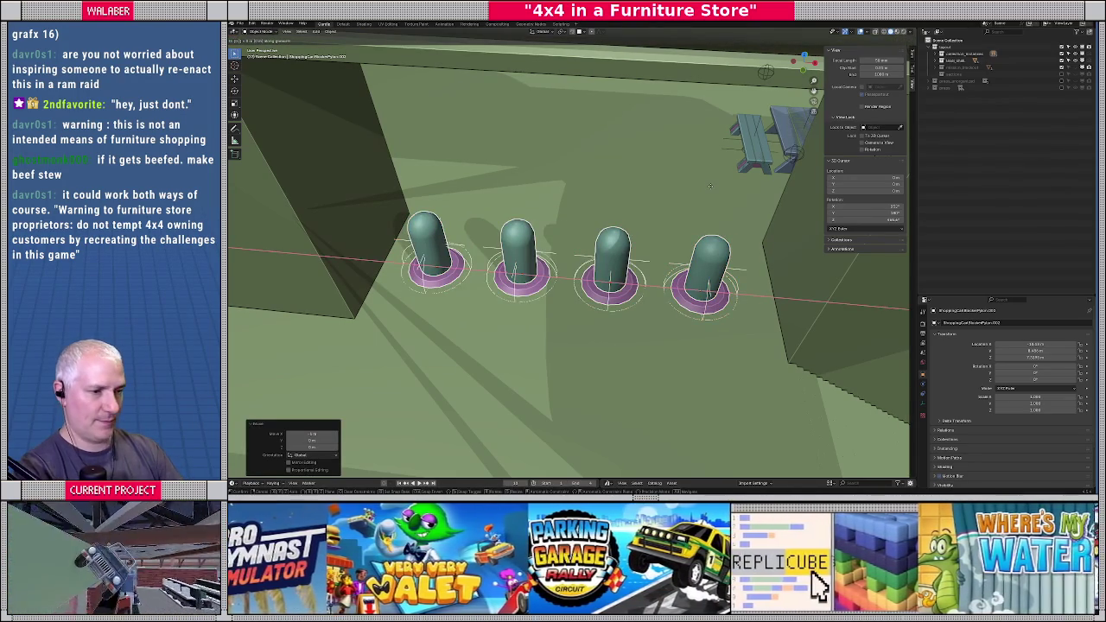
click(711, 186)
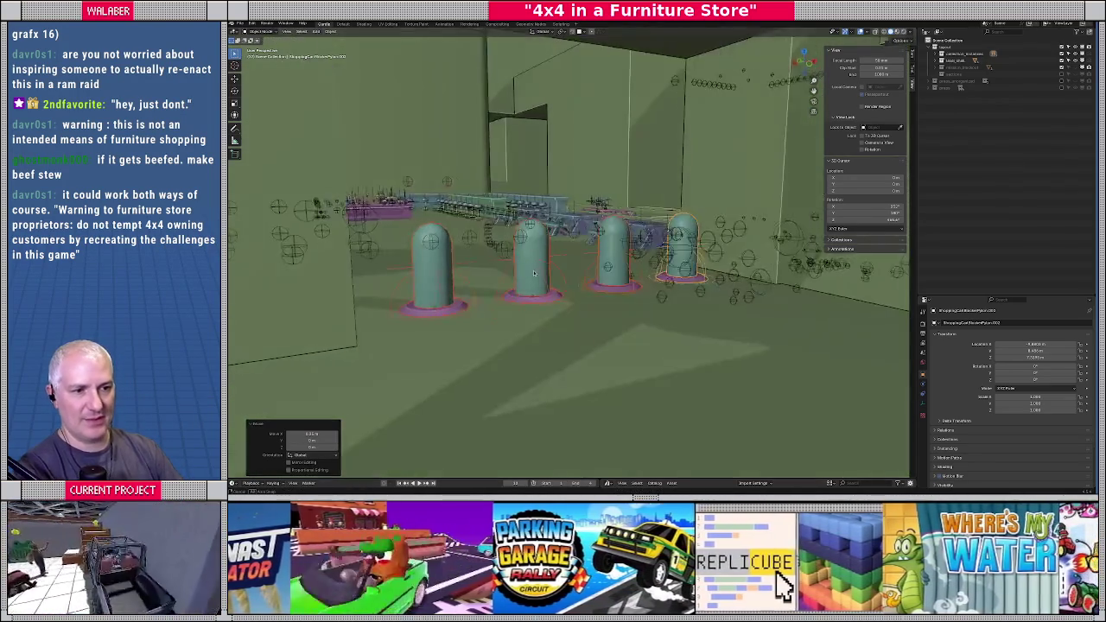